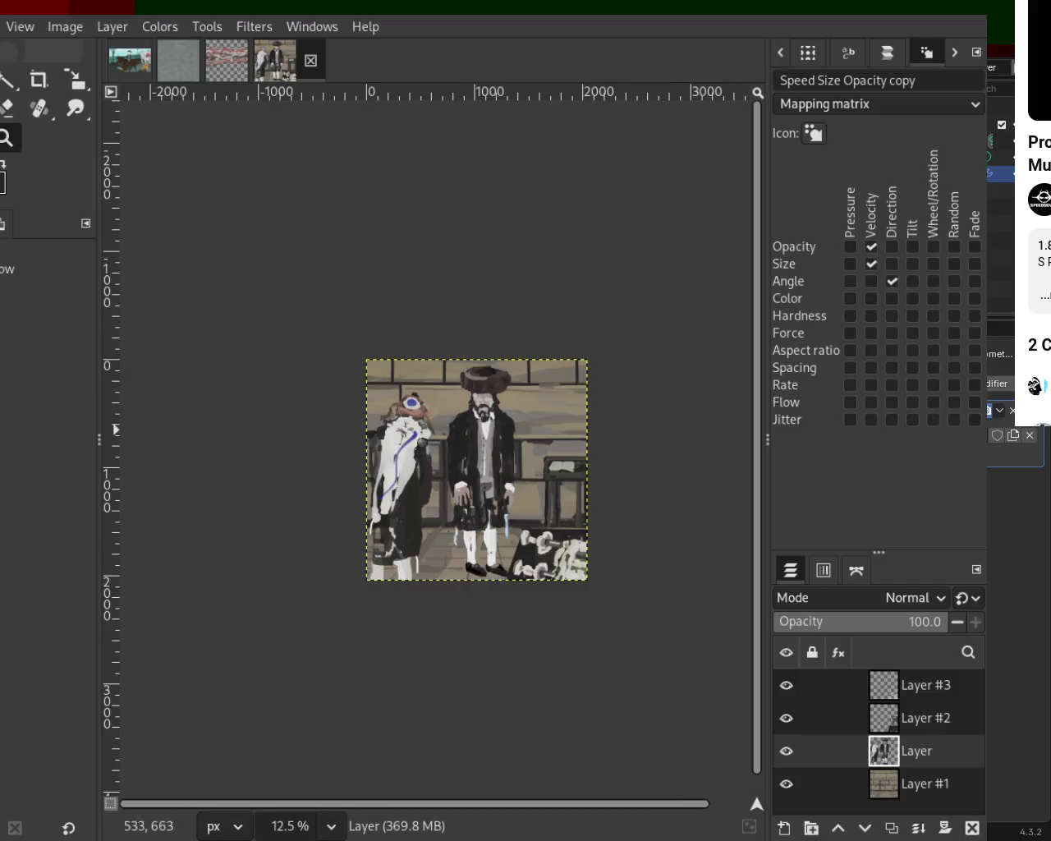
Zoom in on the left figure's head and undo the last white stroke painted over it.
{"action": "scroll", "coordinate": [429, 408], "scroll_direction": "down", "scroll_amount": 1}
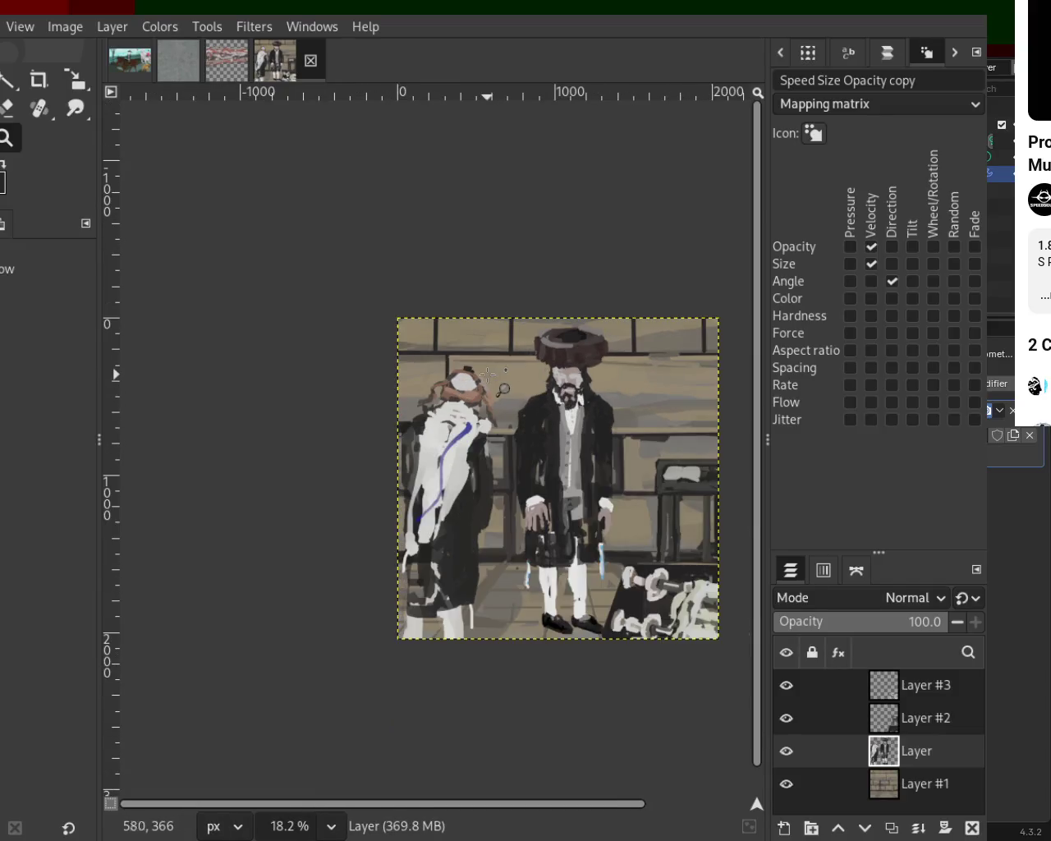
{"action": "scroll", "coordinate": [435, 415], "scroll_direction": "up", "scroll_amount": 2}
{"action": "scroll", "coordinate": [439, 419], "scroll_direction": "down", "scroll_amount": 1}
{"action": "scroll", "coordinate": [436, 415], "scroll_direction": "up", "scroll_amount": 1}
{"action": "scroll", "coordinate": [411, 374], "scroll_direction": "down", "scroll_amount": 1}
{"action": "scroll", "coordinate": [407, 369], "scroll_direction": "up", "scroll_amount": 1}
{"action": "scroll", "coordinate": [378, 353], "scroll_direction": "up", "scroll_amount": 3}
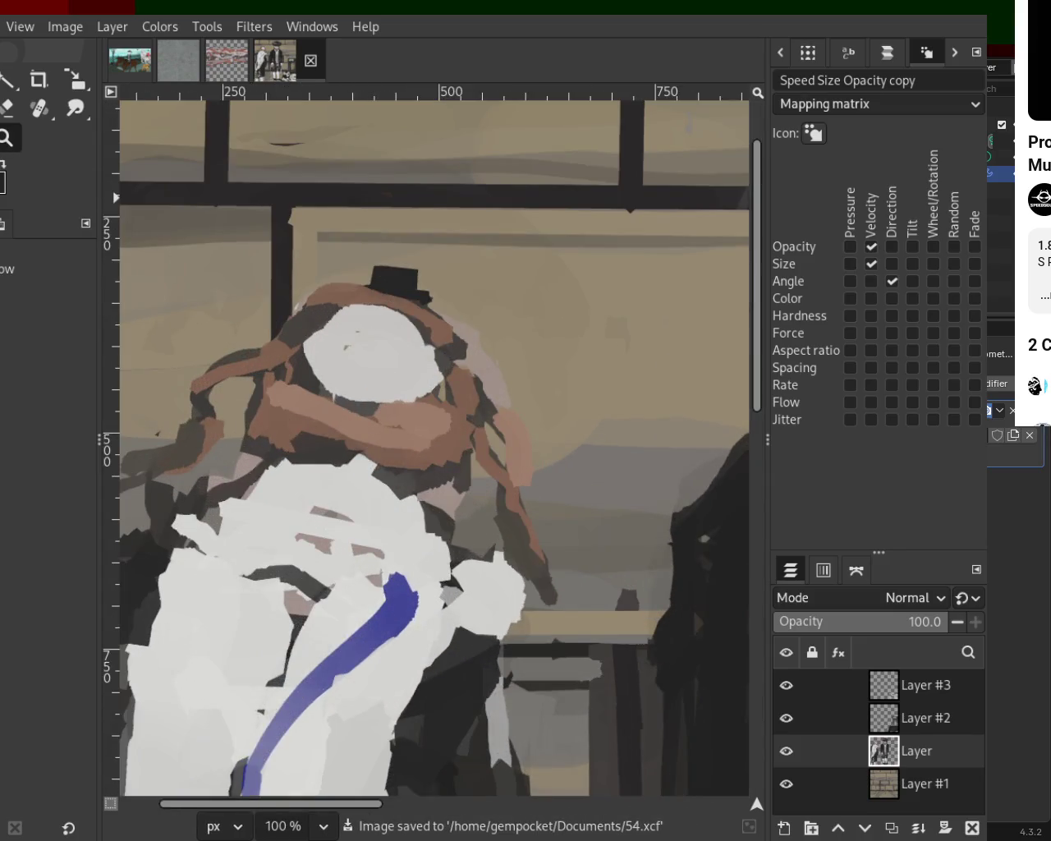
{"action": "key", "text": "p"}
{"action": "key", "text": "ctrl+z"}
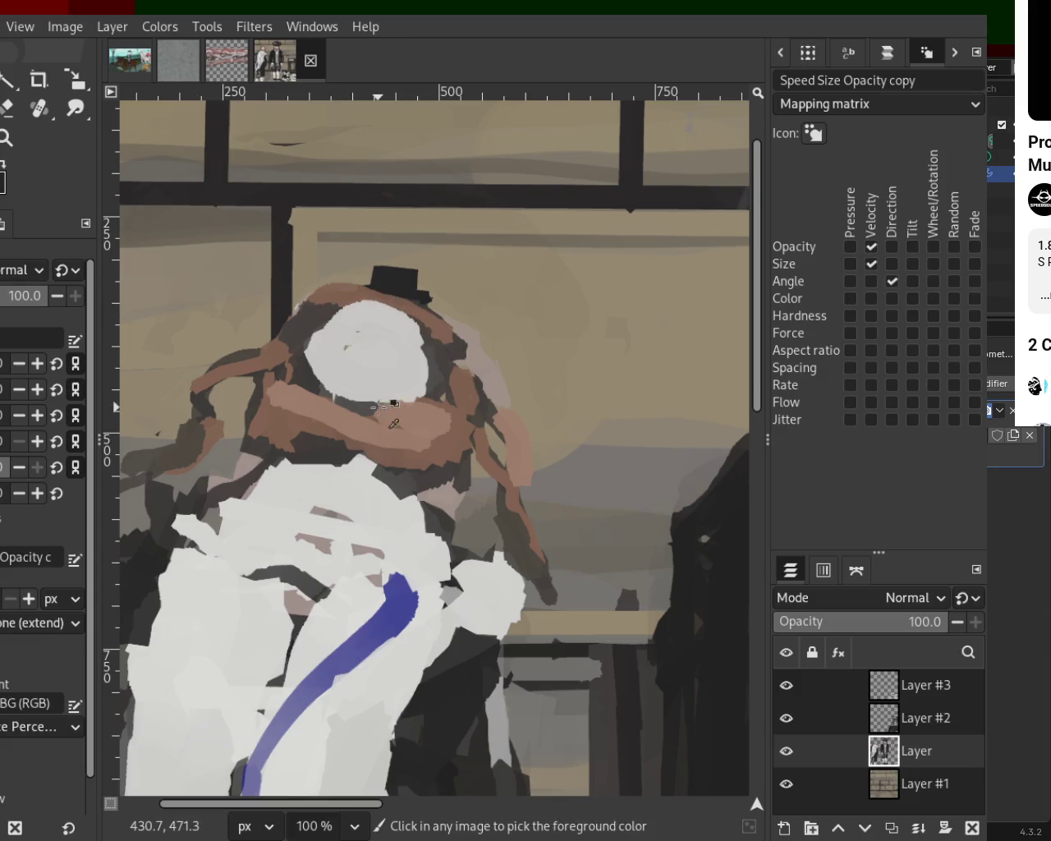
Zoom back out from the head to view the whole scene.
{"action": "key", "text": "z"}
{"action": "left_click", "coordinate": [400, 359], "text": "ctrl"}
{"action": "scroll", "coordinate": [400, 359], "scroll_direction": "down", "scroll_amount": 4}
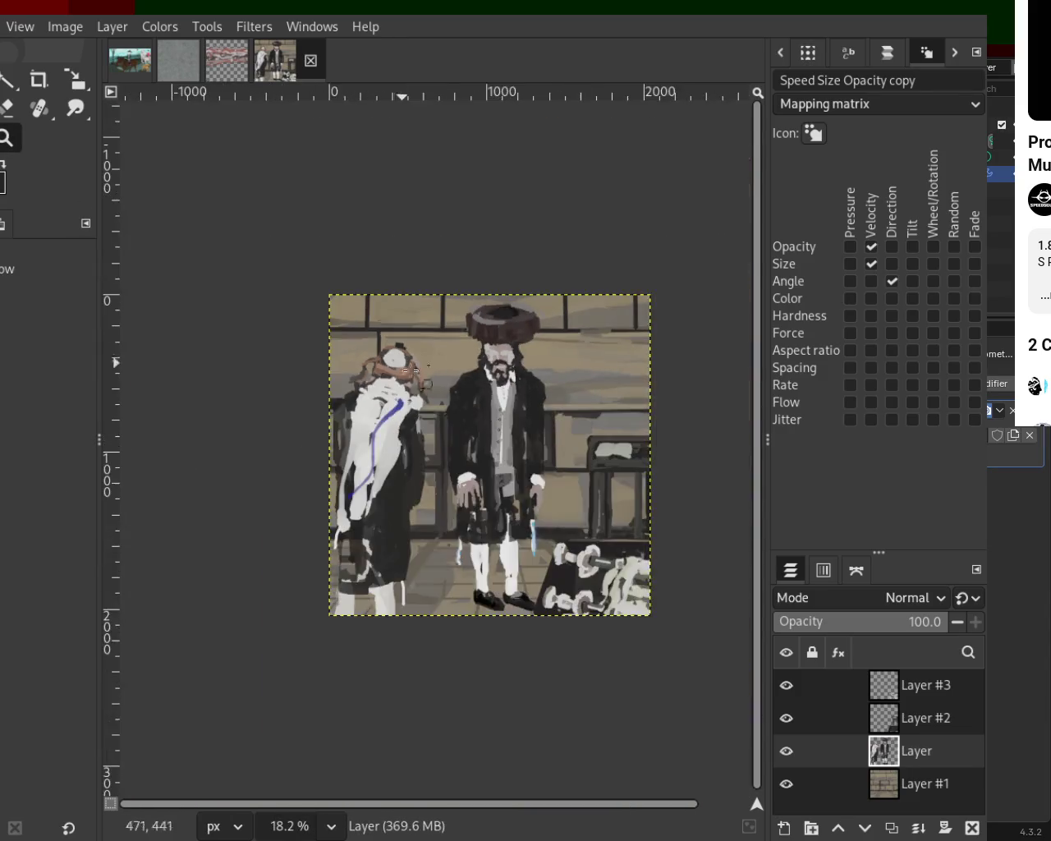
{"action": "scroll", "coordinate": [398, 378], "scroll_direction": "up", "scroll_amount": 2}
{"action": "scroll", "coordinate": [396, 394], "scroll_direction": "down", "scroll_amount": 1}
{"action": "scroll", "coordinate": [395, 409], "scroll_direction": "up", "scroll_amount": 2}
{"action": "scroll", "coordinate": [394, 408], "scroll_direction": "down", "scroll_amount": 1}
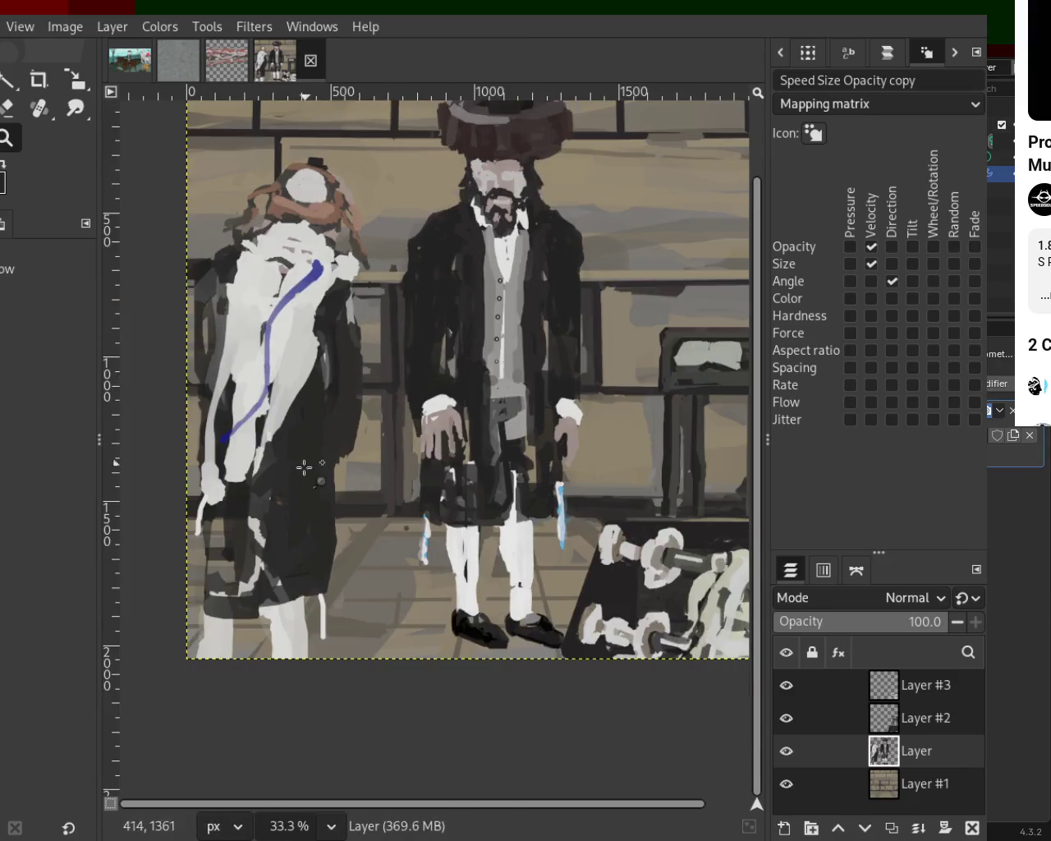
{"action": "scroll", "coordinate": [394, 408], "scroll_direction": "up", "scroll_amount": 1}
{"action": "scroll", "coordinate": [403, 407], "scroll_direction": "down", "scroll_amount": 2}
{"action": "scroll", "coordinate": [421, 399], "scroll_direction": "up", "scroll_amount": 1}
{"action": "scroll", "coordinate": [422, 399], "scroll_direction": "down", "scroll_amount": 1}
{"action": "scroll", "coordinate": [419, 397], "scroll_direction": "up", "scroll_amount": 1}
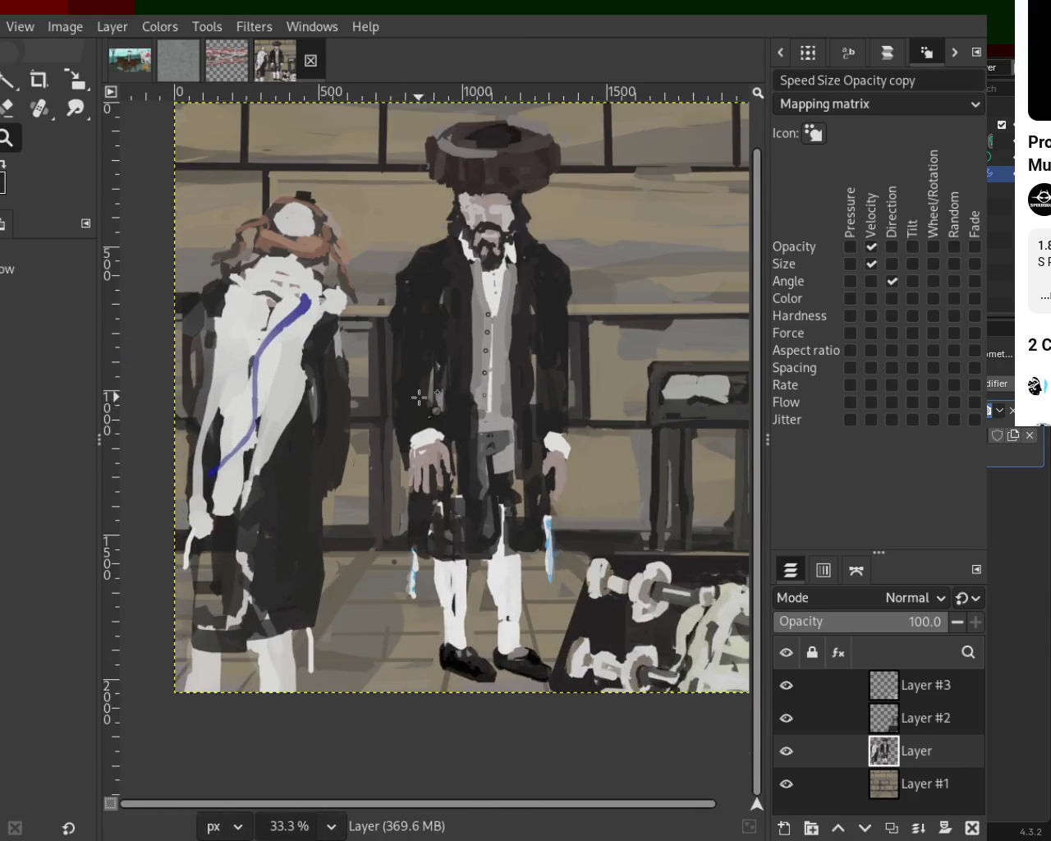
{"action": "scroll", "coordinate": [415, 402], "scroll_direction": "down", "scroll_amount": 1}
{"action": "scroll", "coordinate": [416, 397], "scroll_direction": "up", "scroll_amount": 1}
{"action": "scroll", "coordinate": [418, 393], "scroll_direction": "down", "scroll_amount": 1}
{"action": "scroll", "coordinate": [419, 390], "scroll_direction": "up", "scroll_amount": 1}
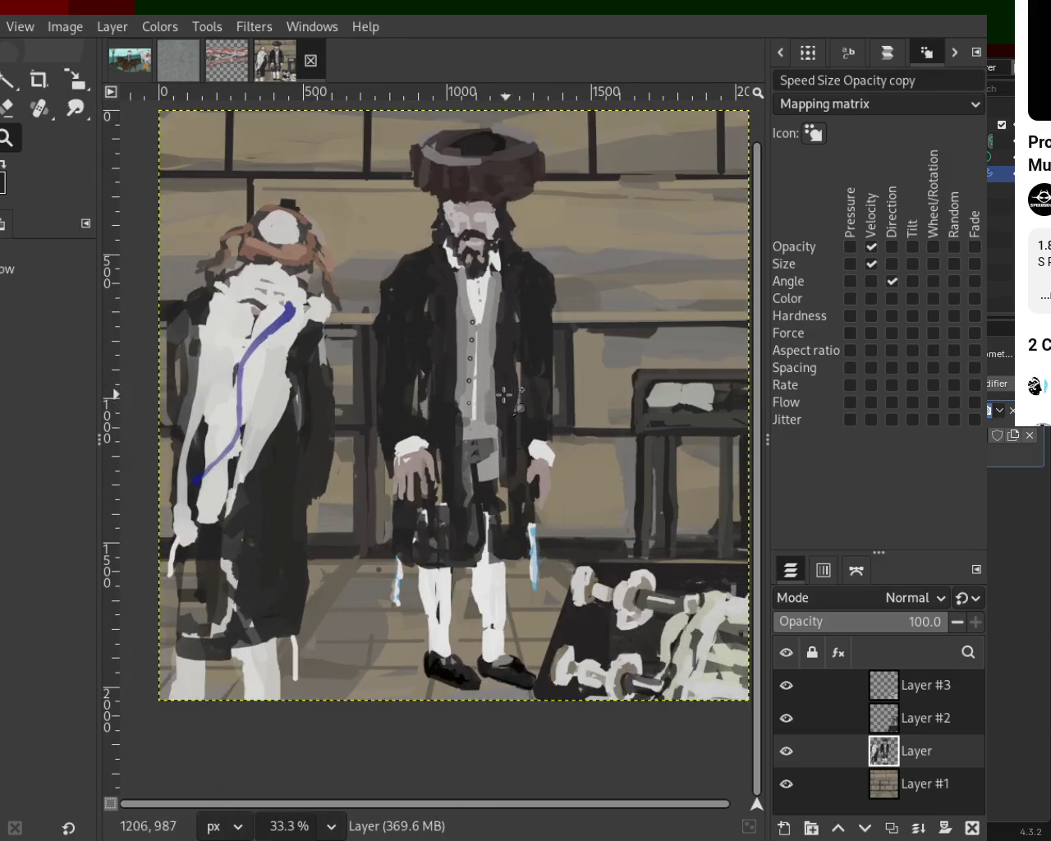
{"action": "scroll", "coordinate": [421, 384], "scroll_direction": "down", "scroll_amount": 1}
{"action": "scroll", "coordinate": [422, 384], "scroll_direction": "up", "scroll_amount": 1}
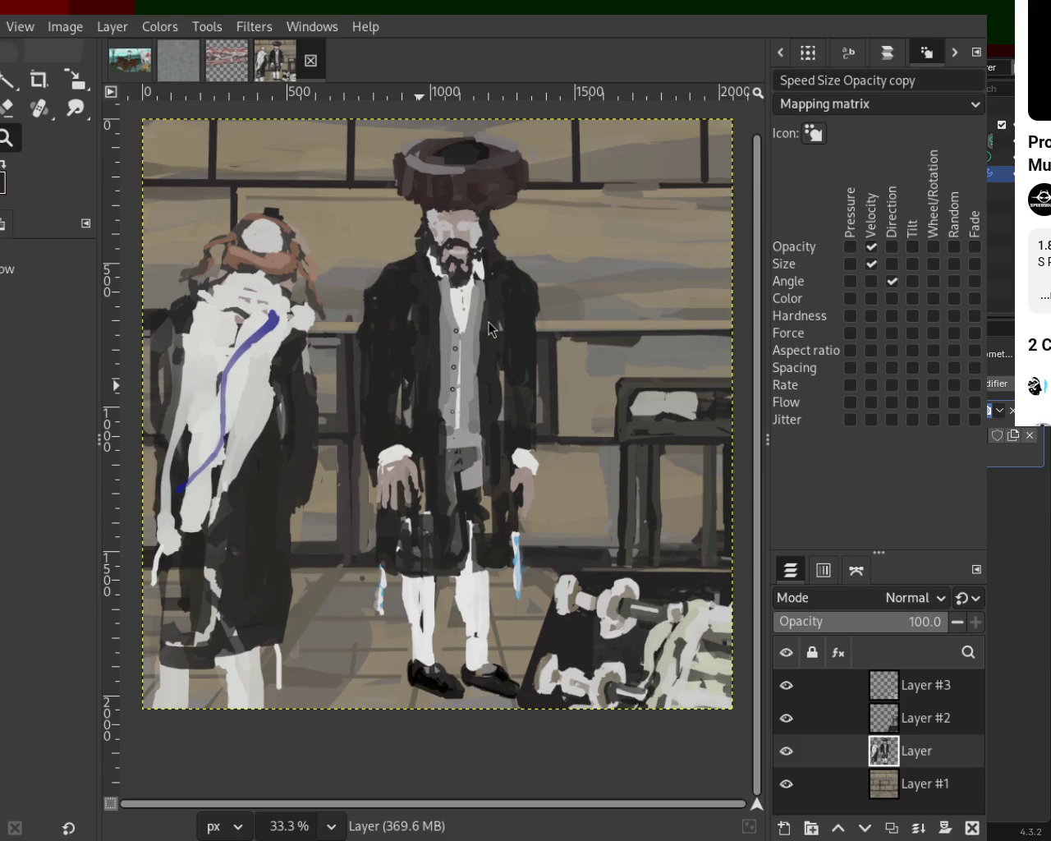
Zoom into the legs and erase stray edges of the right figure's white trousers.
{"action": "scroll", "coordinate": [542, 386], "scroll_direction": "down", "scroll_amount": 2}
{"action": "scroll", "coordinate": [542, 386], "scroll_direction": "up", "scroll_amount": 2}
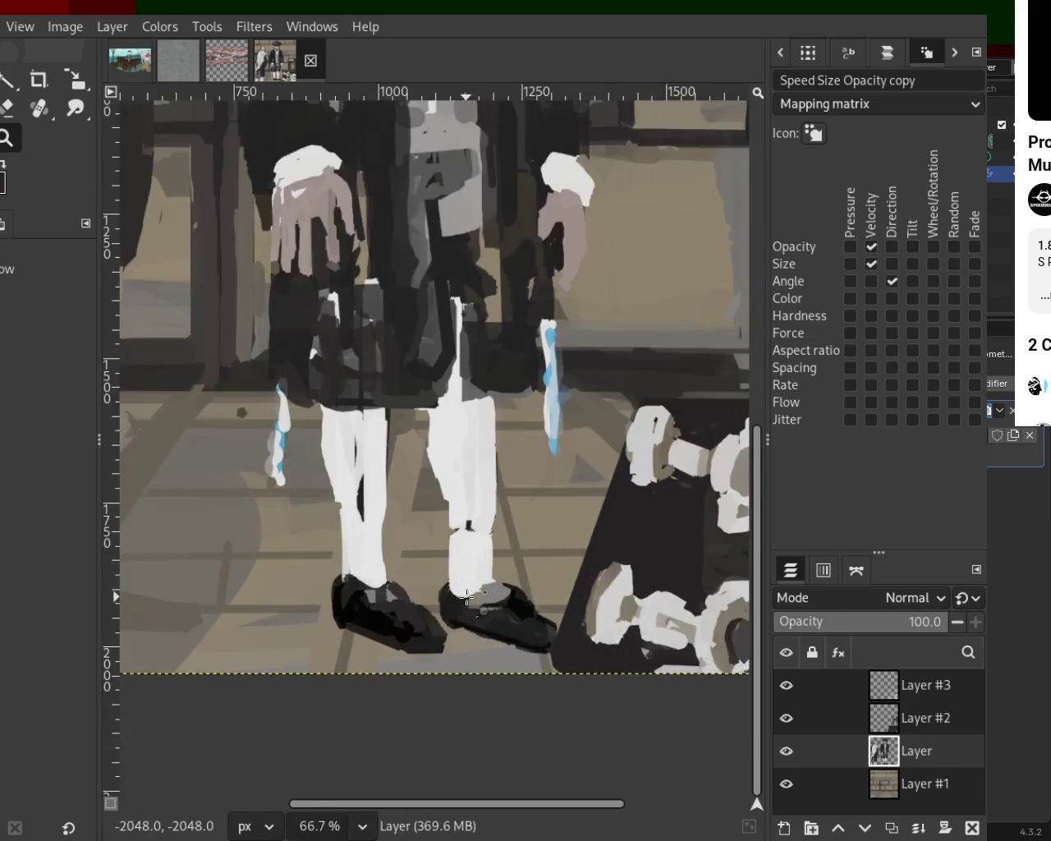
{"action": "scroll", "coordinate": [411, 369], "scroll_direction": "up", "scroll_amount": 1}
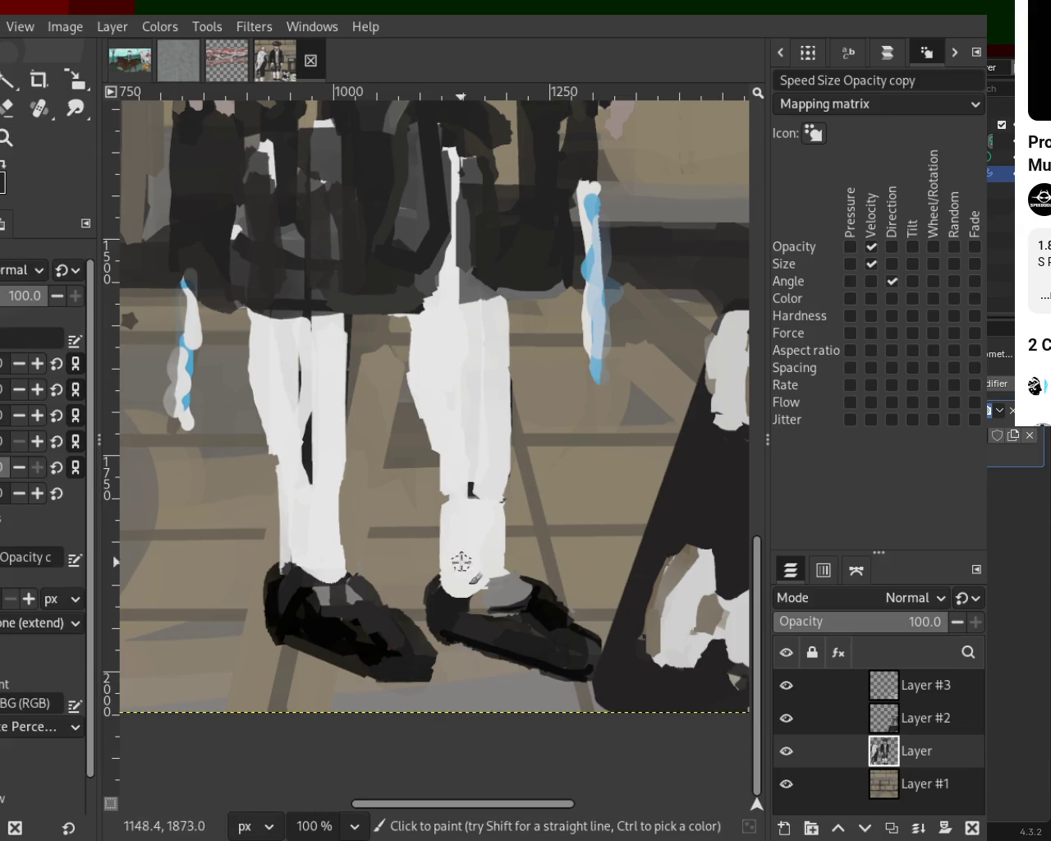
{"action": "key", "text": "shift+e"}
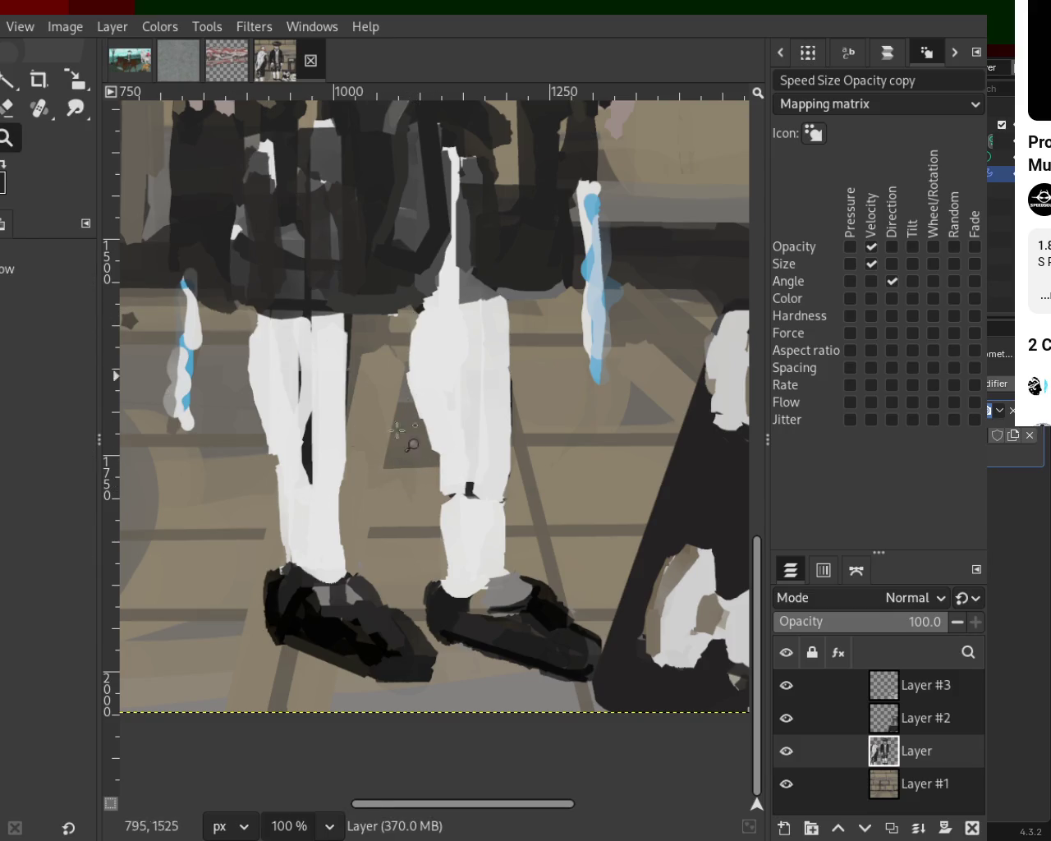
{"action": "scroll", "coordinate": [258, 328], "scroll_direction": "down", "scroll_amount": 3}
{"action": "scroll", "coordinate": [446, 338], "scroll_direction": "down", "scroll_amount": 2}
Save the image as 54.xcf.
{"action": "key", "text": "ctrl+s"}
{"action": "scroll", "coordinate": [446, 338], "scroll_direction": "down", "scroll_amount": 1}
{"action": "scroll", "coordinate": [436, 320], "scroll_direction": "up", "scroll_amount": 3}
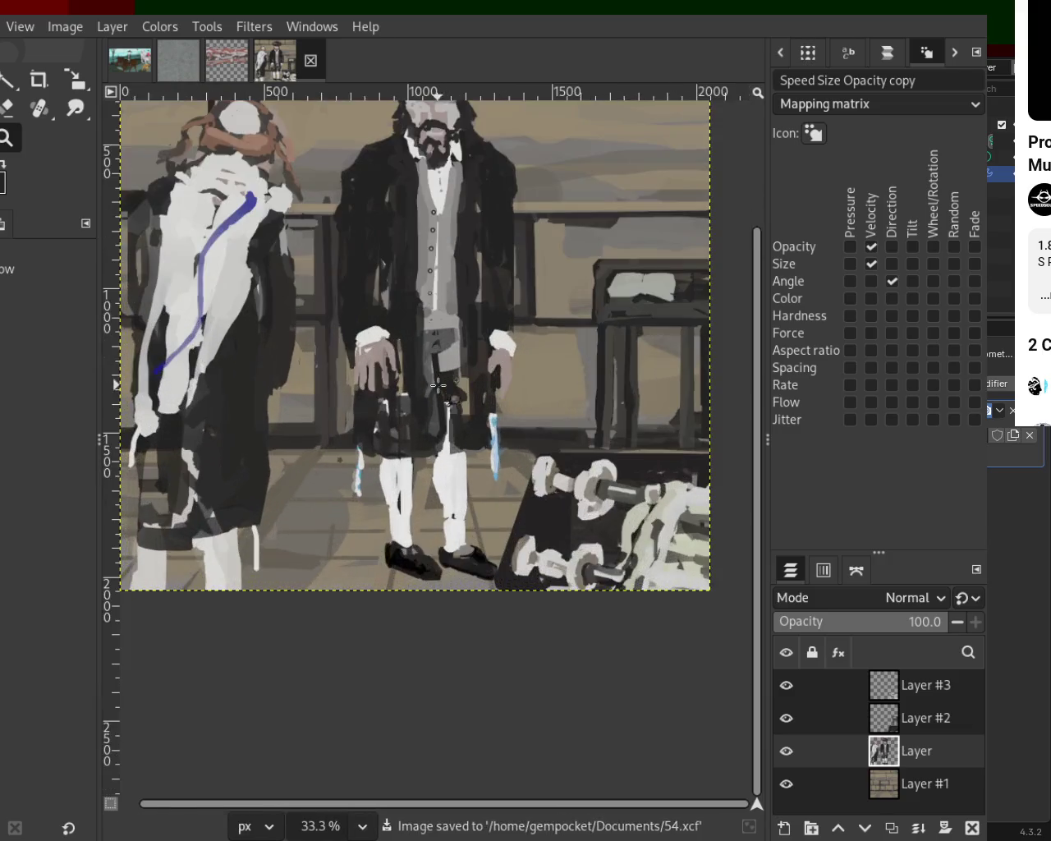
Zoom into the back table and dab light paint onto the open book's page.
{"action": "scroll", "coordinate": [421, 289], "scroll_direction": "down", "scroll_amount": 1}
{"action": "scroll", "coordinate": [507, 319], "scroll_direction": "up", "scroll_amount": 1}
{"action": "scroll", "coordinate": [506, 317], "scroll_direction": "down", "scroll_amount": 1}
{"action": "scroll", "coordinate": [466, 327], "scroll_direction": "up", "scroll_amount": 1}
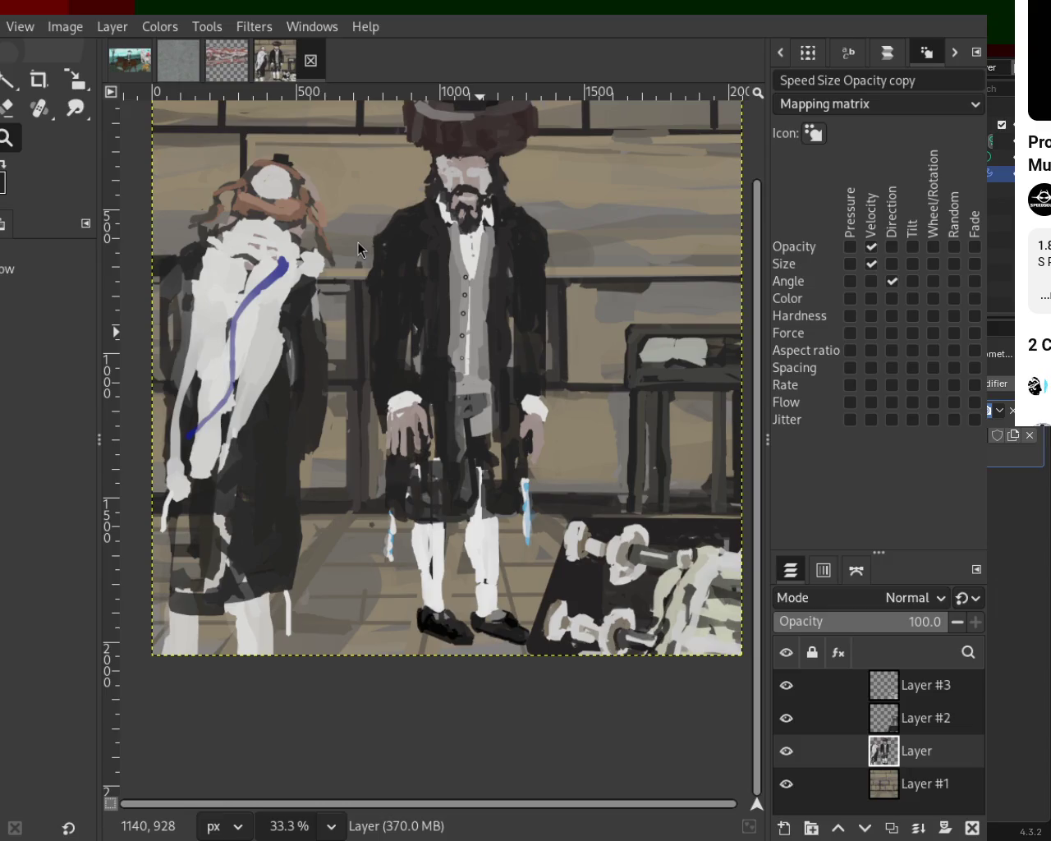
{"action": "scroll", "coordinate": [418, 341], "scroll_direction": "down", "scroll_amount": 1}
{"action": "scroll", "coordinate": [419, 343], "scroll_direction": "up", "scroll_amount": 1}
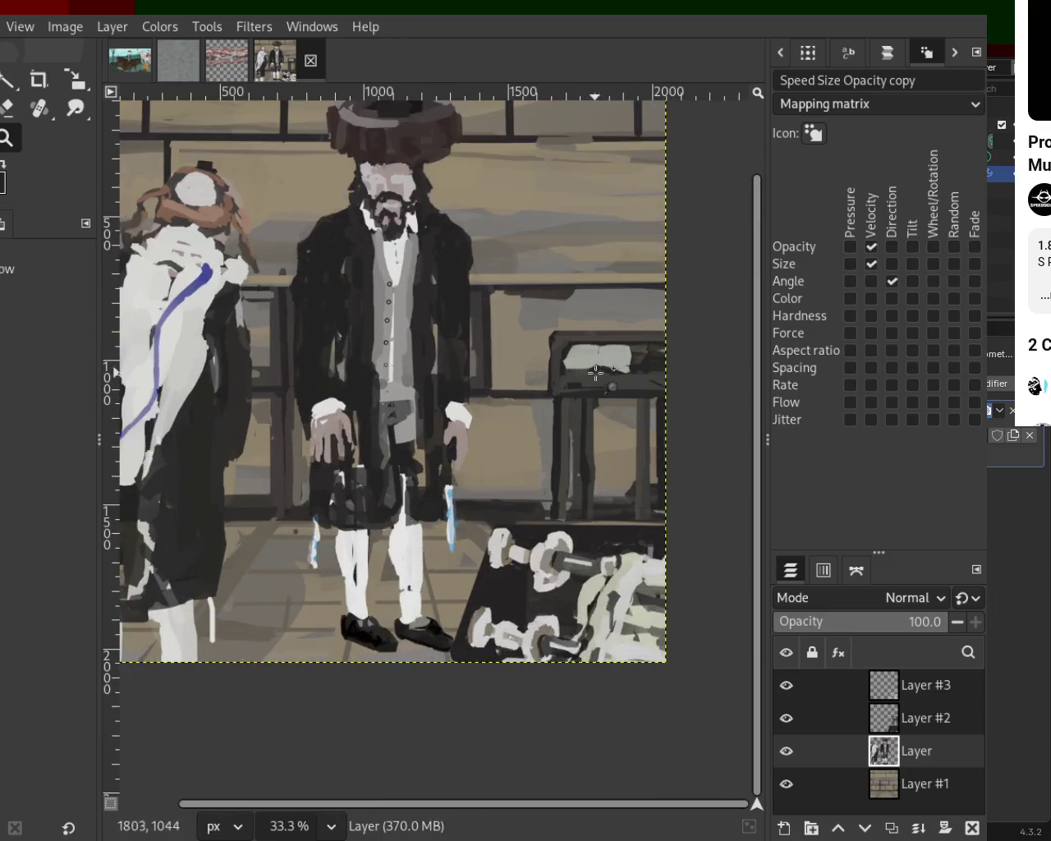
{"action": "scroll", "coordinate": [612, 356], "scroll_direction": "up", "scroll_amount": 2}
{"action": "scroll", "coordinate": [460, 362], "scroll_direction": "up", "scroll_amount": 2}
{"action": "scroll", "coordinate": [460, 362], "scroll_direction": "down", "scroll_amount": 2}
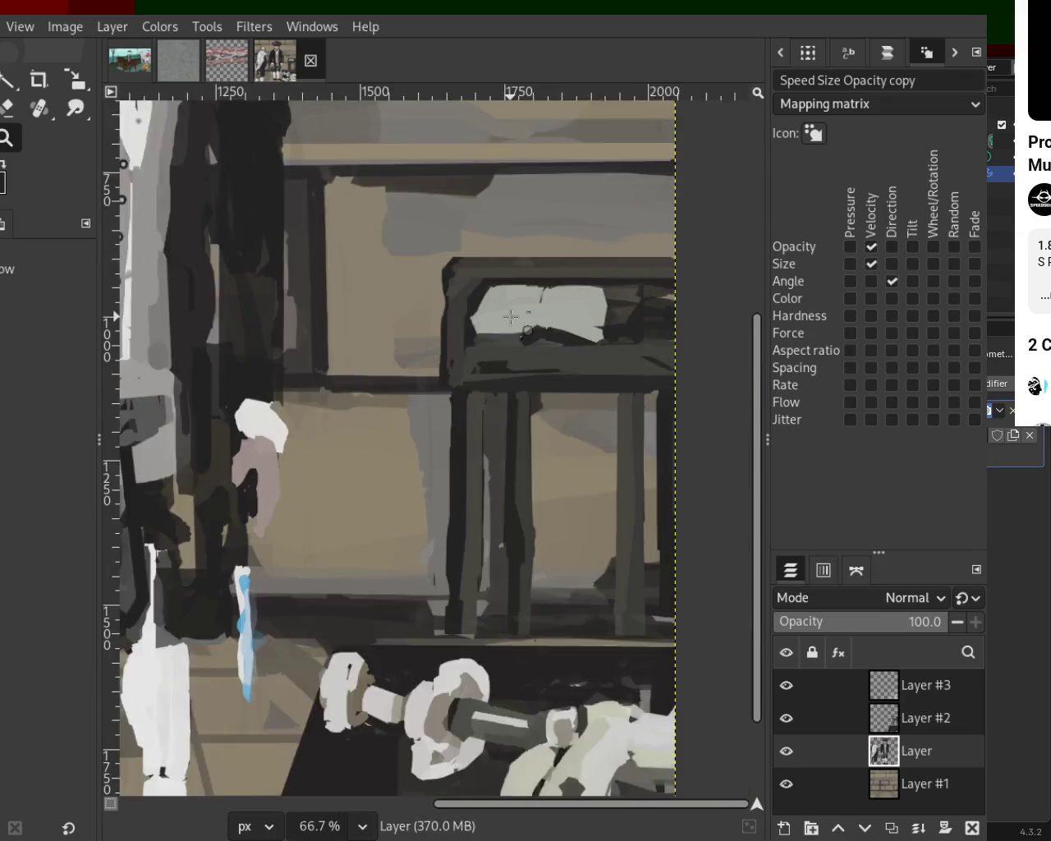
{"action": "scroll", "coordinate": [493, 411], "scroll_direction": "down", "scroll_amount": 2}
{"action": "scroll", "coordinate": [561, 515], "scroll_direction": "up", "scroll_amount": 2}
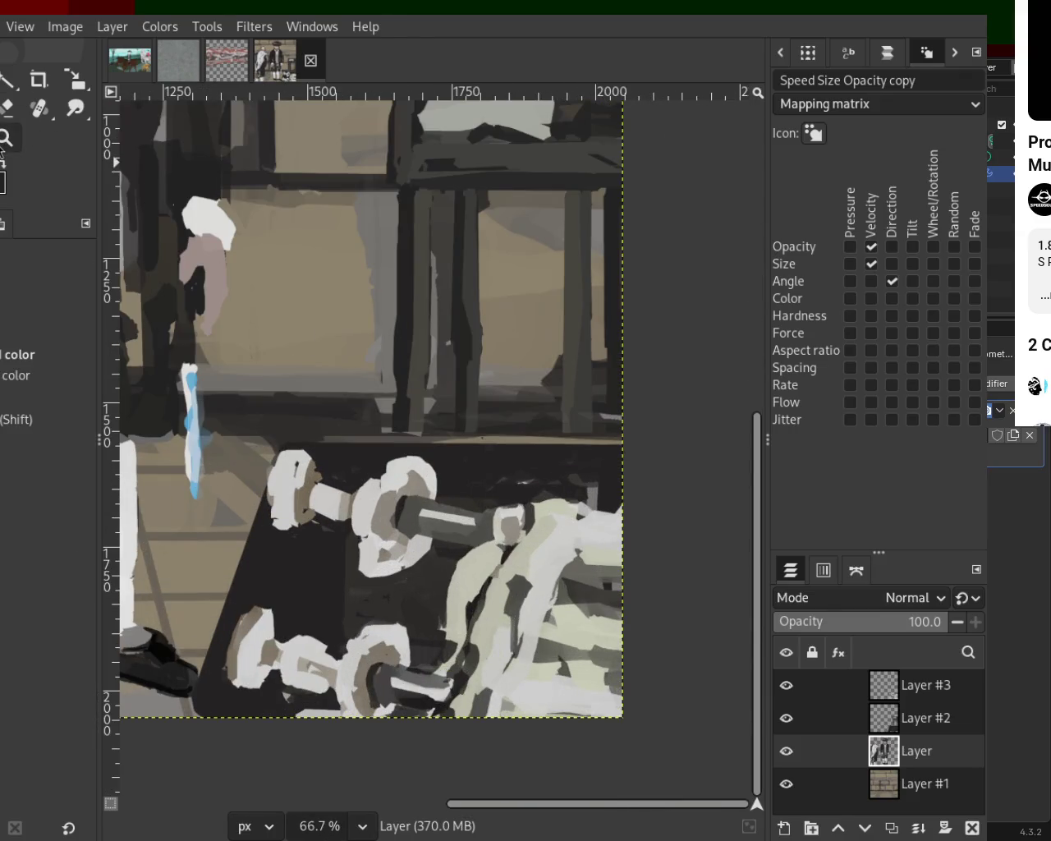
{"action": "scroll", "coordinate": [394, 417], "scroll_direction": "down", "scroll_amount": 4}
{"action": "scroll", "coordinate": [421, 306], "scroll_direction": "up", "scroll_amount": 1}
{"action": "scroll", "coordinate": [421, 306], "scroll_direction": "up", "scroll_amount": 2}
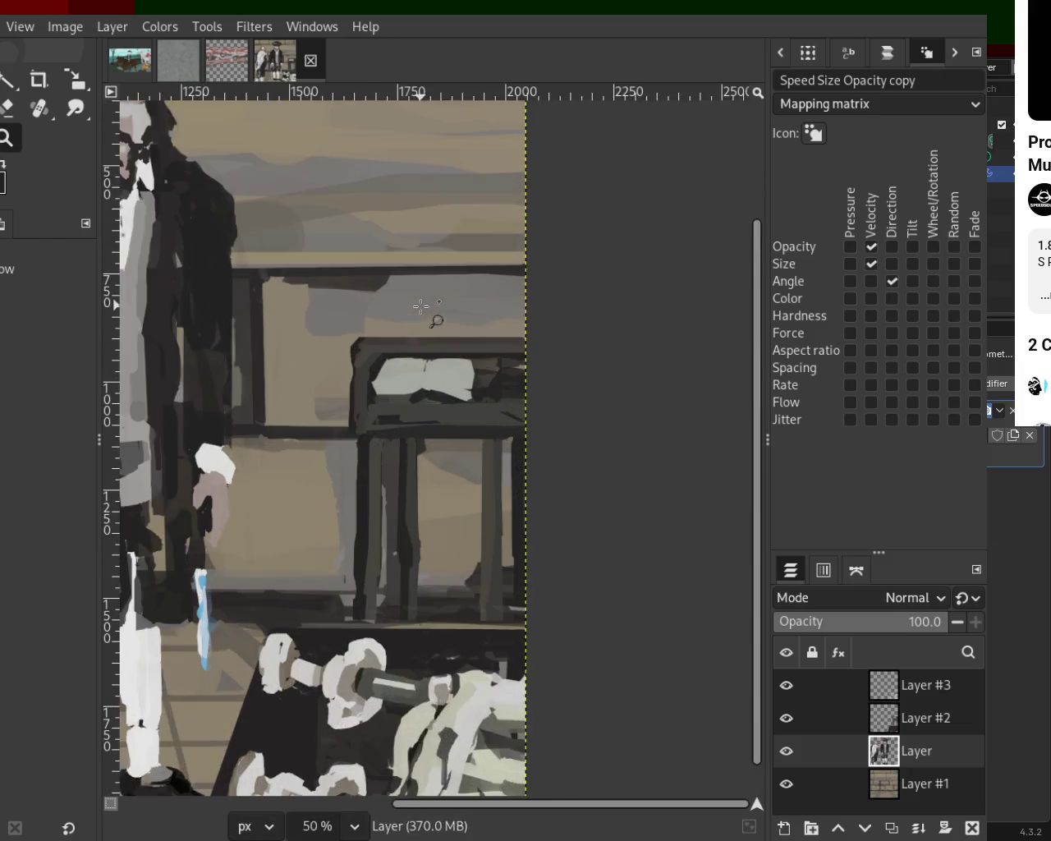
{"action": "scroll", "coordinate": [420, 307], "scroll_direction": "up", "scroll_amount": 1}
{"action": "scroll", "coordinate": [413, 406], "scroll_direction": "up", "scroll_amount": 4}
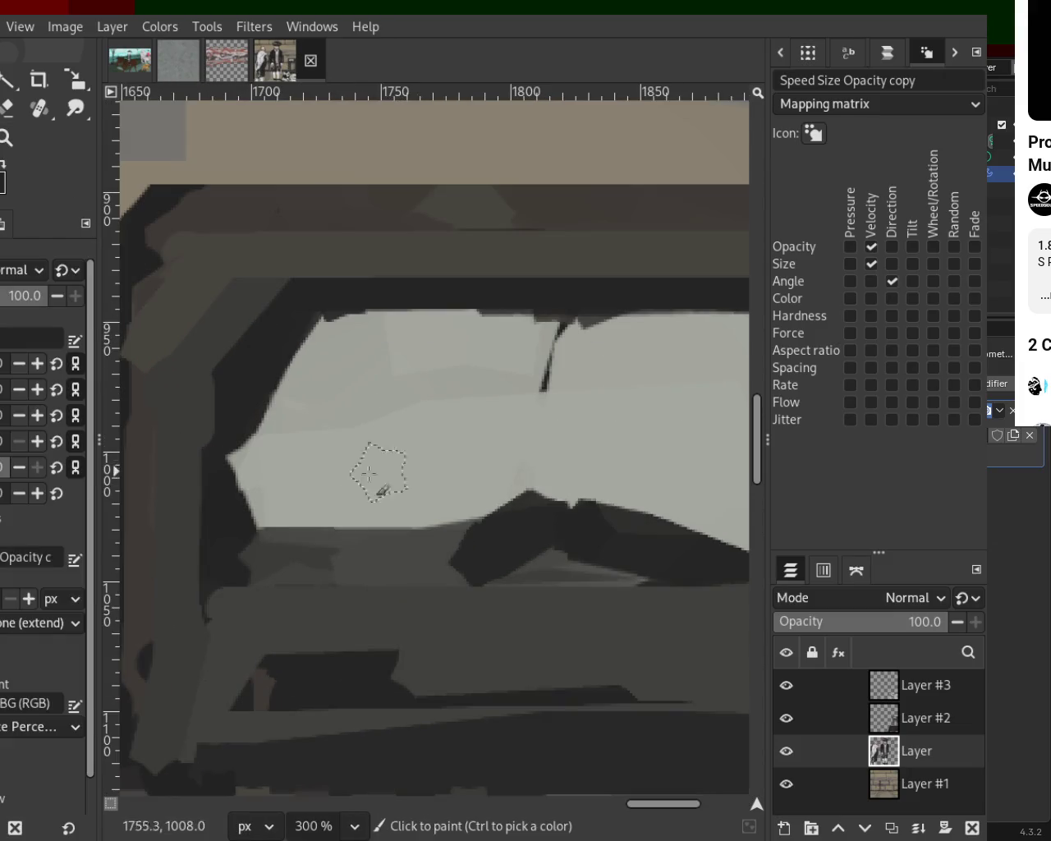
{"action": "left_click", "coordinate": [396, 472]}
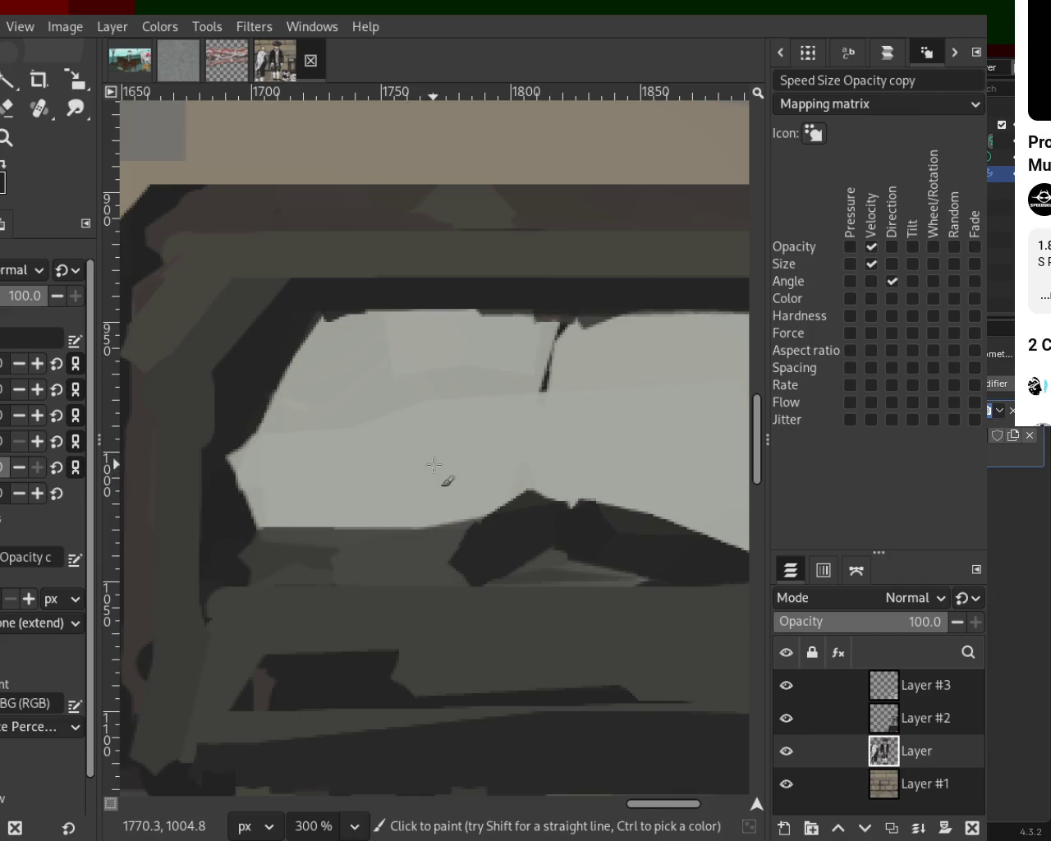
Zoom in closer on the book and return to the Paintbrush.
{"action": "left_click", "coordinate": [5, 145]}
{"action": "scroll", "coordinate": [431, 341], "scroll_direction": "down", "scroll_amount": 2}
{"action": "scroll", "coordinate": [393, 561], "scroll_direction": "down", "scroll_amount": 3}
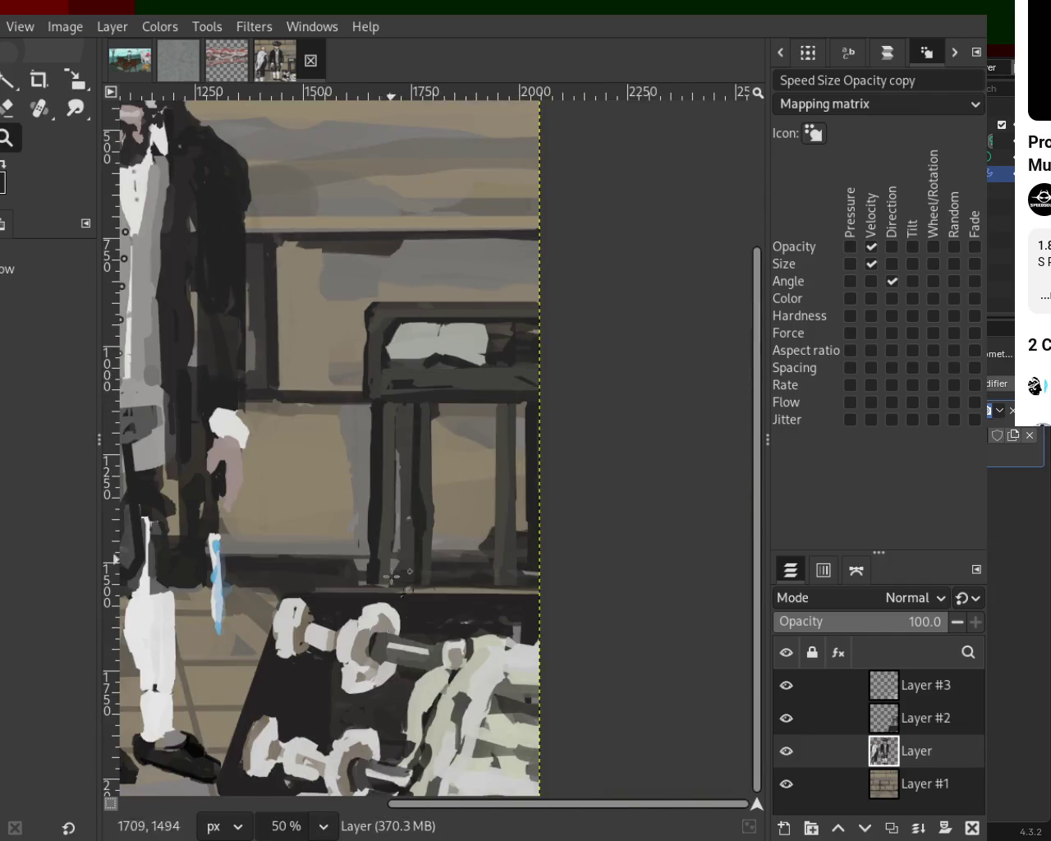
{"action": "key", "text": "p"}
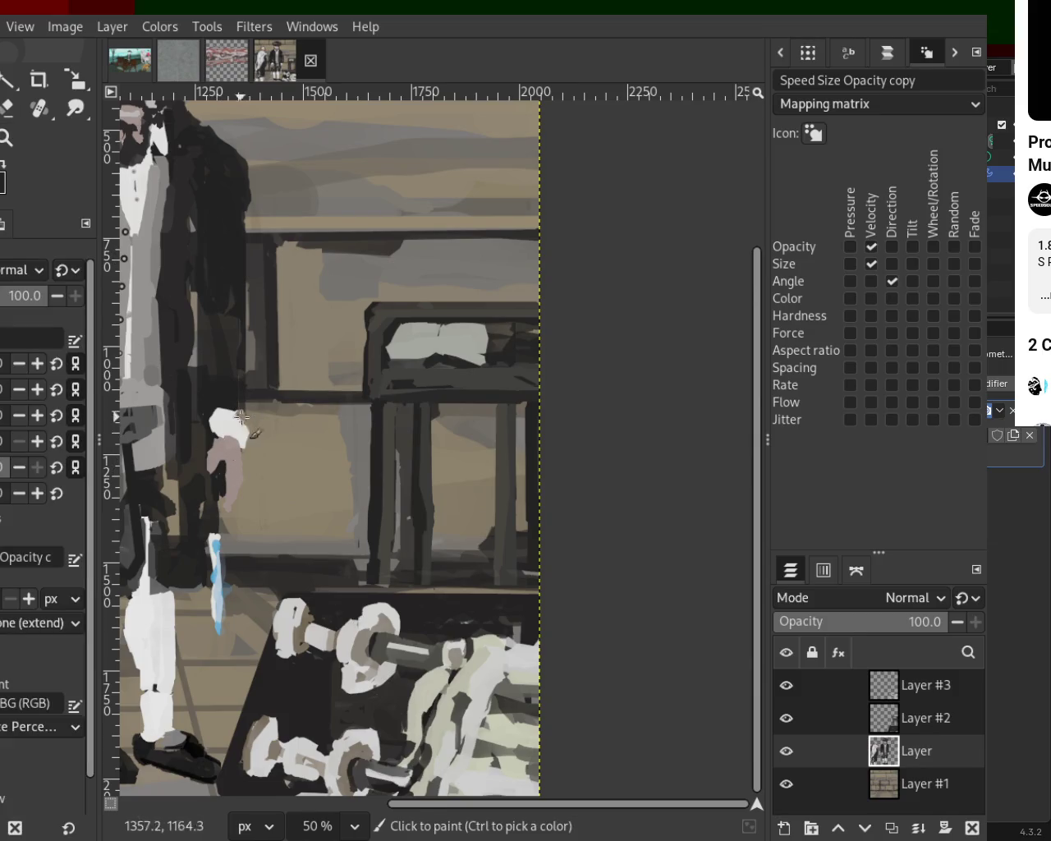
{"action": "left_click", "coordinate": [4, 140]}
{"action": "scroll", "coordinate": [284, 260], "scroll_direction": "down", "scroll_amount": 1}
{"action": "scroll", "coordinate": [284, 260], "scroll_direction": "up", "scroll_amount": 2}
{"action": "scroll", "coordinate": [283, 260], "scroll_direction": "up", "scroll_amount": 3}
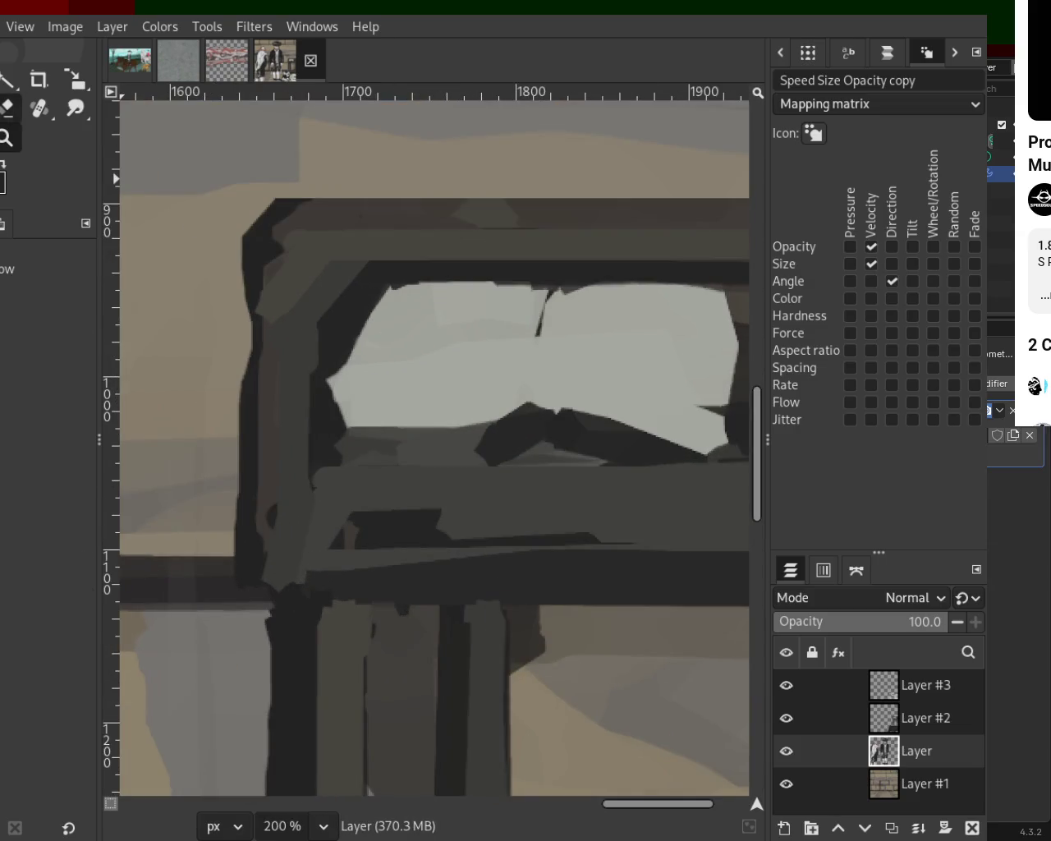
{"action": "key", "text": "p"}
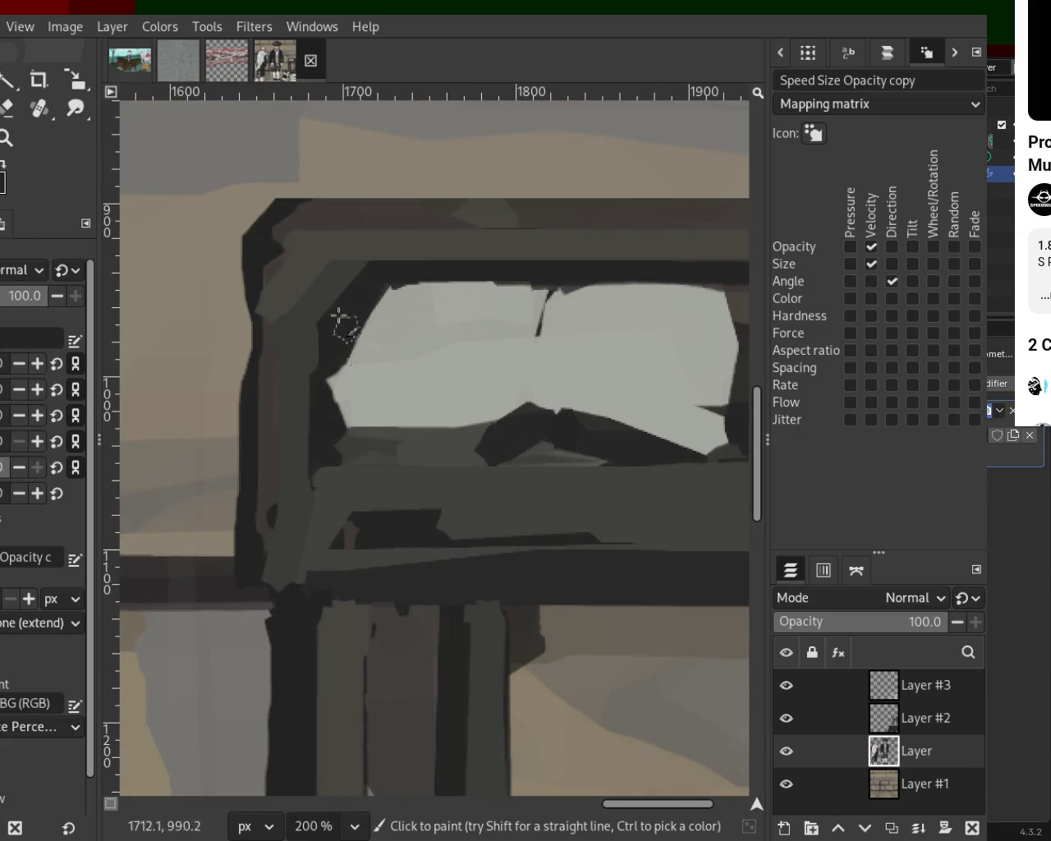
On Layer #2, paint a bright white band across the book's left page.
{"action": "left_click", "coordinate": [884, 718]}
{"action": "mouse_move", "coordinate": [354, 386]}
{"action": "left_mouse_down"}
{"action": "mouse_move", "coordinate": [481, 392]}
{"action": "mouse_move", "coordinate": [469, 383]}
{"action": "mouse_move", "coordinate": [412, 408]}
{"action": "mouse_move", "coordinate": [446, 410]}
{"action": "mouse_move", "coordinate": [361, 427]}
{"action": "left_mouse_up"}
{"action": "key", "text": "ctrl+z"}
{"action": "left_click", "coordinate": [337, 391]}
{"action": "left_click", "coordinate": [517, 362], "text": "shift"}
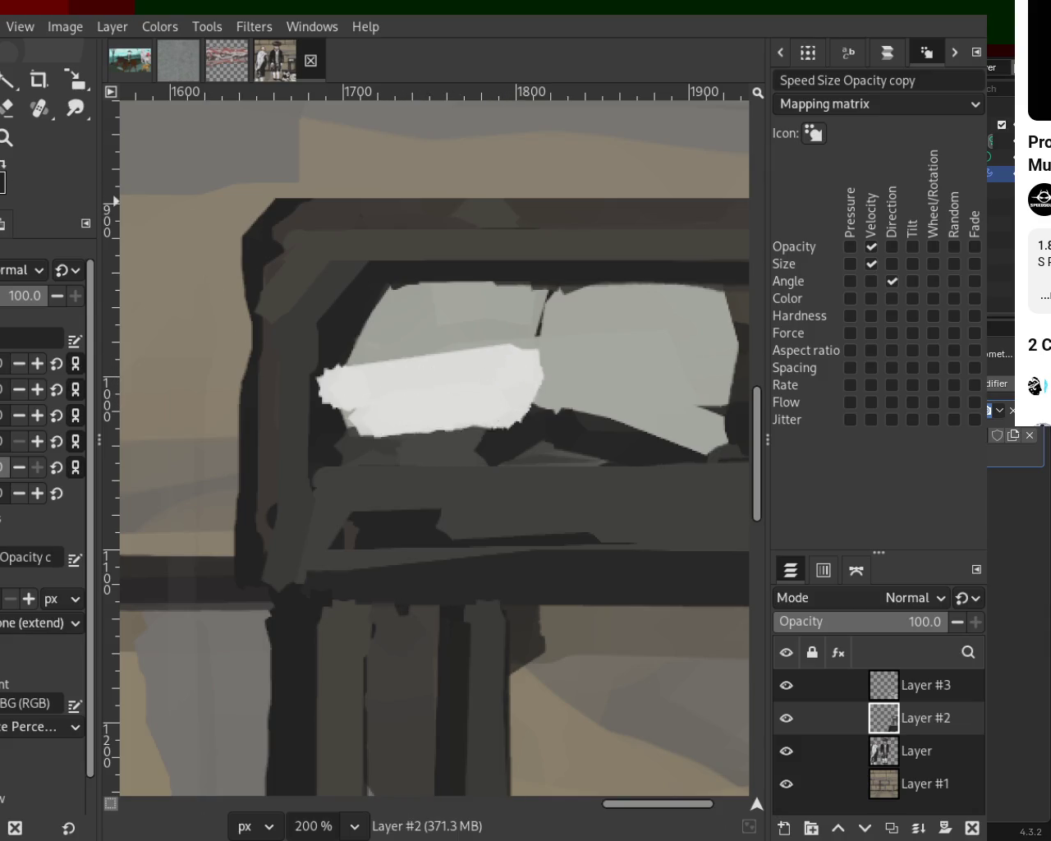
Zoom out, hide all four layers, and show only the layer named Layer.
{"action": "left_click", "coordinate": [8, 142]}
{"action": "scroll", "coordinate": [734, 676], "scroll_direction": "down", "scroll_amount": 2}
{"action": "scroll", "coordinate": [734, 676], "scroll_direction": "down", "scroll_amount": 4}
{"action": "scroll", "coordinate": [733, 676], "scroll_direction": "up", "scroll_amount": 1}
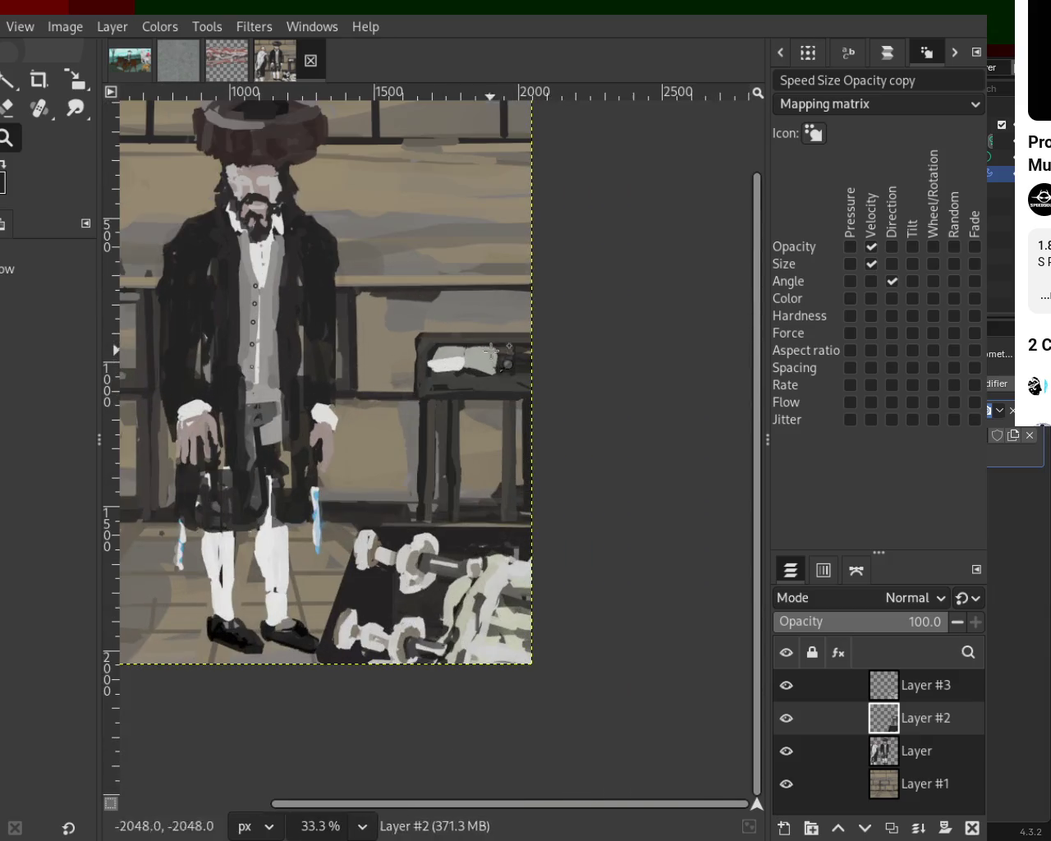
{"action": "left_click_drag", "start_coordinate": [786, 697], "coordinate": [788, 811]}
{"action": "left_click", "coordinate": [787, 751]}
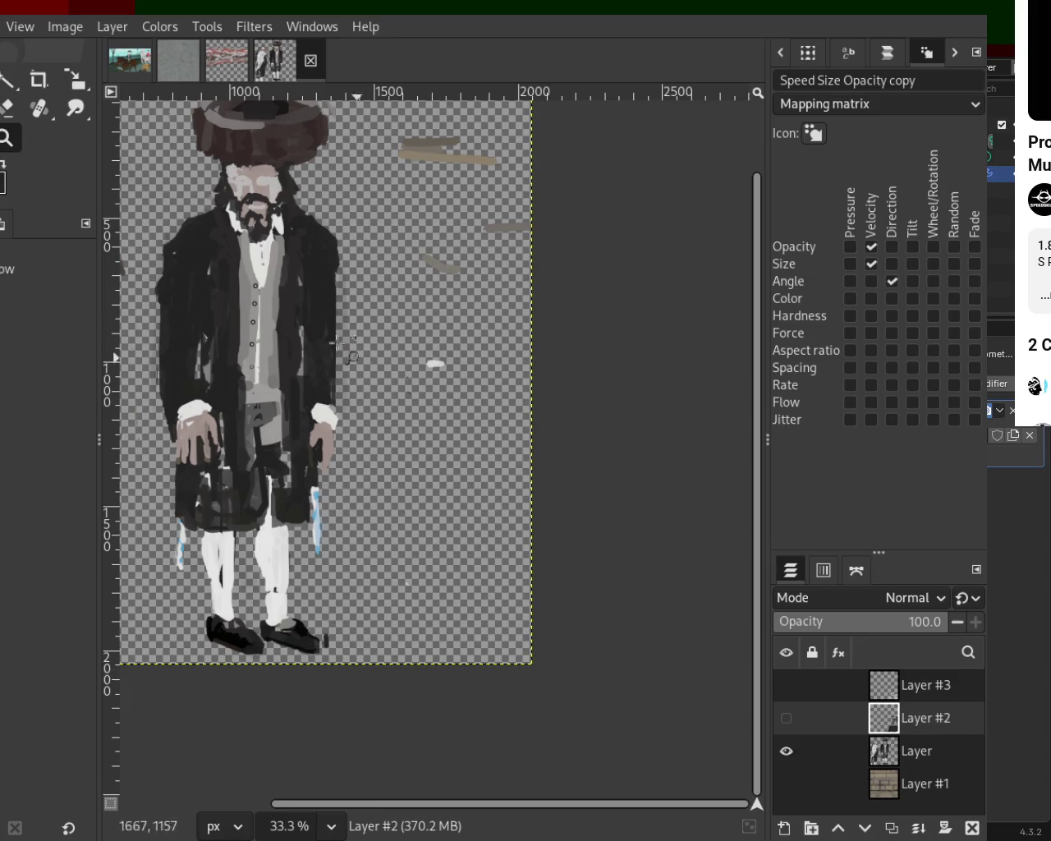
With the Eraser on Layer, make Layer #2, Layer #3 and the background room visible again.
{"action": "key", "text": "shift+e"}
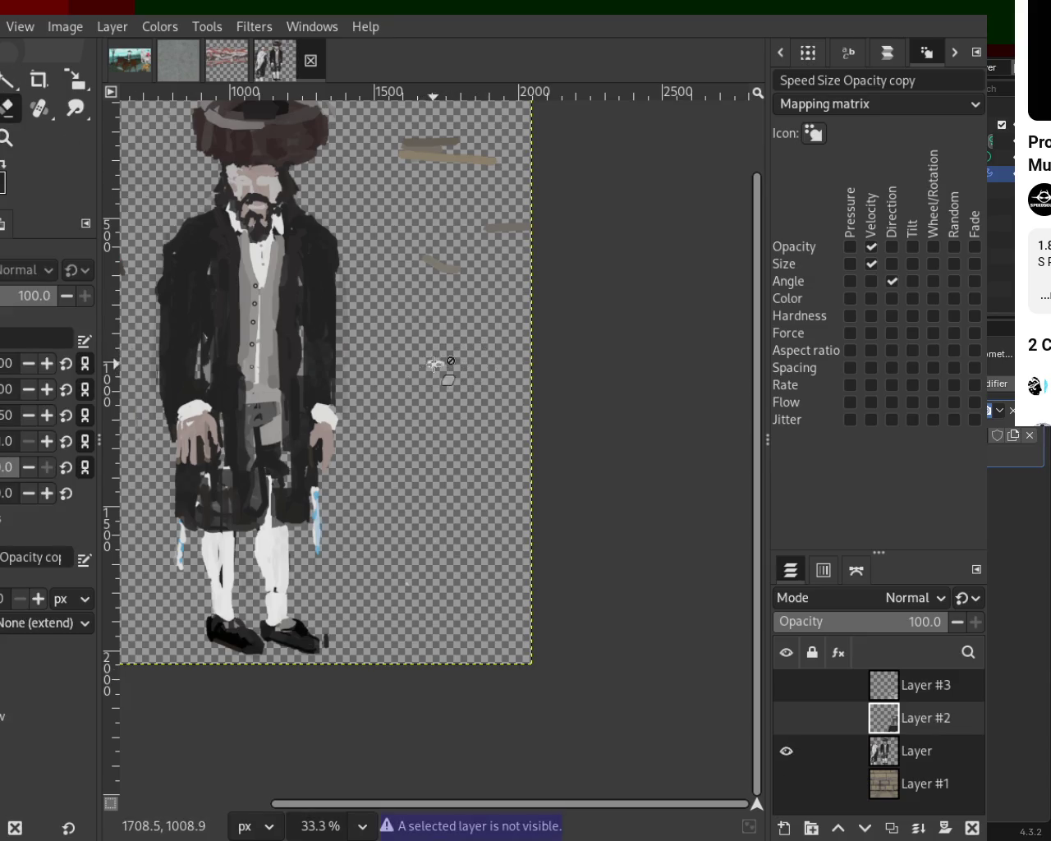
{"action": "left_click", "coordinate": [885, 750]}
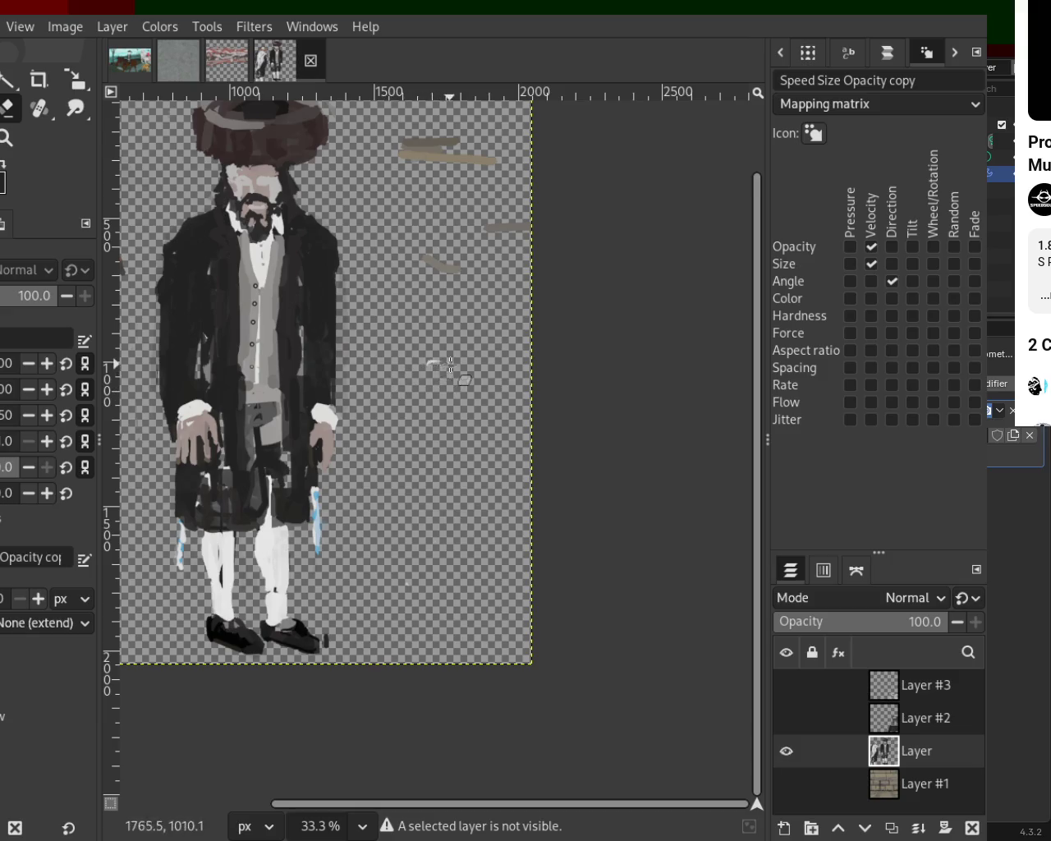
{"action": "left_click", "coordinate": [787, 718]}
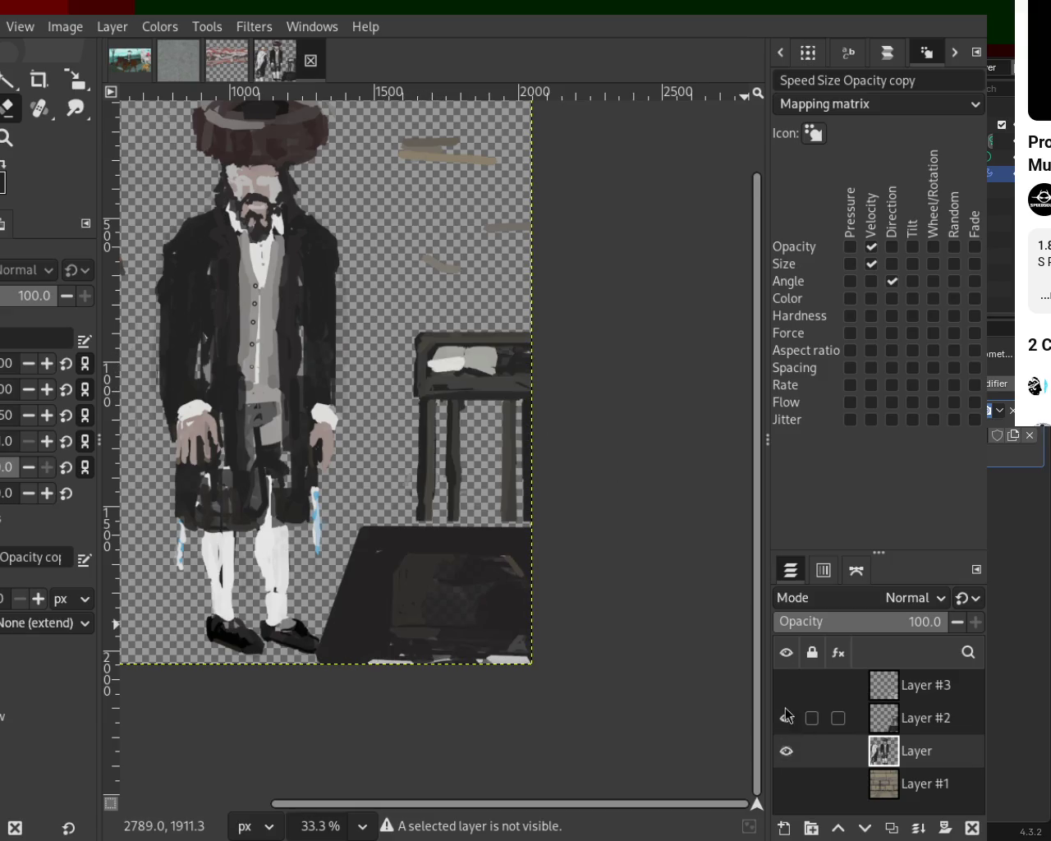
{"action": "left_click", "coordinate": [787, 687]}
{"action": "left_click", "coordinate": [787, 783]}
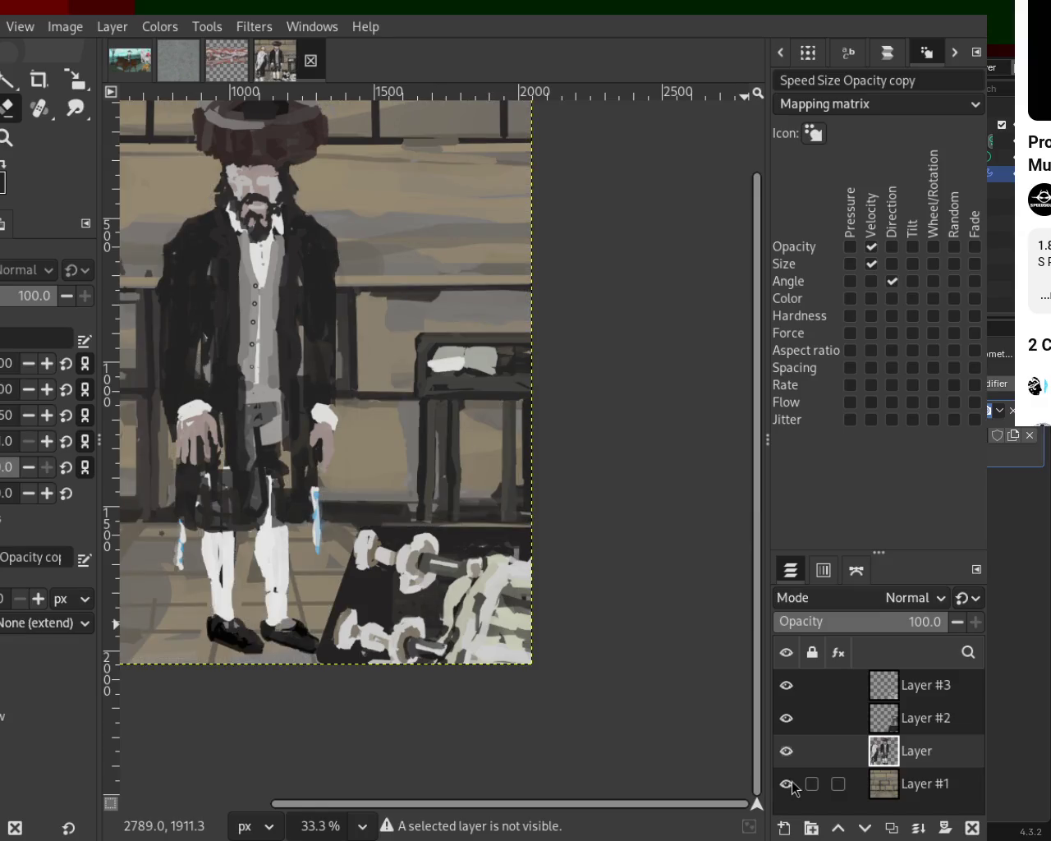
Make Layer #2 the active layer and toggle its visibility to check its strokes.
{"action": "left_click", "coordinate": [883, 725]}
{"action": "left_click", "coordinate": [787, 718]}
{"action": "left_click", "coordinate": [786, 718]}
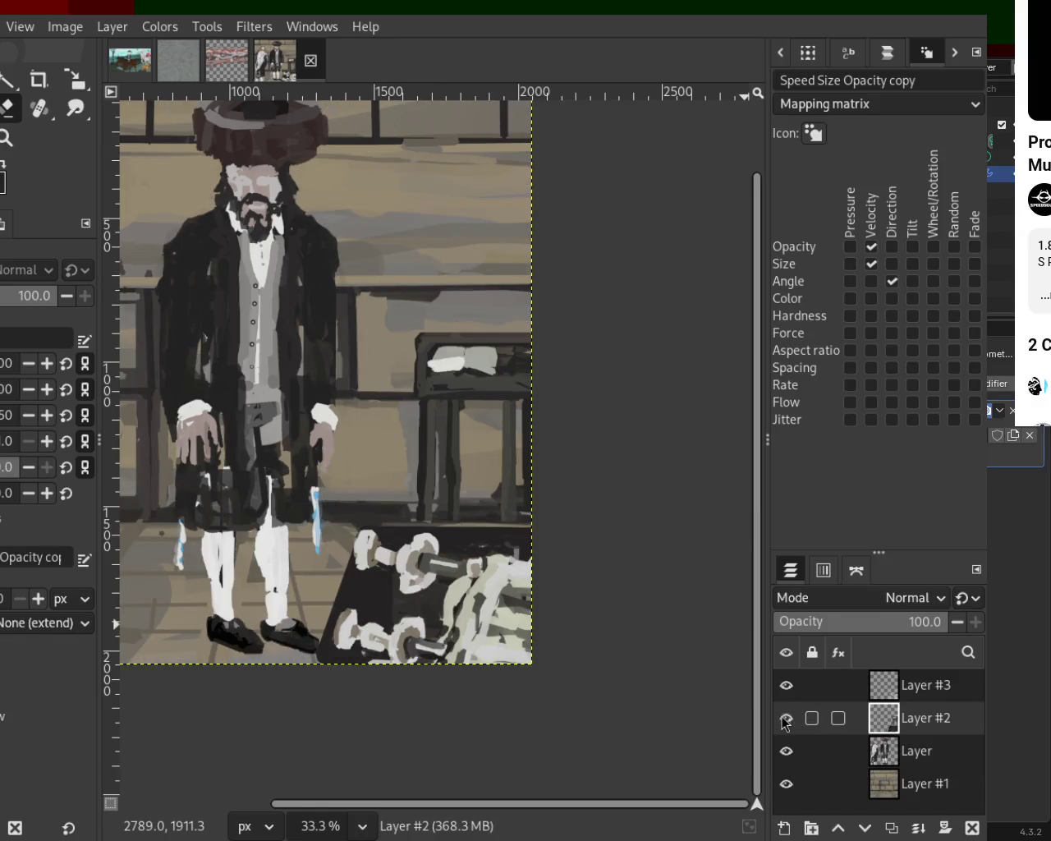
{"action": "left_click", "coordinate": [10, 140]}
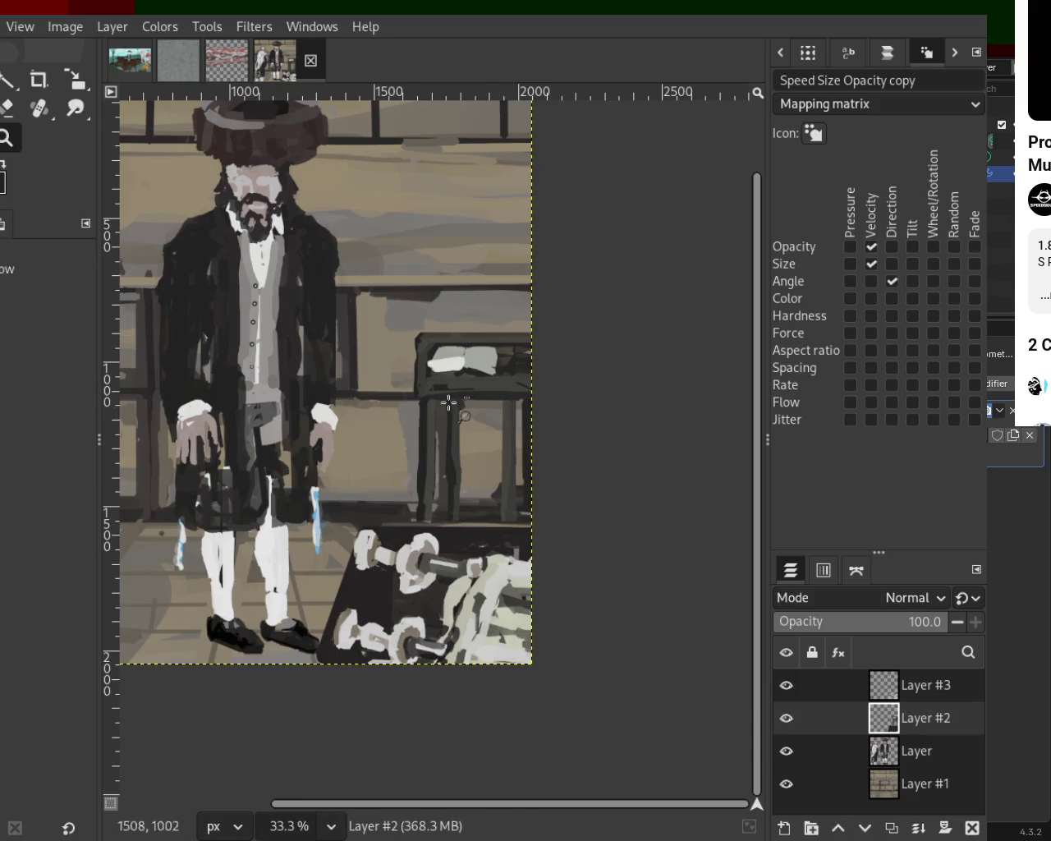
{"action": "left_click", "coordinate": [431, 397], "text": "ctrl"}
{"action": "left_click", "coordinate": [348, 391]}
{"action": "left_click", "coordinate": [487, 468]}
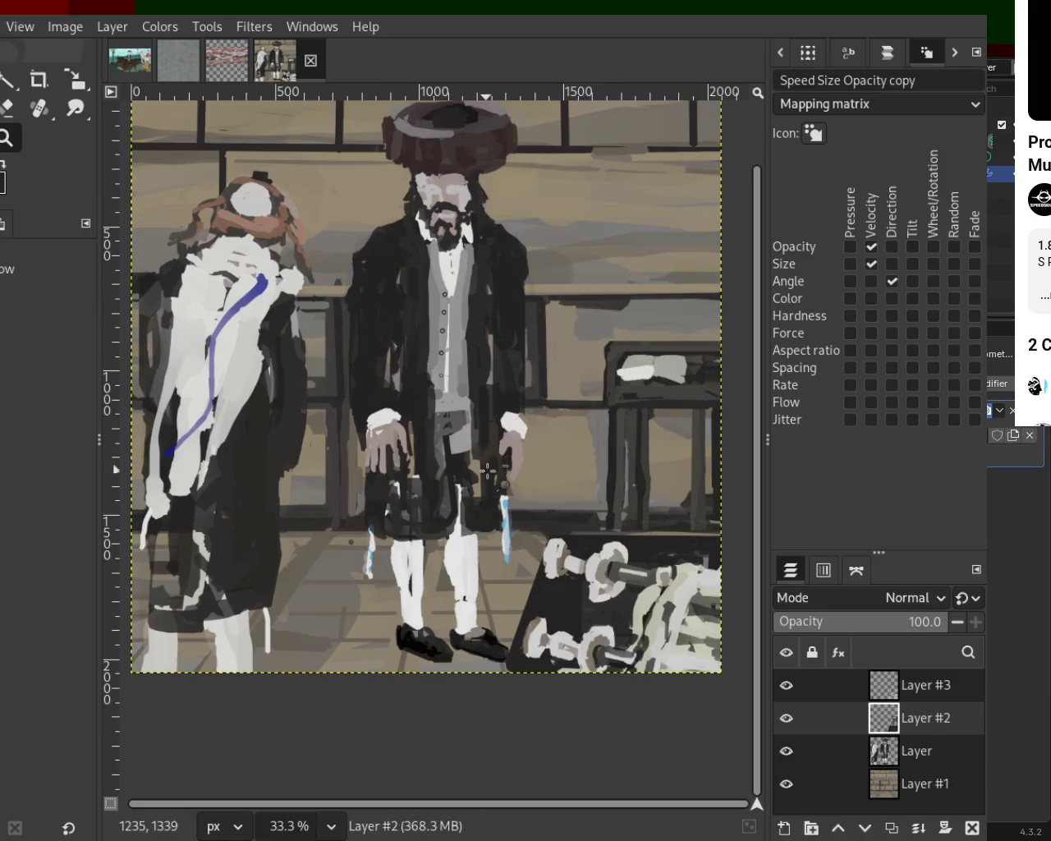
{"action": "left_click", "coordinate": [487, 468], "text": "ctrl"}
{"action": "left_click", "coordinate": [460, 460]}
{"action": "double_click", "coordinate": [411, 460], "text": "ctrl"}
{"action": "double_click", "coordinate": [378, 465]}
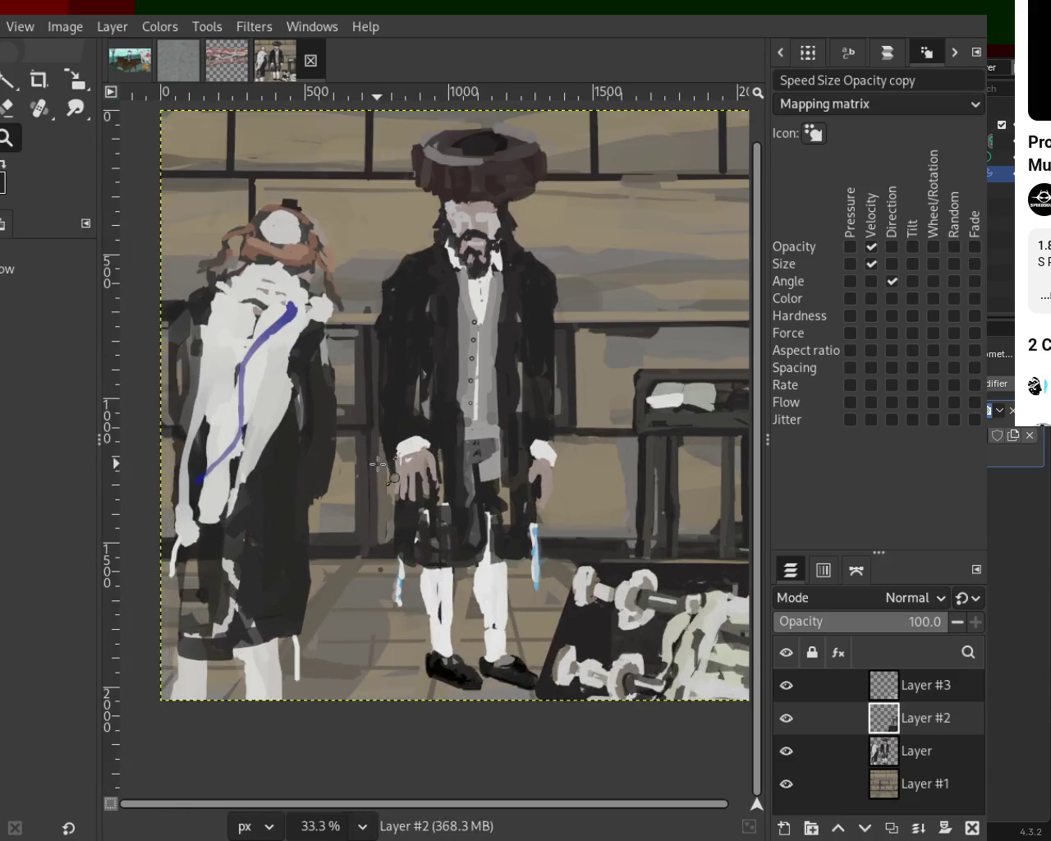
{"action": "left_click", "coordinate": [378, 465], "text": "ctrl"}
{"action": "left_click", "coordinate": [394, 460]}
{"action": "left_click", "coordinate": [377, 517], "text": "ctrl"}
{"action": "left_click", "coordinate": [411, 558]}
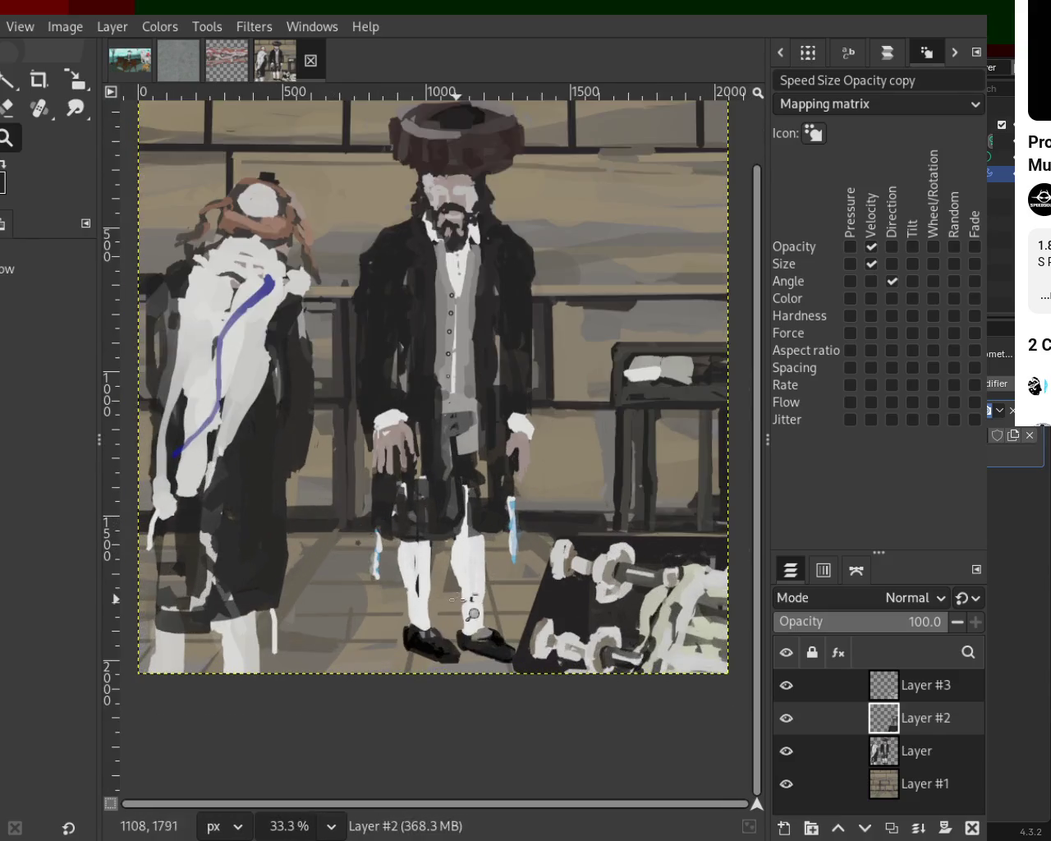
{"action": "left_click", "coordinate": [473, 613], "text": "ctrl"}
{"action": "left_click", "coordinate": [493, 549]}
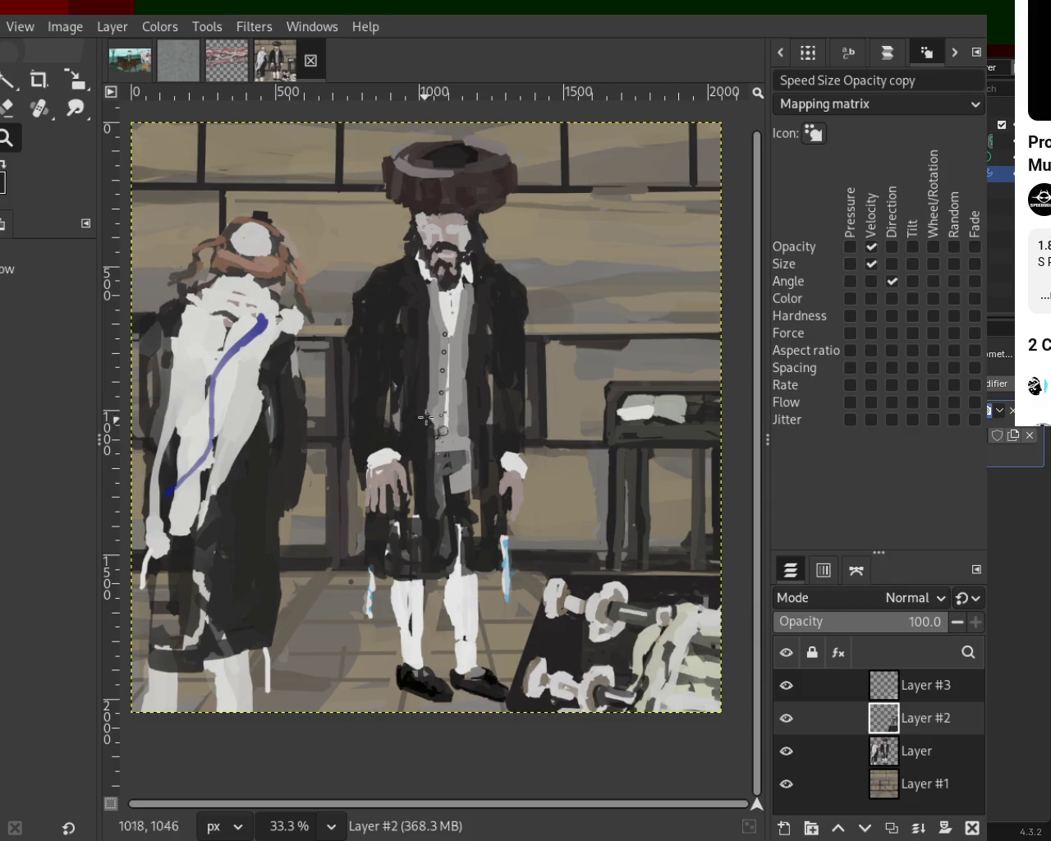
{"action": "scroll", "coordinate": [425, 422], "scroll_direction": "down", "scroll_amount": 1}
{"action": "scroll", "coordinate": [362, 493], "scroll_direction": "down", "scroll_amount": 1}
{"action": "scroll", "coordinate": [267, 475], "scroll_direction": "up", "scroll_amount": 2}
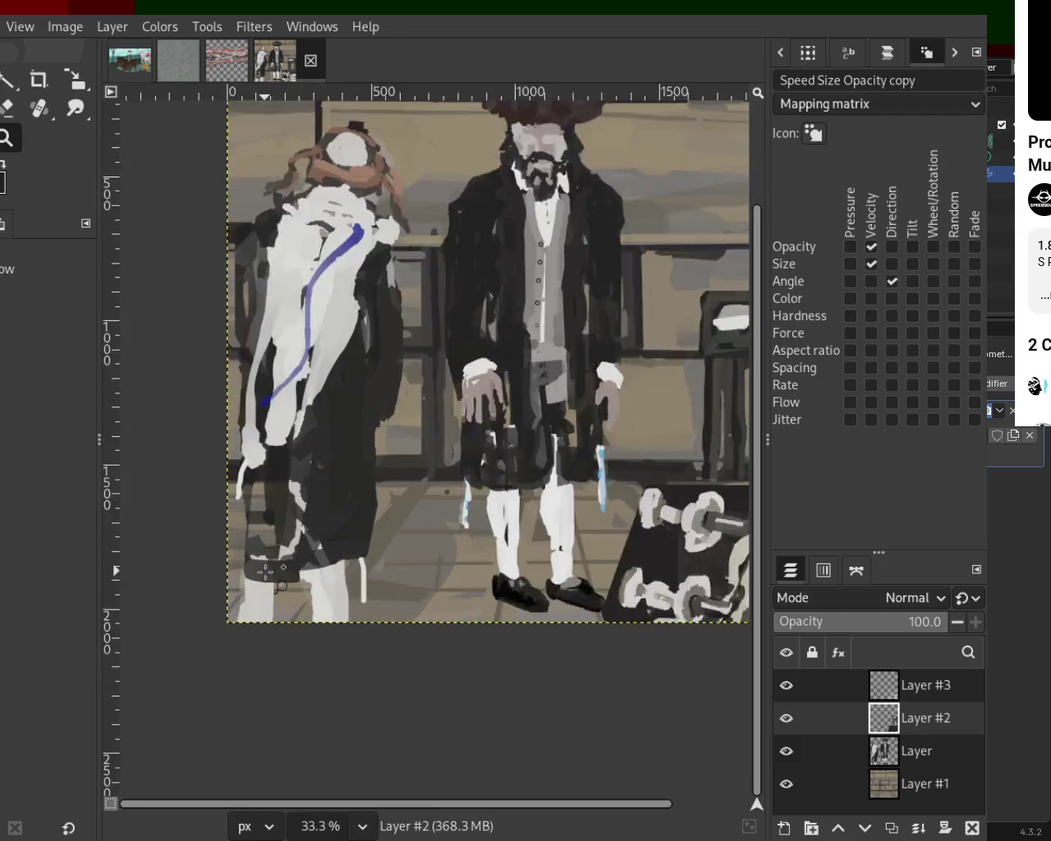
{"action": "scroll", "coordinate": [263, 329], "scroll_direction": "down", "scroll_amount": 1}
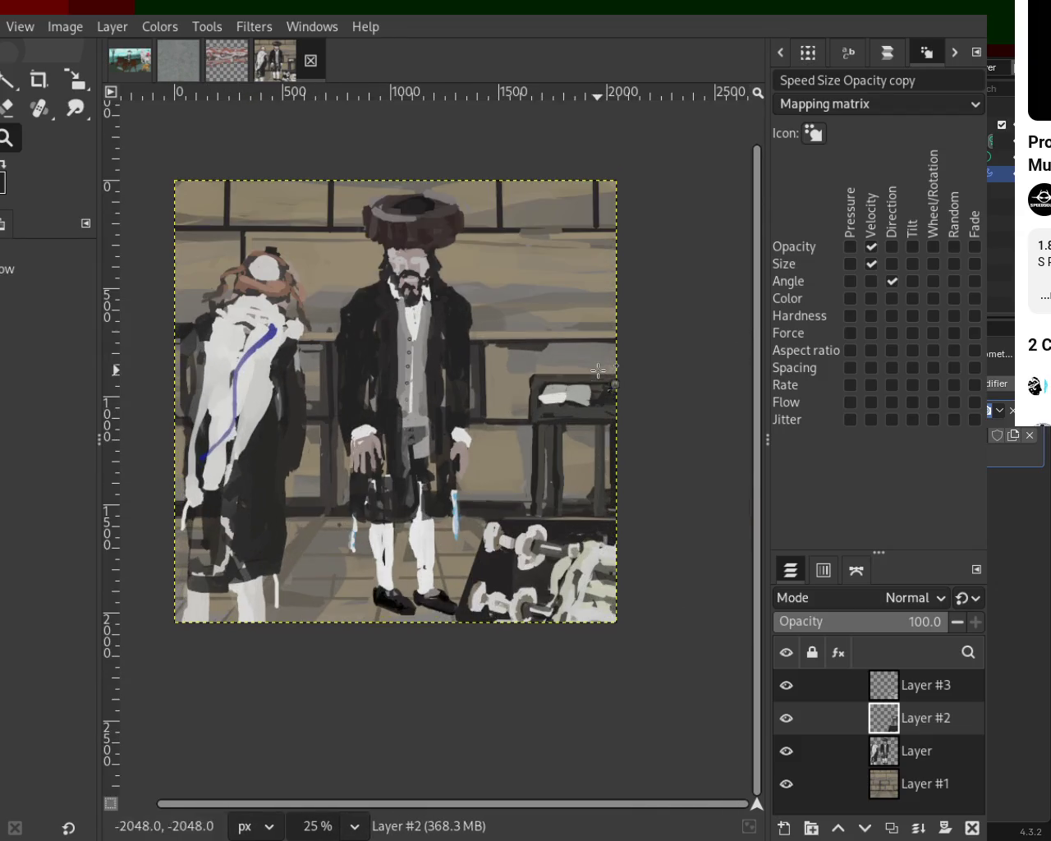
Zoom into the book and paint dark straight bands over its white patch, with a lighter band below.
{"action": "scroll", "coordinate": [542, 386], "scroll_direction": "up", "scroll_amount": 2}
{"action": "scroll", "coordinate": [554, 398], "scroll_direction": "up", "scroll_amount": 1}
{"action": "scroll", "coordinate": [554, 399], "scroll_direction": "up", "scroll_amount": 2}
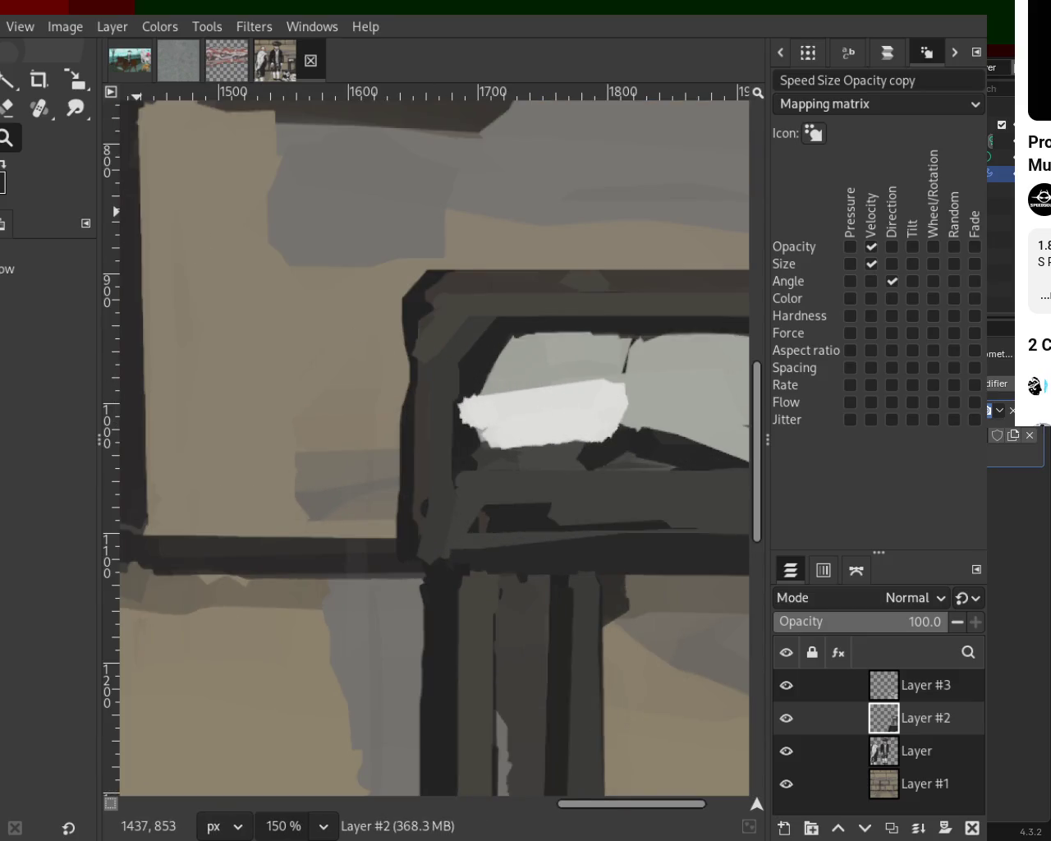
{"action": "key", "text": "p"}
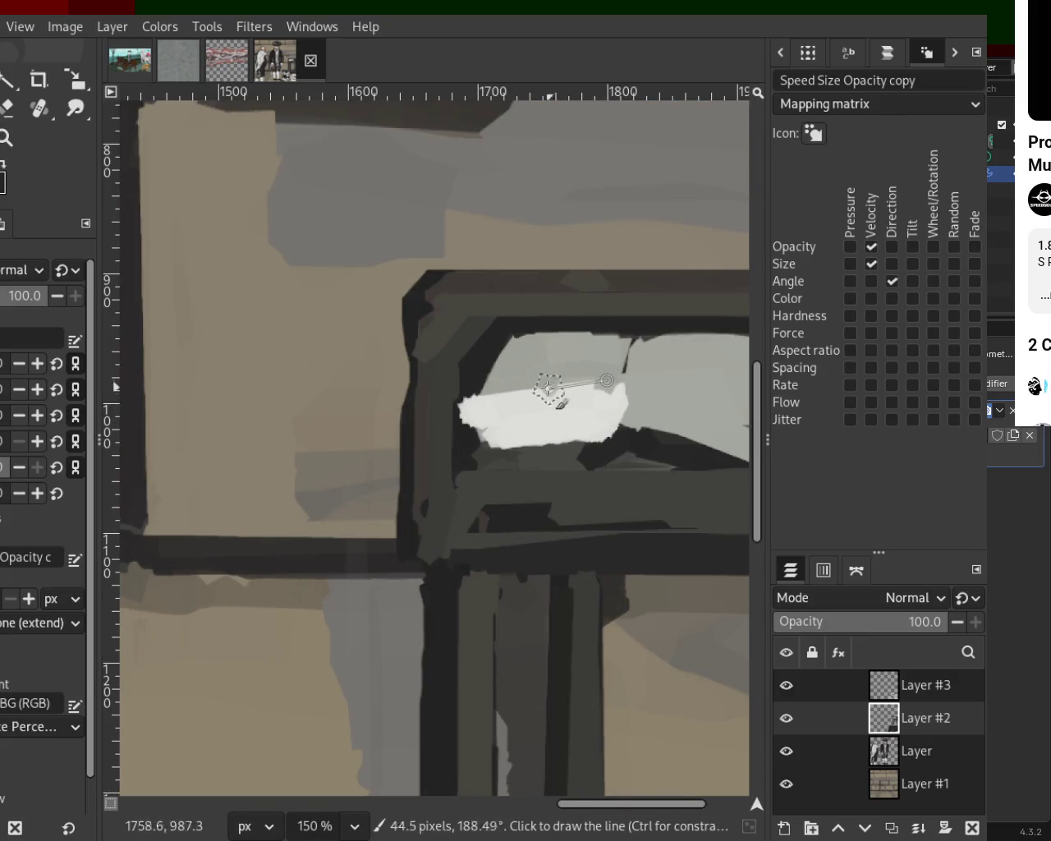
{"action": "left_click", "coordinate": [446, 375], "text": "ctrl"}
{"action": "left_click_drag", "start_coordinate": [463, 375], "coordinate": [468, 435]}
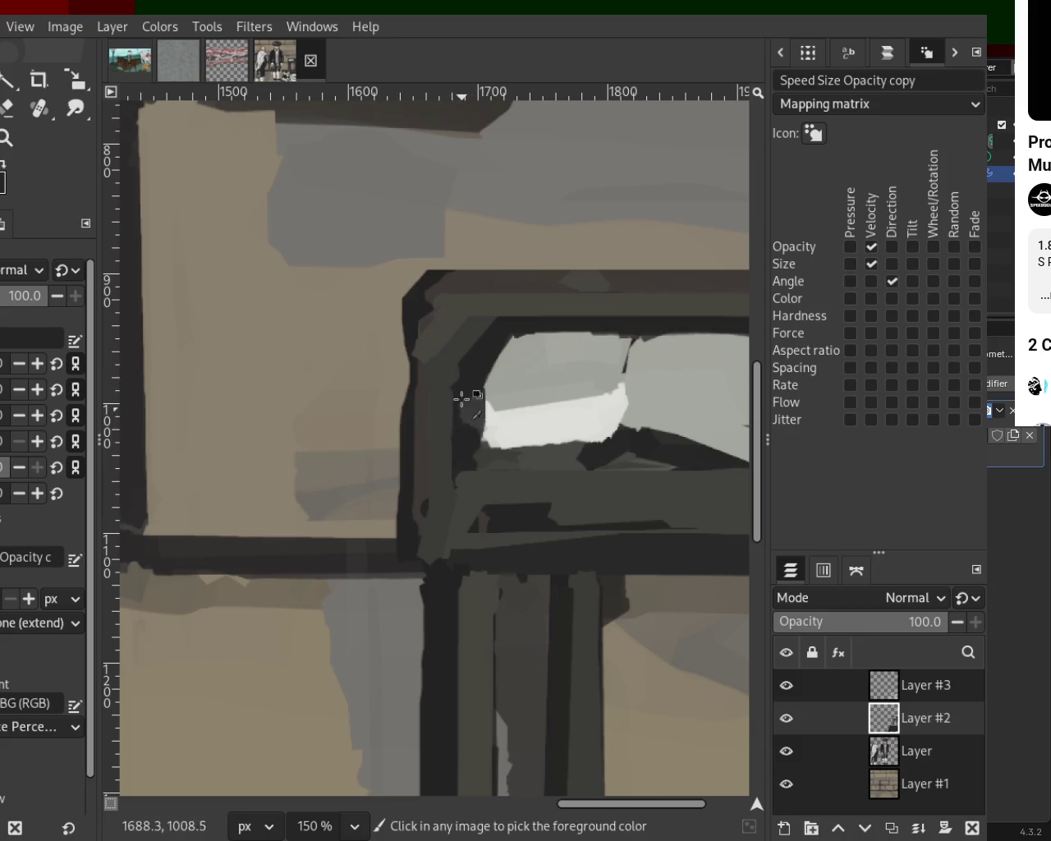
{"action": "left_click", "coordinate": [622, 452], "text": "ctrl"}
{"action": "left_click", "coordinate": [614, 448]}
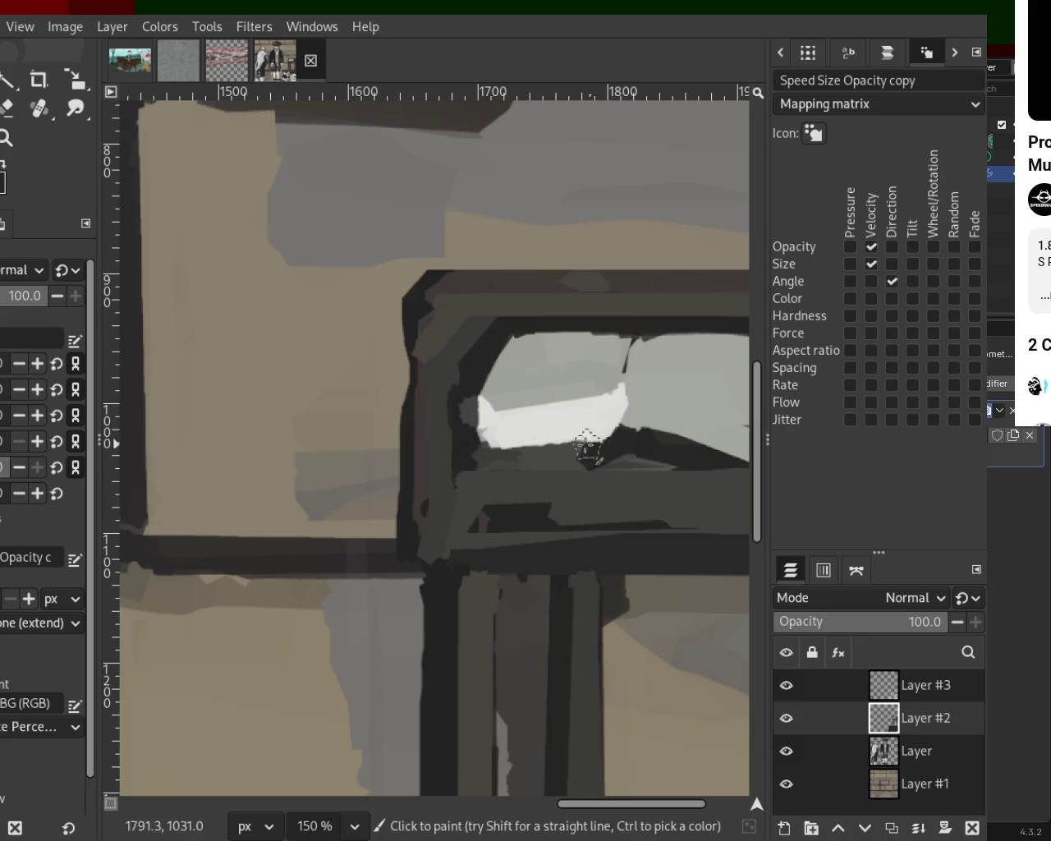
{"action": "left_click", "coordinate": [489, 462], "text": "shift"}
{"action": "left_click", "coordinate": [481, 481], "text": "ctrl"}
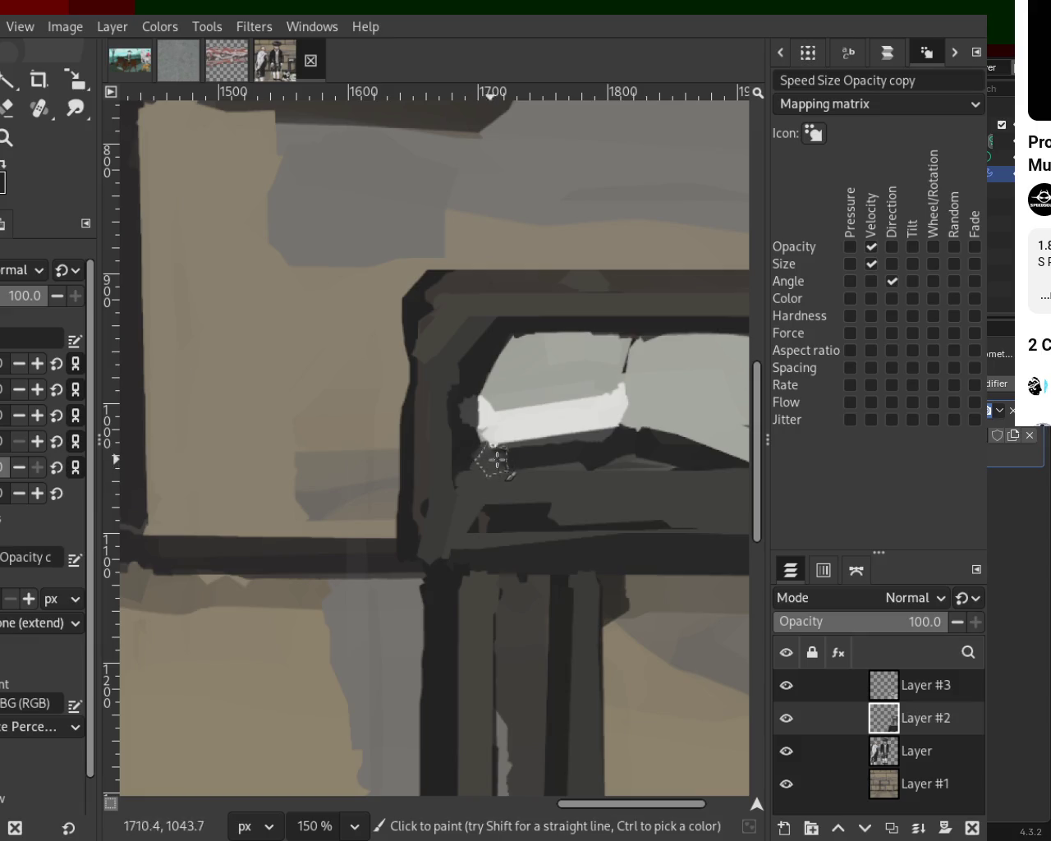
{"action": "left_click", "coordinate": [610, 449], "text": "shift"}
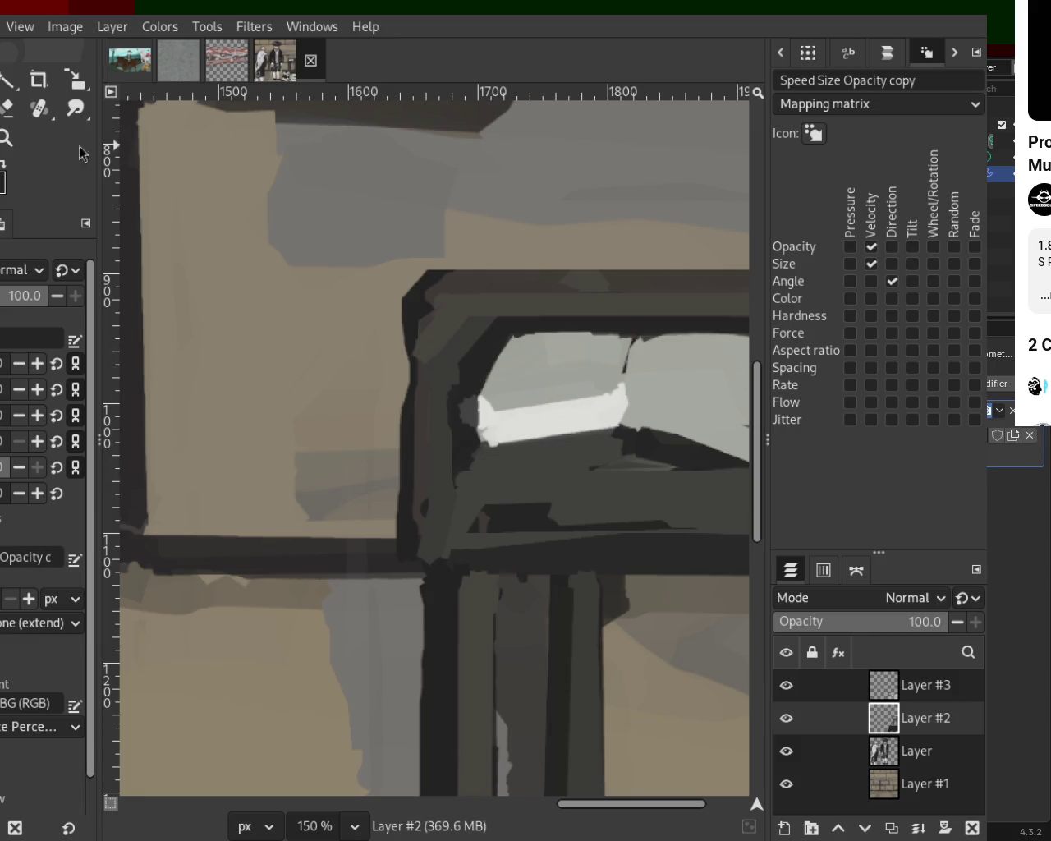
Sample a colour and paint straight white strokes along the book's lower edge, undoing one.
{"action": "key", "text": "minus"}
{"action": "key", "text": "minus"}
{"action": "key", "text": "minus"}
{"action": "key", "text": "minus"}
{"action": "key", "text": "plus"}
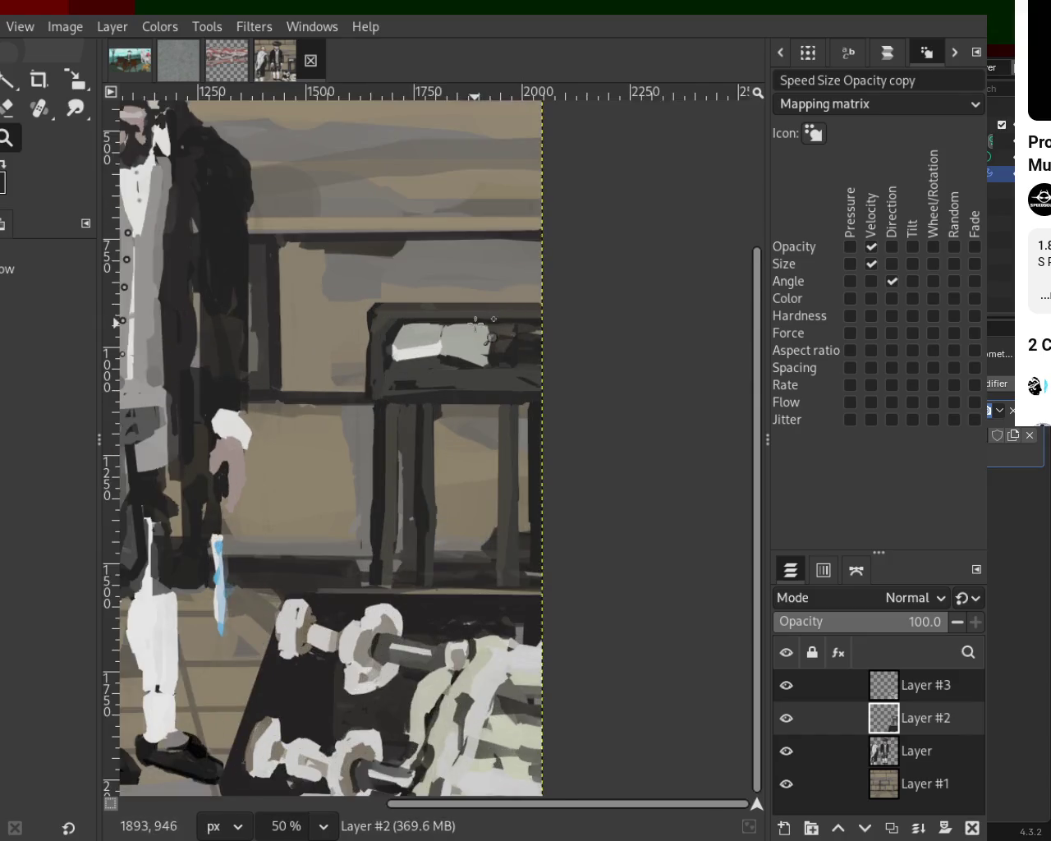
{"action": "key", "text": "plus"}
{"action": "key", "text": "plus"}
{"action": "key", "text": "plus"}
{"action": "key", "text": "ctrl"}
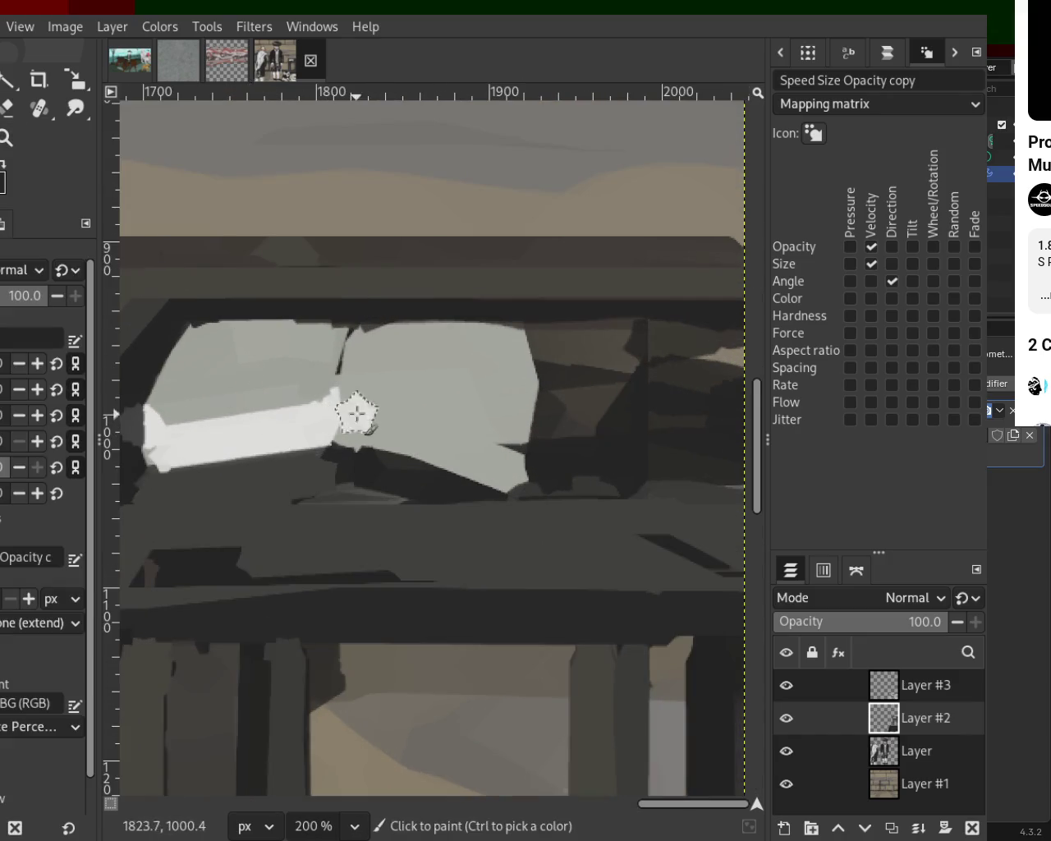
{"action": "left_click", "coordinate": [508, 455], "text": "shift"}
{"action": "left_click", "coordinate": [485, 471], "text": "shift"}
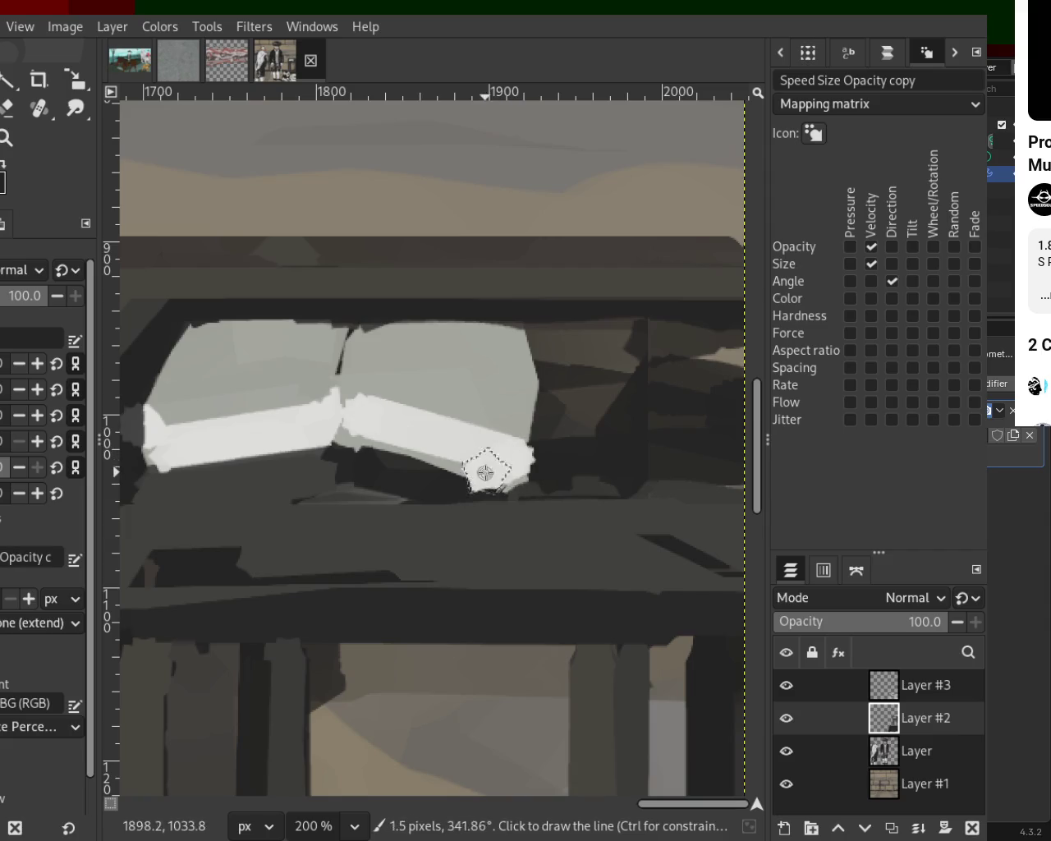
{"action": "left_click", "coordinate": [358, 418], "text": "shift"}
{"action": "key", "text": "ctrl+z"}
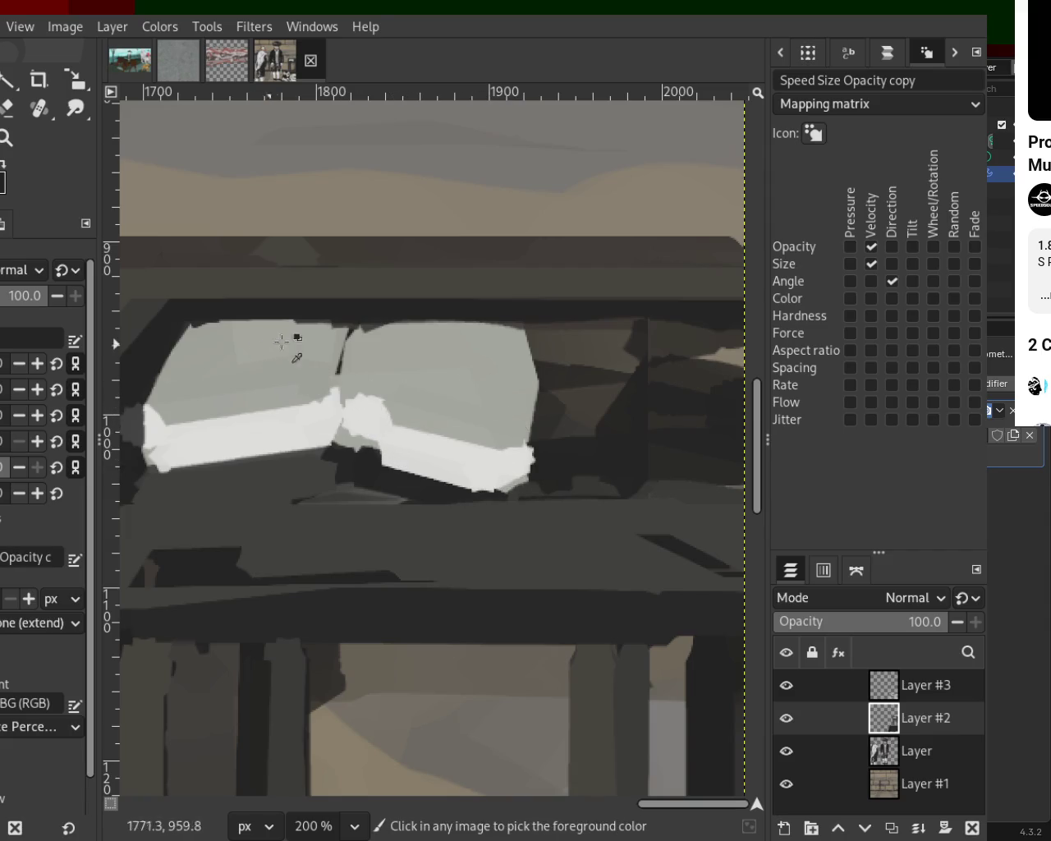
Paint a dark grey edge along the left page's top and darken the right page's top and side.
{"action": "left_click", "coordinate": [350, 326], "text": "ctrl"}
{"action": "left_click", "coordinate": [183, 317], "text": "shift"}
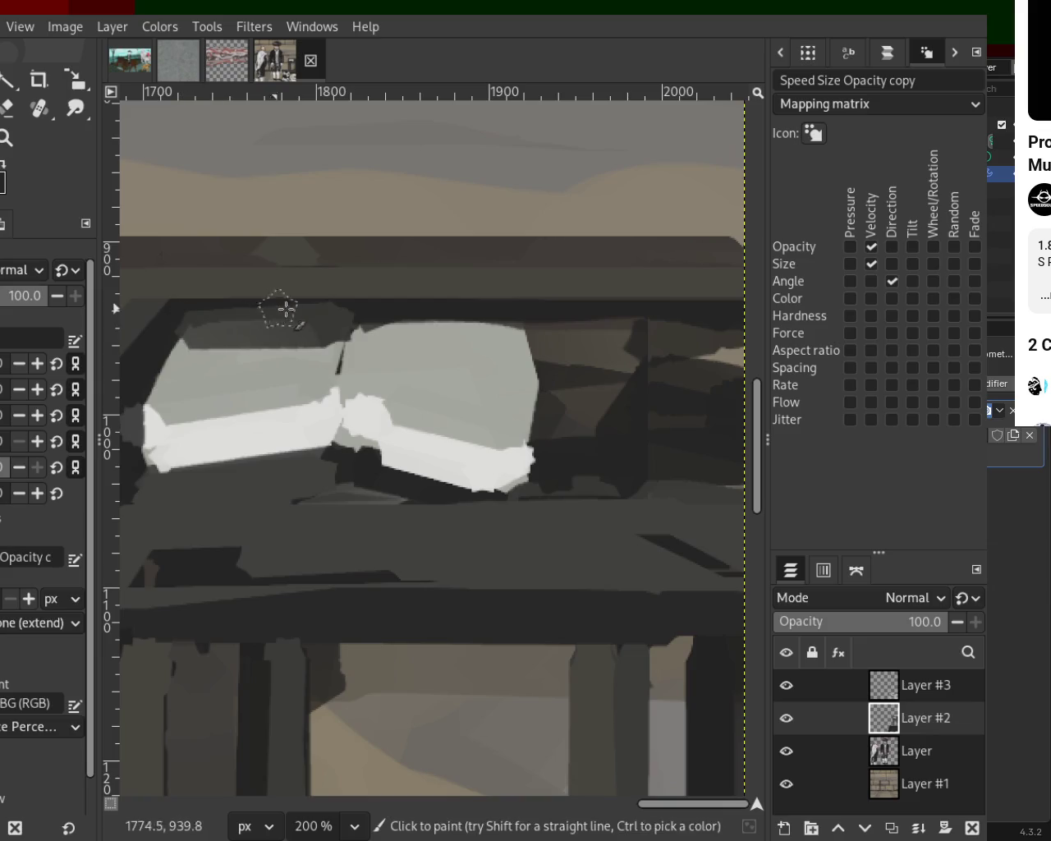
{"action": "left_click", "coordinate": [353, 311]}
{"action": "left_click", "coordinate": [177, 317], "text": "shift"}
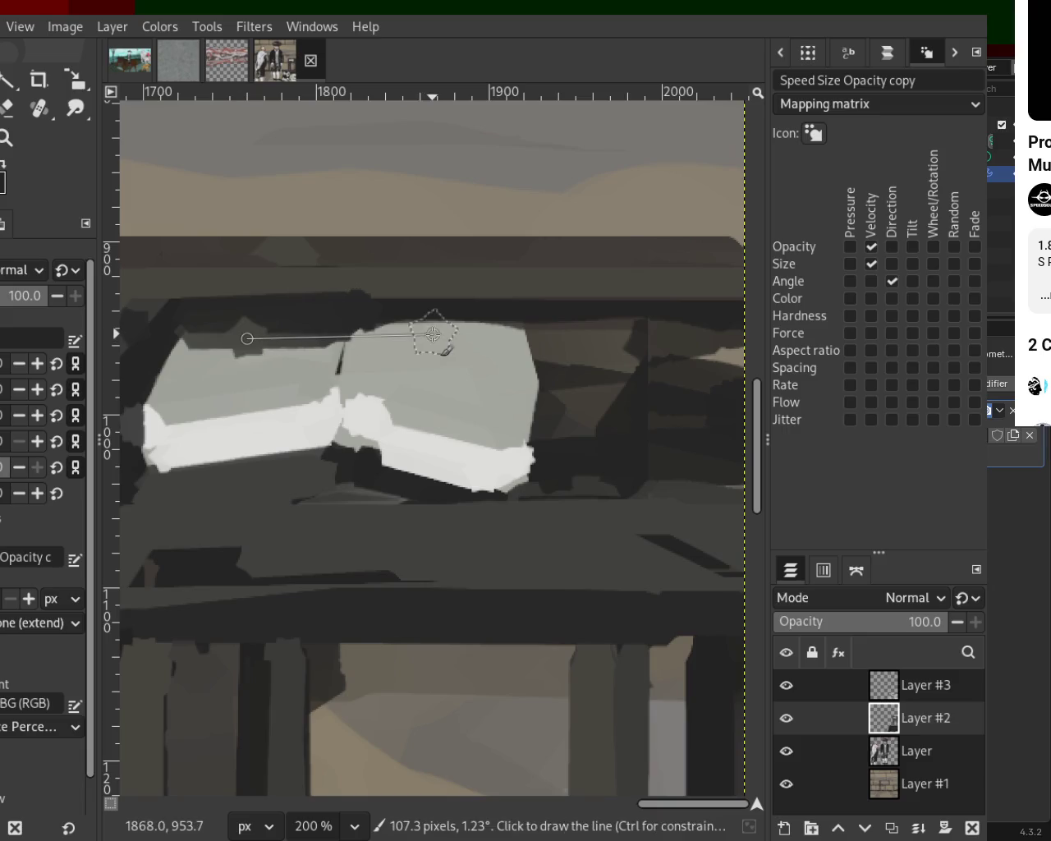
{"action": "mouse_move", "coordinate": [391, 337]}
{"action": "left_mouse_down"}
{"action": "mouse_move", "coordinate": [493, 327]}
{"action": "mouse_move", "coordinate": [520, 355]}
{"action": "mouse_move", "coordinate": [533, 456]}
{"action": "left_mouse_up"}
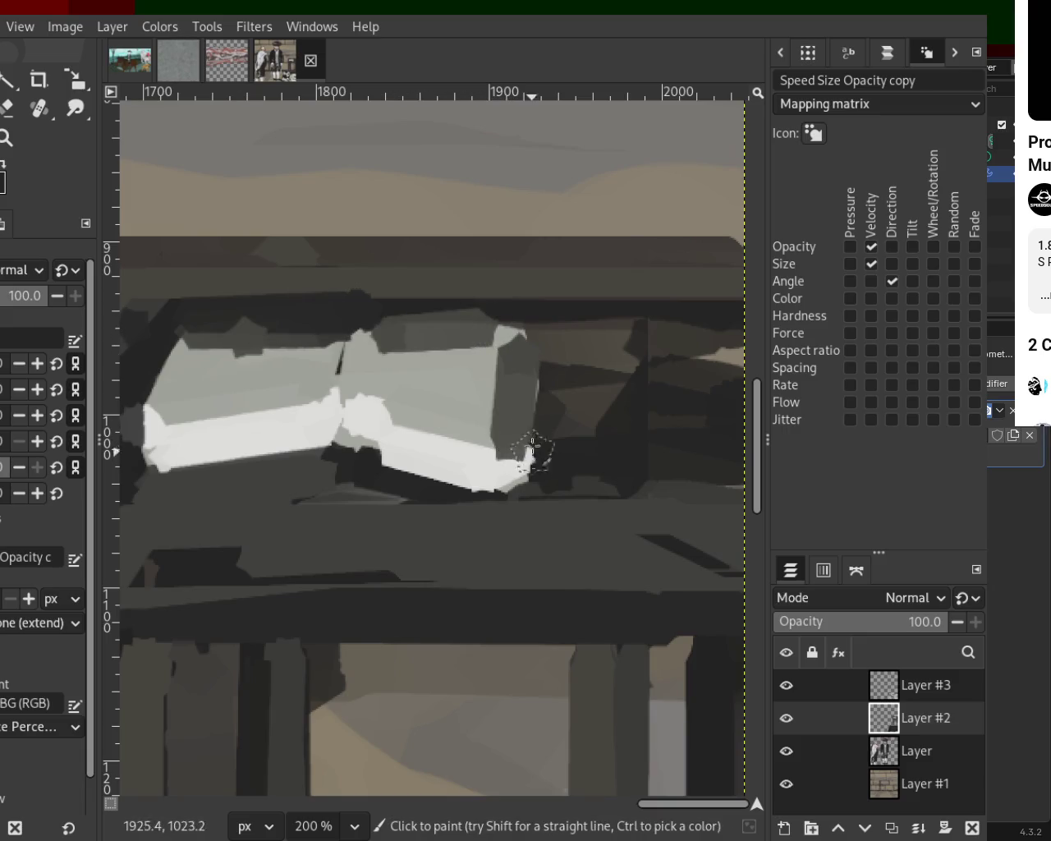
Cover the right page and the top of the left page in light grey.
{"action": "left_click", "coordinate": [473, 356]}
{"action": "left_click", "coordinate": [493, 434], "text": "shift"}
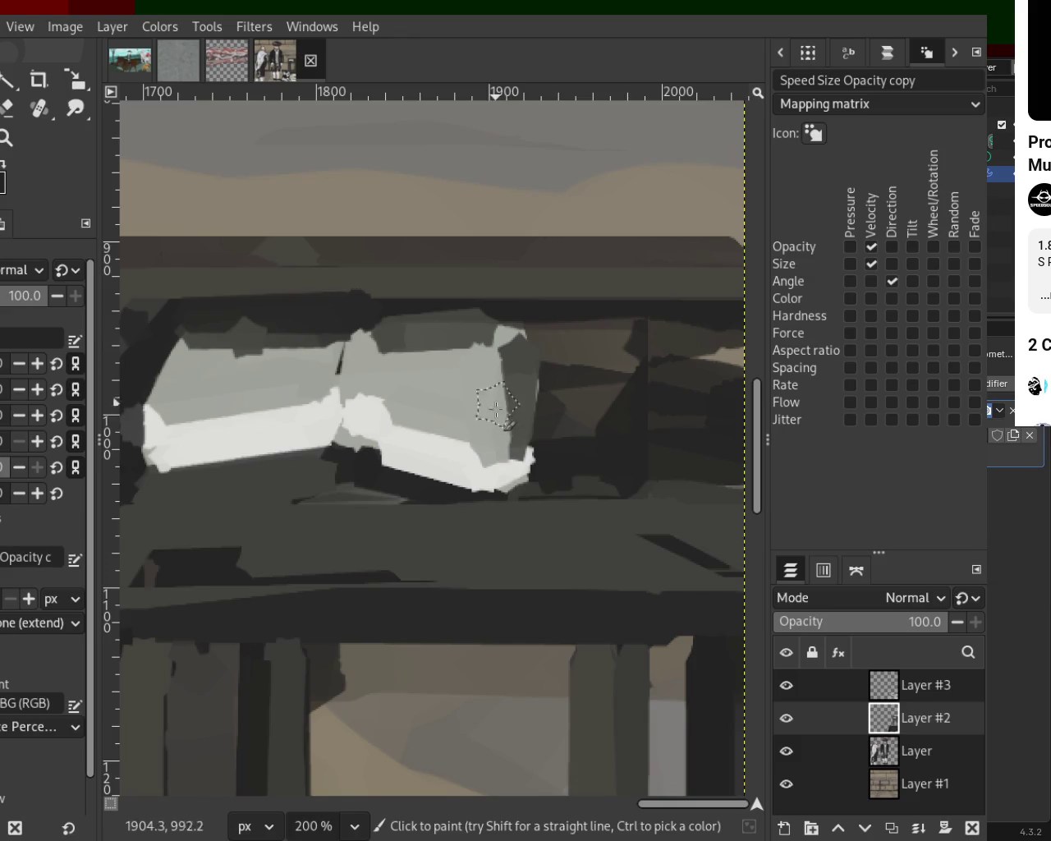
{"action": "left_click", "coordinate": [497, 371], "text": "shift"}
{"action": "left_click_drag", "start_coordinate": [441, 347], "coordinate": [371, 357]}
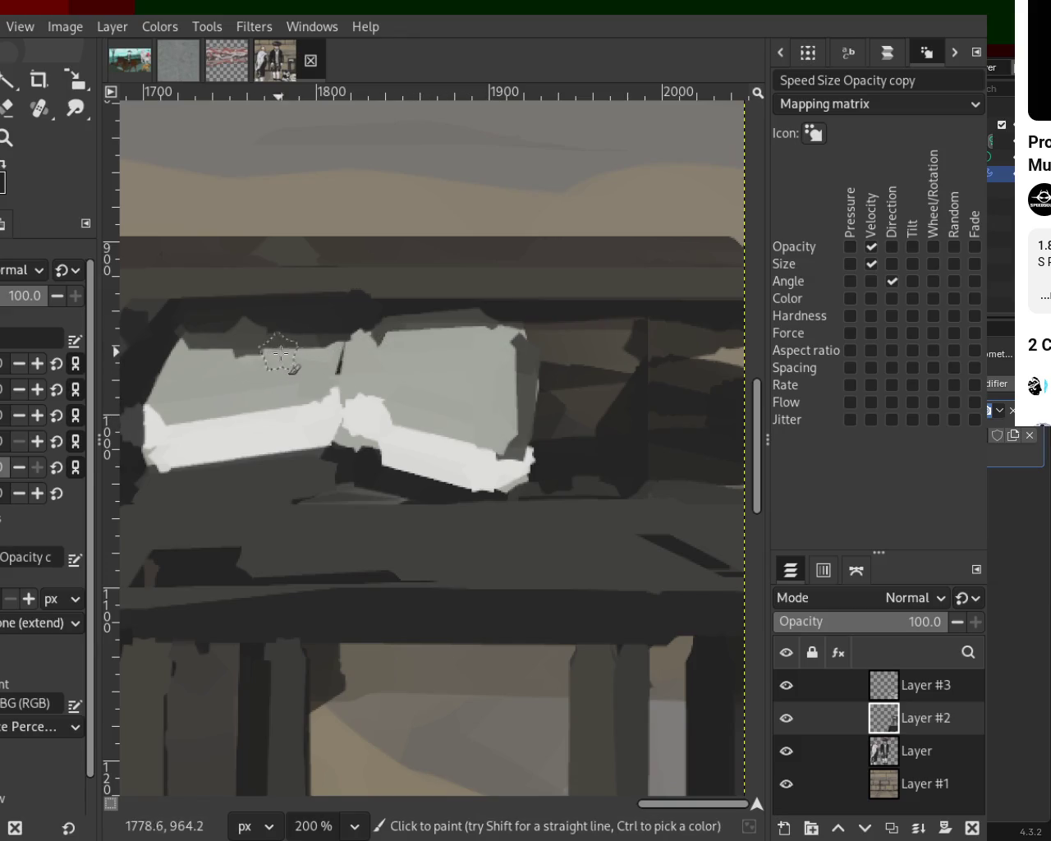
{"action": "left_click_drag", "start_coordinate": [279, 353], "coordinate": [315, 351]}
{"action": "left_click", "coordinate": [217, 353], "text": "shift"}
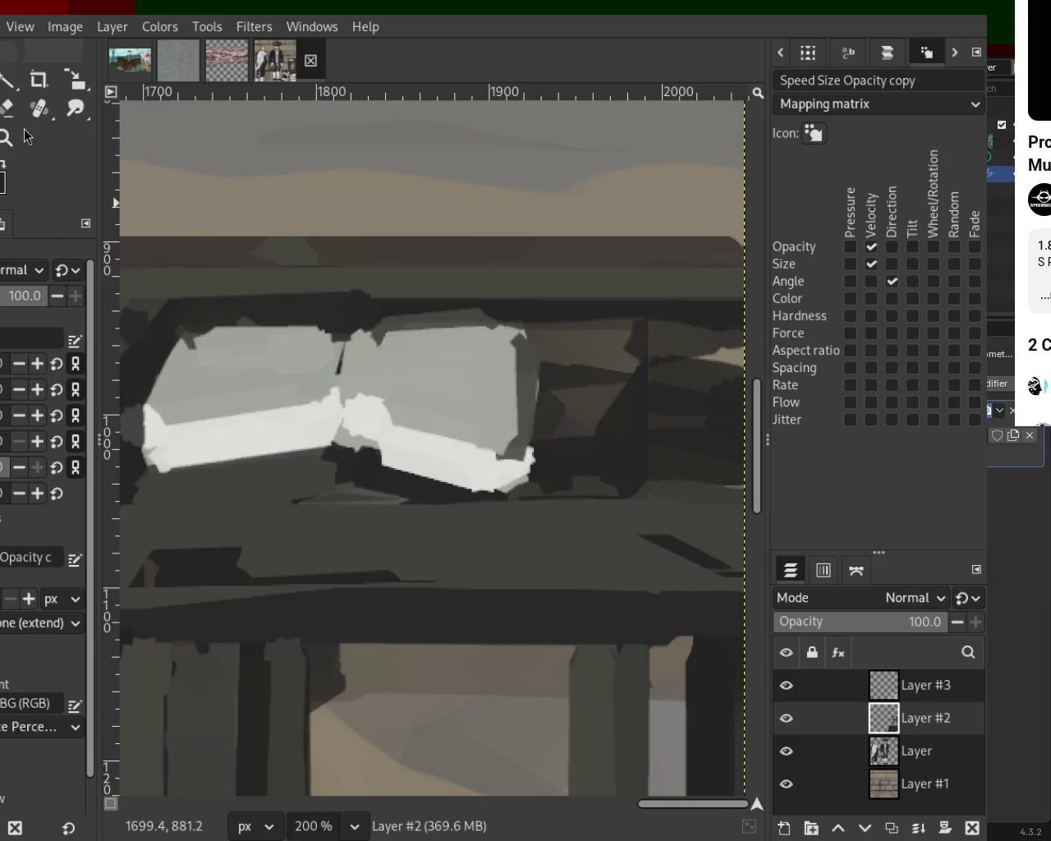
{"action": "scroll", "coordinate": [446, 403], "scroll_direction": "down", "scroll_amount": 1}
Paint straight grey lines over the white bars under the right and left book pages.
{"action": "scroll", "coordinate": [462, 399], "scroll_direction": "down", "scroll_amount": 3}
{"action": "scroll", "coordinate": [455, 394], "scroll_direction": "down", "scroll_amount": 1}
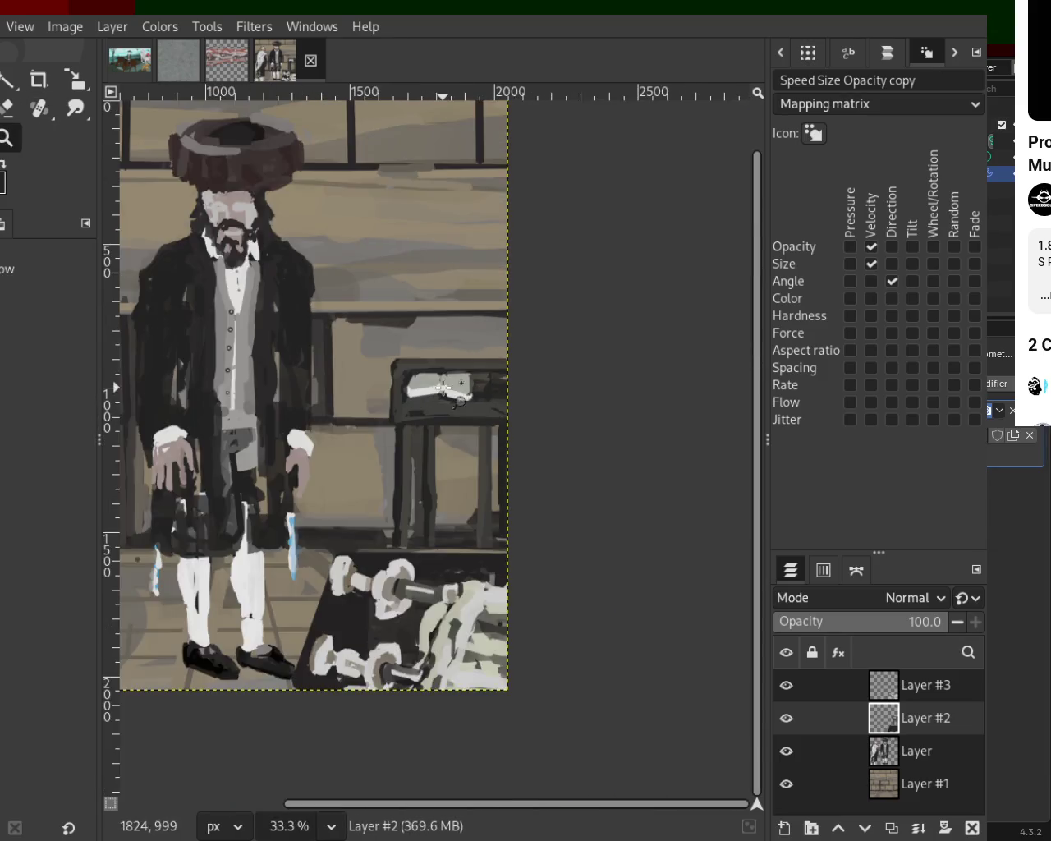
{"action": "scroll", "coordinate": [443, 386], "scroll_direction": "up", "scroll_amount": 3}
{"action": "scroll", "coordinate": [444, 386], "scroll_direction": "up", "scroll_amount": 2}
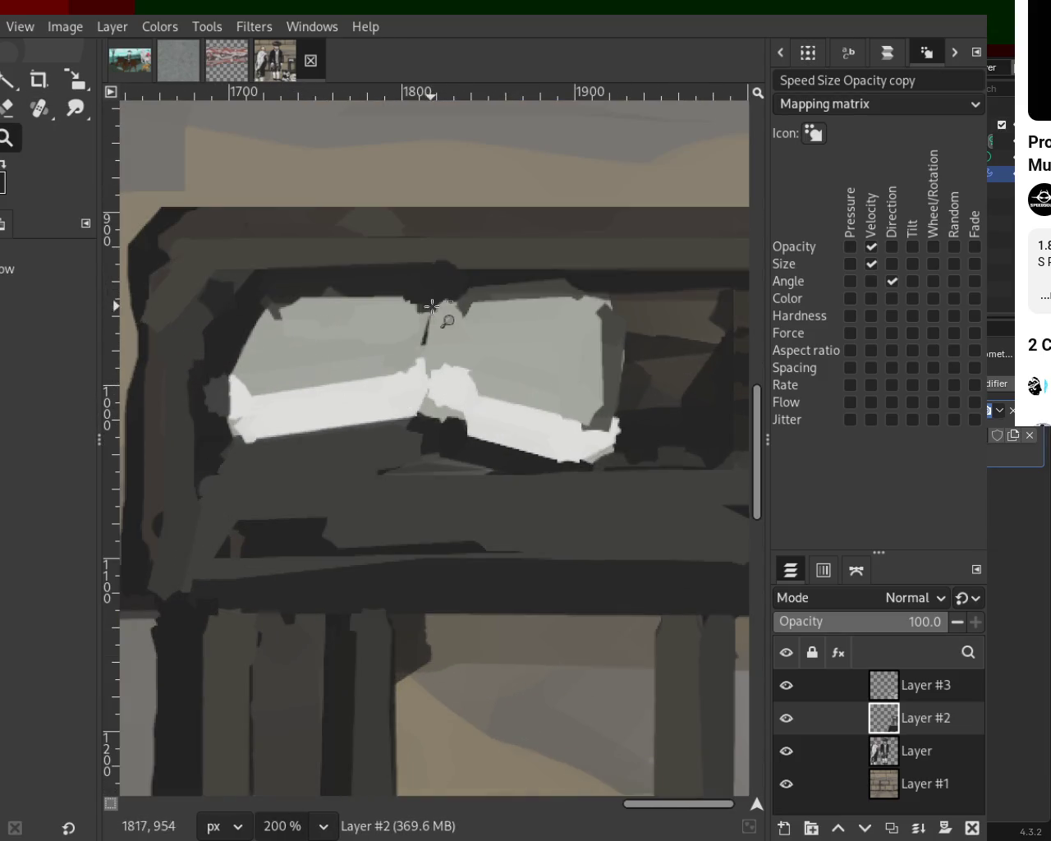
{"action": "scroll", "coordinate": [490, 432], "scroll_direction": "down", "scroll_amount": 1}
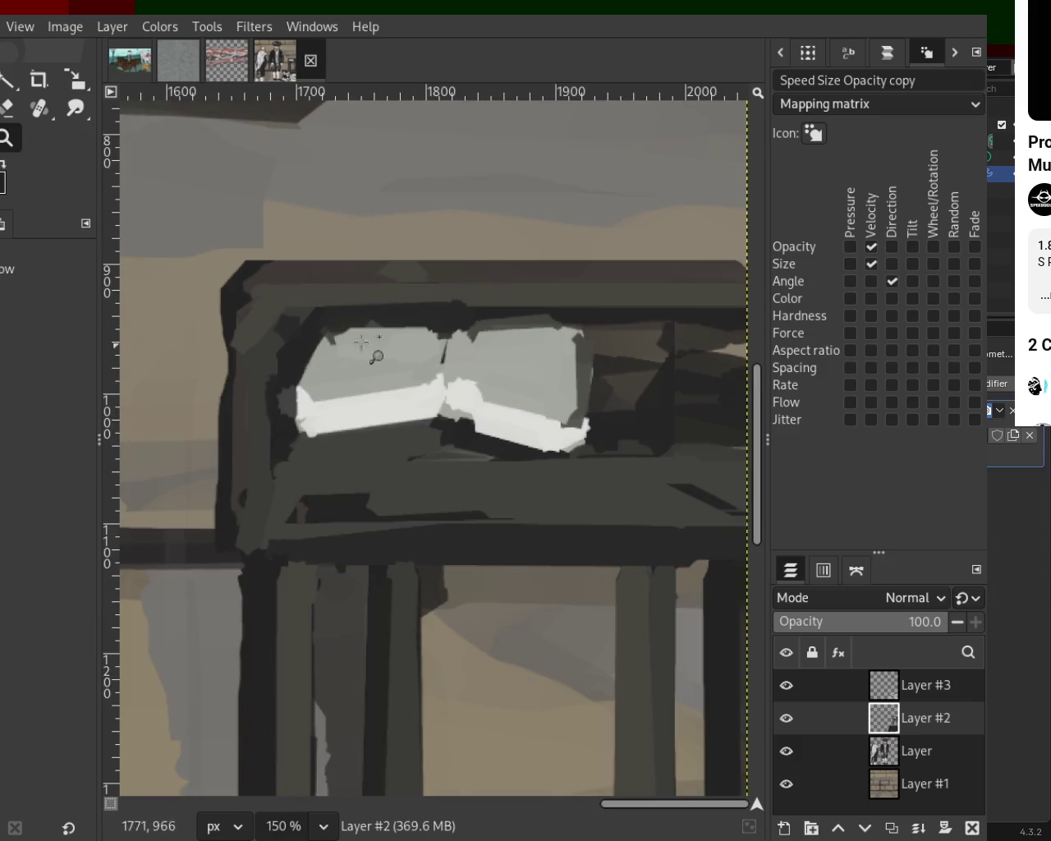
{"action": "scroll", "coordinate": [291, 312], "scroll_direction": "down", "scroll_amount": 1}
{"action": "scroll", "coordinate": [291, 312], "scroll_direction": "down", "scroll_amount": 3}
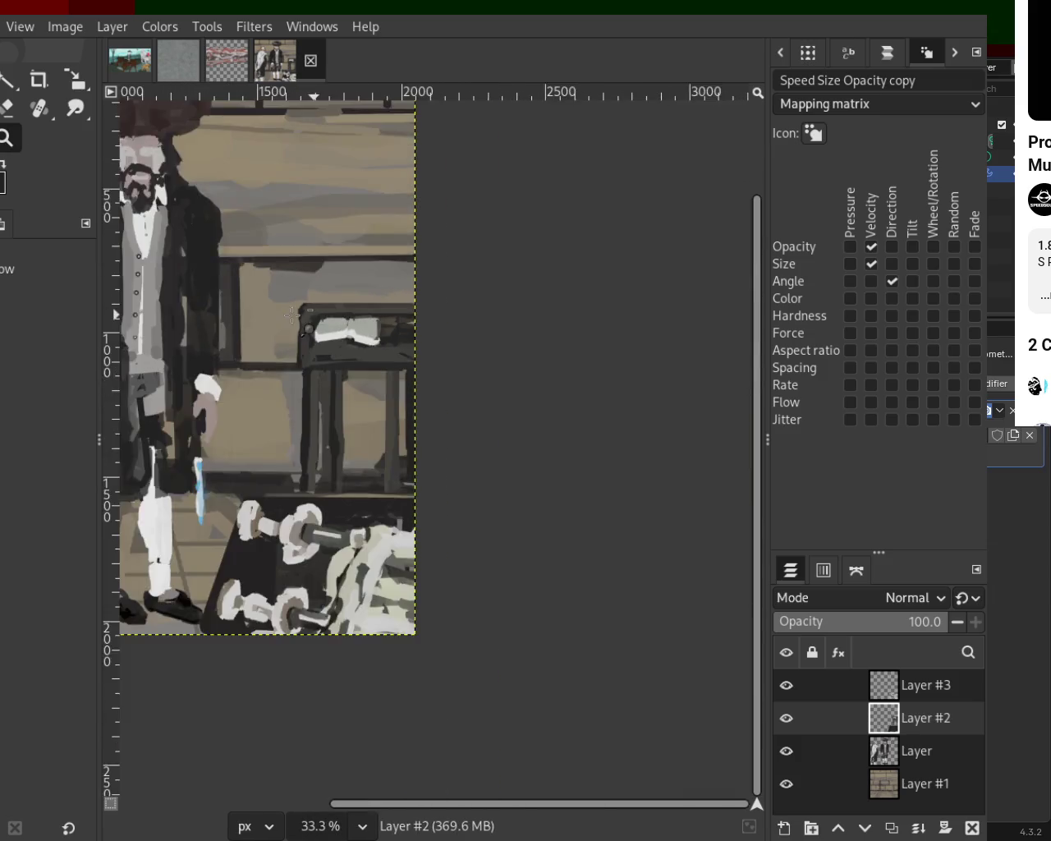
{"action": "scroll", "coordinate": [324, 325], "scroll_direction": "up", "scroll_amount": 2}
{"action": "scroll", "coordinate": [325, 325], "scroll_direction": "up", "scroll_amount": 3}
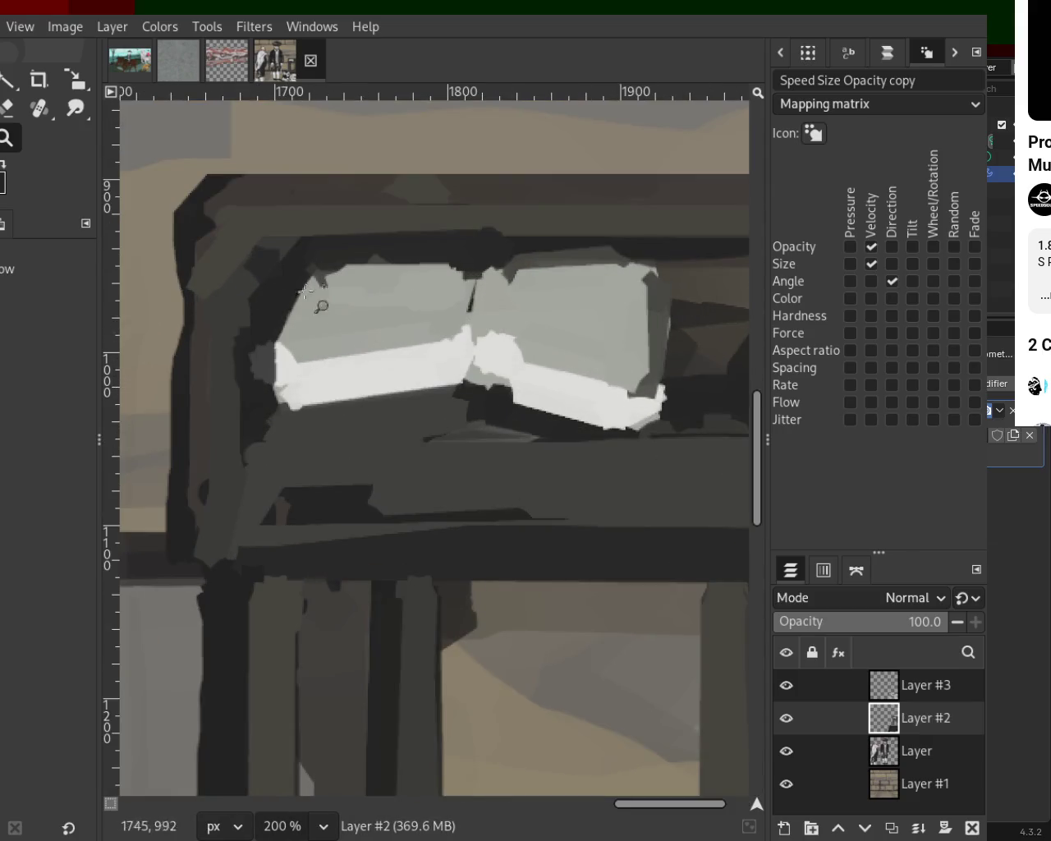
{"action": "key", "text": "p"}
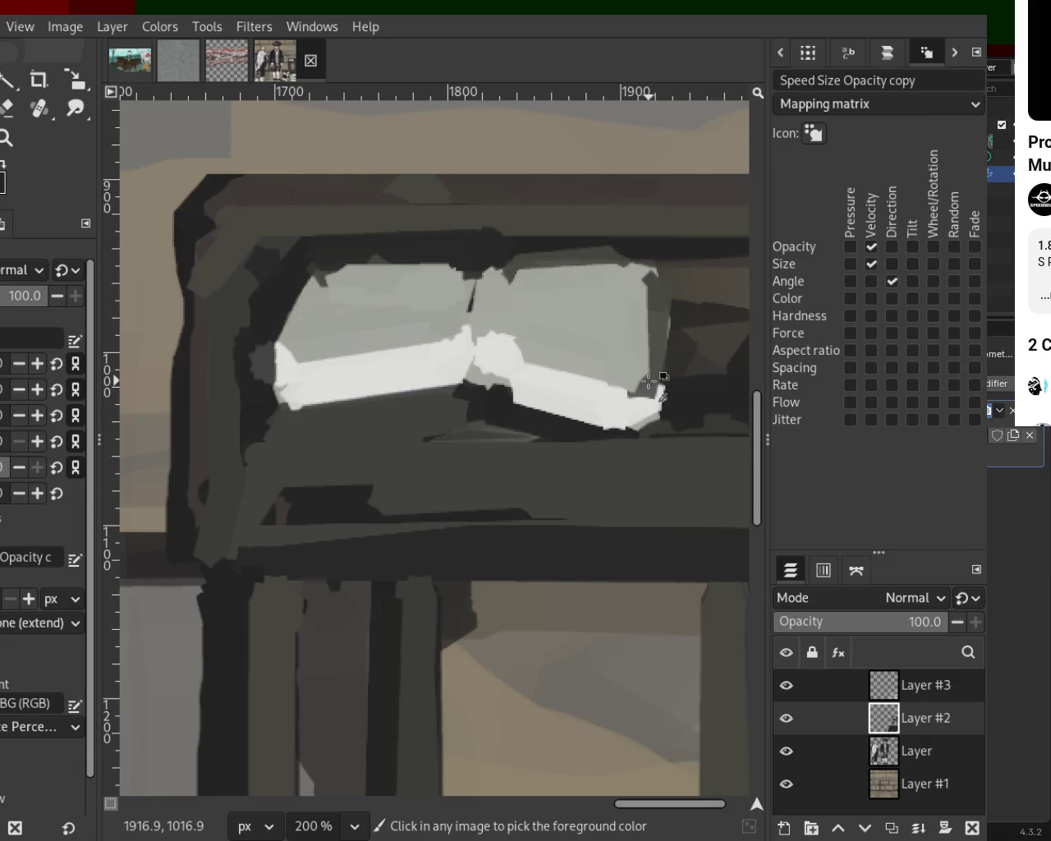
{"action": "left_click", "coordinate": [649, 382]}
{"action": "left_click", "coordinate": [469, 360], "text": "shift"}
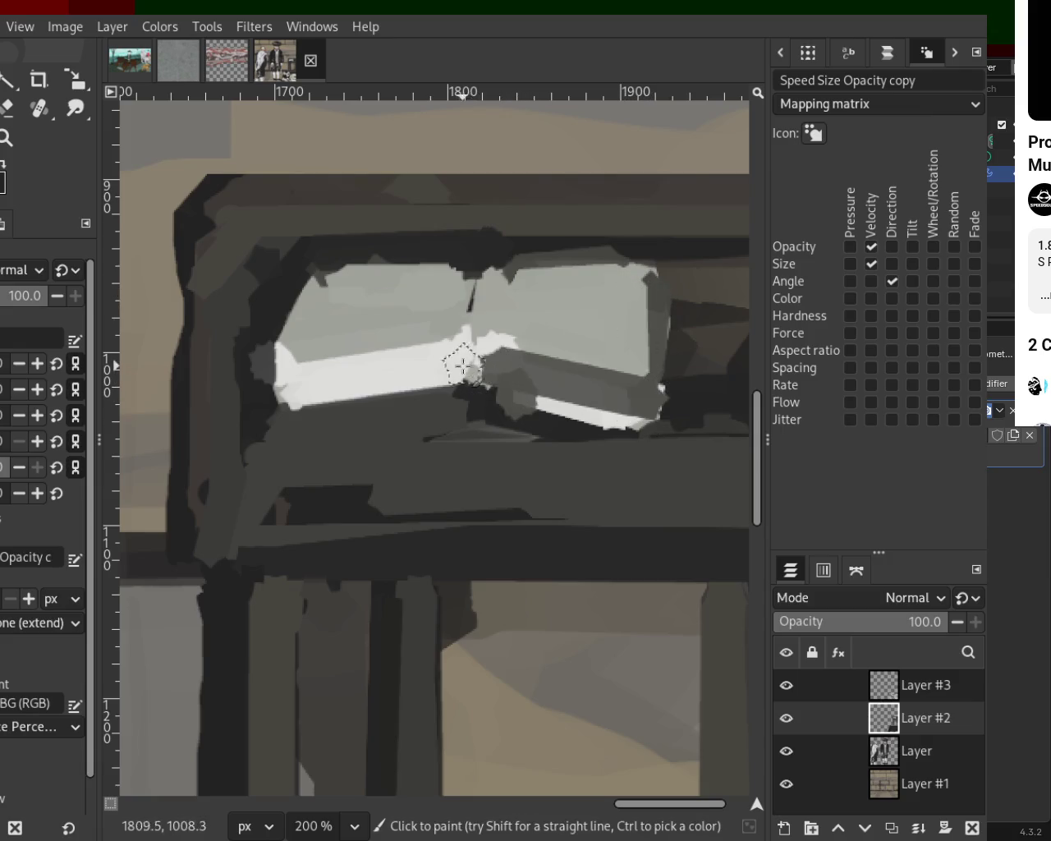
{"action": "left_click", "coordinate": [306, 391], "text": "shift"}
Brush lighter strokes above the bars and brighten both book pages with white.
{"action": "left_click", "coordinate": [567, 422], "text": "ctrl"}
{"action": "left_click_drag", "start_coordinate": [450, 272], "coordinate": [409, 328]}
{"action": "left_click", "coordinate": [374, 315], "text": "shift"}
{"action": "left_click_drag", "start_coordinate": [352, 282], "coordinate": [387, 300]}
{"action": "left_click", "coordinate": [531, 437], "text": "ctrl"}
{"action": "left_click_drag", "start_coordinate": [609, 276], "coordinate": [637, 365]}
{"action": "left_click", "coordinate": [509, 281]}
{"action": "mouse_move", "coordinate": [516, 299]}
{"action": "left_mouse_down"}
{"action": "mouse_move", "coordinate": [596, 349]}
{"action": "mouse_move", "coordinate": [541, 287]}
{"action": "left_mouse_up"}
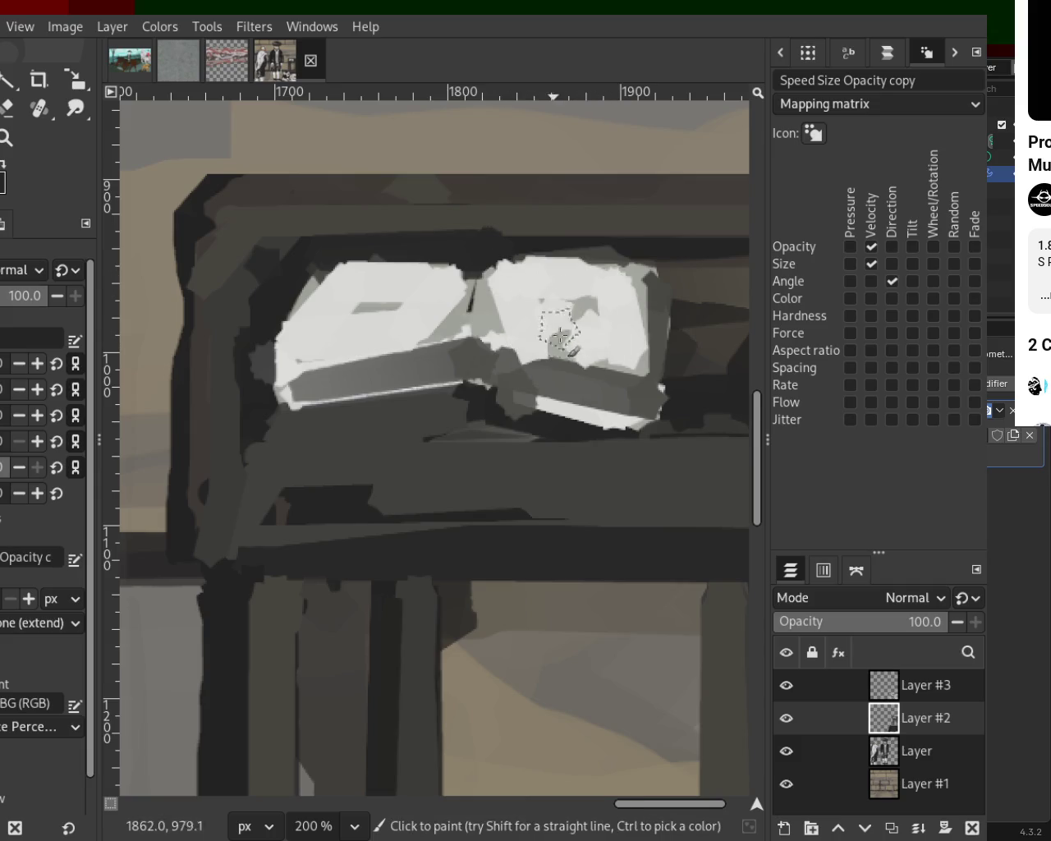
Zoom out to view the full painting, then zoom back in on the open book.
{"action": "key", "text": "z"}
{"action": "left_click", "coordinate": [528, 300], "text": "ctrl"}
{"action": "left_click", "coordinate": [529, 301], "text": "ctrl"}
{"action": "left_click", "coordinate": [528, 300], "text": "ctrl"}
{"action": "left_click", "coordinate": [528, 301], "text": "ctrl"}
{"action": "left_click", "coordinate": [530, 328]}
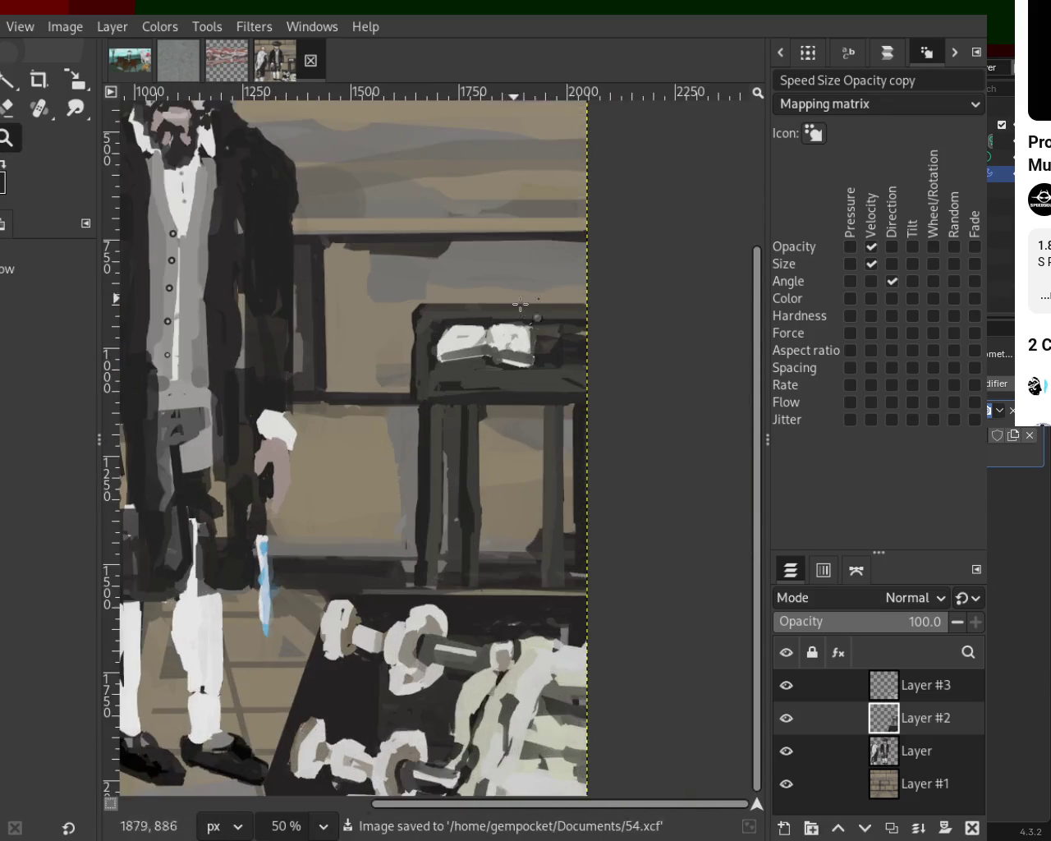
{"action": "left_click", "coordinate": [540, 326]}
{"action": "left_click", "coordinate": [540, 327]}
{"action": "left_click", "coordinate": [303, 284]}
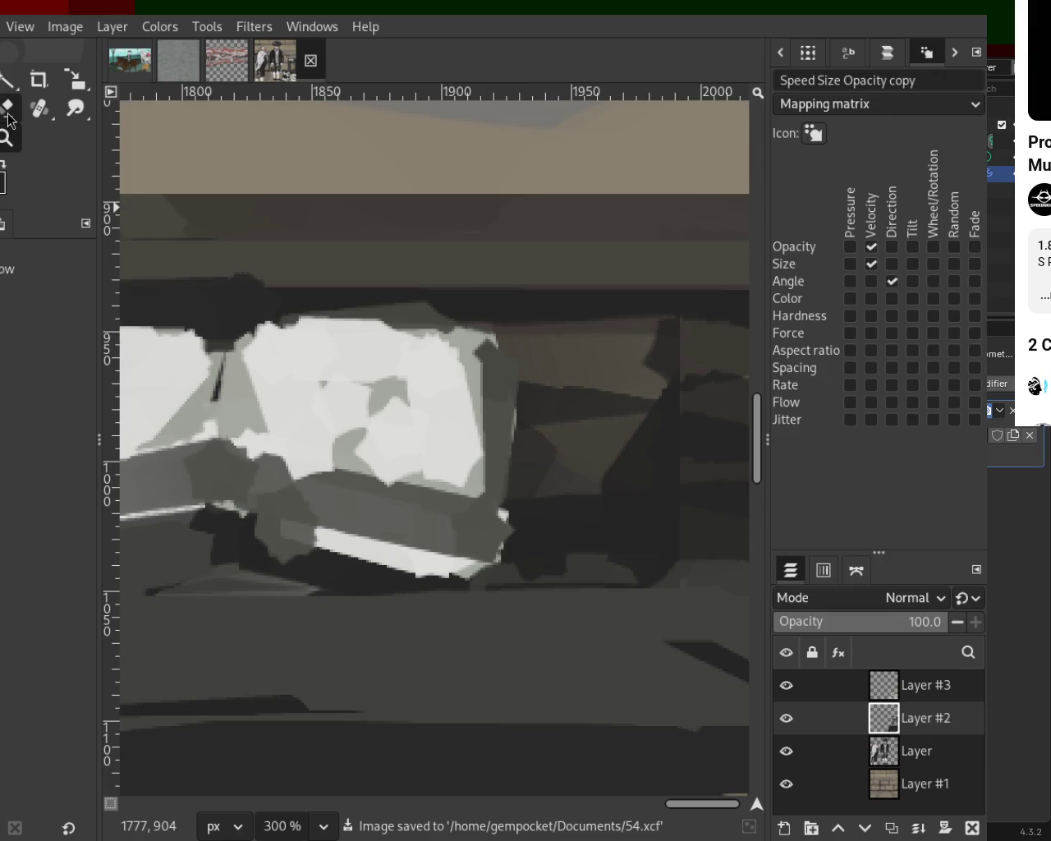
Zoom to 300% on the book and paint a dark straight stroke beneath it.
{"action": "left_click", "coordinate": [603, 394], "text": "ctrl"}
{"action": "left_click", "coordinate": [476, 460], "text": "ctrl"}
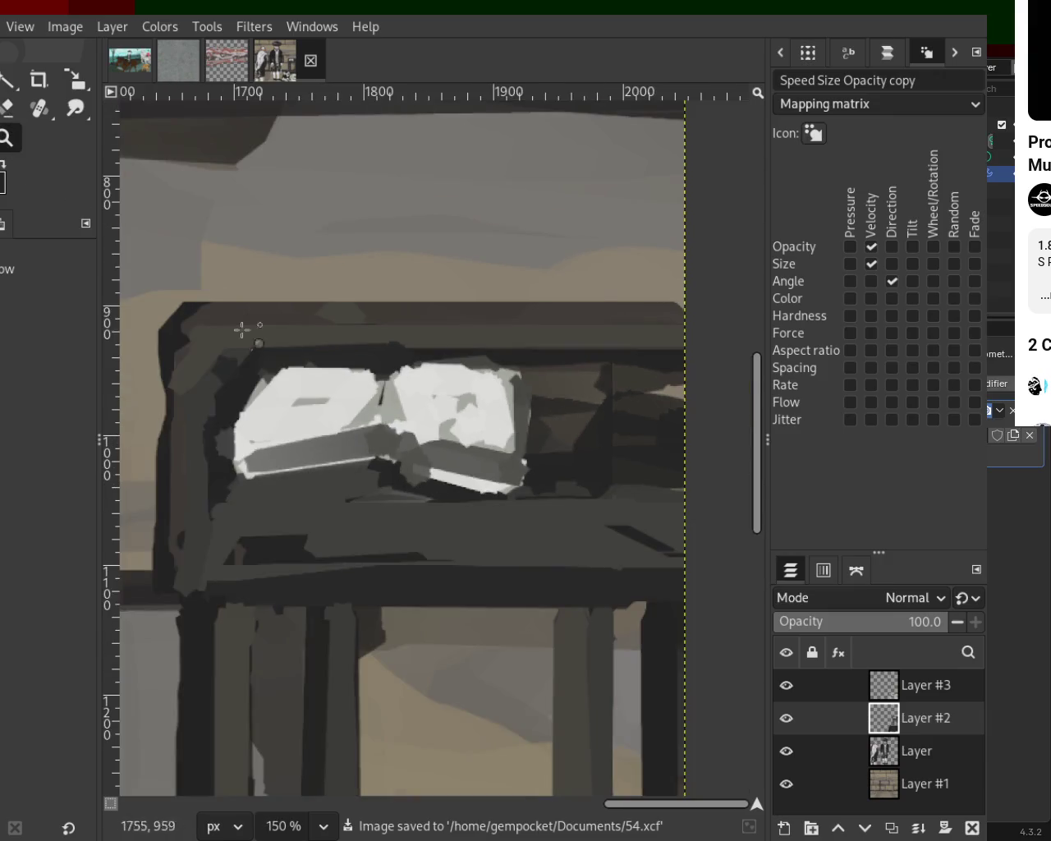
{"action": "left_click", "coordinate": [422, 413]}
{"action": "left_click", "coordinate": [422, 413]}
{"action": "left_click", "coordinate": [7, 107]}
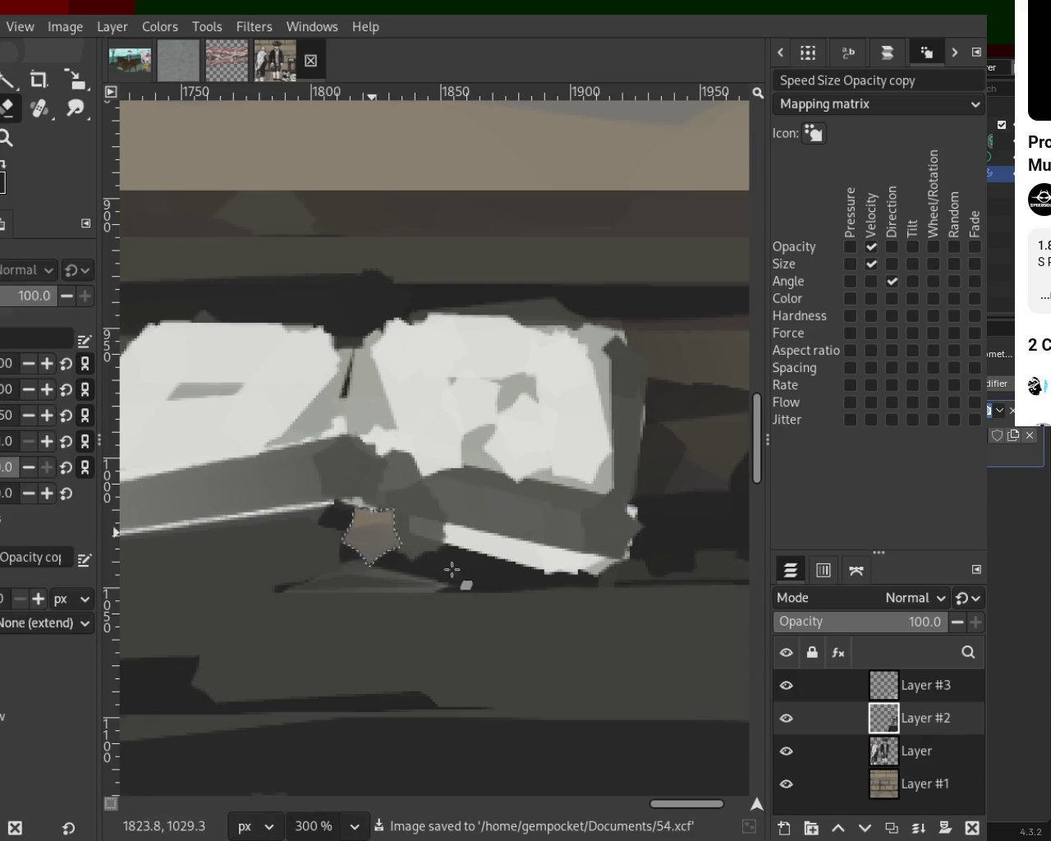
{"action": "key", "text": "p"}
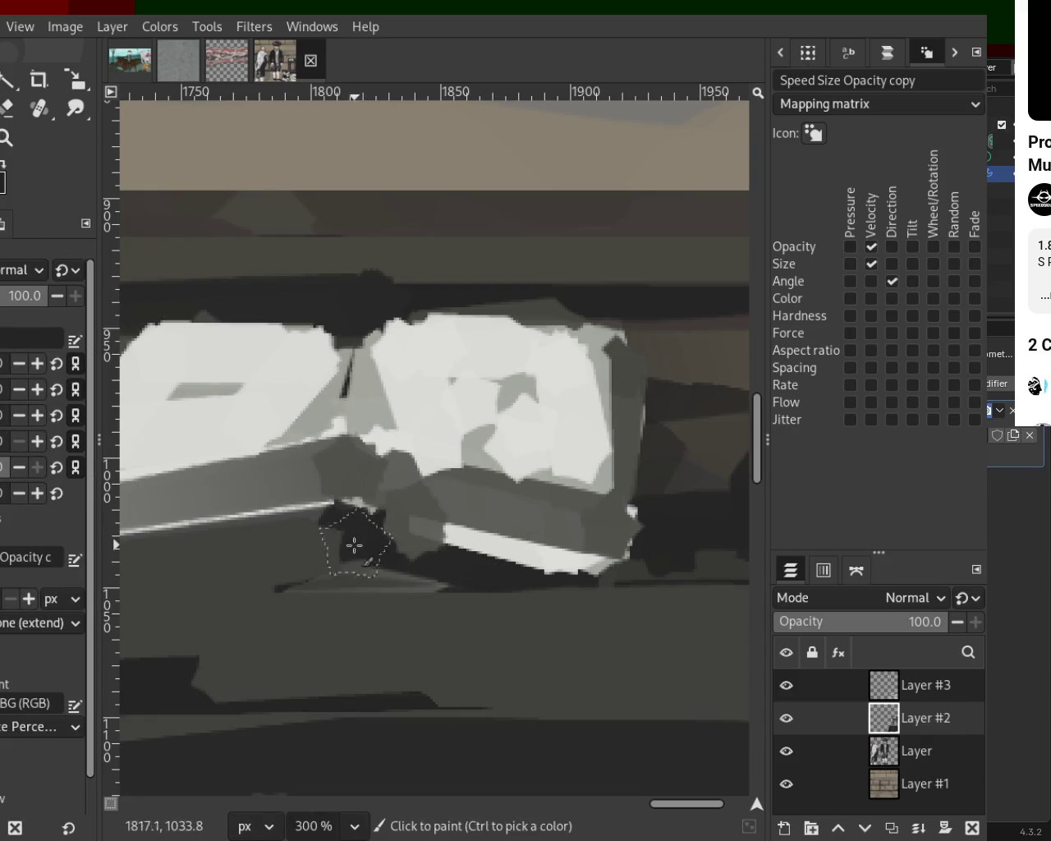
{"action": "left_click", "coordinate": [355, 545]}
{"action": "left_click", "coordinate": [443, 563], "text": "shift"}
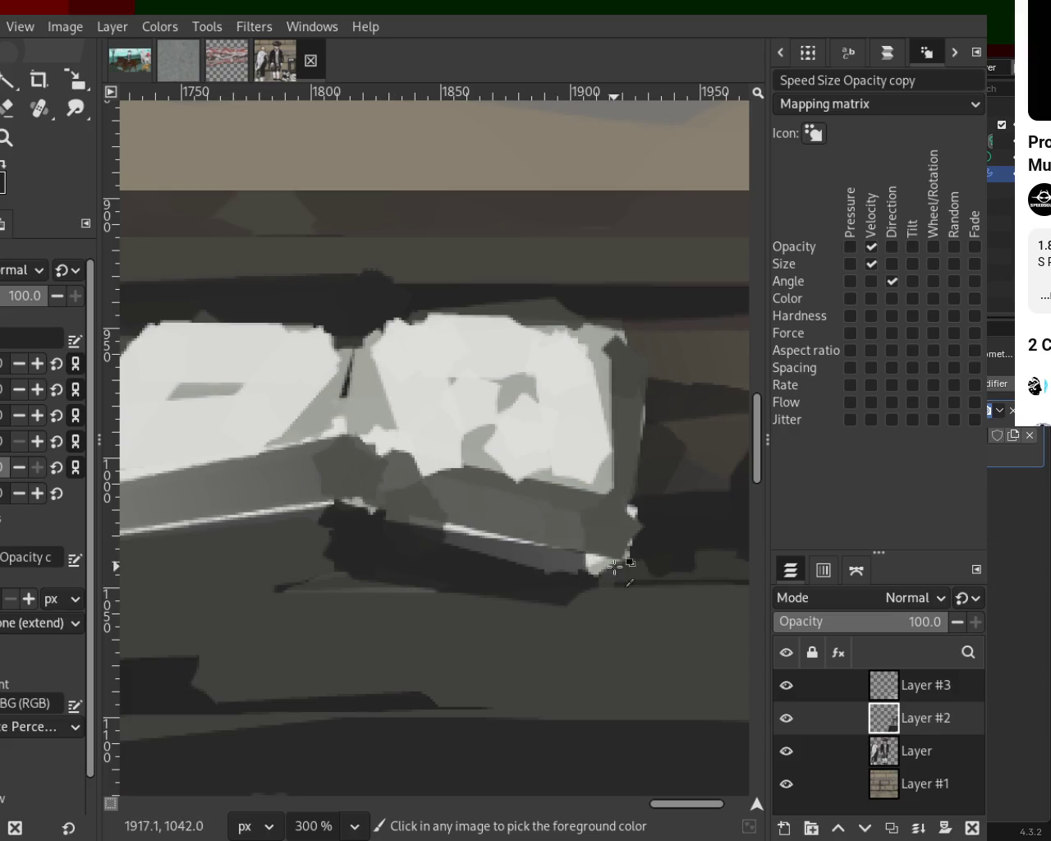
Paint a wide light grey band along the book's lower-left edge.
{"action": "left_click", "coordinate": [368, 527], "text": "shift"}
{"action": "key", "text": "ctrl+z"}
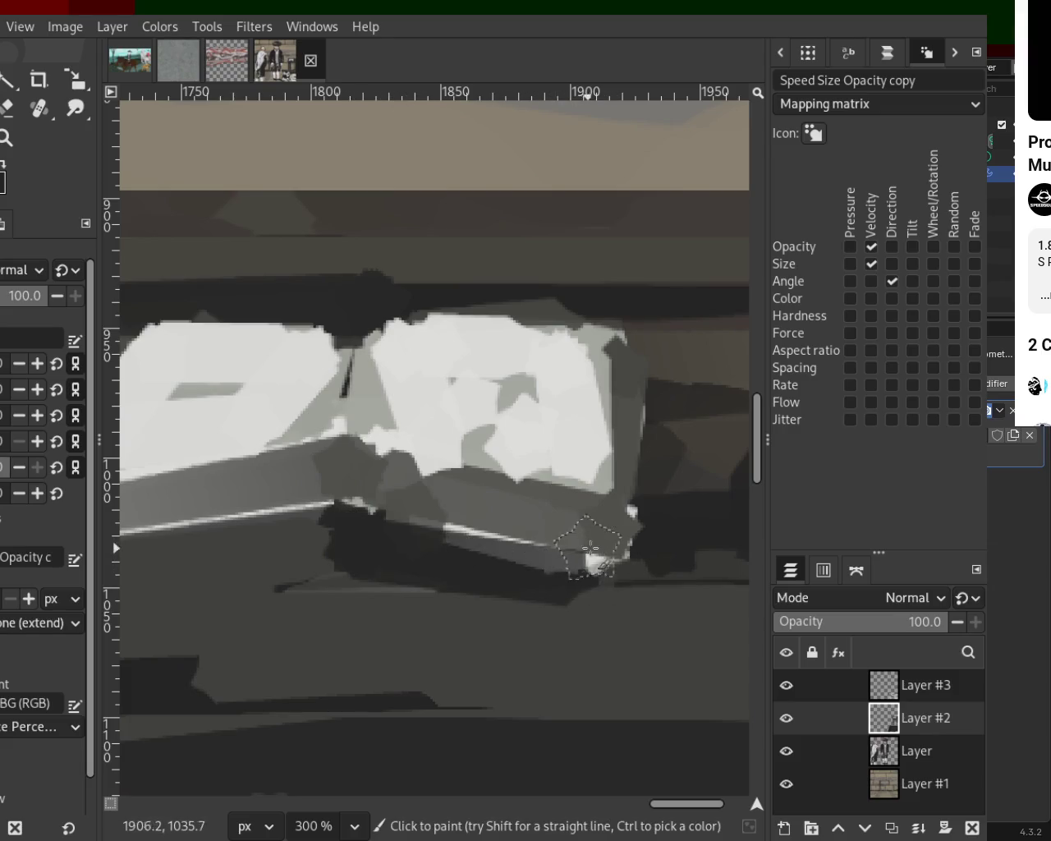
{"action": "left_click", "coordinate": [589, 547]}
{"action": "left_click", "coordinate": [374, 530], "text": "shift"}
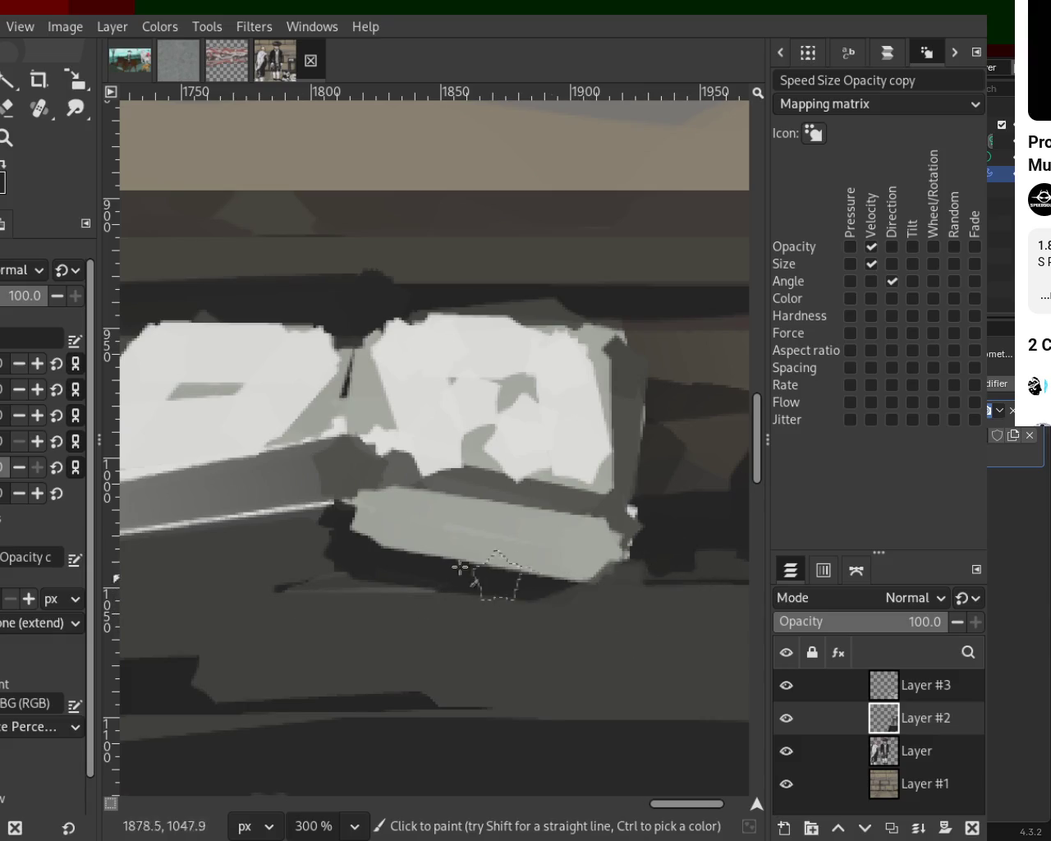
{"action": "left_click", "coordinate": [391, 526], "text": "ctrl"}
{"action": "left_click", "coordinate": [323, 508]}
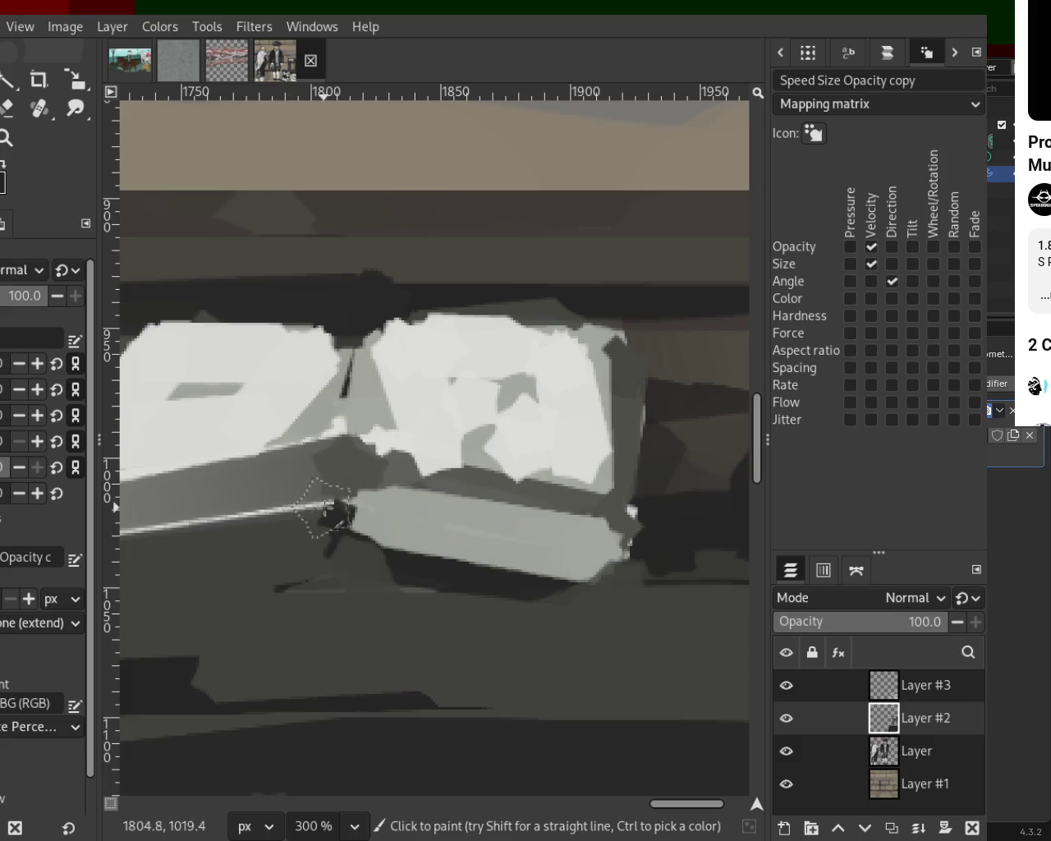
{"action": "left_click", "coordinate": [176, 544], "text": "shift"}
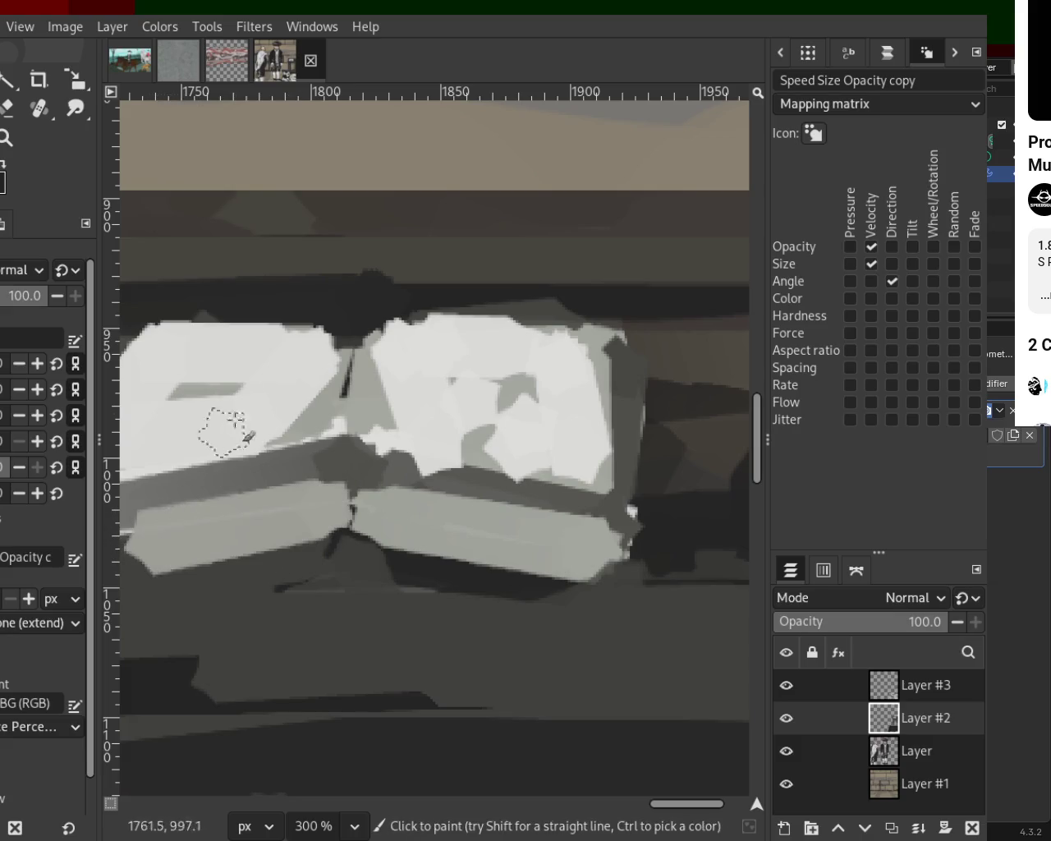
Re-zoom to 300% and paint a broad dark band over the bright lower edge.
{"action": "left_click", "coordinate": [8, 138]}
{"action": "key", "text": "1"}
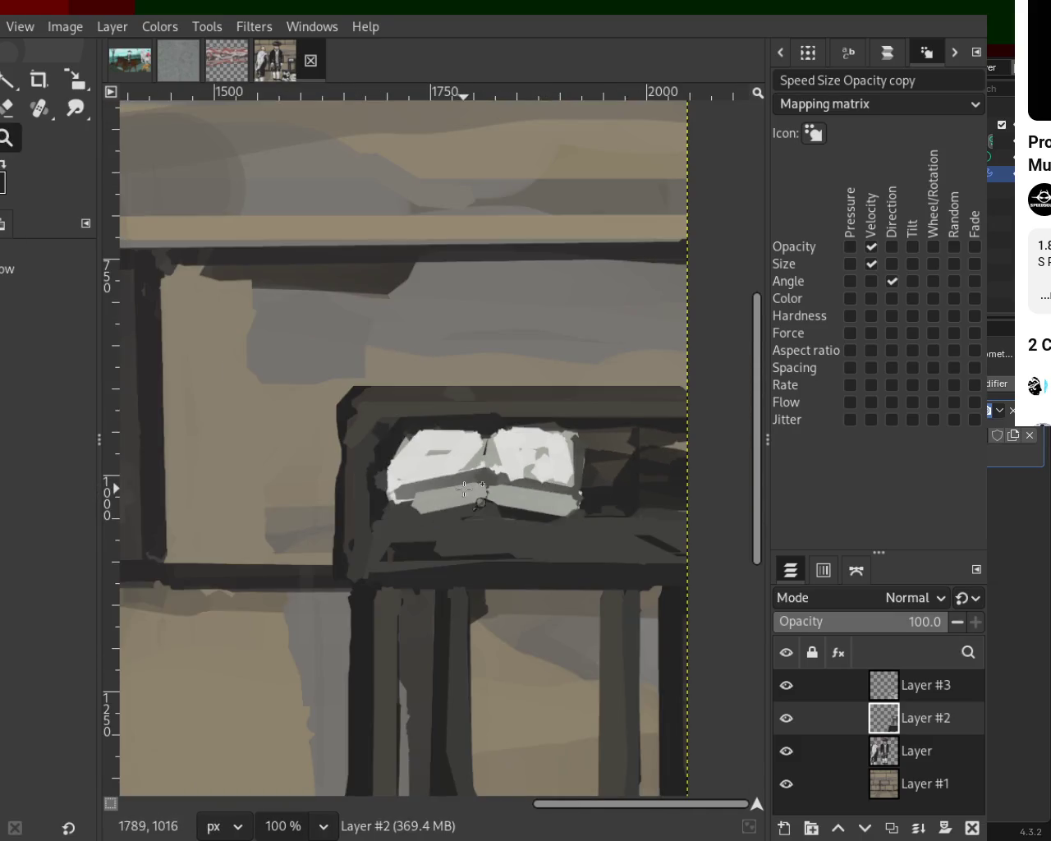
{"action": "left_click", "coordinate": [465, 488]}
{"action": "left_click", "coordinate": [444, 497]}
{"action": "left_click", "coordinate": [427, 504]}
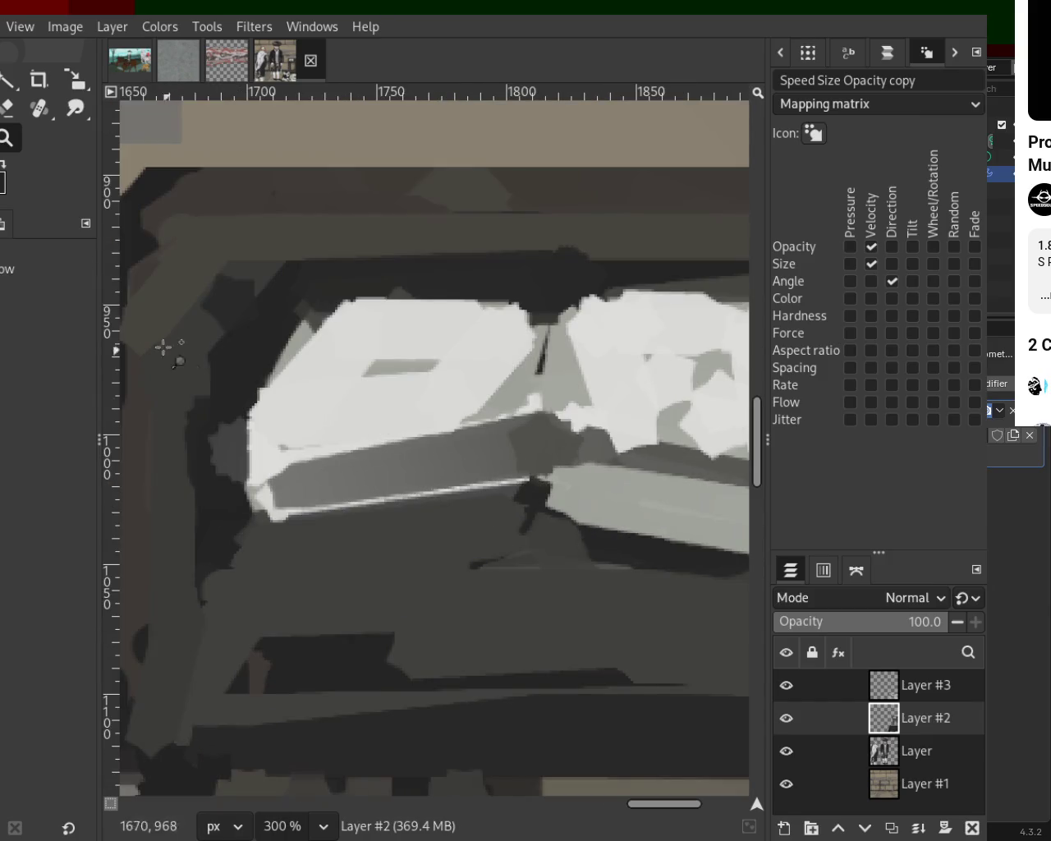
{"action": "key", "text": "p"}
{"action": "left_click", "coordinate": [219, 446], "text": "ctrl"}
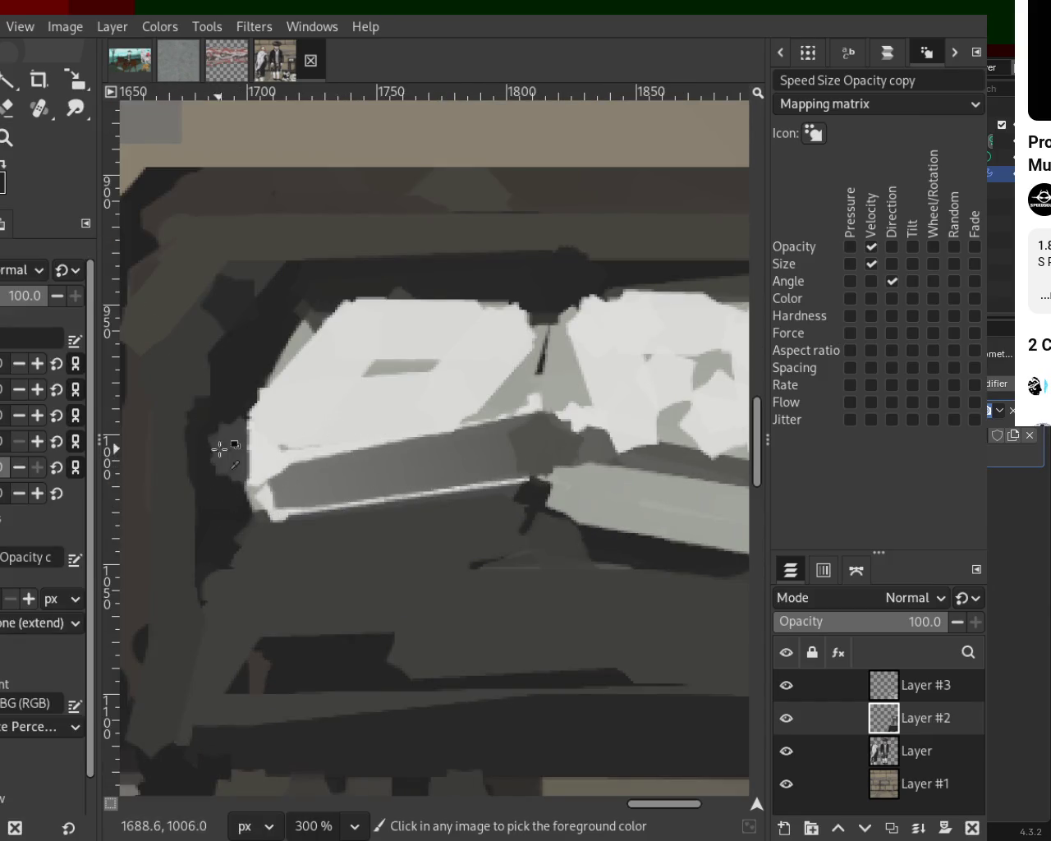
{"action": "left_click", "coordinate": [252, 504]}
{"action": "left_click", "coordinate": [235, 465]}
{"action": "key", "text": "ctrl+z"}
{"action": "left_click", "coordinate": [287, 507]}
{"action": "left_click", "coordinate": [534, 488], "text": "shift"}
Repaint the book's lower edge as a light grey band with a sampled grey.
{"action": "left_click", "coordinate": [576, 491], "text": "ctrl"}
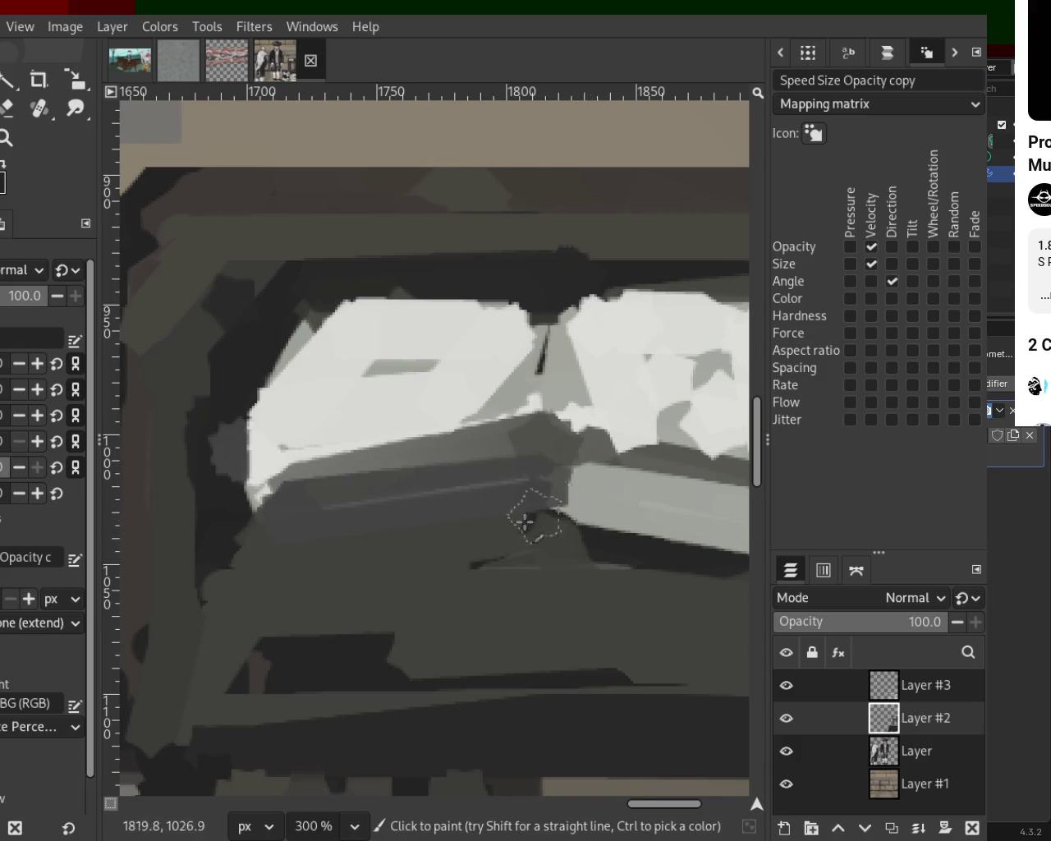
{"action": "left_click", "coordinate": [286, 532], "text": "shift"}
{"action": "left_click", "coordinate": [249, 516]}
{"action": "key", "text": "ctrl+z"}
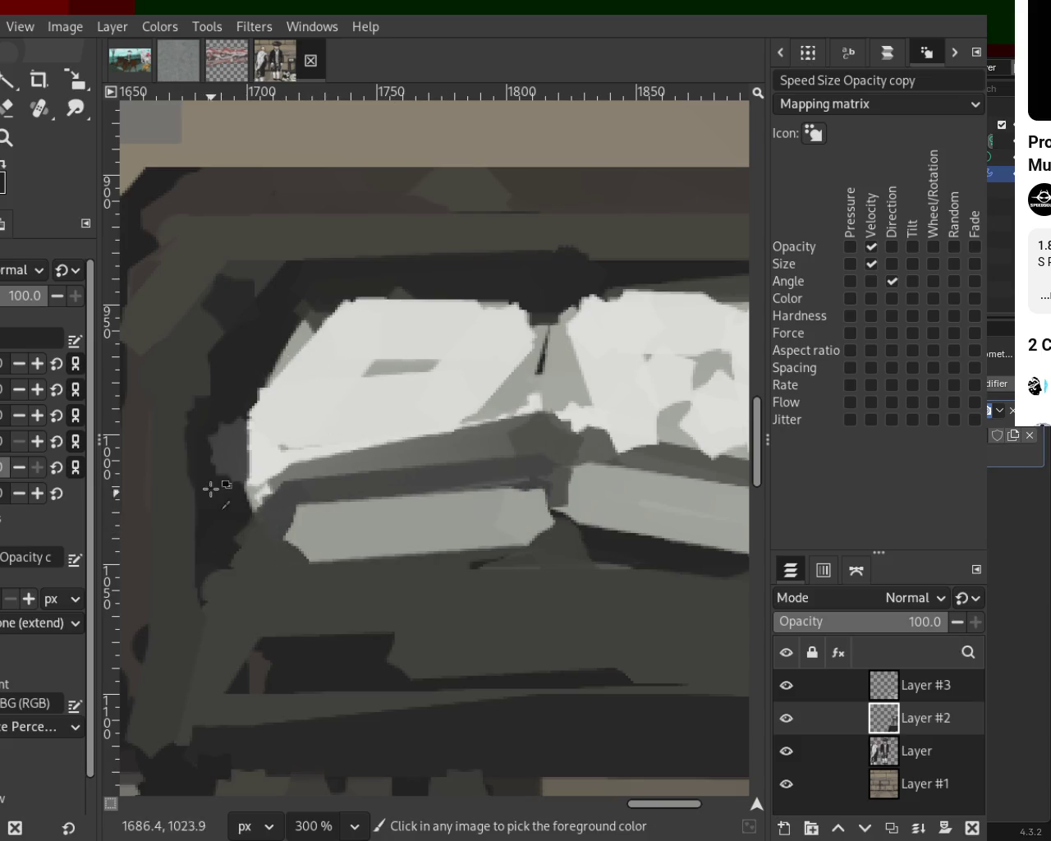
Darken the area left of the book and cover the lighter patch near its top.
{"action": "left_click_drag", "start_coordinate": [196, 387], "coordinate": [192, 485]}
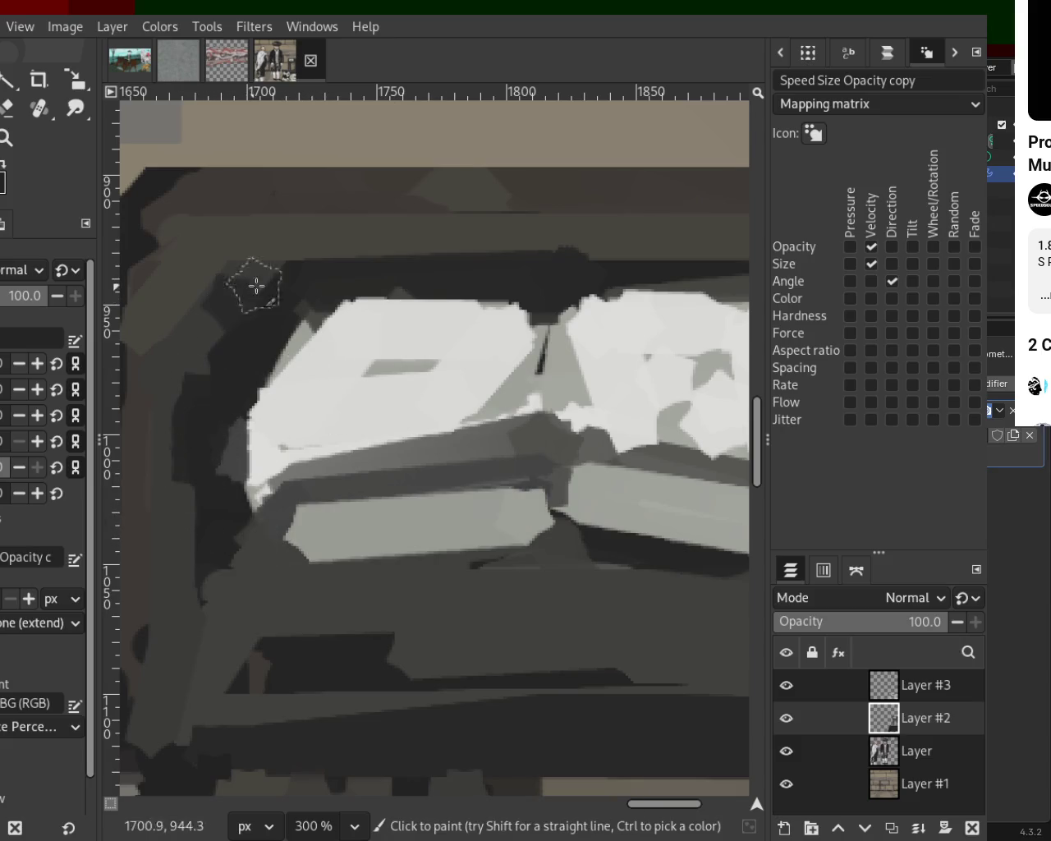
{"action": "left_click_drag", "start_coordinate": [249, 289], "coordinate": [287, 278]}
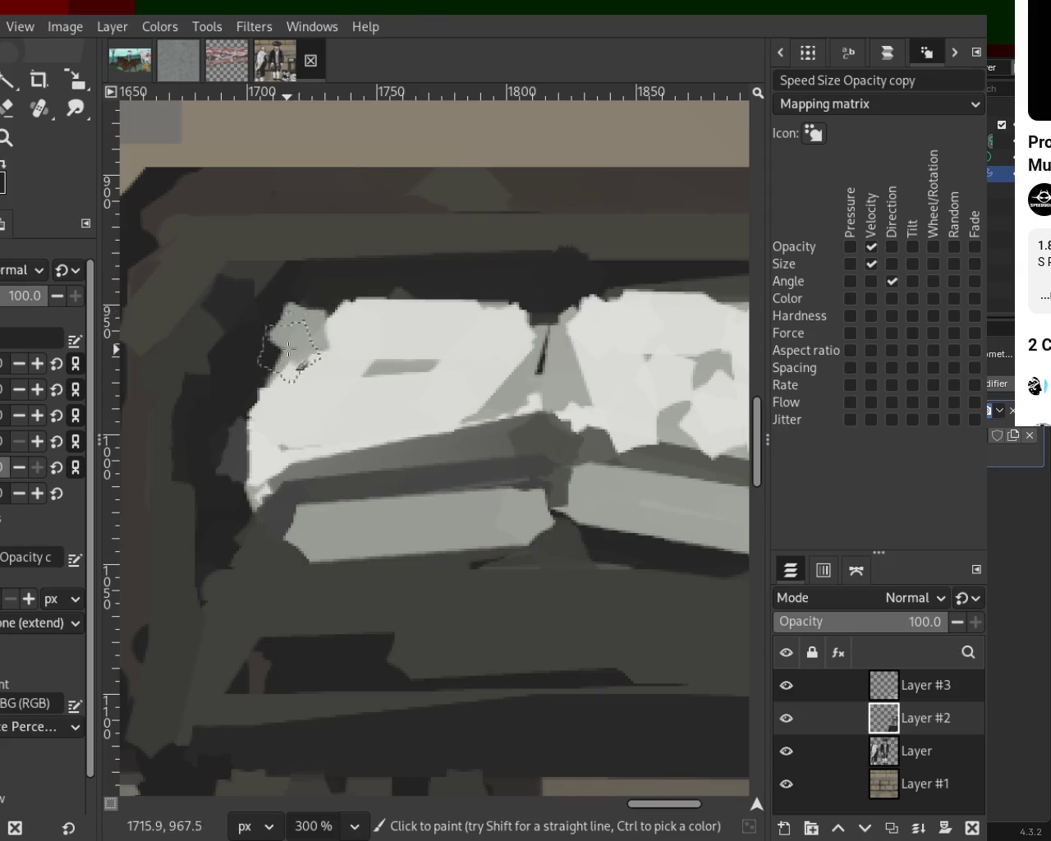
{"action": "left_click", "coordinate": [195, 463]}
{"action": "key", "text": "ctrl+z"}
Try a light grey stroke along the page's upper-left edge, then undo it.
{"action": "left_click", "coordinate": [301, 328]}
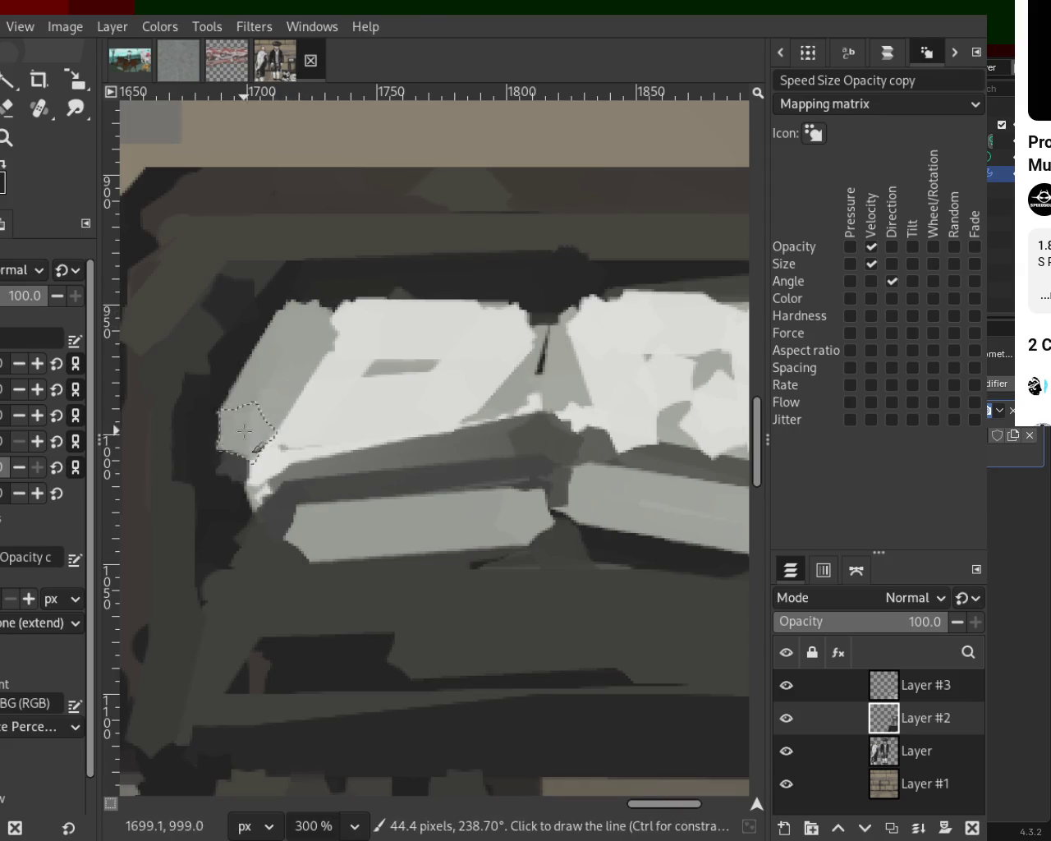
{"action": "left_click", "coordinate": [246, 421], "text": "shift"}
{"action": "left_click_drag", "start_coordinate": [295, 273], "coordinate": [238, 374]}
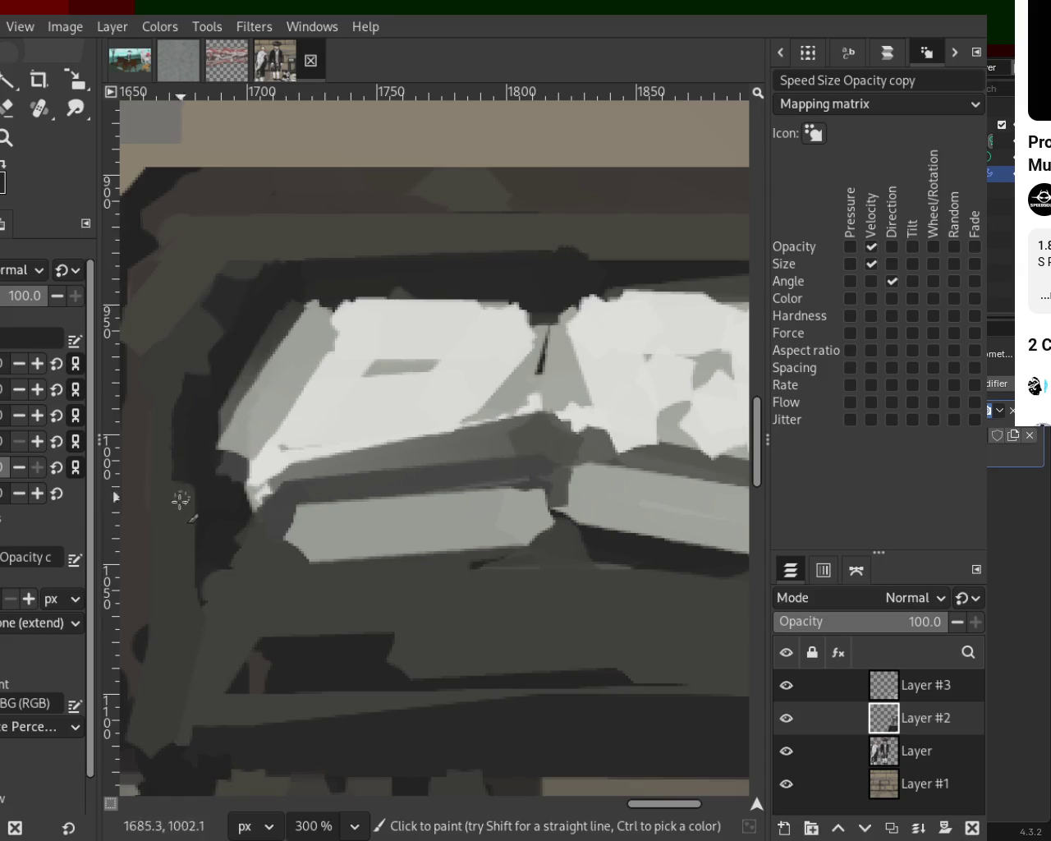
{"action": "key", "text": "ctrl+z"}
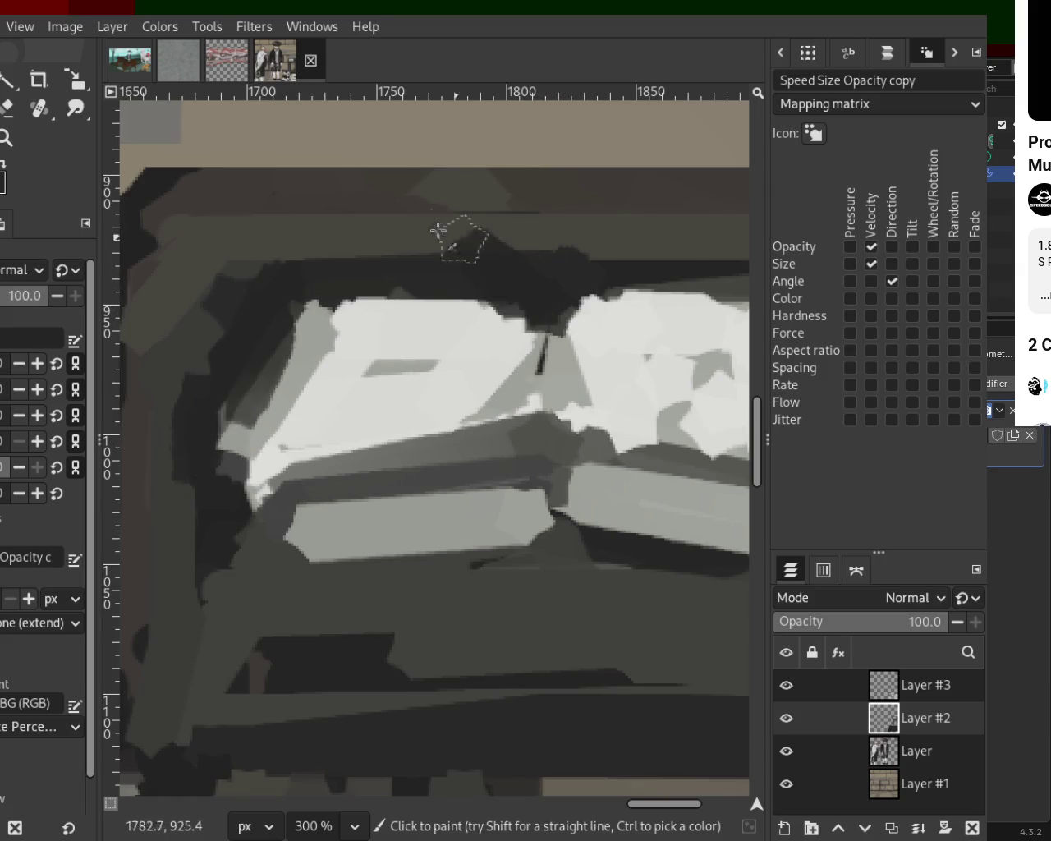
{"action": "key", "text": "z"}
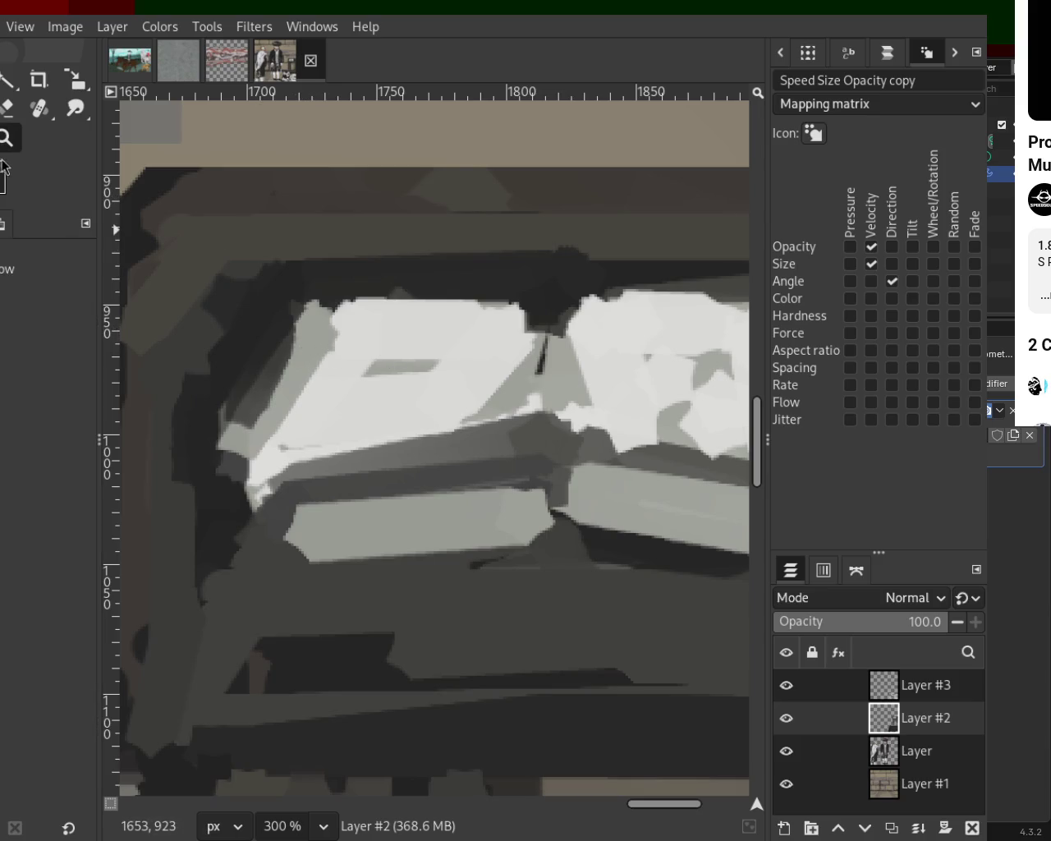
{"action": "scroll", "coordinate": [453, 371], "scroll_direction": "down", "scroll_amount": 3}
Paint a dark stroke beneath the open book.
{"action": "scroll", "coordinate": [460, 369], "scroll_direction": "down", "scroll_amount": 1}
{"action": "scroll", "coordinate": [476, 370], "scroll_direction": "down", "scroll_amount": 1}
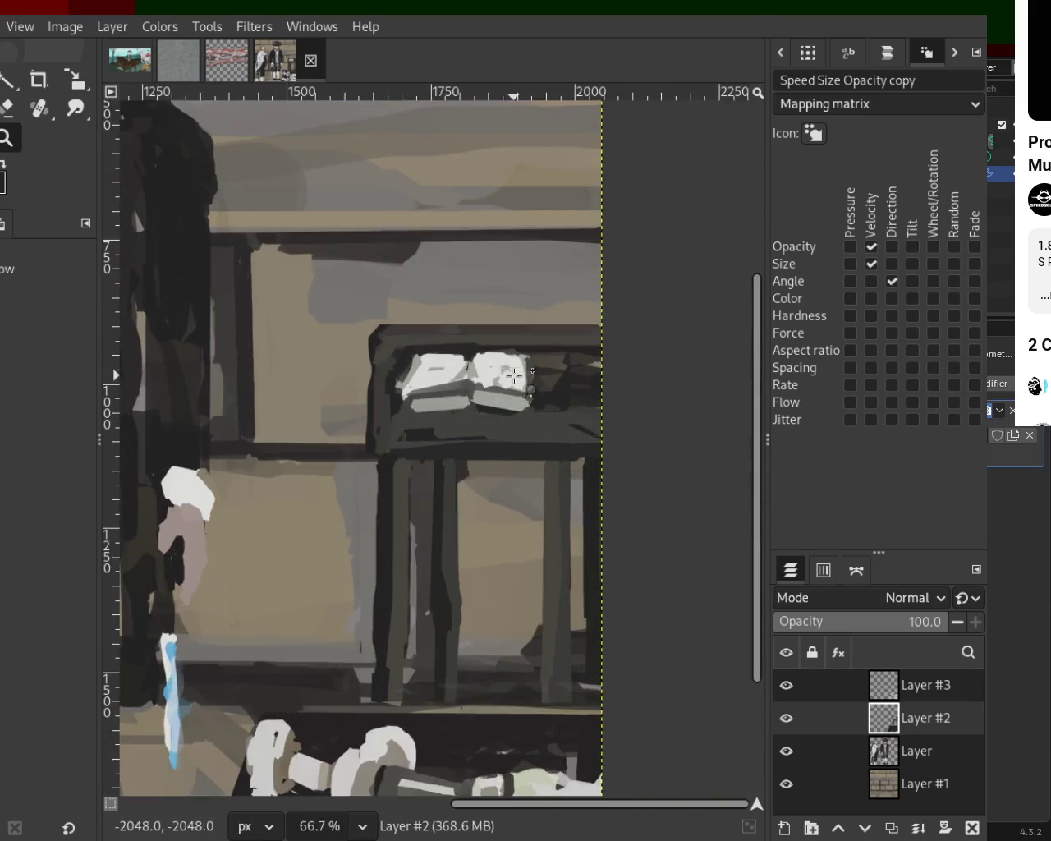
{"action": "scroll", "coordinate": [466, 374], "scroll_direction": "up", "scroll_amount": 3}
{"action": "scroll", "coordinate": [466, 374], "scroll_direction": "up", "scroll_amount": 1}
{"action": "key", "text": "p"}
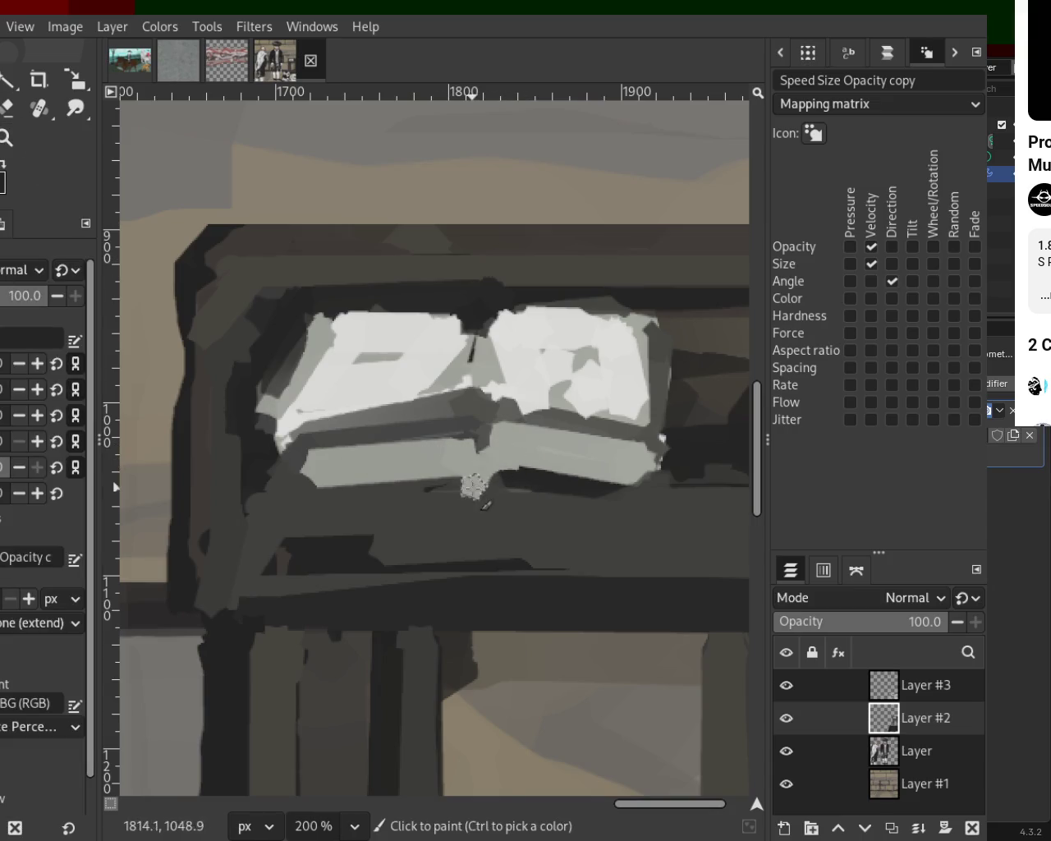
{"action": "left_click_drag", "start_coordinate": [499, 485], "coordinate": [458, 475]}
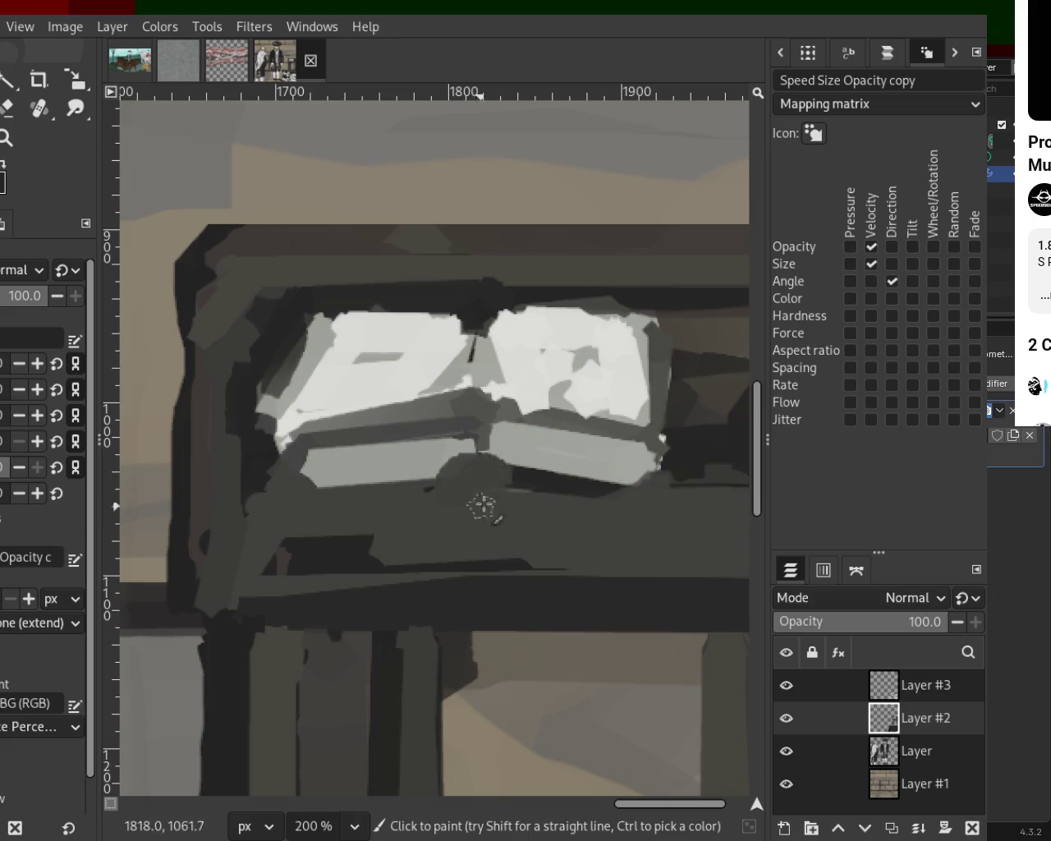
{"action": "left_click", "coordinate": [477, 455], "text": "shift"}
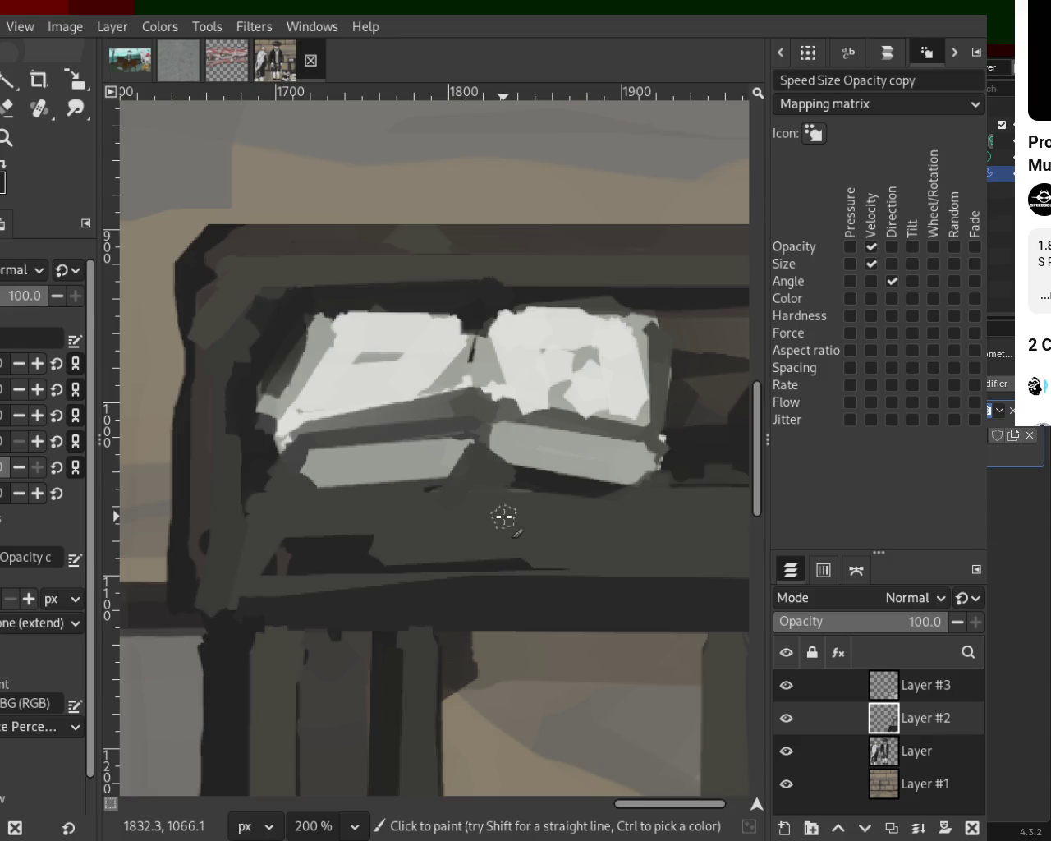
Fill the page gap and spine with light grey and arc dark curves across both pages.
{"action": "left_click", "coordinate": [490, 325], "text": "ctrl"}
{"action": "mouse_move", "coordinate": [490, 349]}
{"action": "left_mouse_down"}
{"action": "mouse_move", "coordinate": [491, 404]}
{"action": "mouse_move", "coordinate": [487, 346]}
{"action": "left_mouse_up"}
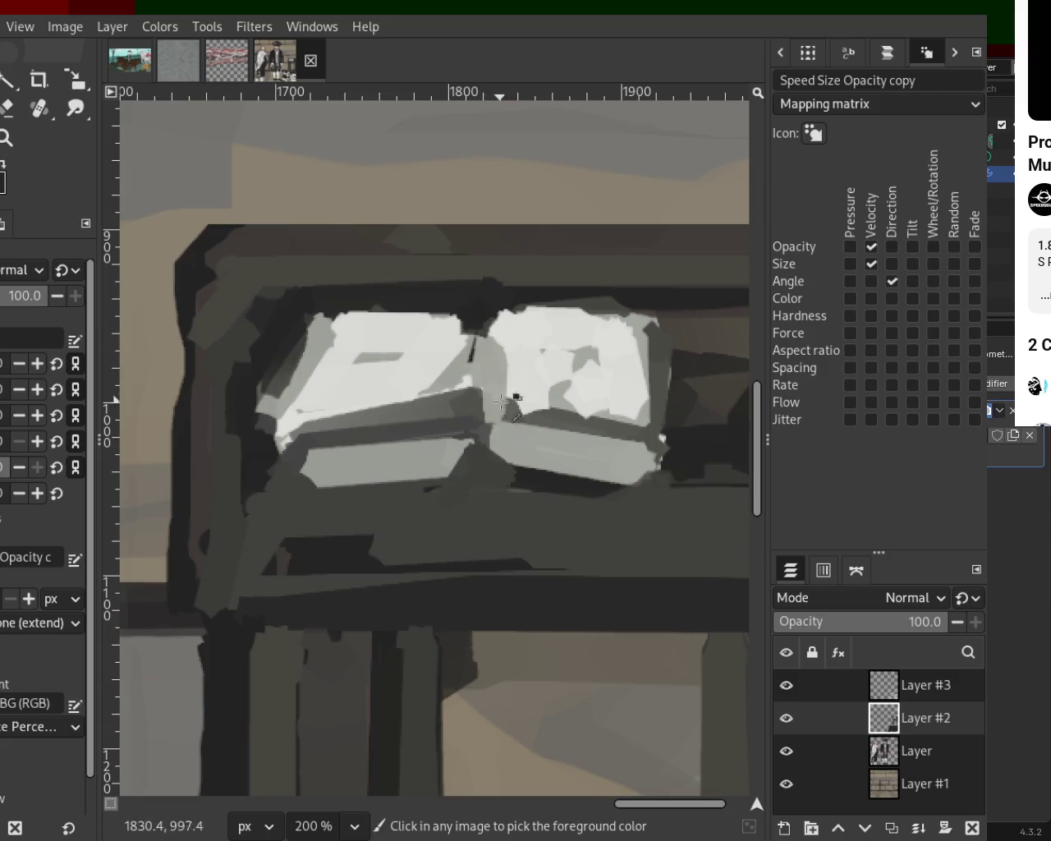
{"action": "left_click_drag", "start_coordinate": [515, 413], "coordinate": [632, 448]}
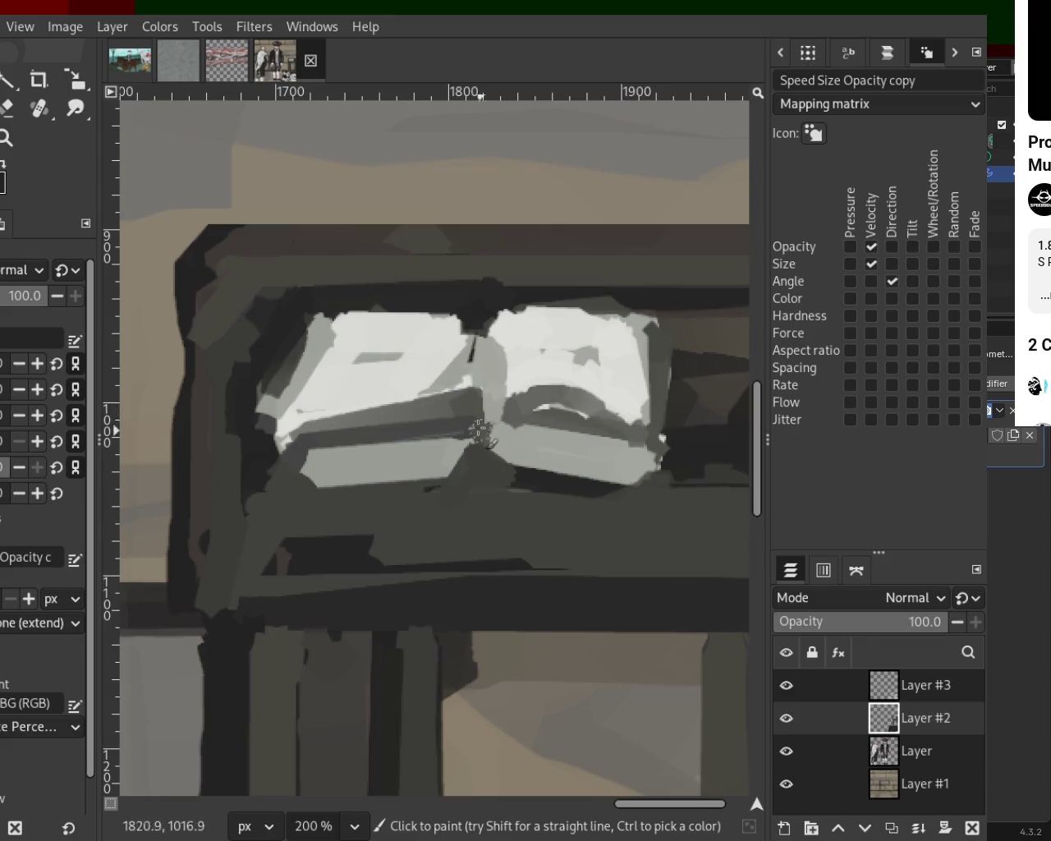
{"action": "left_click", "coordinate": [463, 382], "text": "ctrl"}
{"action": "left_click", "coordinate": [465, 397]}
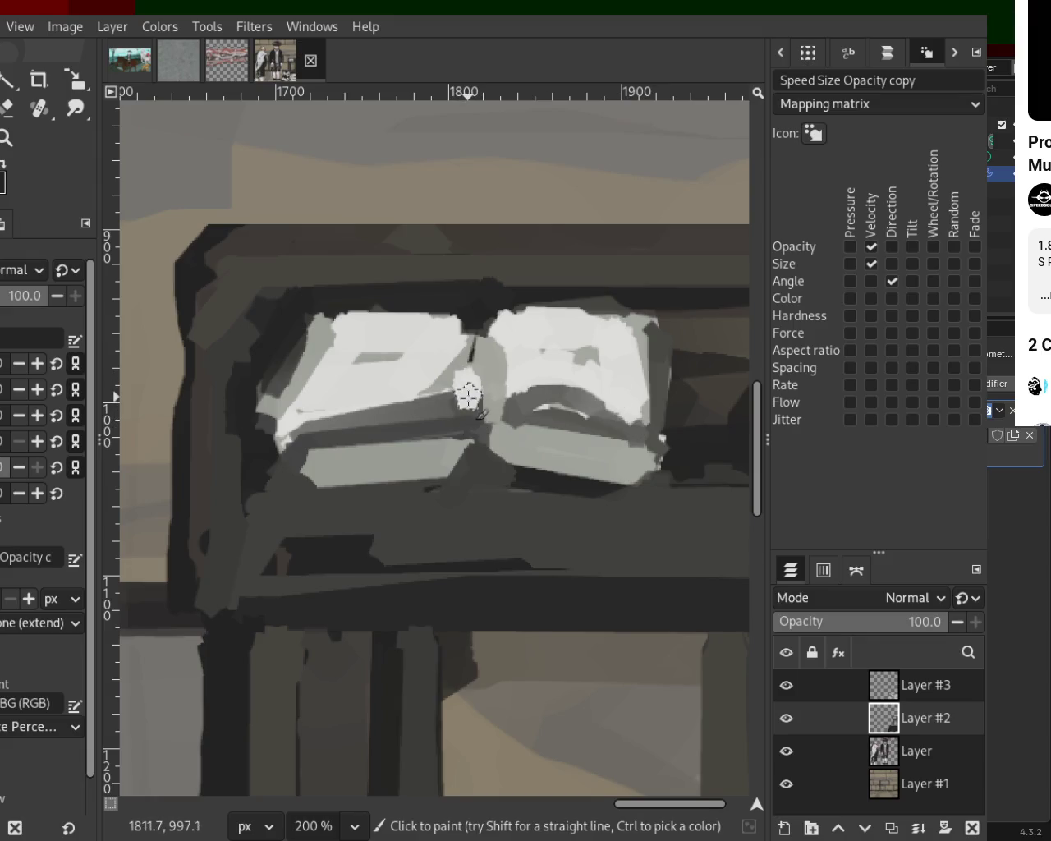
{"action": "left_click", "coordinate": [401, 427], "text": "ctrl"}
{"action": "left_click_drag", "start_coordinate": [436, 384], "coordinate": [362, 422]}
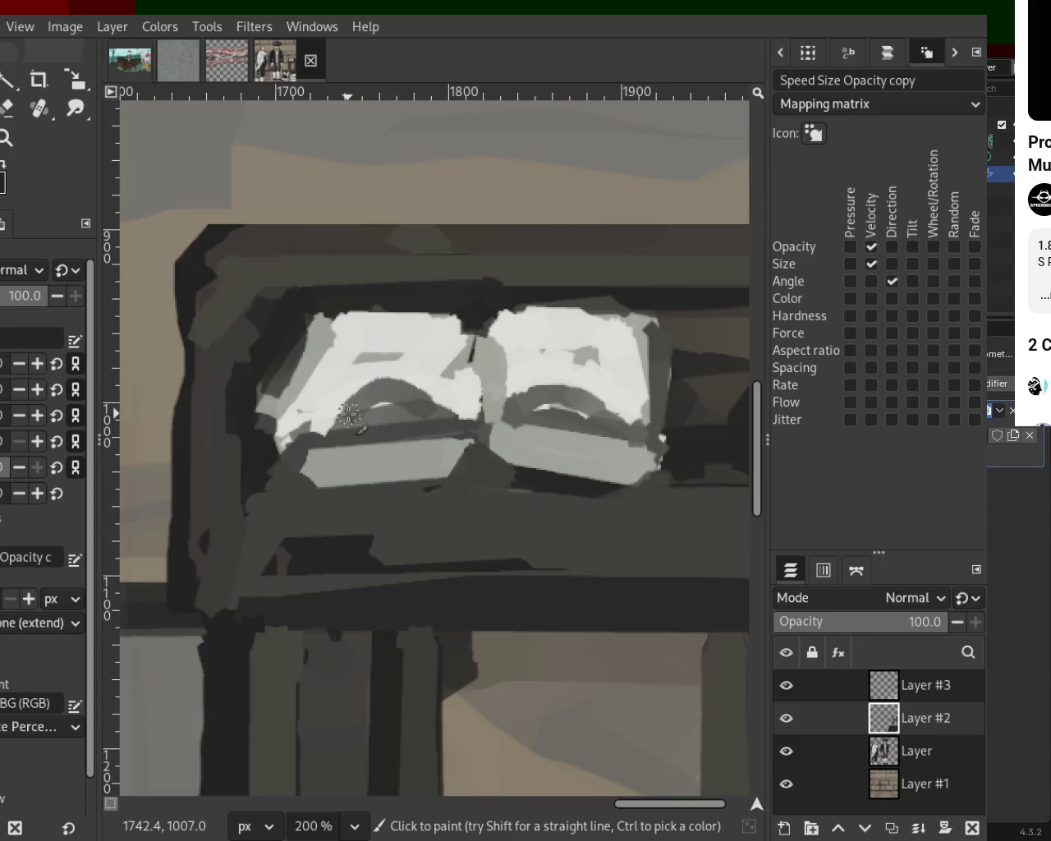
{"action": "left_click_drag", "start_coordinate": [443, 384], "coordinate": [292, 439]}
Try dark and light stripes on the strip under the left book, undoing them.
{"action": "left_click", "coordinate": [472, 474], "text": "ctrl"}
{"action": "left_click_drag", "start_coordinate": [472, 474], "coordinate": [315, 456]}
{"action": "key", "text": "ctrl+z"}
{"action": "mouse_move", "coordinate": [465, 472]}
{"action": "left_mouse_down"}
{"action": "mouse_move", "coordinate": [306, 460]}
{"action": "mouse_move", "coordinate": [363, 493]}
{"action": "mouse_move", "coordinate": [458, 469]}
{"action": "left_mouse_up"}
{"action": "key", "text": "ctrl+z"}
{"action": "left_click", "coordinate": [392, 471], "text": "ctrl"}
{"action": "key", "text": "ctrl+z"}
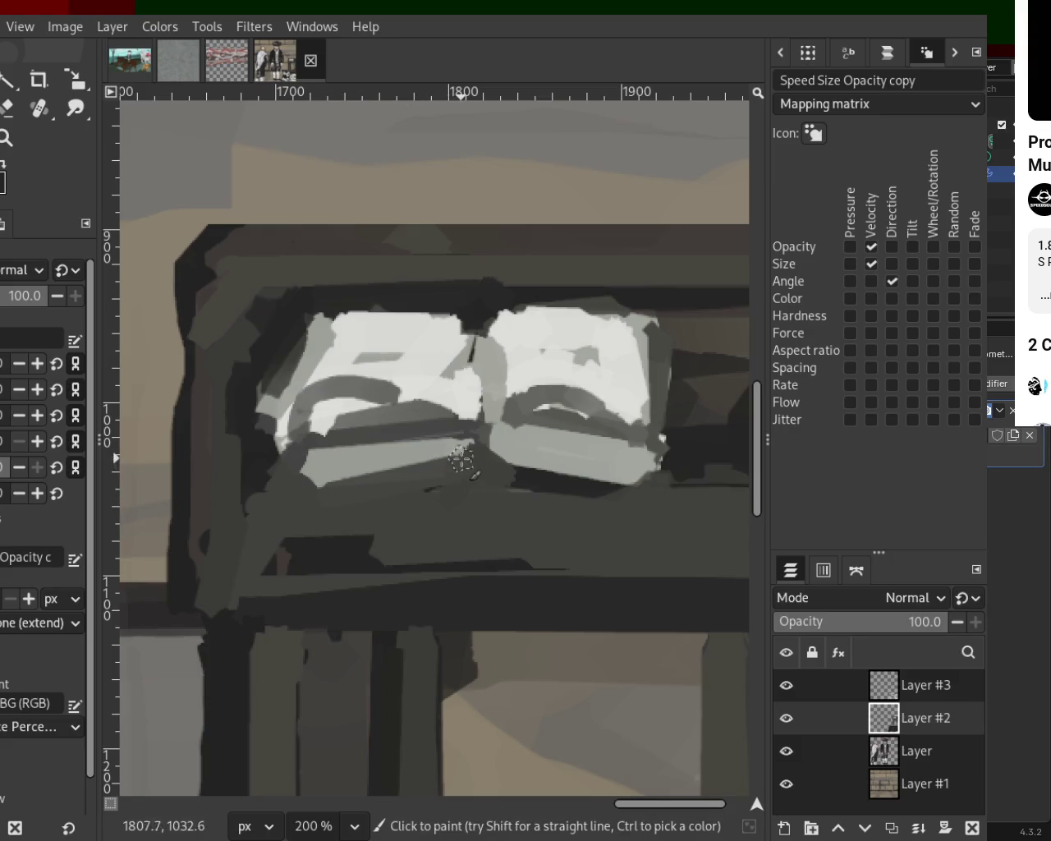
Draw straight dark and light grey lines along the strip under the right book.
{"action": "left_click", "coordinate": [500, 466]}
{"action": "left_click", "coordinate": [638, 462], "text": "shift"}
{"action": "left_click", "coordinate": [515, 452], "text": "shift"}
{"action": "key", "text": "ctrl+z"}
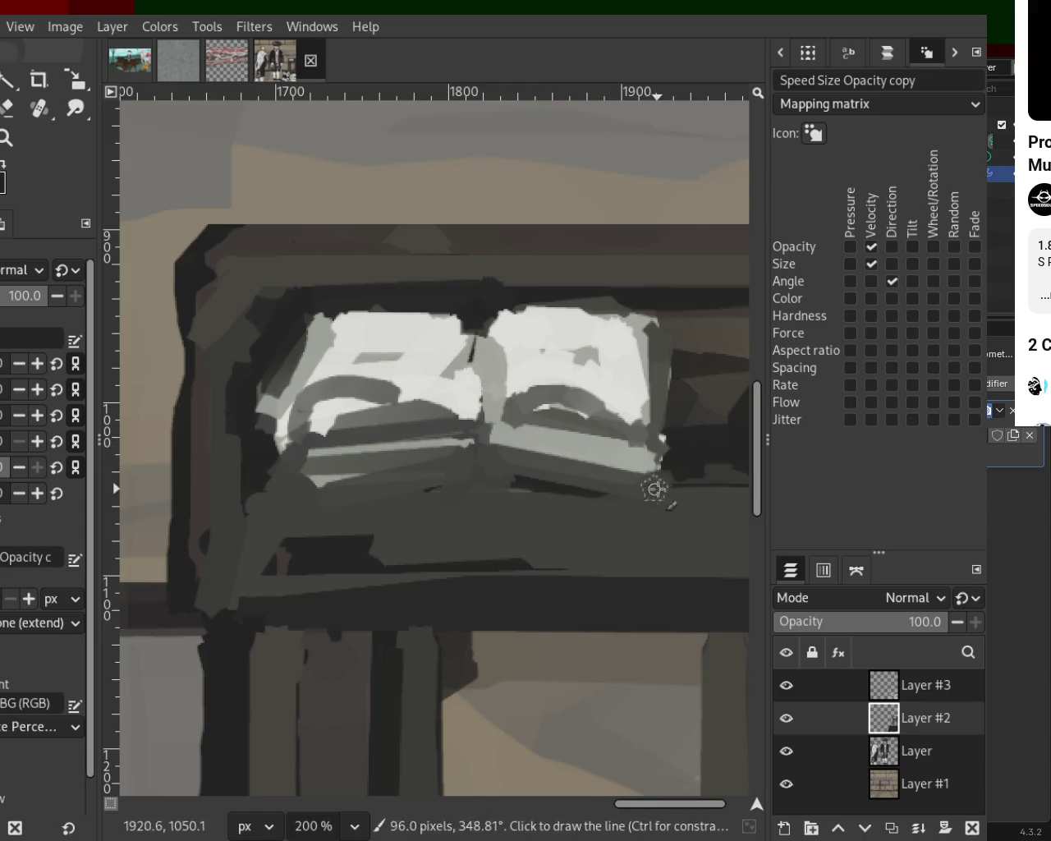
{"action": "key", "text": "ctrl+y"}
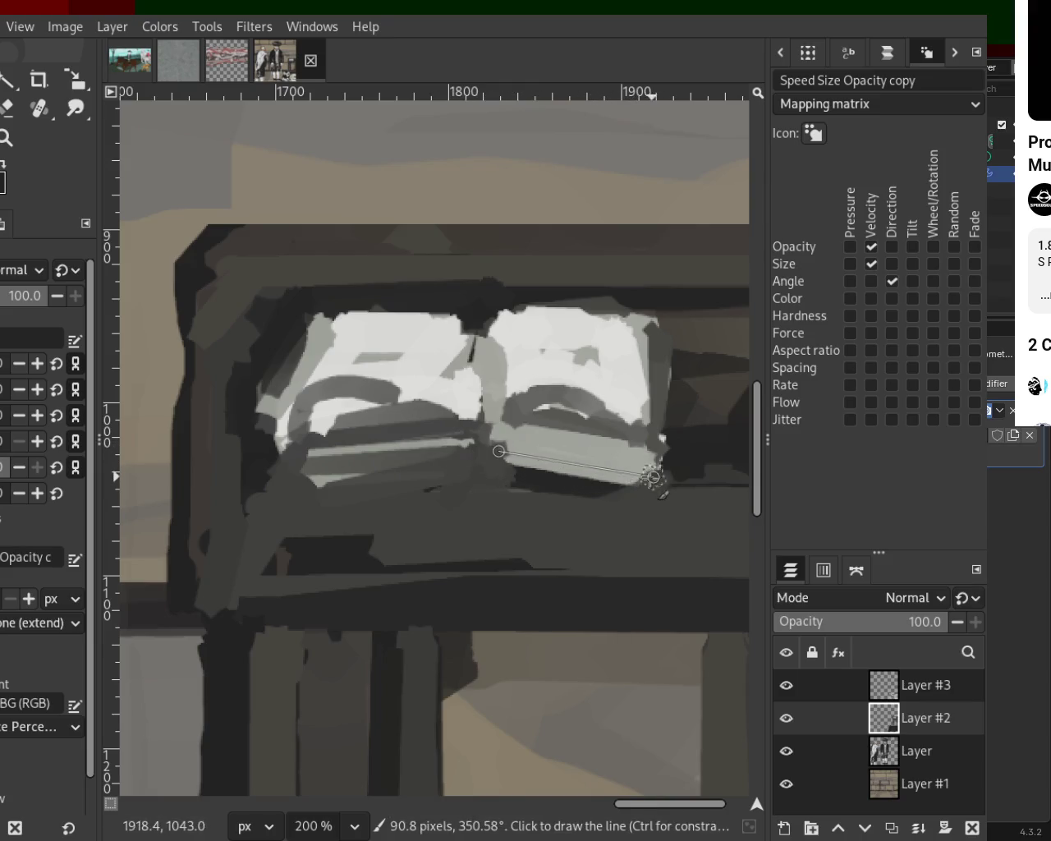
{"action": "left_click", "coordinate": [658, 481], "text": "shift"}
Deepen the curved grey strokes on both pages and add a grey edge down the right page.
{"action": "left_click_drag", "start_coordinate": [329, 302], "coordinate": [463, 312]}
{"action": "key", "text": "ctrl+z"}
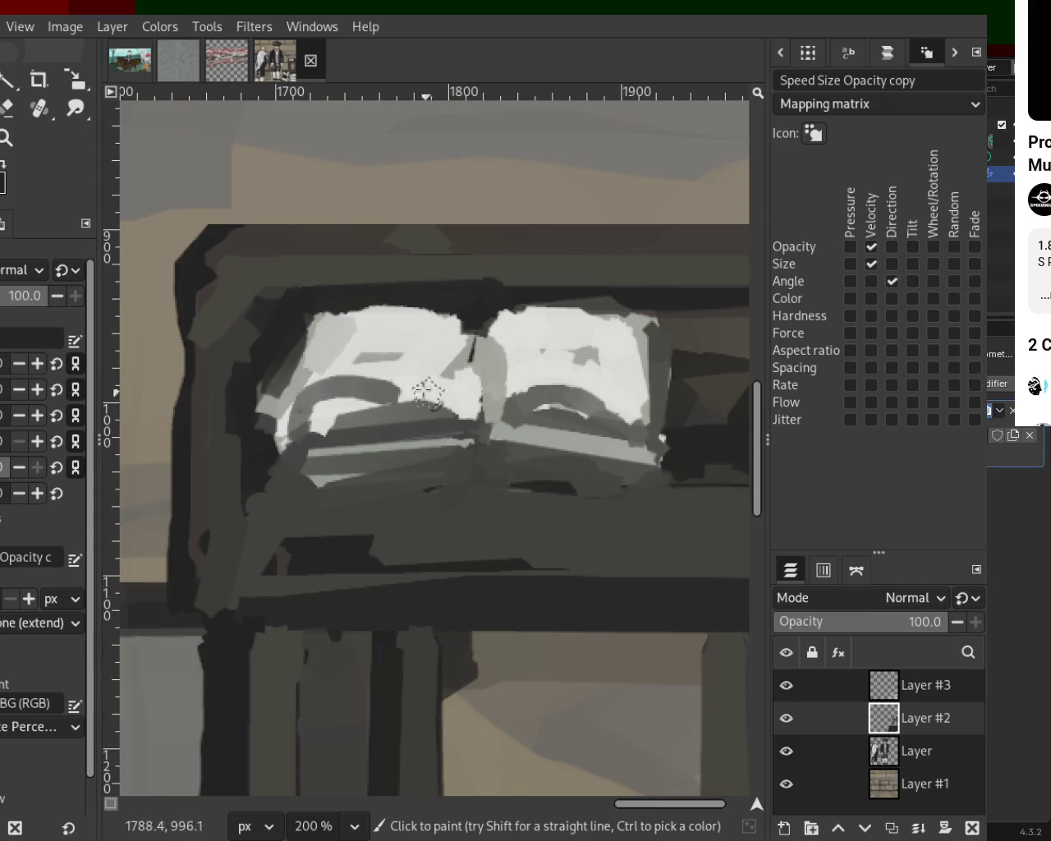
{"action": "left_click_drag", "start_coordinate": [408, 394], "coordinate": [349, 382]}
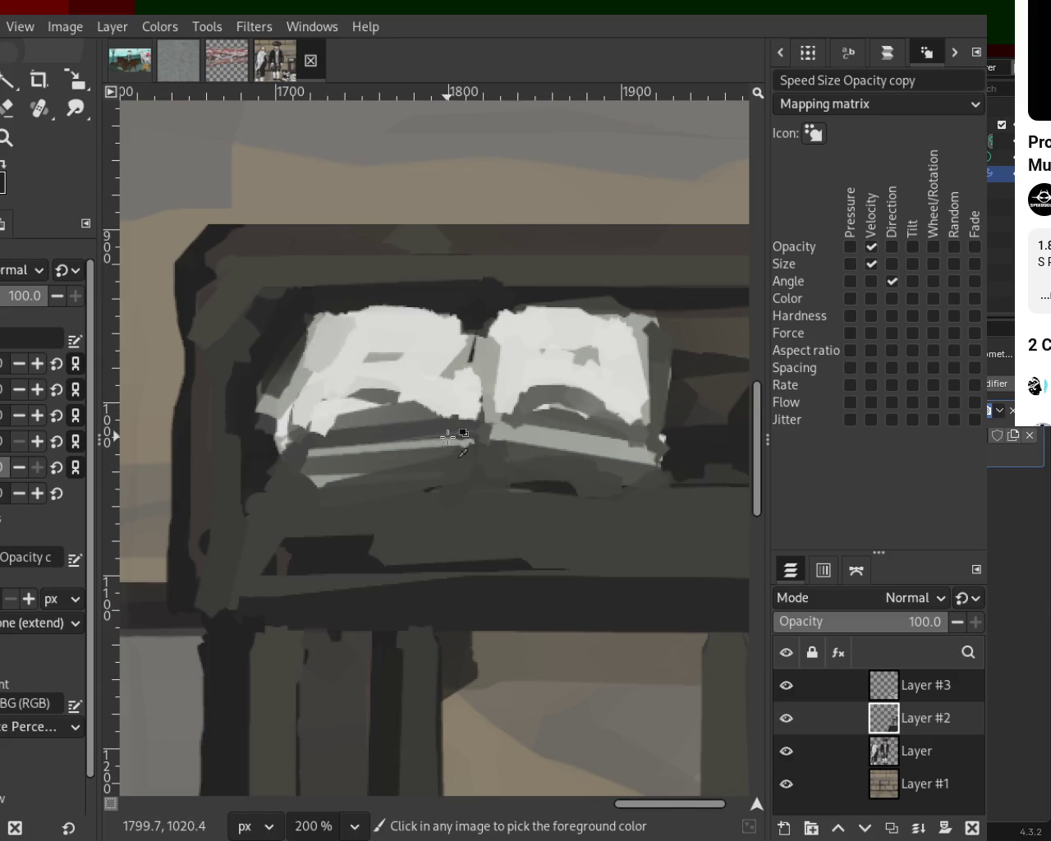
{"action": "left_click_drag", "start_coordinate": [446, 424], "coordinate": [337, 414]}
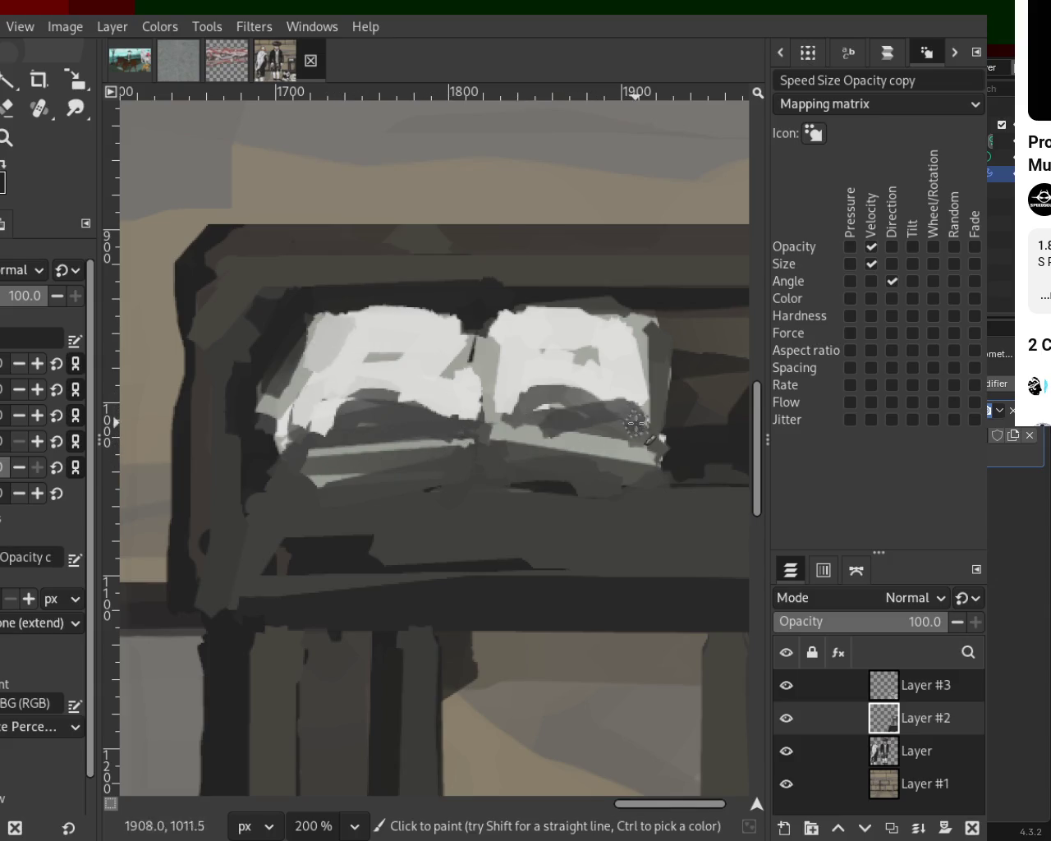
{"action": "left_click_drag", "start_coordinate": [626, 421], "coordinate": [544, 402]}
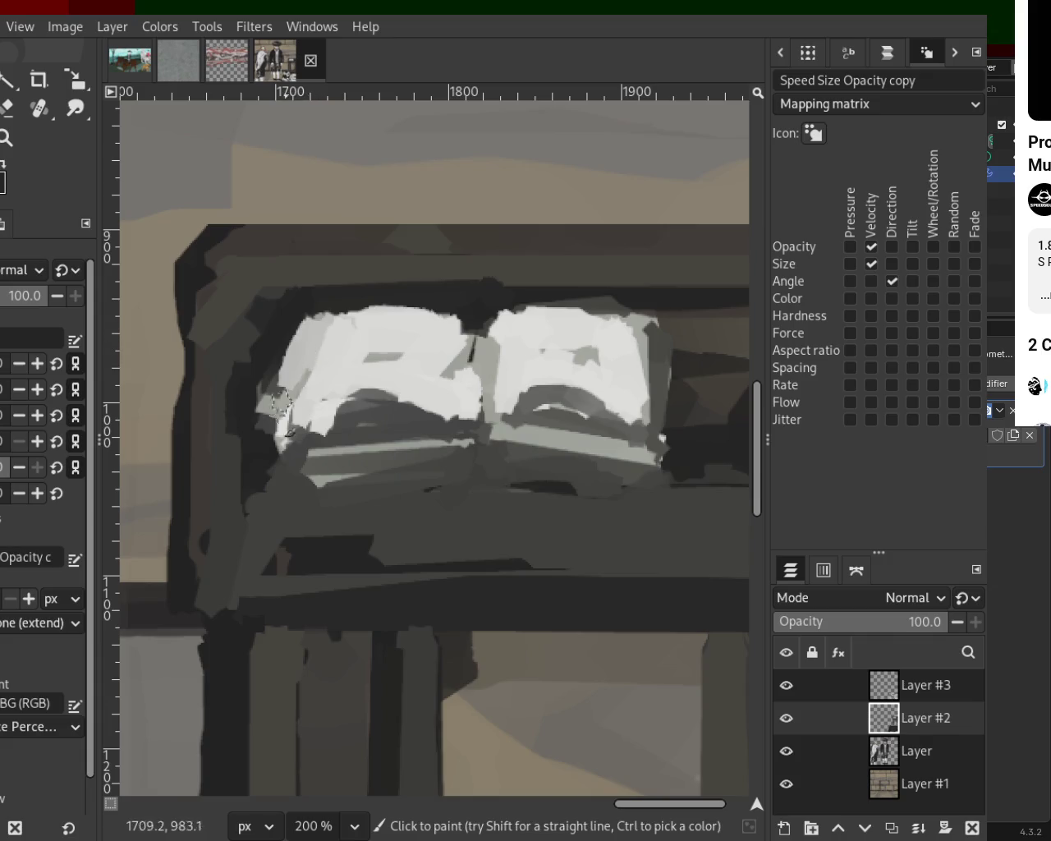
{"action": "left_click_drag", "start_coordinate": [631, 326], "coordinate": [617, 450]}
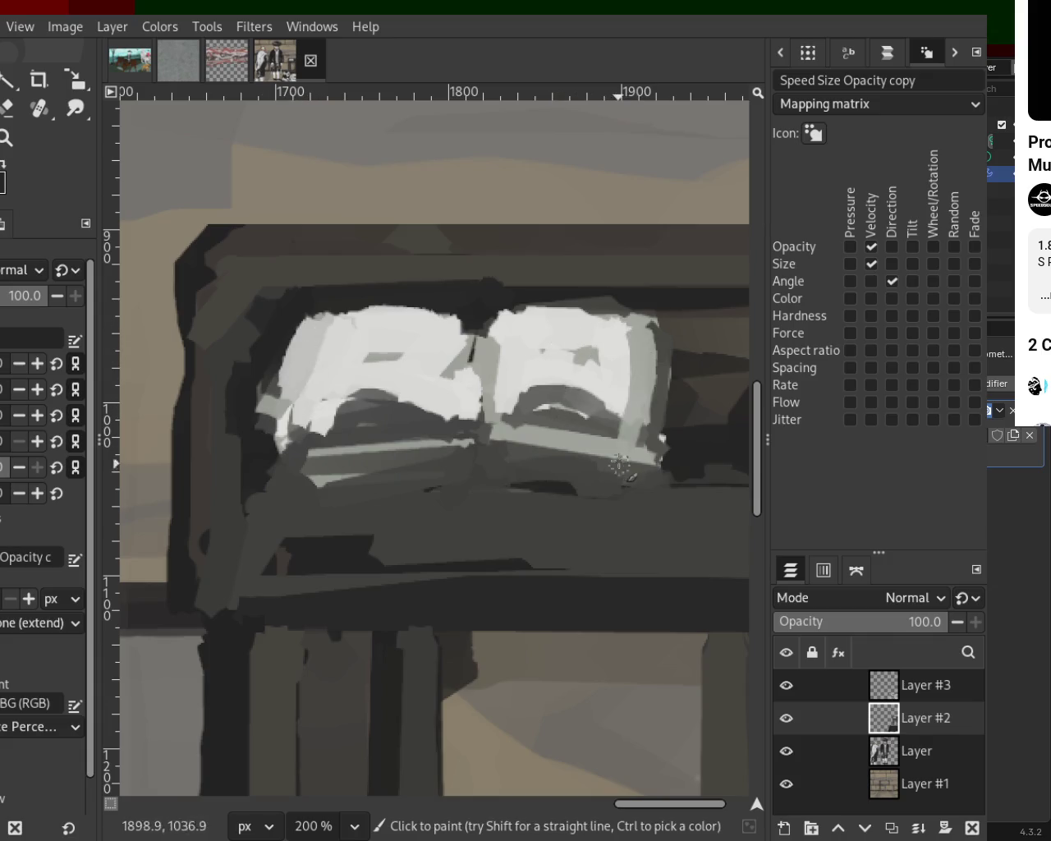
Repaint the area beneath the book with alternating darker and lighter grey strokes.
{"action": "scroll", "coordinate": [610, 379], "scroll_direction": "down", "scroll_amount": 4}
{"action": "scroll", "coordinate": [609, 378], "scroll_direction": "down", "scroll_amount": 1}
{"action": "scroll", "coordinate": [610, 378], "scroll_direction": "down", "scroll_amount": 1}
{"action": "scroll", "coordinate": [575, 381], "scroll_direction": "up", "scroll_amount": 2}
{"action": "scroll", "coordinate": [538, 384], "scroll_direction": "up", "scroll_amount": 1}
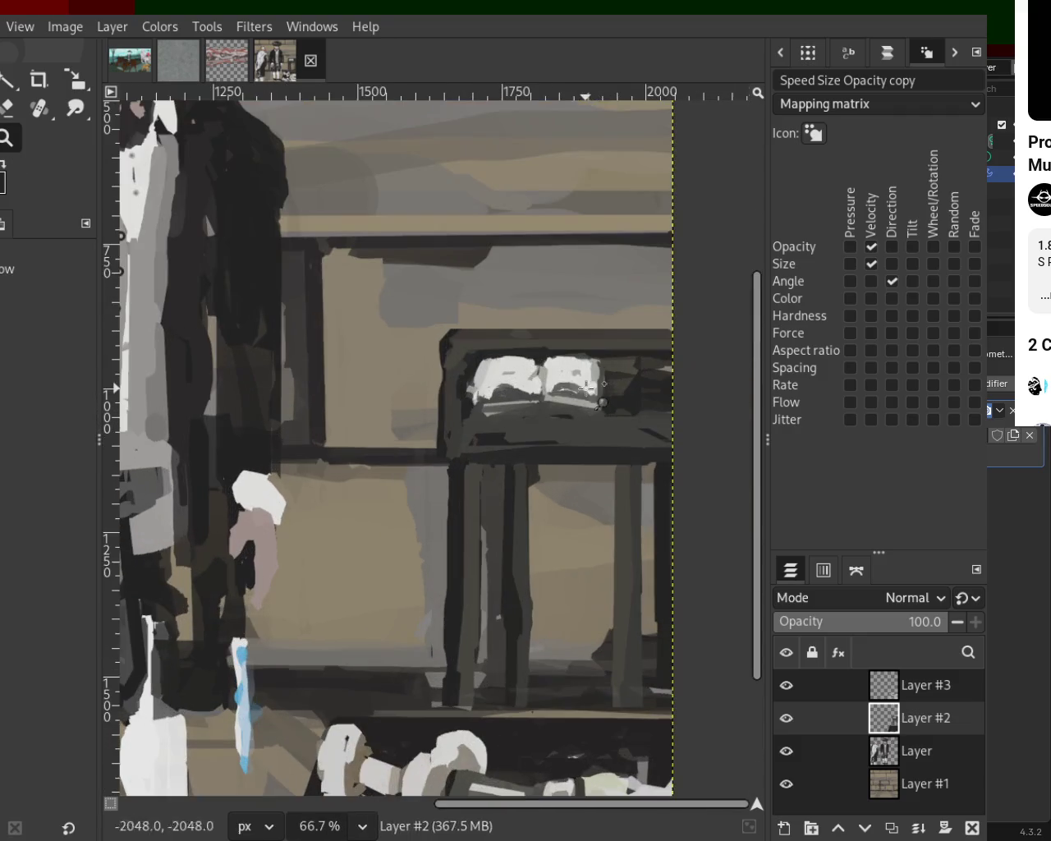
{"action": "scroll", "coordinate": [534, 382], "scroll_direction": "up", "scroll_amount": 3}
{"action": "scroll", "coordinate": [534, 381], "scroll_direction": "up", "scroll_amount": 1}
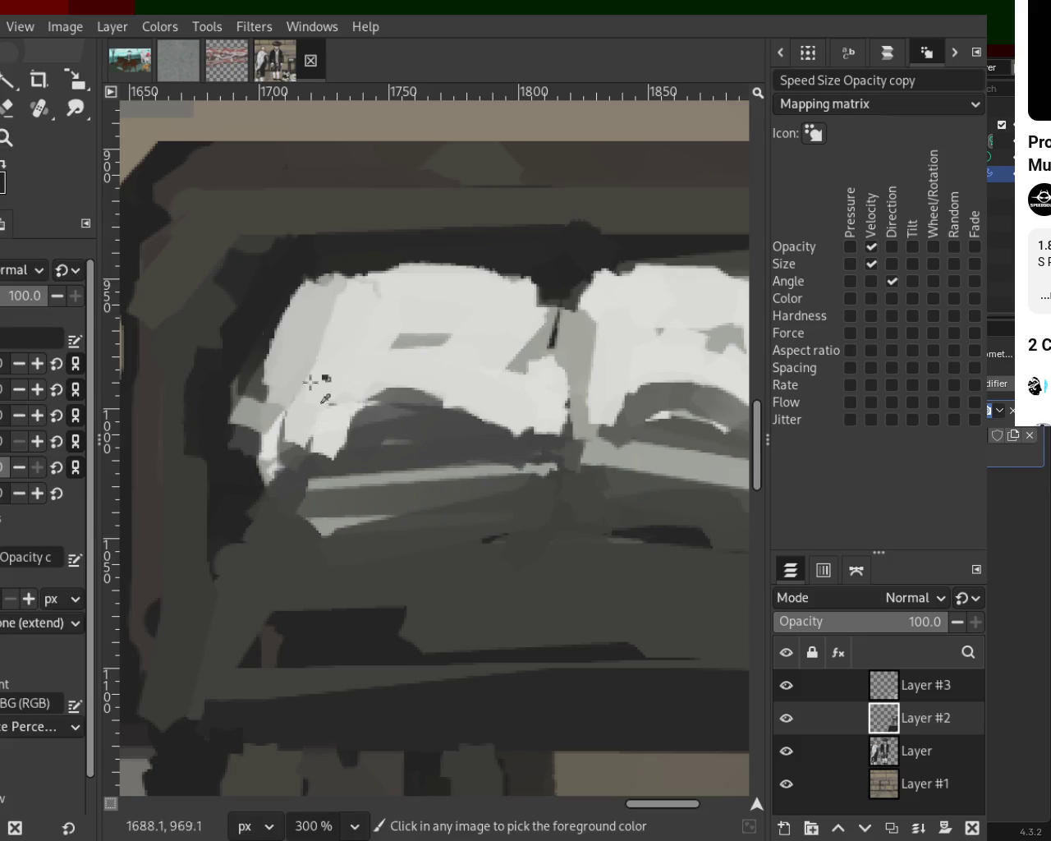
{"action": "mouse_move", "coordinate": [362, 396]}
{"action": "left_mouse_down"}
{"action": "mouse_move", "coordinate": [487, 415]}
{"action": "mouse_move", "coordinate": [435, 427]}
{"action": "left_mouse_up"}
{"action": "left_click_drag", "start_coordinate": [558, 415], "coordinate": [345, 380]}
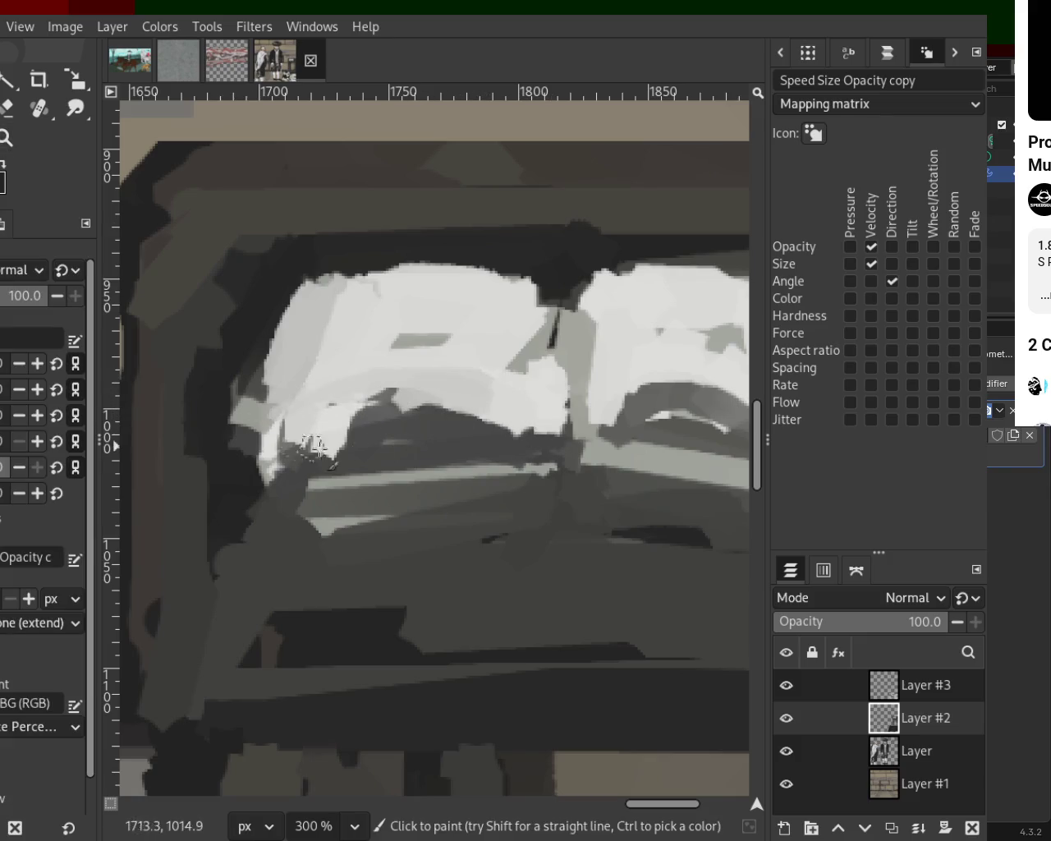
{"action": "left_click_drag", "start_coordinate": [472, 424], "coordinate": [340, 424]}
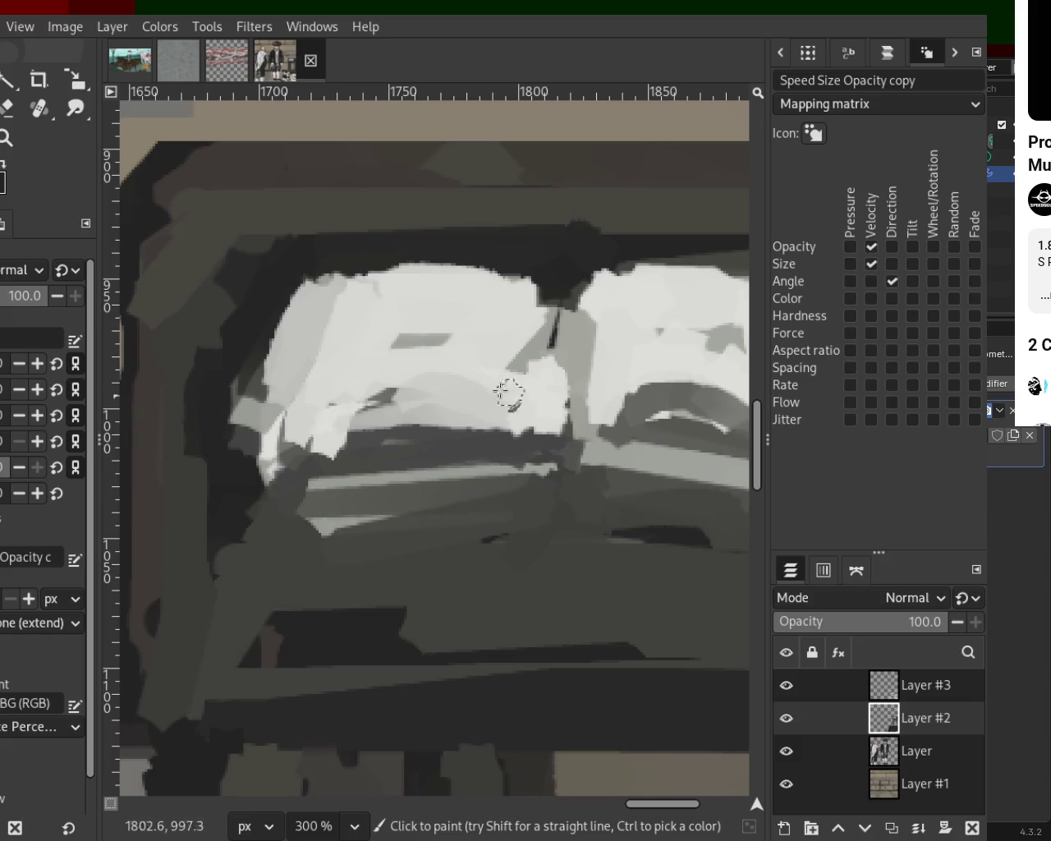
{"action": "left_click_drag", "start_coordinate": [493, 433], "coordinate": [304, 436]}
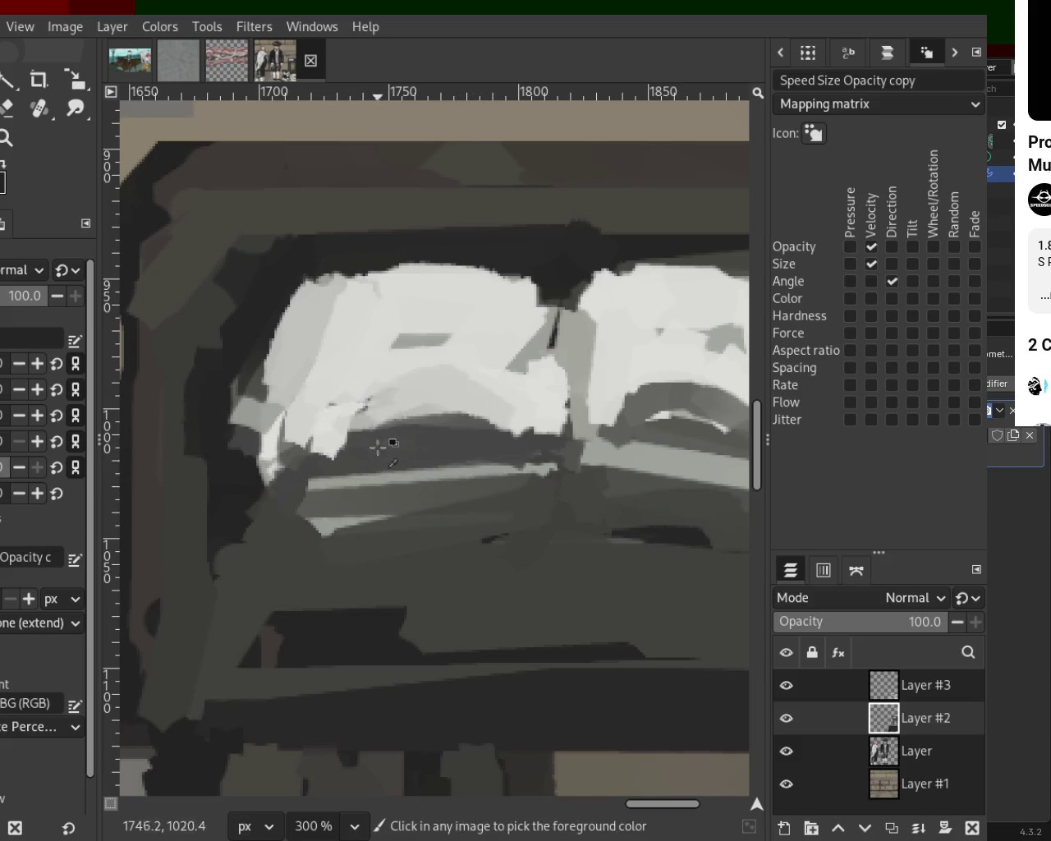
Darken the left page's outer edge and extend its light edge downward.
{"action": "left_click", "coordinate": [258, 281], "text": "ctrl"}
{"action": "mouse_move", "coordinate": [263, 353]}
{"action": "left_mouse_down"}
{"action": "mouse_move", "coordinate": [246, 388]}
{"action": "mouse_move", "coordinate": [244, 452]}
{"action": "left_mouse_up"}
{"action": "left_click", "coordinate": [305, 328], "text": "ctrl"}
{"action": "left_click", "coordinate": [293, 294]}
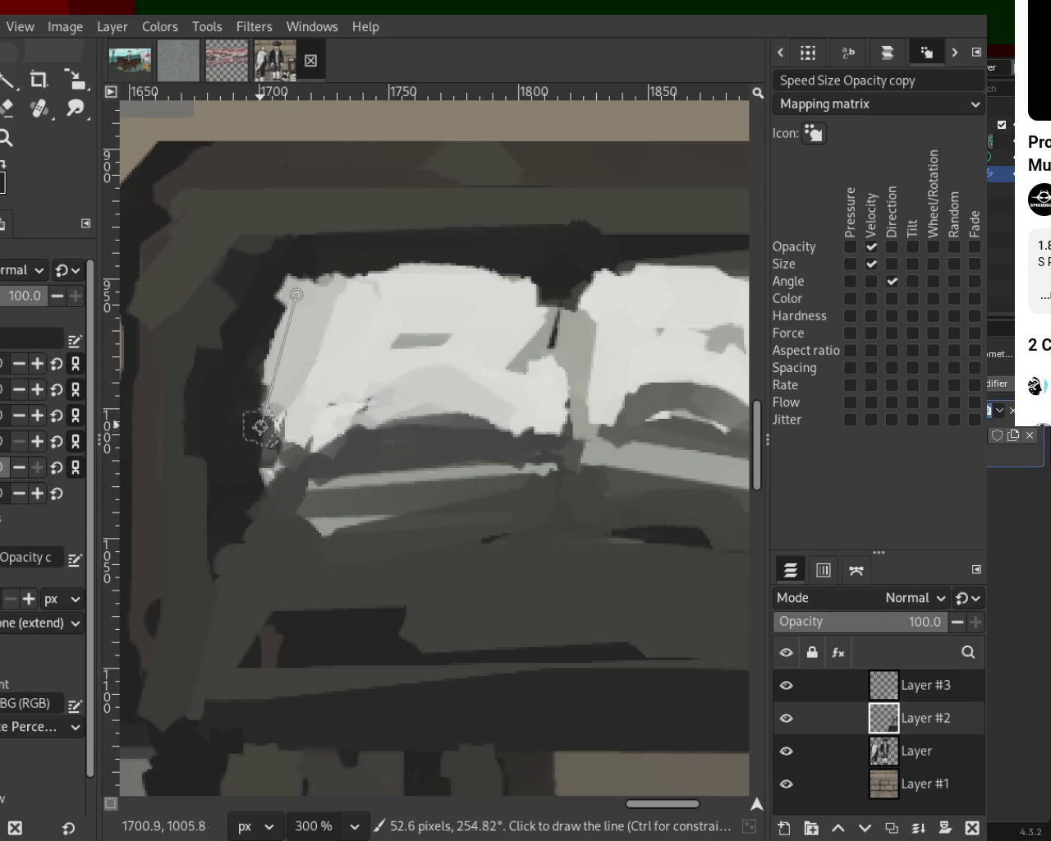
{"action": "left_click", "coordinate": [250, 447], "text": "shift"}
{"action": "left_click", "coordinate": [263, 474], "text": "shift"}
Try darkening the page's upper-left edge, undo it, and zoom out around the book.
{"action": "left_click", "coordinate": [254, 270], "text": "ctrl"}
{"action": "left_click_drag", "start_coordinate": [321, 255], "coordinate": [239, 382]}
{"action": "key", "text": "ctrl+z"}
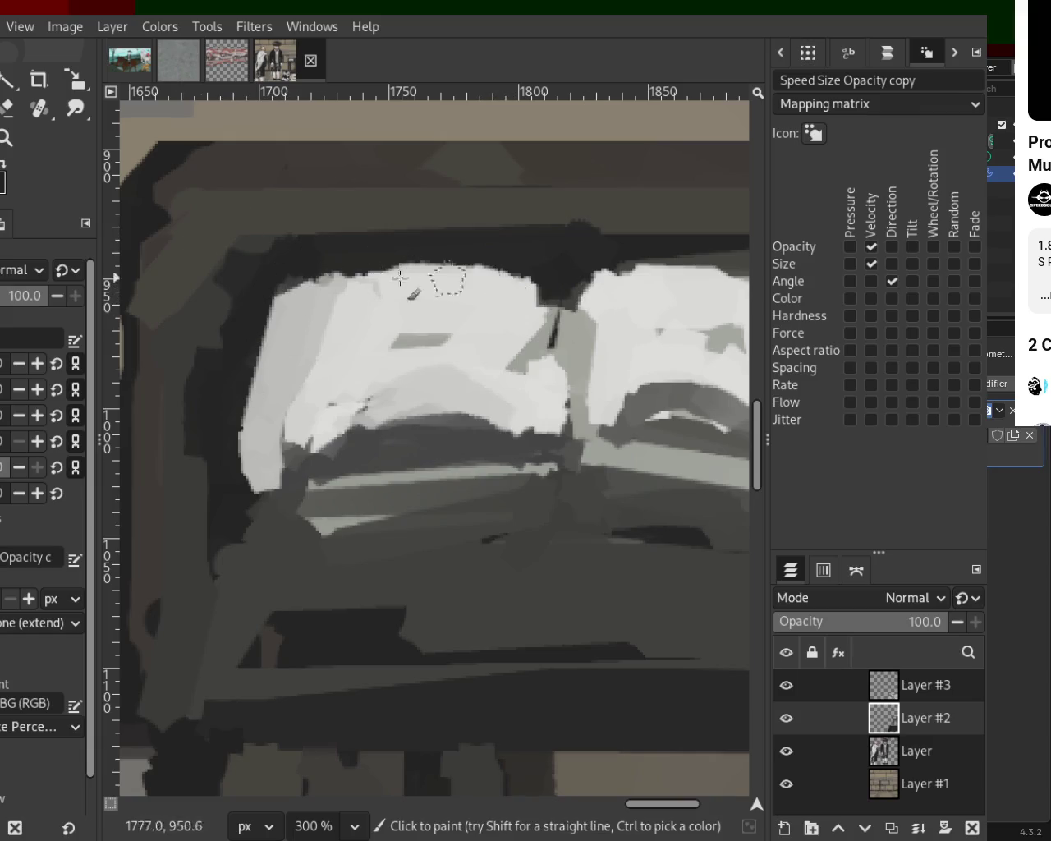
{"action": "key", "text": "z"}
{"action": "left_click", "coordinate": [493, 333], "text": "ctrl"}
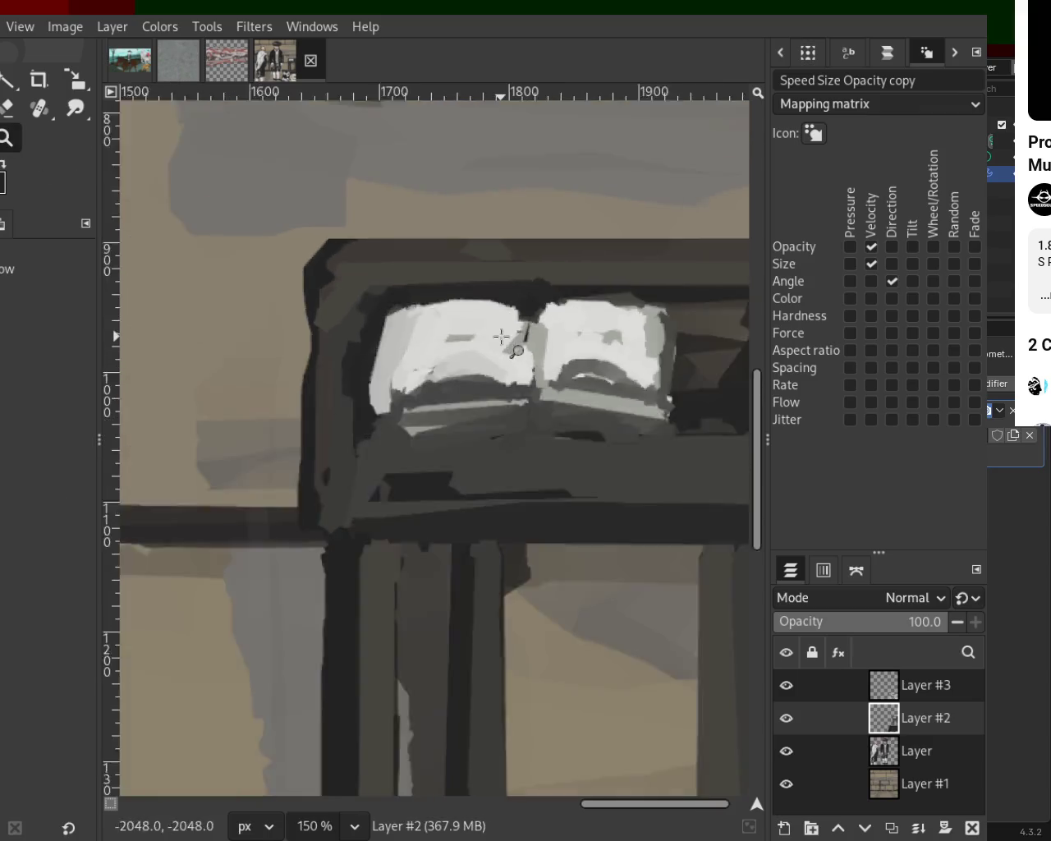
{"action": "left_click", "coordinate": [502, 336], "text": "ctrl"}
{"action": "scroll", "coordinate": [502, 336], "scroll_direction": "down", "scroll_amount": 3}
{"action": "scroll", "coordinate": [492, 501], "scroll_direction": "up", "scroll_amount": 1}
{"action": "scroll", "coordinate": [502, 515], "scroll_direction": "up", "scroll_amount": 1}
{"action": "scroll", "coordinate": [502, 516], "scroll_direction": "down", "scroll_amount": 2}
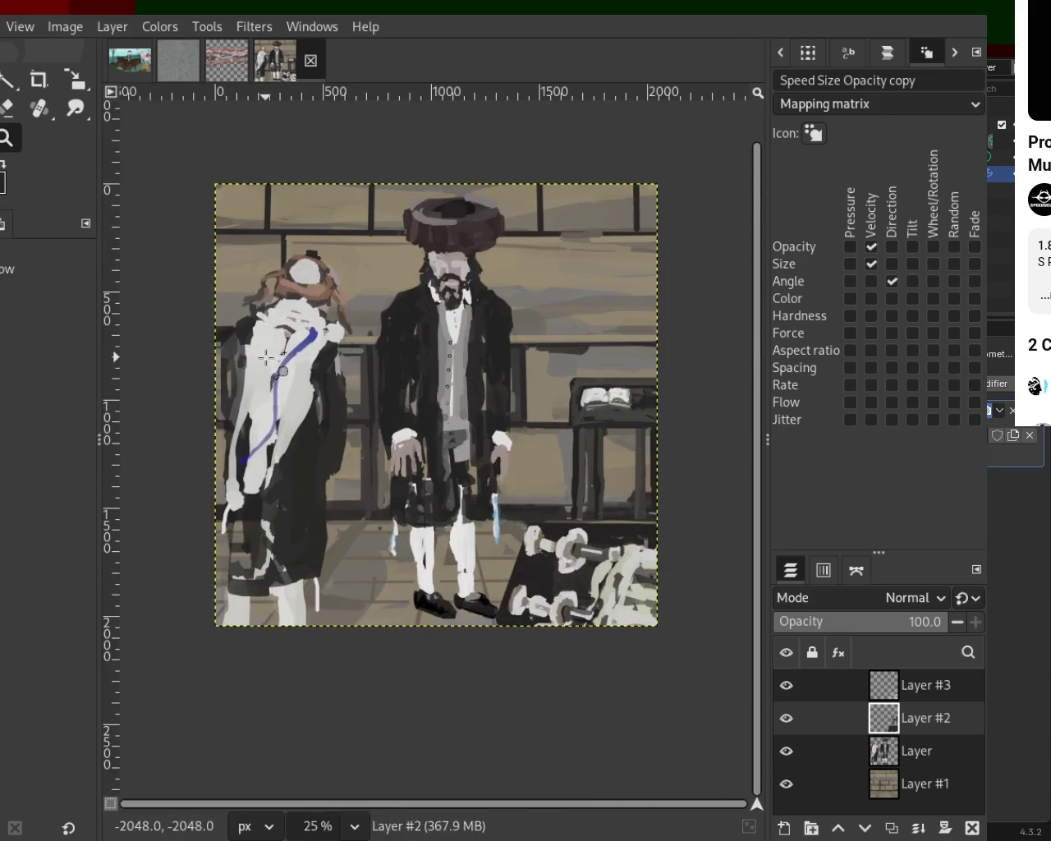
{"action": "scroll", "coordinate": [450, 462], "scroll_direction": "down", "scroll_amount": 1}
{"action": "scroll", "coordinate": [493, 470], "scroll_direction": "up", "scroll_amount": 1}
{"action": "scroll", "coordinate": [495, 471], "scroll_direction": "down", "scroll_amount": 1}
{"action": "scroll", "coordinate": [497, 472], "scroll_direction": "up", "scroll_amount": 1}
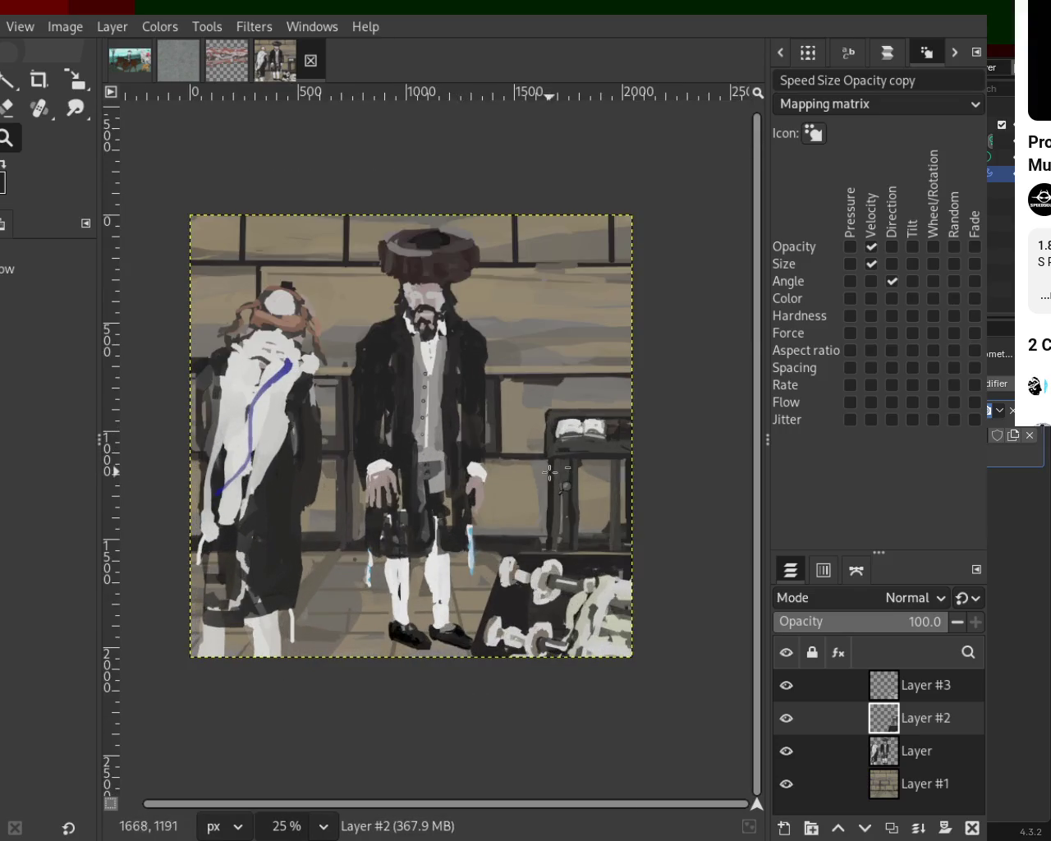
{"action": "scroll", "coordinate": [499, 473], "scroll_direction": "down", "scroll_amount": 1}
{"action": "scroll", "coordinate": [501, 472], "scroll_direction": "up", "scroll_amount": 1}
{"action": "scroll", "coordinate": [501, 473], "scroll_direction": "up", "scroll_amount": 1}
{"action": "scroll", "coordinate": [526, 481], "scroll_direction": "down", "scroll_amount": 1}
{"action": "scroll", "coordinate": [534, 484], "scroll_direction": "up", "scroll_amount": 1}
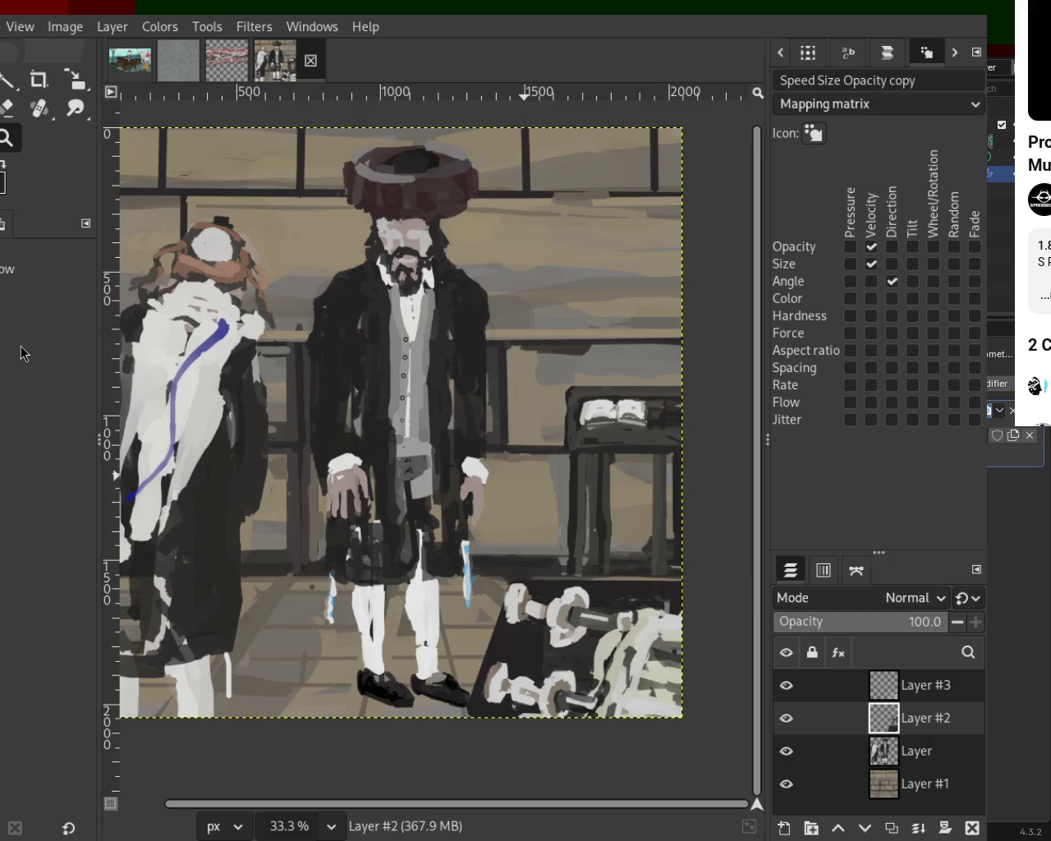
{"action": "left_click_drag", "start_coordinate": [340, 409], "coordinate": [453, 379]}
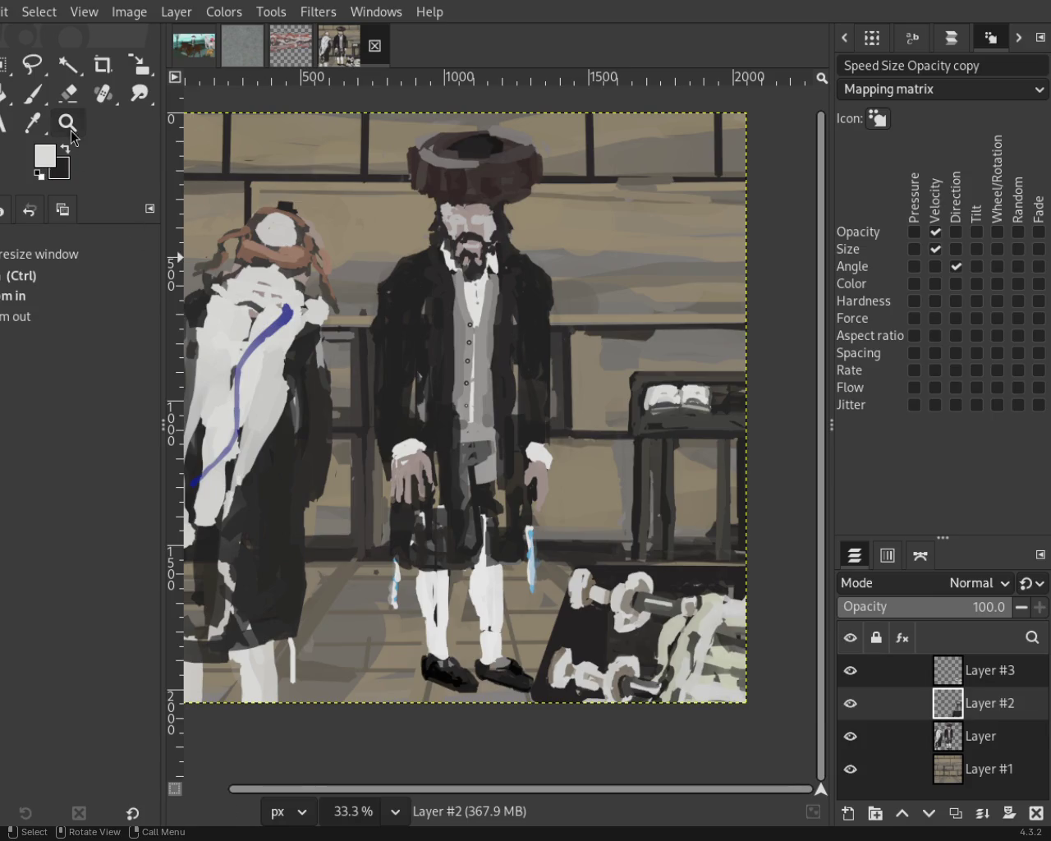
{"action": "scroll", "coordinate": [460, 410], "scroll_direction": "down", "scroll_amount": 2}
{"action": "scroll", "coordinate": [470, 454], "scroll_direction": "down", "scroll_amount": 1}
{"action": "scroll", "coordinate": [481, 499], "scroll_direction": "up", "scroll_amount": 2}
{"action": "scroll", "coordinate": [481, 499], "scroll_direction": "down", "scroll_amount": 1}
{"action": "scroll", "coordinate": [565, 495], "scroll_direction": "up", "scroll_amount": 1}
{"action": "scroll", "coordinate": [575, 468], "scroll_direction": "down", "scroll_amount": 1}
{"action": "scroll", "coordinate": [587, 464], "scroll_direction": "up", "scroll_amount": 1}
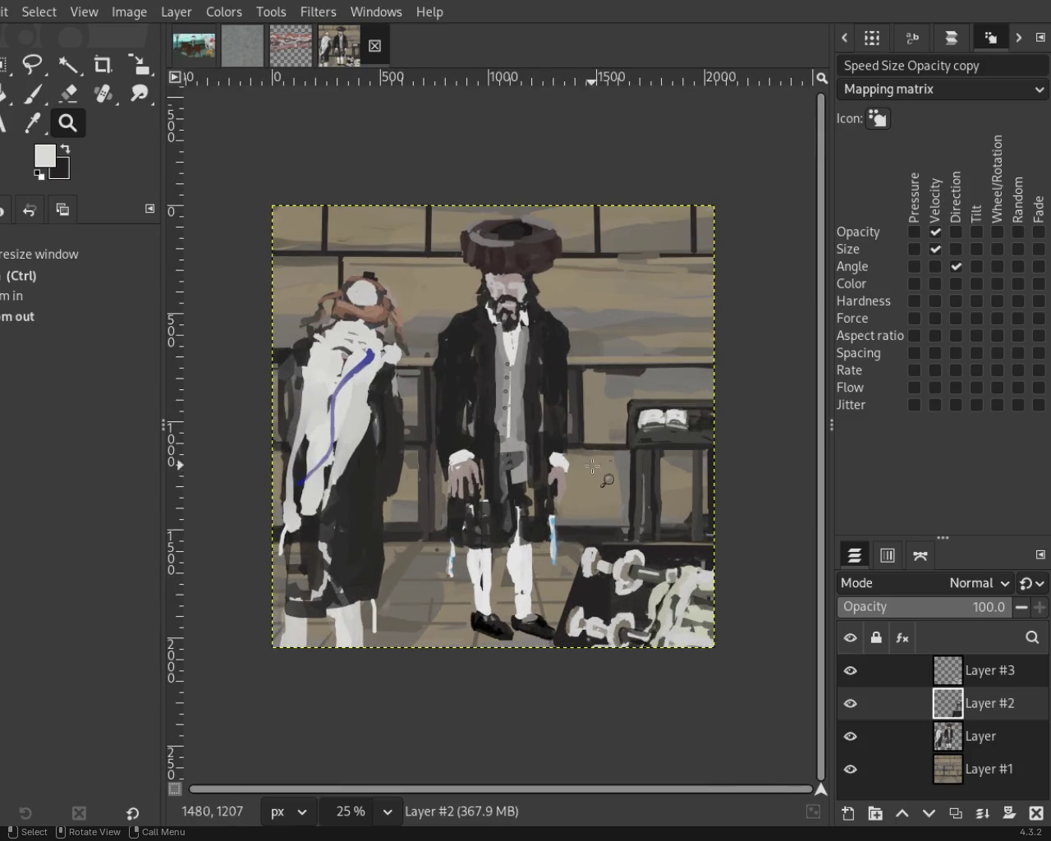
{"action": "scroll", "coordinate": [587, 567], "scroll_direction": "up", "scroll_amount": 1}
{"action": "scroll", "coordinate": [589, 581], "scroll_direction": "down", "scroll_amount": 1}
{"action": "scroll", "coordinate": [534, 450], "scroll_direction": "down", "scroll_amount": 1}
{"action": "scroll", "coordinate": [542, 435], "scroll_direction": "up", "scroll_amount": 1}
{"action": "scroll", "coordinate": [552, 411], "scroll_direction": "up", "scroll_amount": 1}
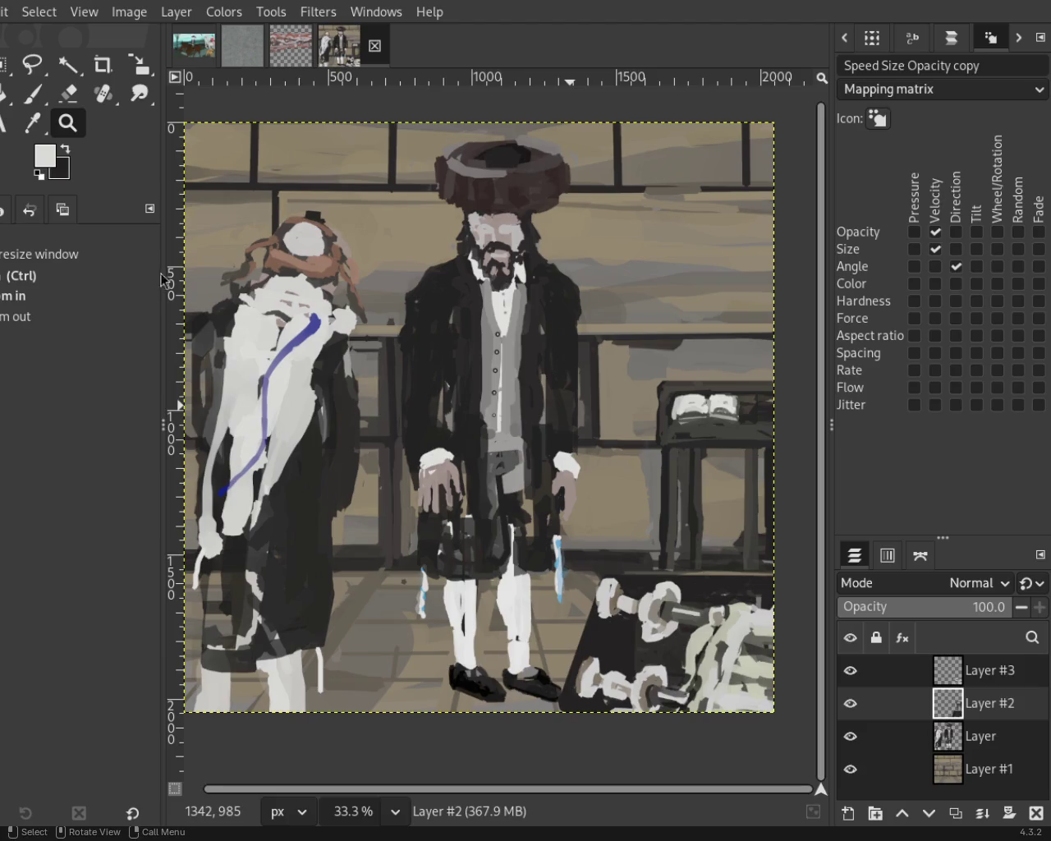
{"action": "scroll", "coordinate": [544, 372], "scroll_direction": "down", "scroll_amount": 1}
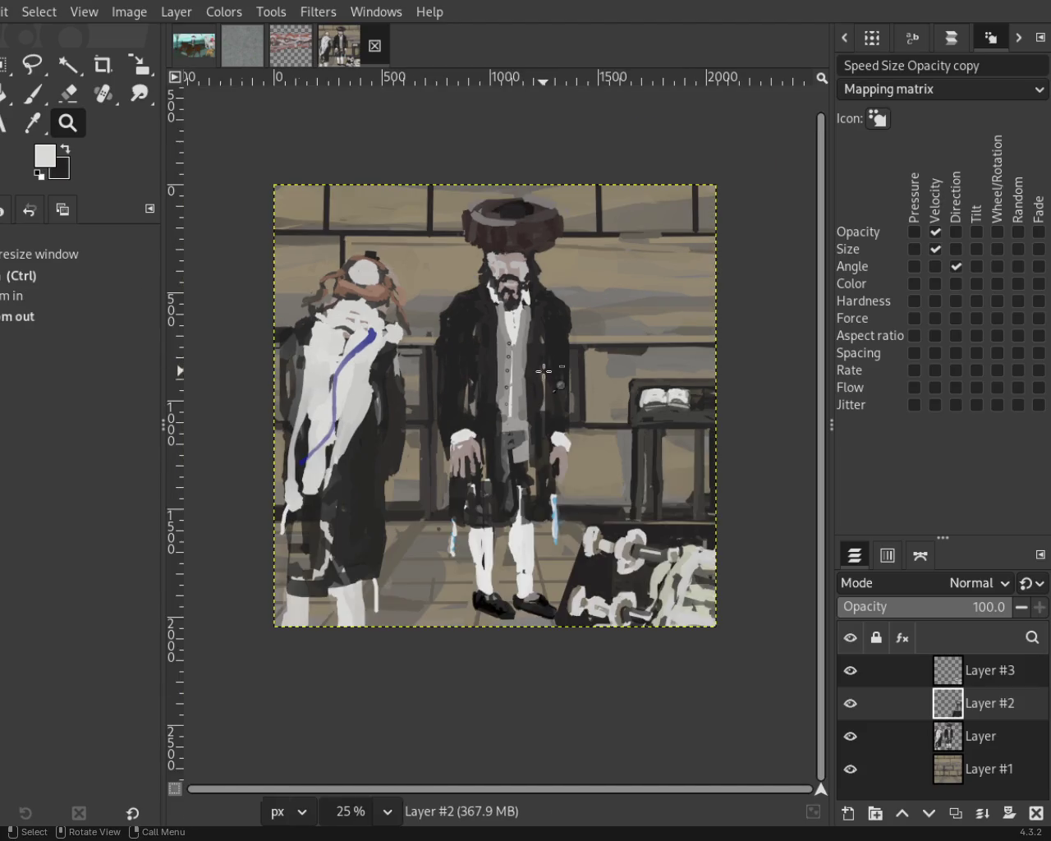
{"action": "scroll", "coordinate": [255, 238], "scroll_direction": "up", "scroll_amount": 2}
{"action": "scroll", "coordinate": [244, 170], "scroll_direction": "up", "scroll_amount": 3}
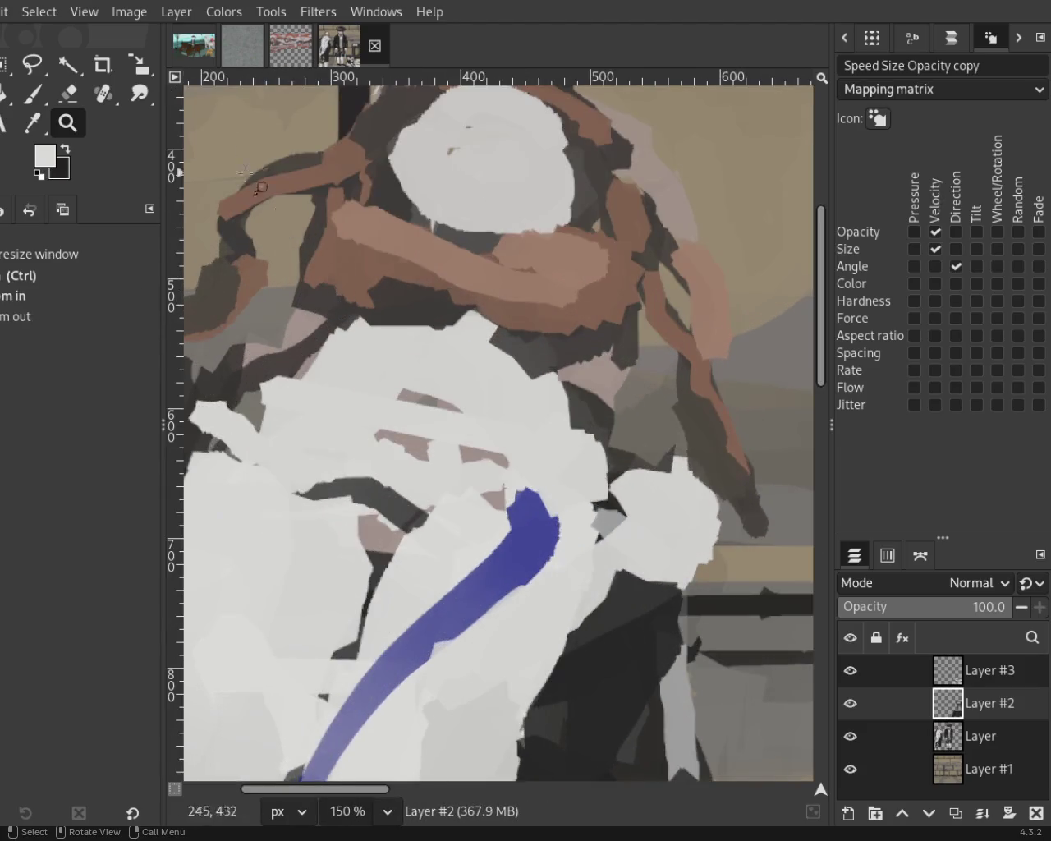
Sample dark grey and brush it over the brown hair arc beside the pale head.
{"action": "left_click", "coordinate": [29, 86]}
{"action": "left_click", "coordinate": [399, 197], "text": "ctrl"}
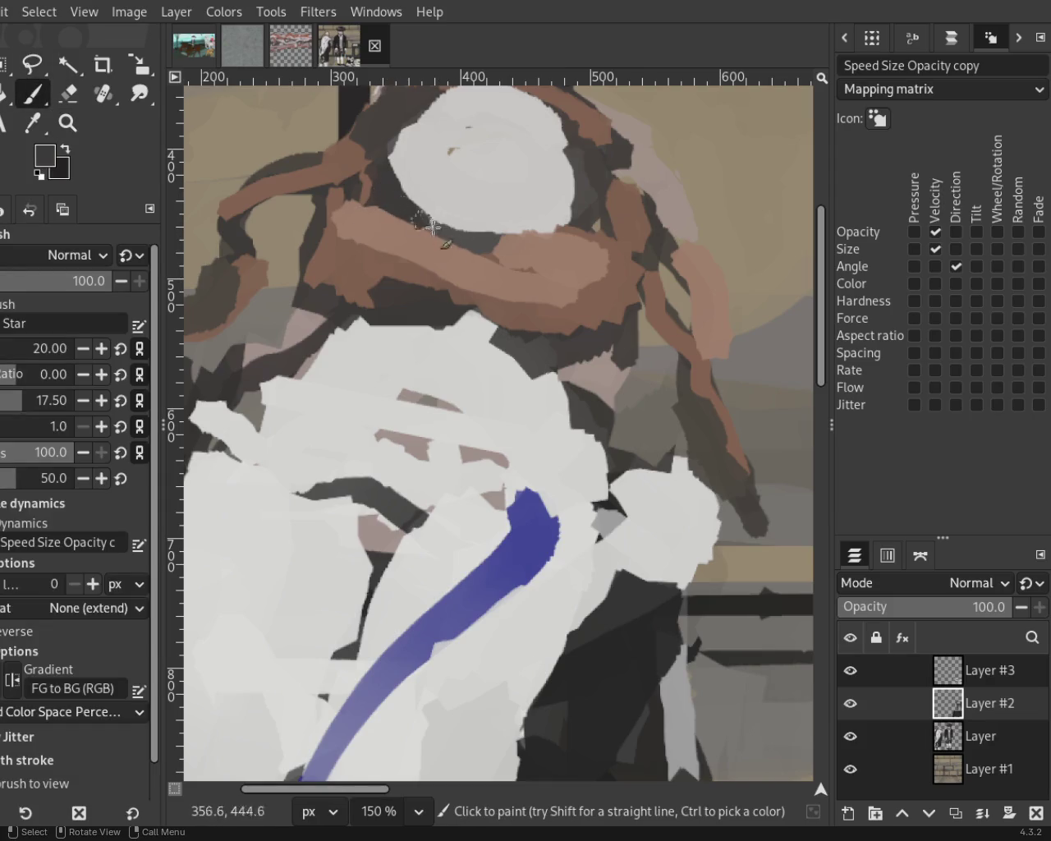
{"action": "left_click", "coordinate": [327, 223], "text": "ctrl"}
{"action": "left_click", "coordinate": [316, 258], "text": "ctrl"}
{"action": "left_click", "coordinate": [468, 294], "text": "ctrl"}
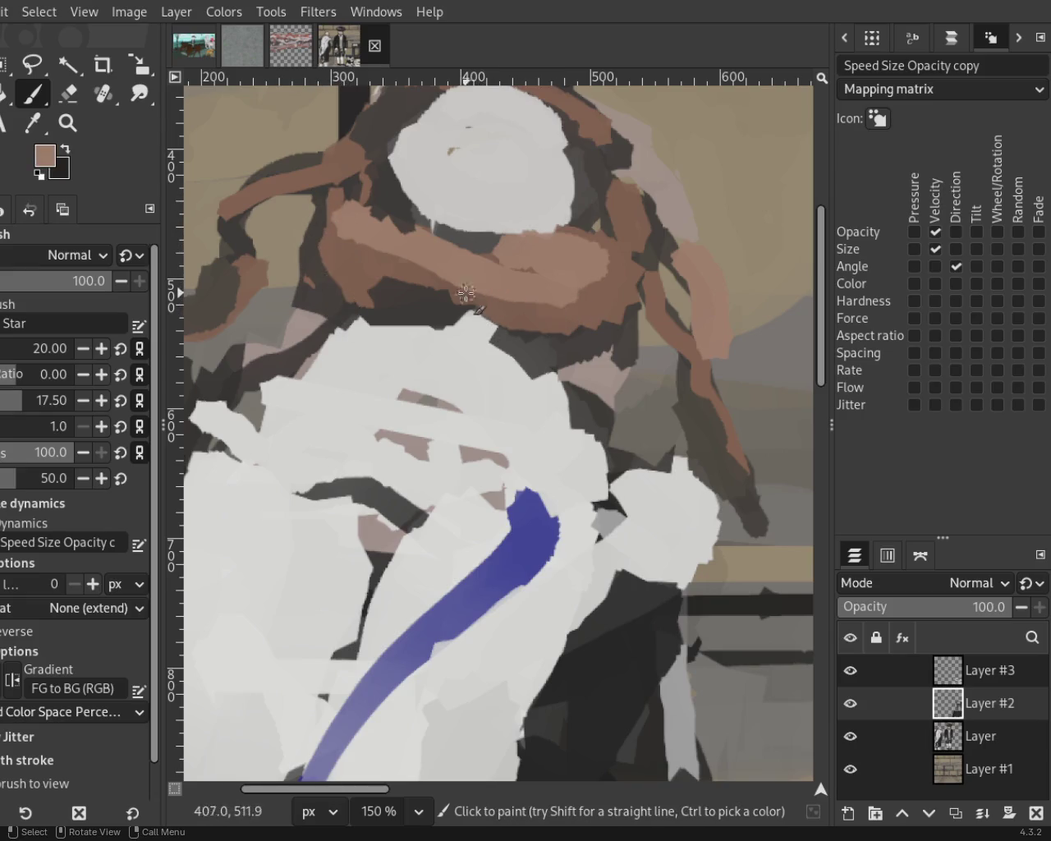
{"action": "left_click", "coordinate": [237, 204], "text": "ctrl"}
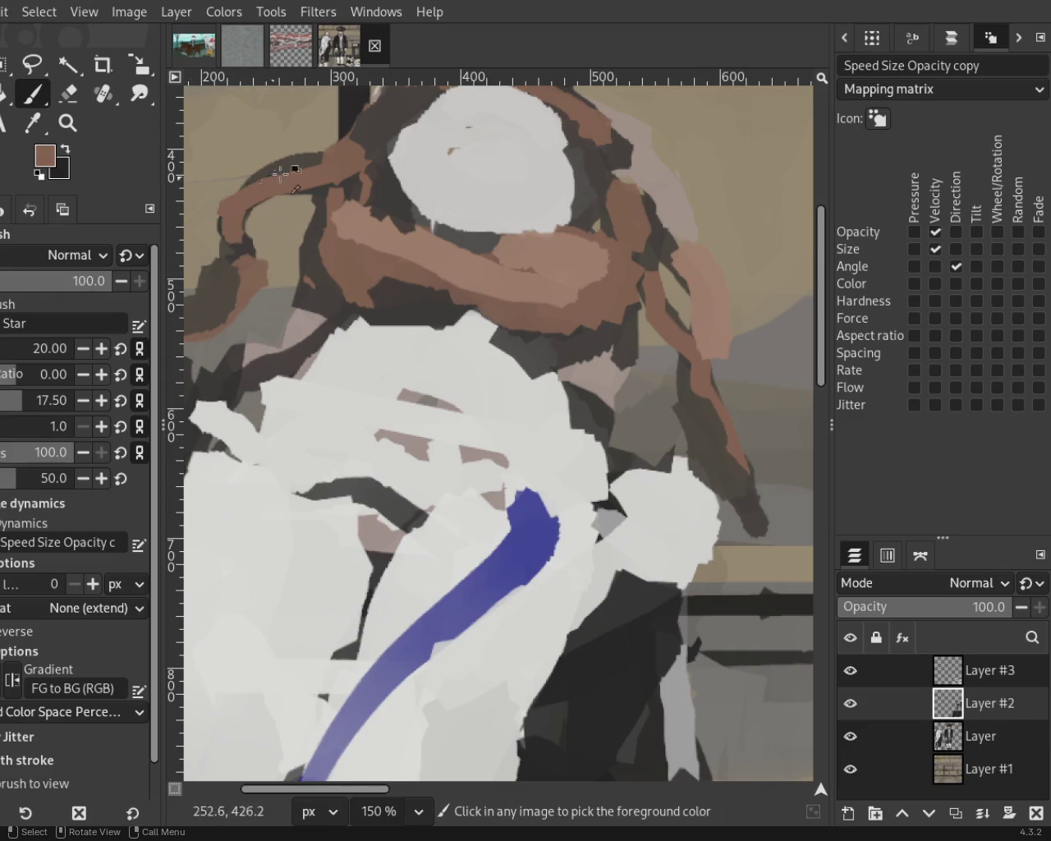
{"action": "left_click_drag", "start_coordinate": [274, 172], "coordinate": [233, 277]}
Add a tan stroke and a short dark grey stroke along the right-side hair.
{"action": "left_click", "coordinate": [252, 265], "text": "ctrl"}
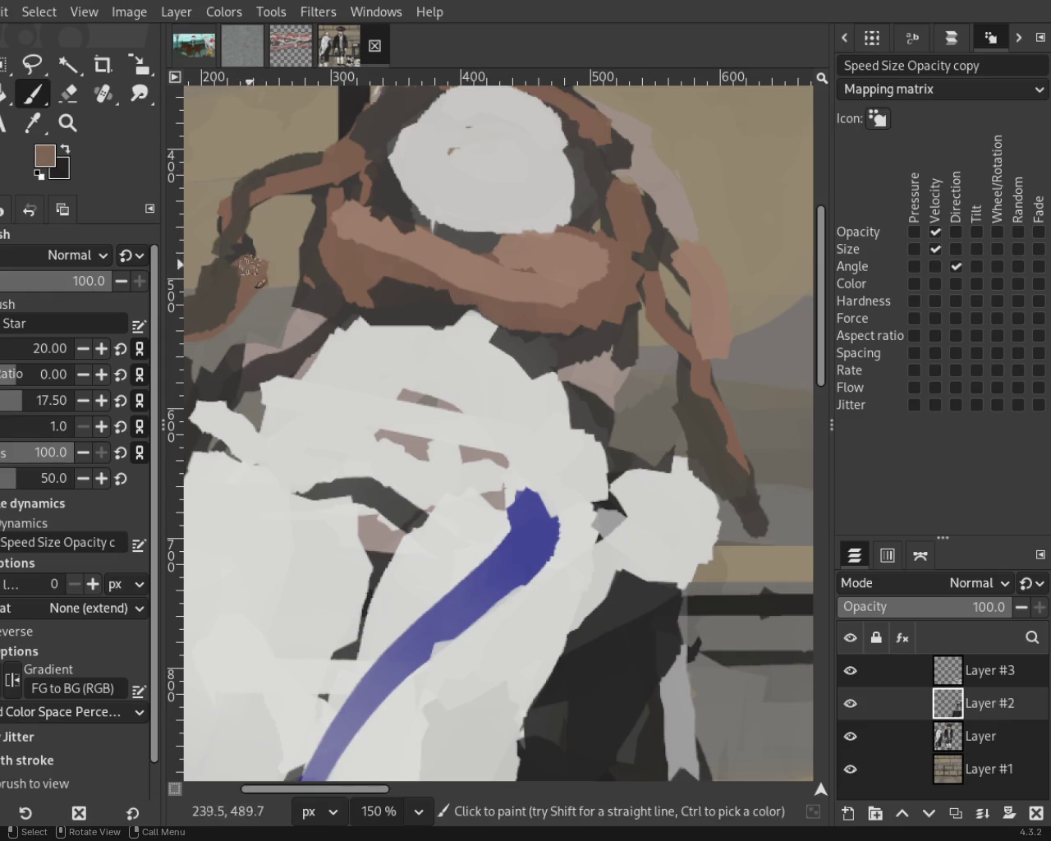
{"action": "left_click", "coordinate": [662, 269], "text": "ctrl"}
{"action": "left_click_drag", "start_coordinate": [694, 341], "coordinate": [709, 478]}
{"action": "left_click", "coordinate": [719, 417], "text": "ctrl"}
{"action": "left_click_drag", "start_coordinate": [728, 425], "coordinate": [723, 472]}
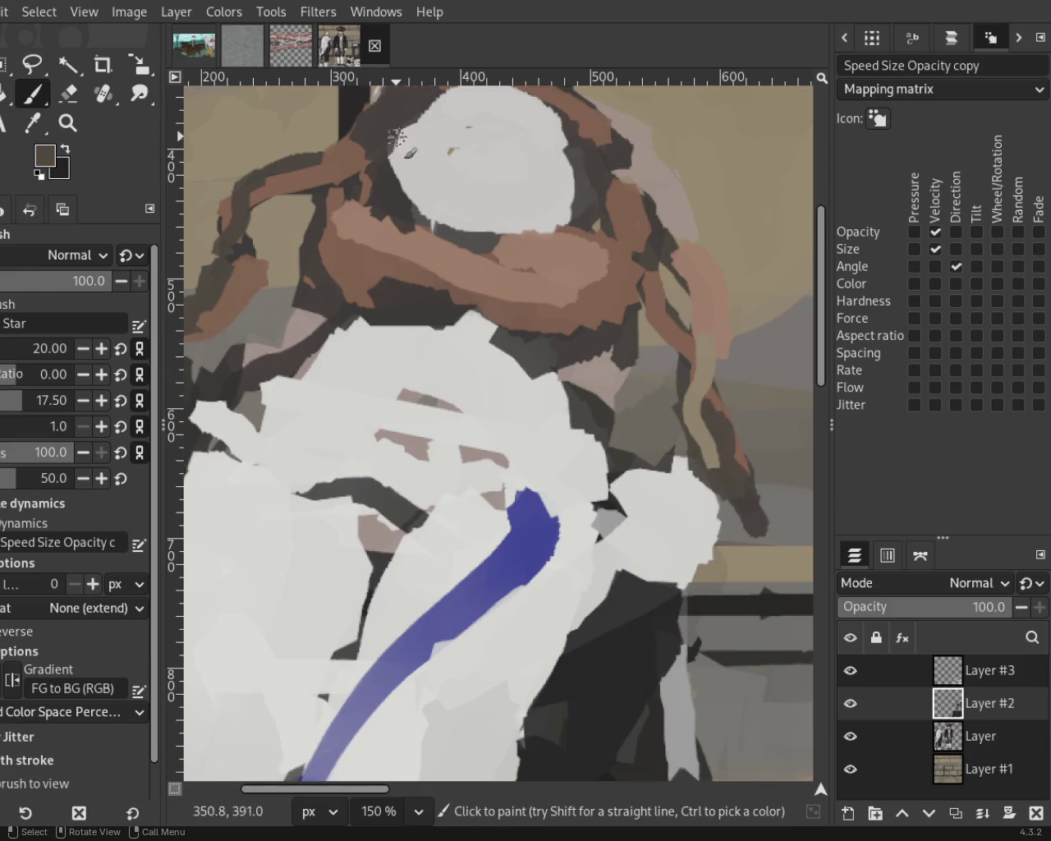
{"action": "left_click", "coordinate": [355, 153], "text": "ctrl"}
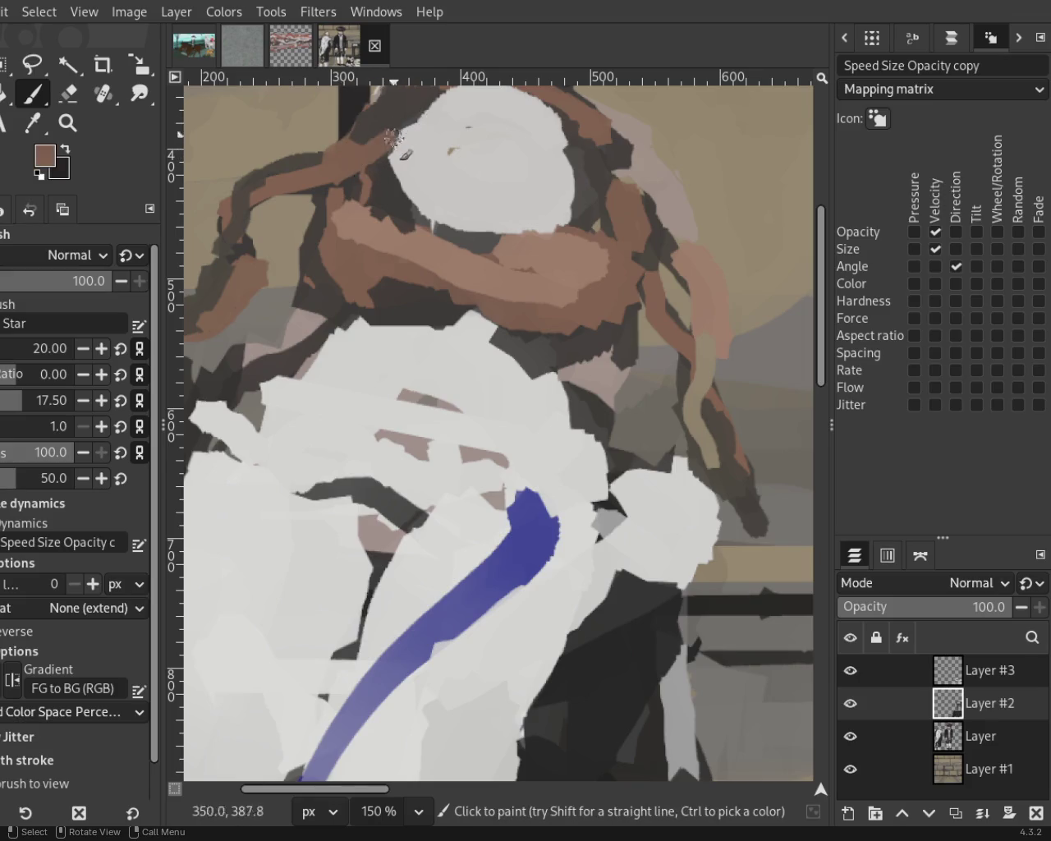
{"action": "left_click", "coordinate": [590, 145], "text": "ctrl"}
Repaint the brown hair down over the left figure's shoulder.
{"action": "left_click", "coordinate": [68, 121]}
{"action": "scroll", "coordinate": [304, 277], "scroll_direction": "down", "scroll_amount": 2, "text": "ctrl"}
{"action": "scroll", "coordinate": [304, 278], "scroll_direction": "down", "scroll_amount": 3, "text": "ctrl"}
{"action": "scroll", "coordinate": [304, 278], "scroll_direction": "up", "scroll_amount": 3, "text": "ctrl"}
{"action": "scroll", "coordinate": [304, 278], "scroll_direction": "up", "scroll_amount": 1, "text": "ctrl"}
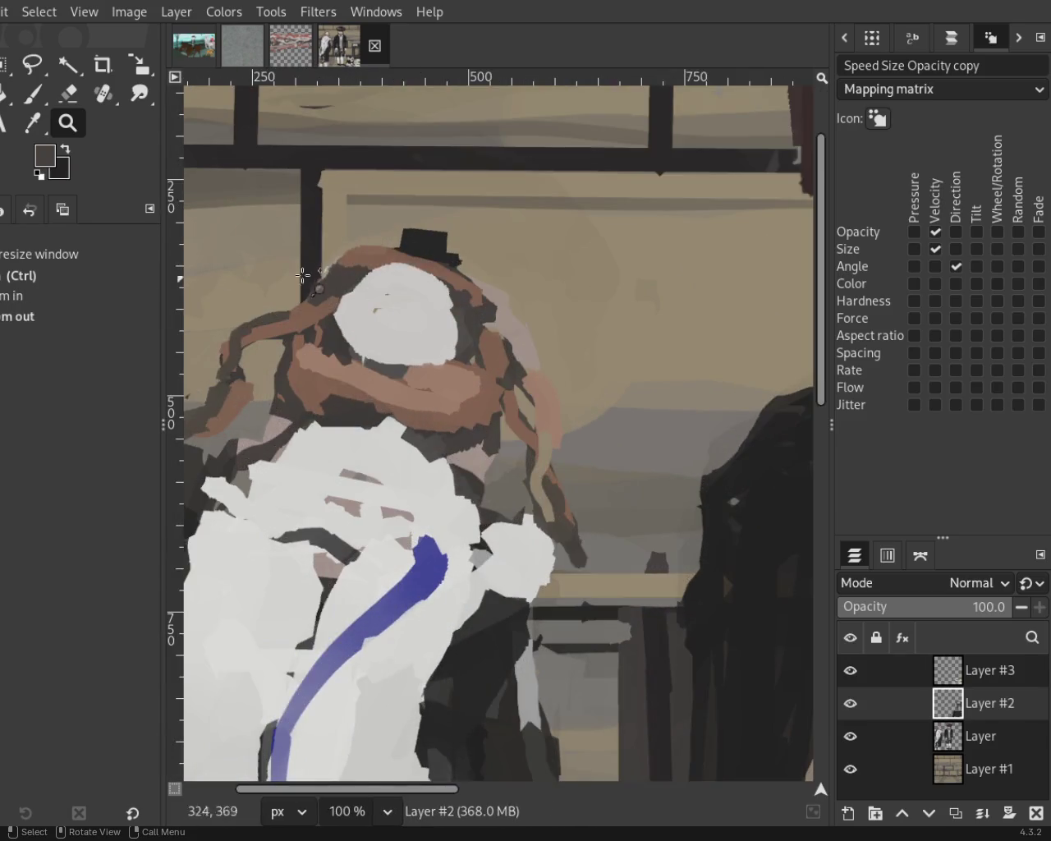
{"action": "scroll", "coordinate": [304, 277], "scroll_direction": "up", "scroll_amount": 3, "text": "ctrl"}
{"action": "left_click", "coordinate": [23, 105]}
{"action": "left_click", "coordinate": [487, 220], "text": "ctrl"}
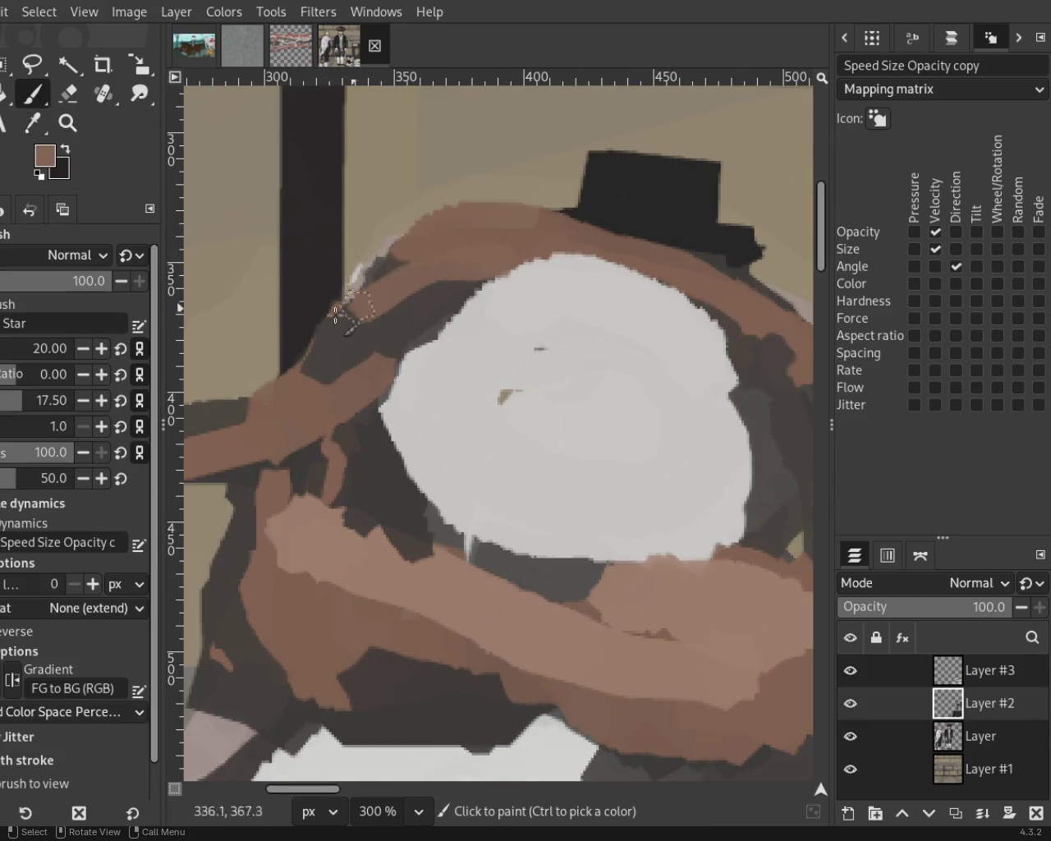
{"action": "left_click_drag", "start_coordinate": [415, 289], "coordinate": [321, 386]}
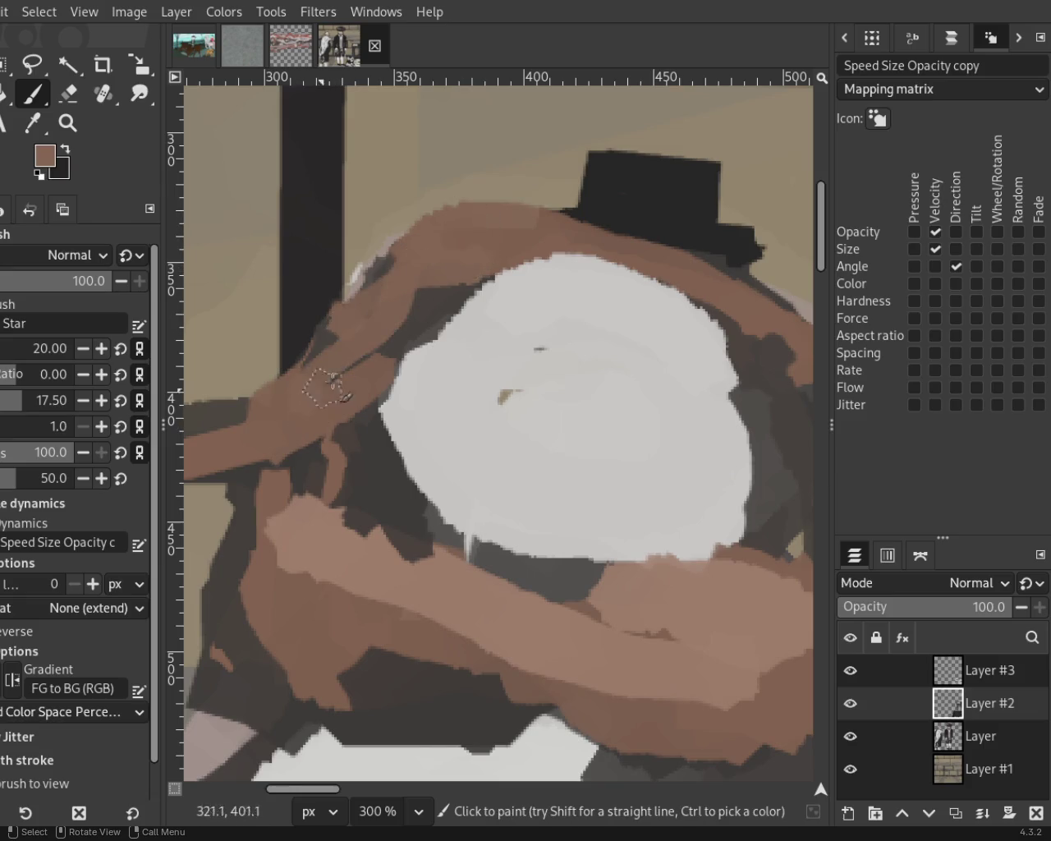
Extend the pale head's lower and top edges in light grey, undoing one bad stroke.
{"action": "left_click", "coordinate": [386, 406], "text": "ctrl"}
{"action": "mouse_move", "coordinate": [411, 387]}
{"action": "left_mouse_down"}
{"action": "mouse_move", "coordinate": [610, 274]}
{"action": "mouse_move", "coordinate": [744, 411]}
{"action": "mouse_move", "coordinate": [567, 606]}
{"action": "mouse_move", "coordinate": [340, 376]}
{"action": "left_mouse_up"}
{"action": "key", "text": "ctrl+z"}
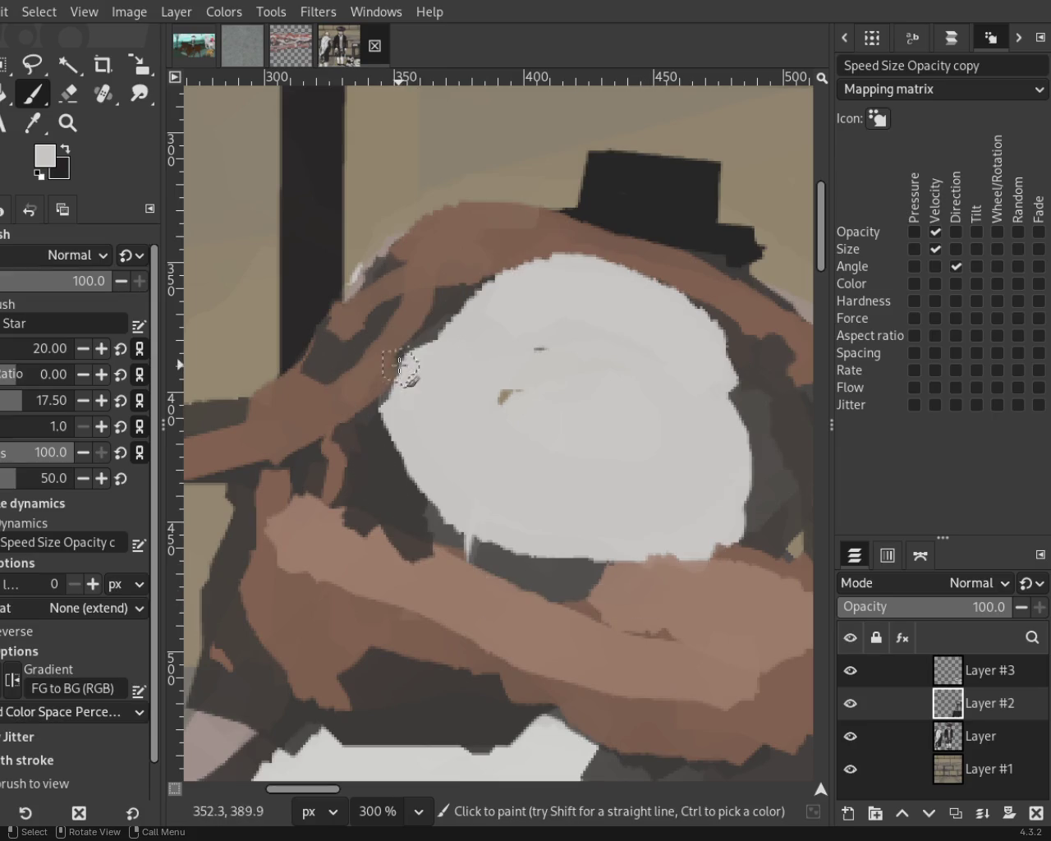
{"action": "left_click_drag", "start_coordinate": [447, 490], "coordinate": [614, 543]}
{"action": "mouse_move", "coordinate": [688, 327]}
{"action": "left_mouse_down"}
{"action": "mouse_move", "coordinate": [517, 275]}
{"action": "mouse_move", "coordinate": [419, 365]}
{"action": "left_mouse_up"}
Zoom out to survey the full canvas, then zoom in on the open book's white pages.
{"action": "left_click", "coordinate": [68, 122]}
{"action": "scroll", "coordinate": [486, 427], "scroll_direction": "down", "scroll_amount": 1}
{"action": "scroll", "coordinate": [485, 427], "scroll_direction": "down", "scroll_amount": 4}
{"action": "scroll", "coordinate": [487, 454], "scroll_direction": "down", "scroll_amount": 2}
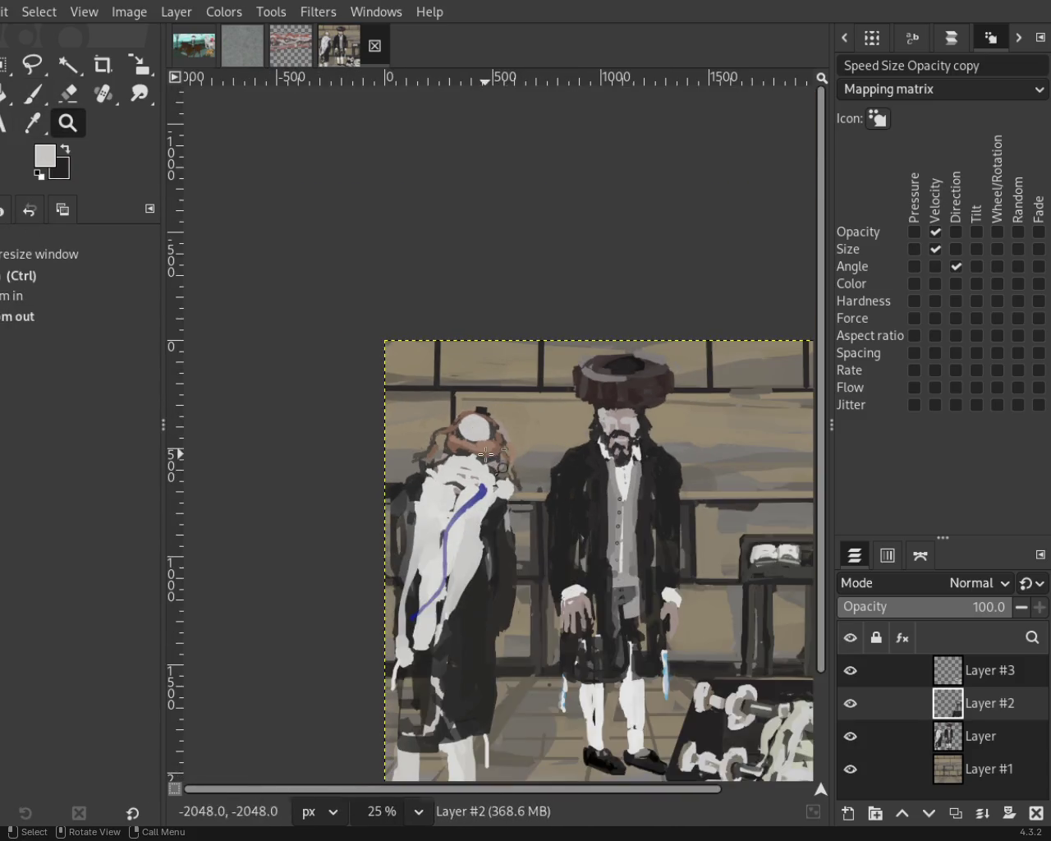
{"action": "scroll", "coordinate": [486, 454], "scroll_direction": "up", "scroll_amount": 1}
{"action": "scroll", "coordinate": [534, 460], "scroll_direction": "down", "scroll_amount": 2}
{"action": "scroll", "coordinate": [575, 466], "scroll_direction": "up", "scroll_amount": 2}
{"action": "scroll", "coordinate": [604, 470], "scroll_direction": "down", "scroll_amount": 1}
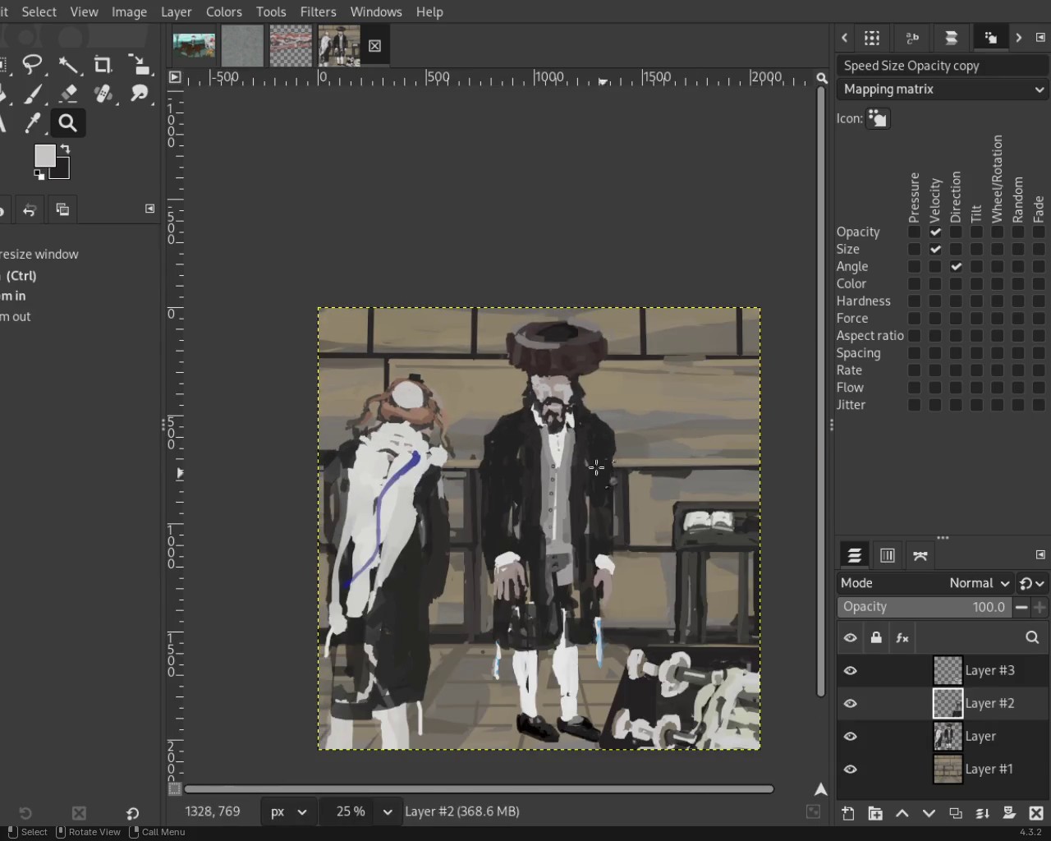
{"action": "scroll", "coordinate": [546, 465], "scroll_direction": "up", "scroll_amount": 15}
{"action": "scroll", "coordinate": [546, 464], "scroll_direction": "up", "scroll_amount": 1}
{"action": "scroll", "coordinate": [546, 465], "scroll_direction": "down", "scroll_amount": 1}
{"action": "scroll", "coordinate": [545, 465], "scroll_direction": "down", "scroll_amount": 4}
{"action": "scroll", "coordinate": [545, 465], "scroll_direction": "down", "scroll_amount": 4}
{"action": "scroll", "coordinate": [546, 465], "scroll_direction": "down", "scroll_amount": 4}
{"action": "scroll", "coordinate": [545, 465], "scroll_direction": "down", "scroll_amount": 4}
{"action": "scroll", "coordinate": [545, 465], "scroll_direction": "up", "scroll_amount": 1}
{"action": "scroll", "coordinate": [575, 465], "scroll_direction": "up", "scroll_amount": 1}
{"action": "scroll", "coordinate": [575, 465], "scroll_direction": "down", "scroll_amount": 1}
{"action": "scroll", "coordinate": [624, 458], "scroll_direction": "up", "scroll_amount": 1}
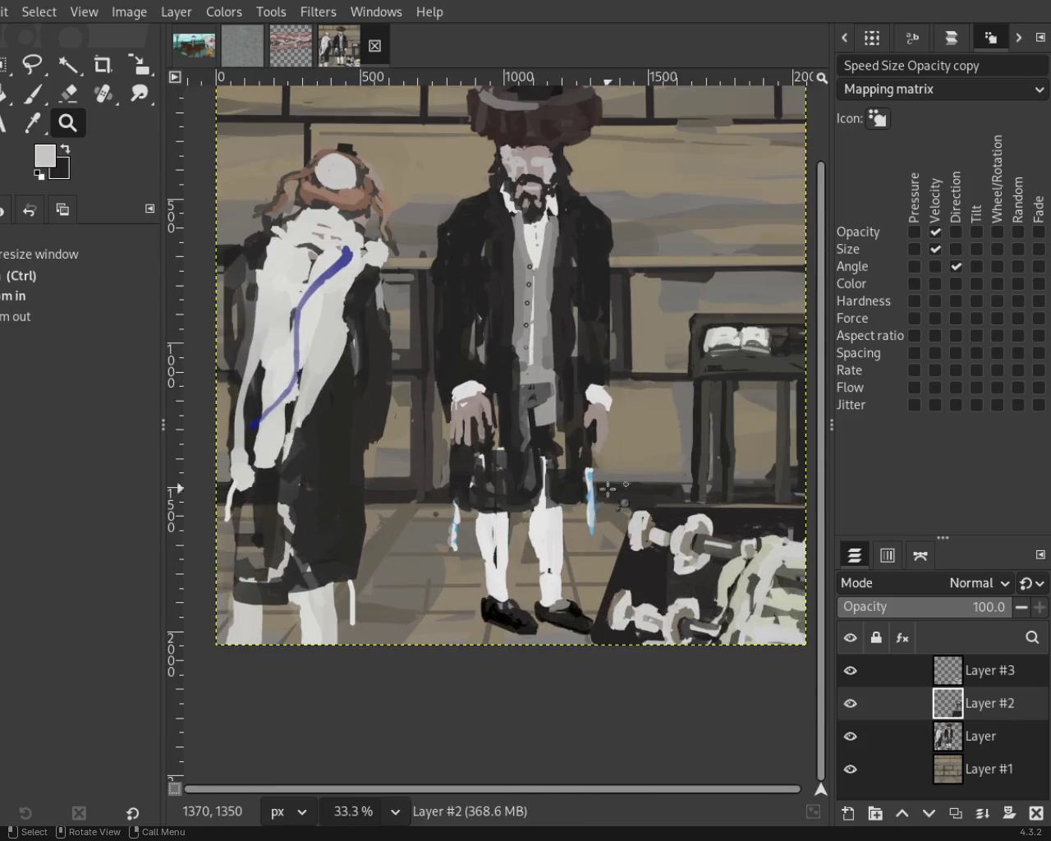
{"action": "scroll", "coordinate": [608, 312], "scroll_direction": "down", "scroll_amount": 1}
{"action": "scroll", "coordinate": [600, 286], "scroll_direction": "up", "scroll_amount": 1}
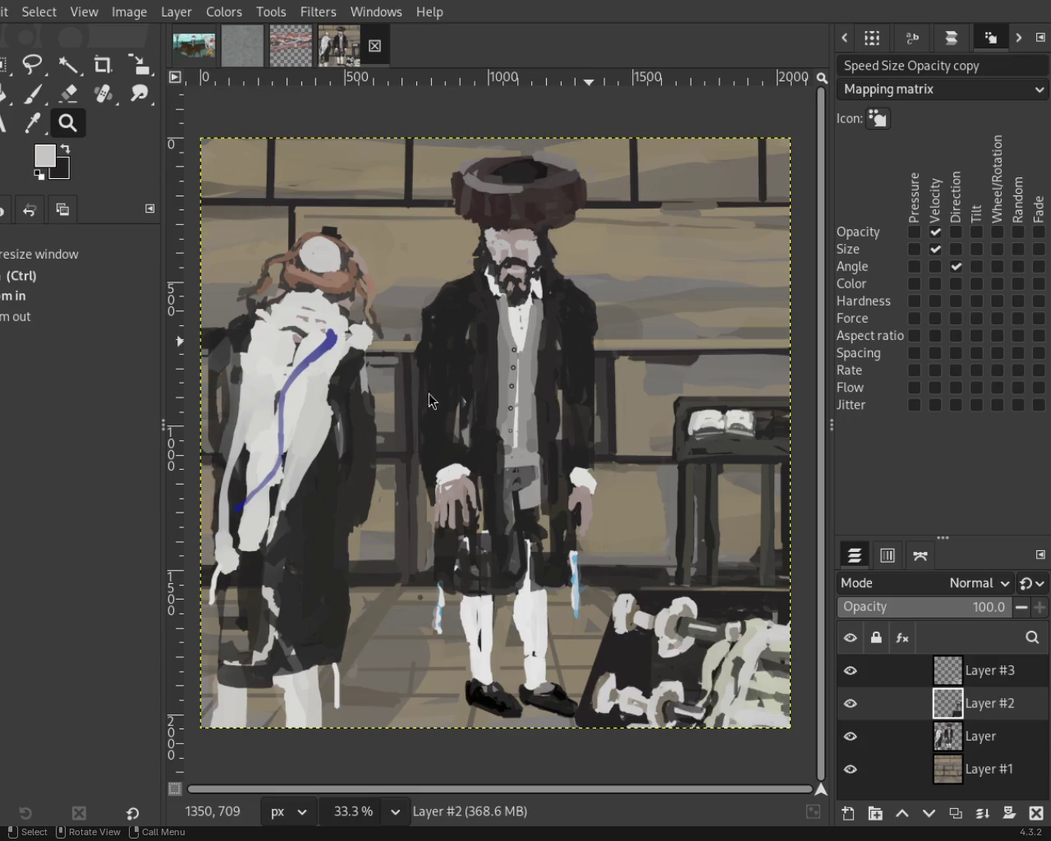
{"action": "scroll", "coordinate": [717, 446], "scroll_direction": "down", "scroll_amount": 1}
{"action": "scroll", "coordinate": [709, 429], "scroll_direction": "up", "scroll_amount": 1}
{"action": "scroll", "coordinate": [690, 427], "scroll_direction": "up", "scroll_amount": 1}
{"action": "scroll", "coordinate": [662, 424], "scroll_direction": "up", "scroll_amount": 3}
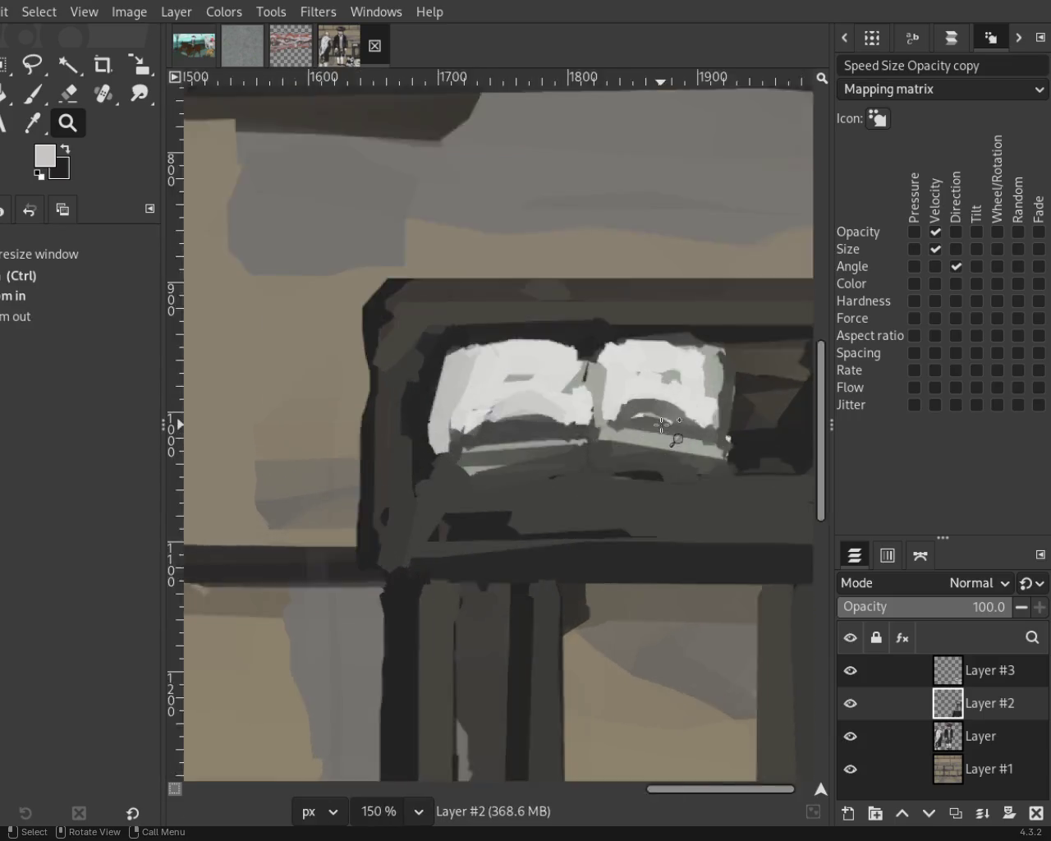
Lighten a strip across the book's right page and add a light line down the spine.
{"action": "scroll", "coordinate": [662, 424], "scroll_direction": "up", "scroll_amount": 2}
{"action": "left_click", "coordinate": [34, 97]}
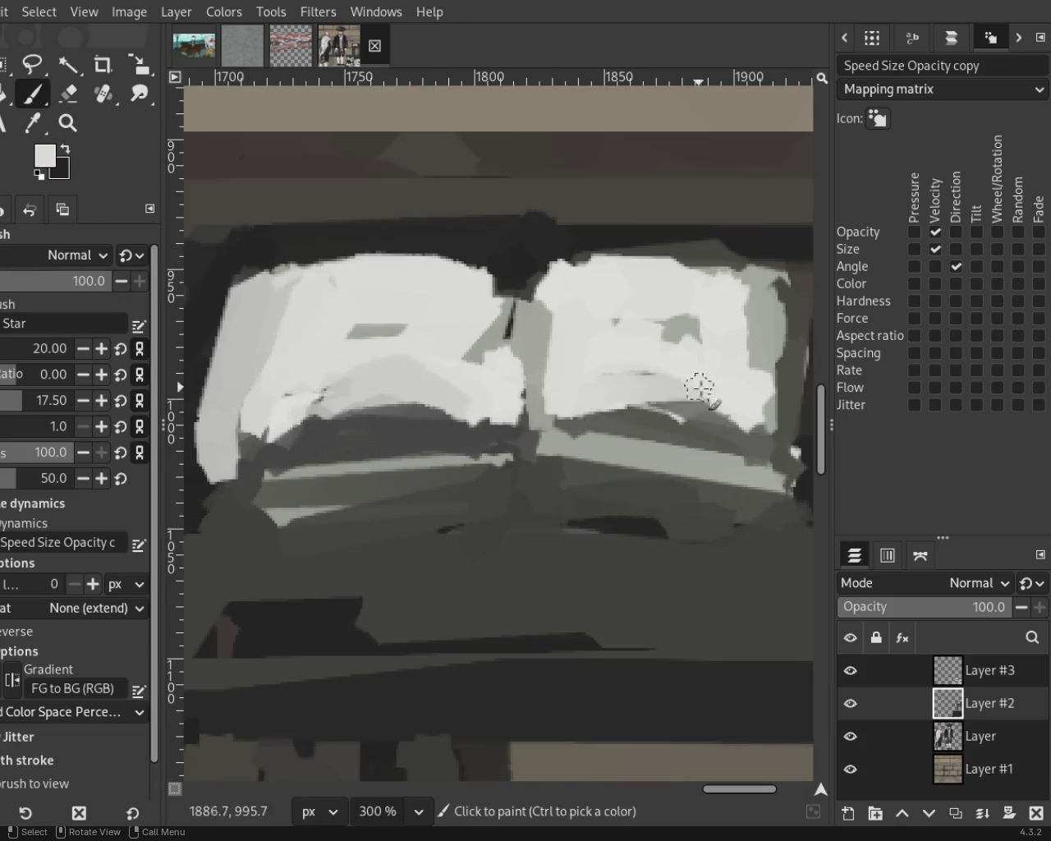
{"action": "left_click_drag", "start_coordinate": [588, 399], "coordinate": [732, 399]}
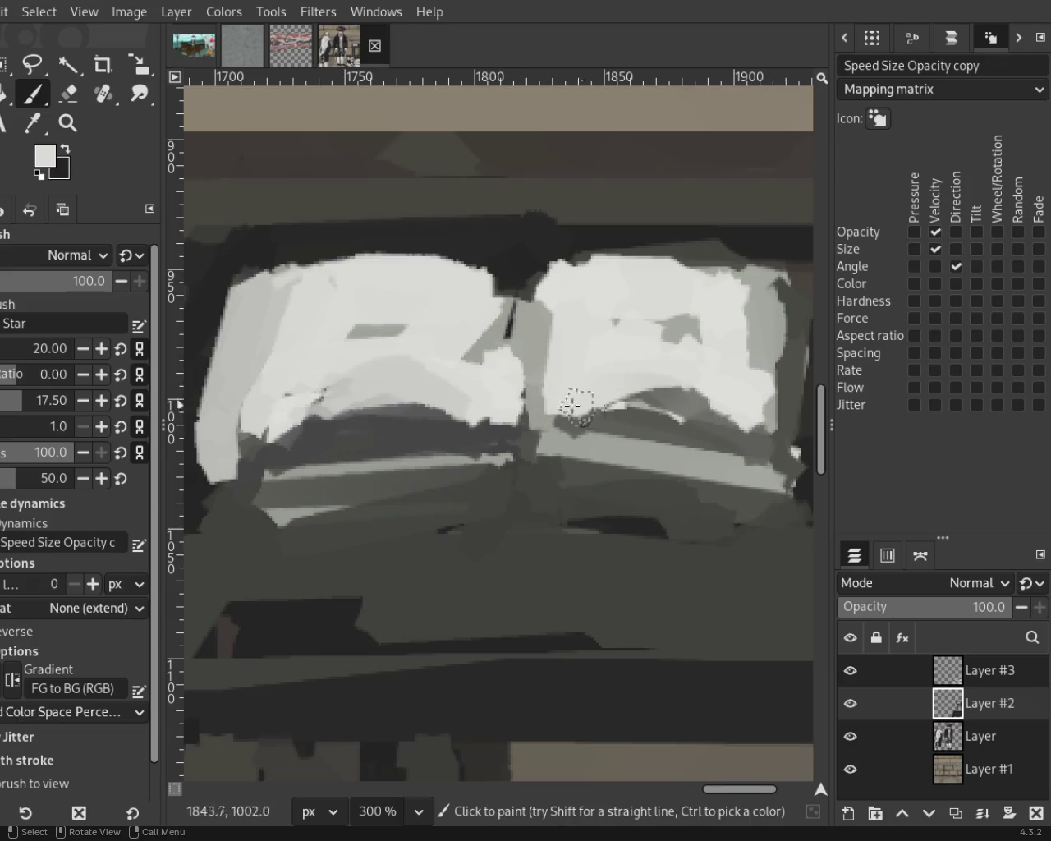
{"action": "left_click", "coordinate": [489, 339], "text": "ctrl"}
{"action": "left_click", "coordinate": [496, 407], "text": "shift"}
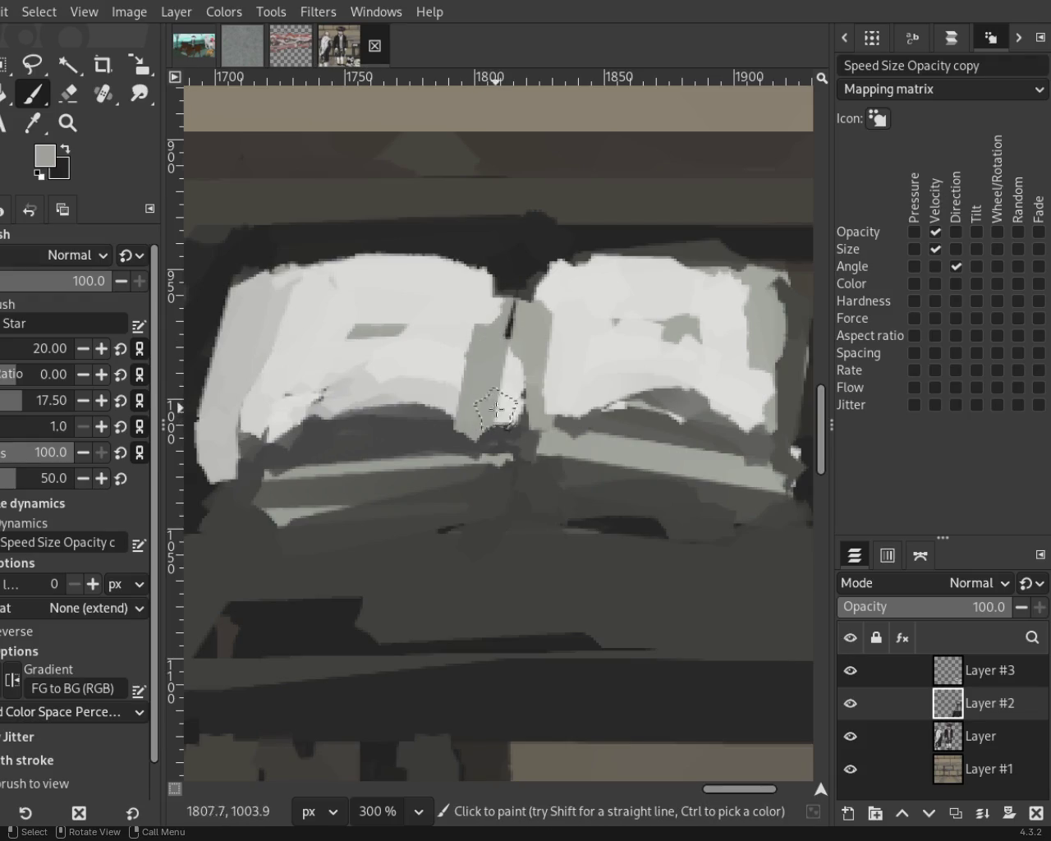
Shade the book's spine with a dark line and mid-grey strokes in the gutter.
{"action": "left_click", "coordinate": [706, 403], "text": "ctrl"}
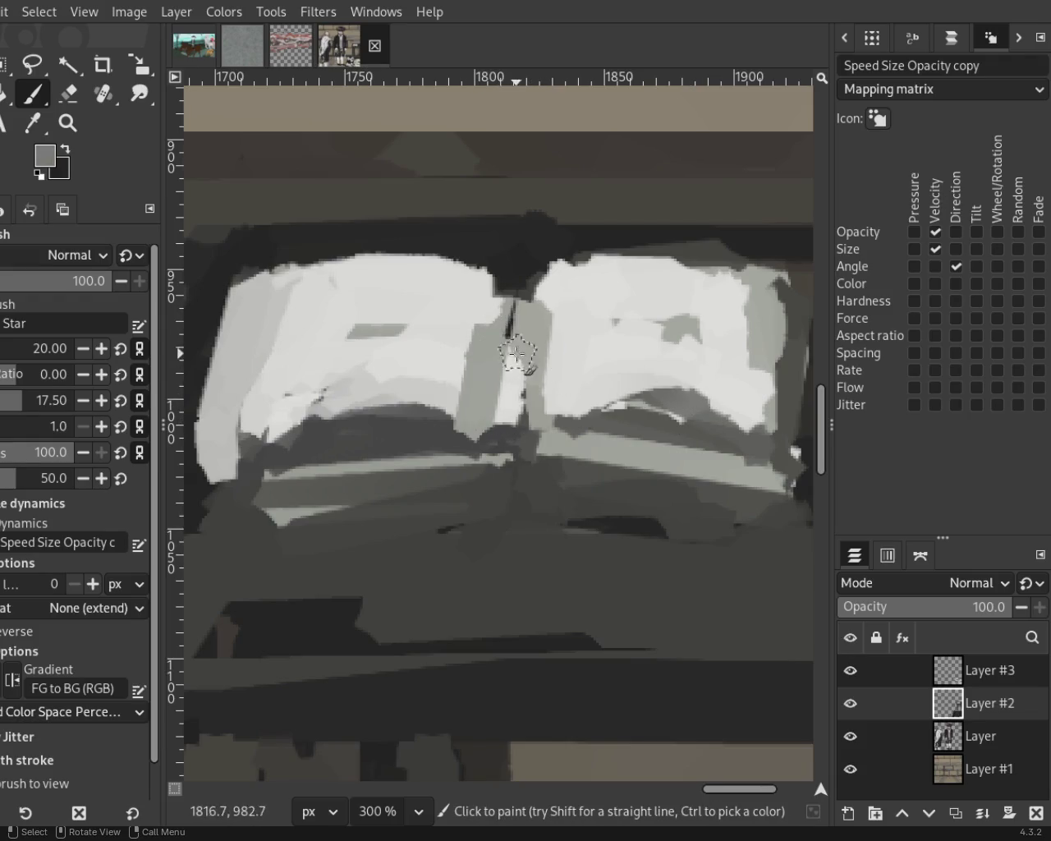
{"action": "left_click", "coordinate": [503, 424], "text": "shift"}
{"action": "left_click", "coordinate": [529, 323], "text": "ctrl"}
{"action": "left_click_drag", "start_coordinate": [526, 361], "coordinate": [532, 406]}
{"action": "left_click", "coordinate": [532, 407], "text": "ctrl"}
{"action": "left_click_drag", "start_coordinate": [526, 332], "coordinate": [535, 403]}
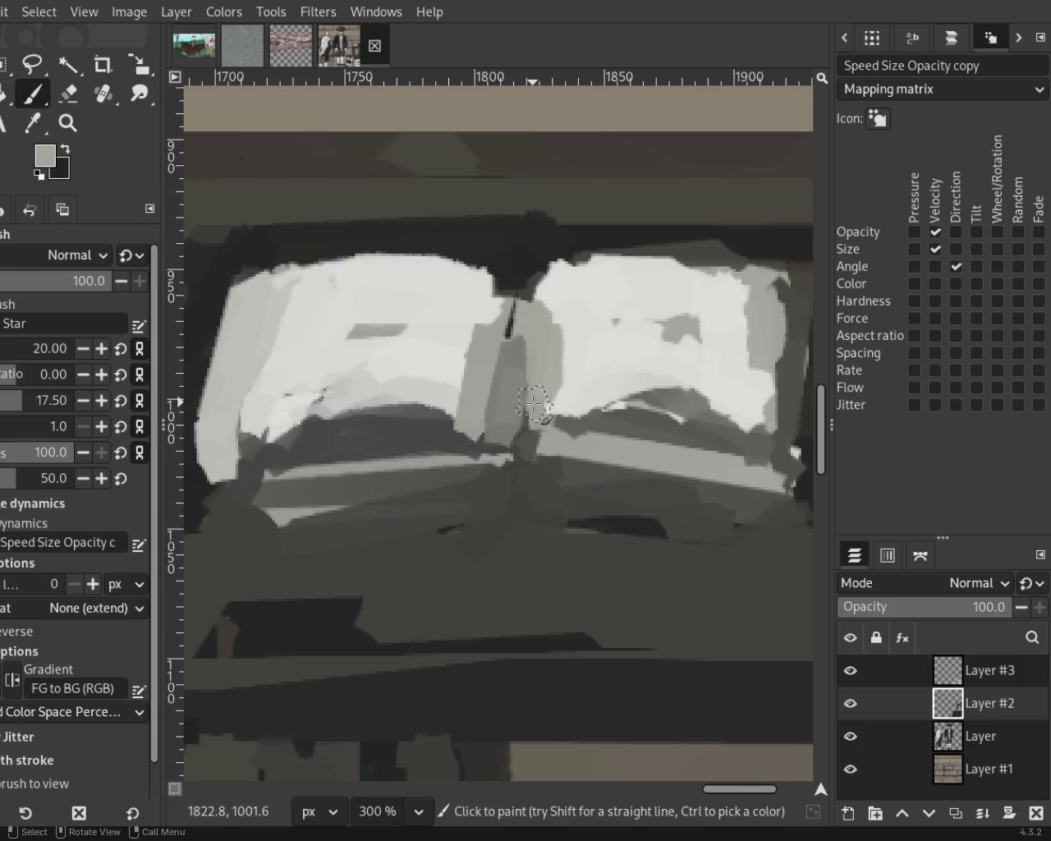
{"action": "key", "text": "z"}
{"action": "left_click", "coordinate": [427, 312], "text": "ctrl"}
{"action": "left_click", "coordinate": [561, 296], "text": "ctrl"}
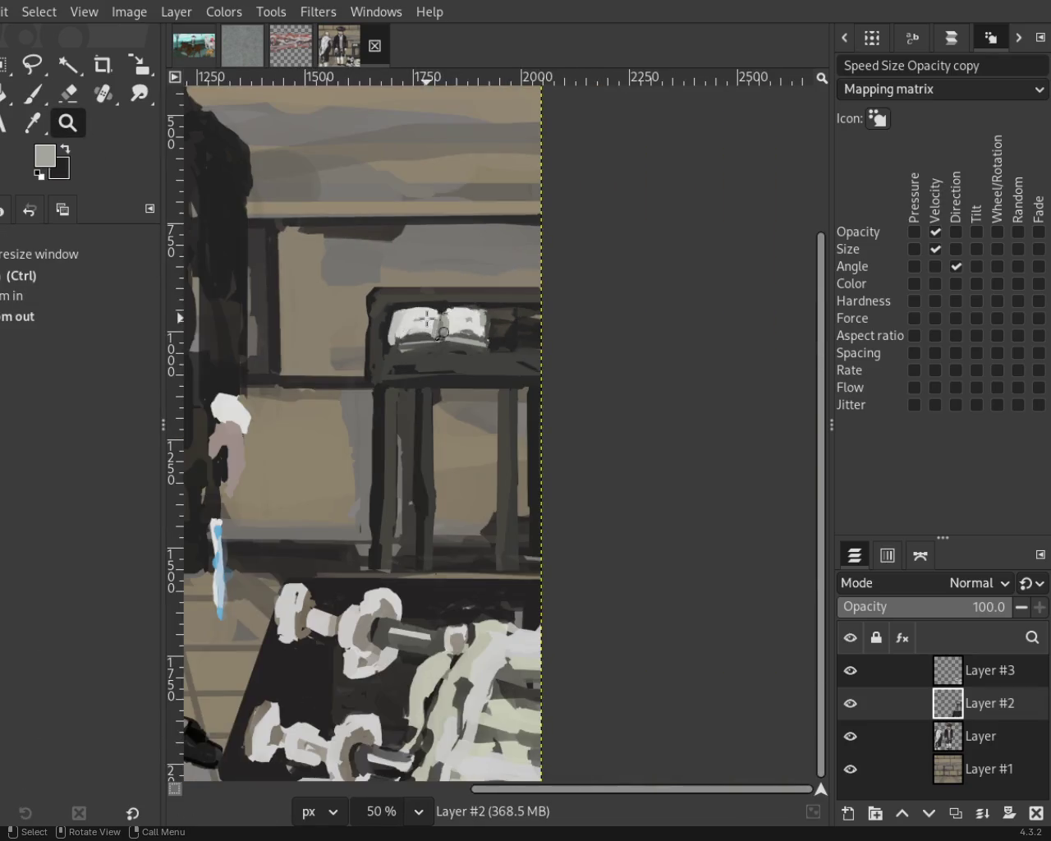
{"action": "left_click", "coordinate": [561, 296], "text": "ctrl"}
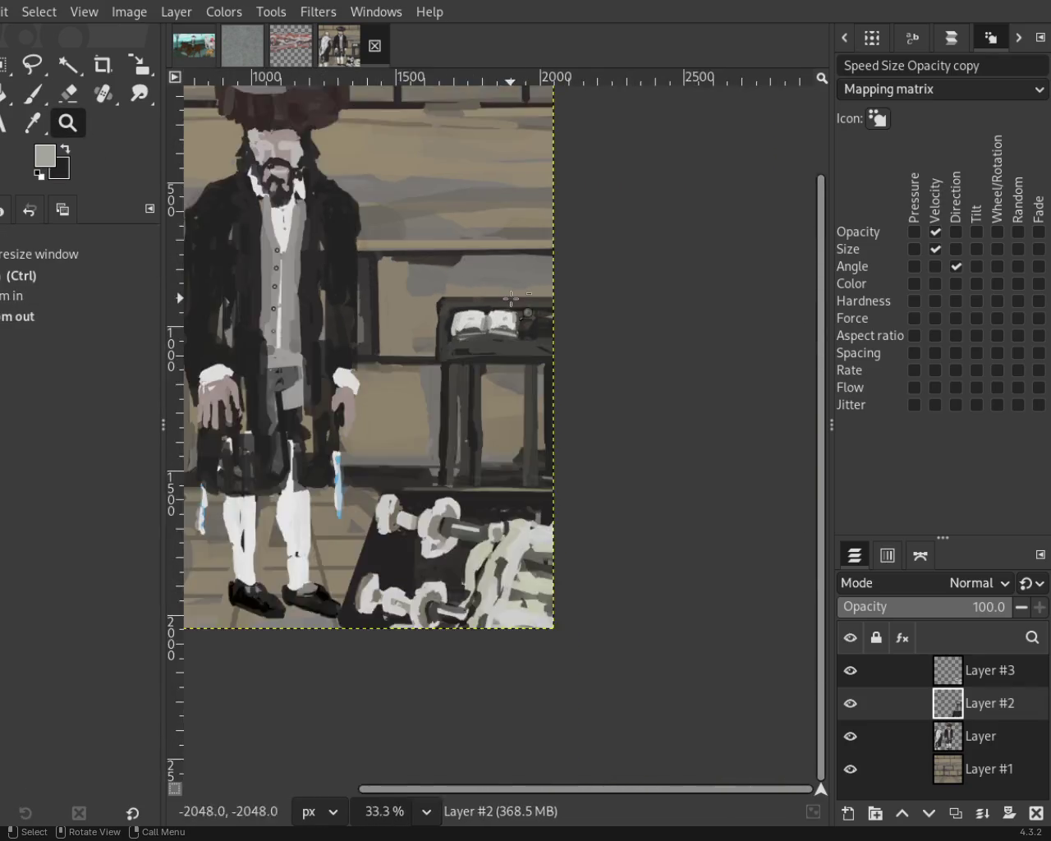
{"action": "left_click", "coordinate": [374, 257], "text": "ctrl"}
{"action": "left_click", "coordinate": [374, 257]}
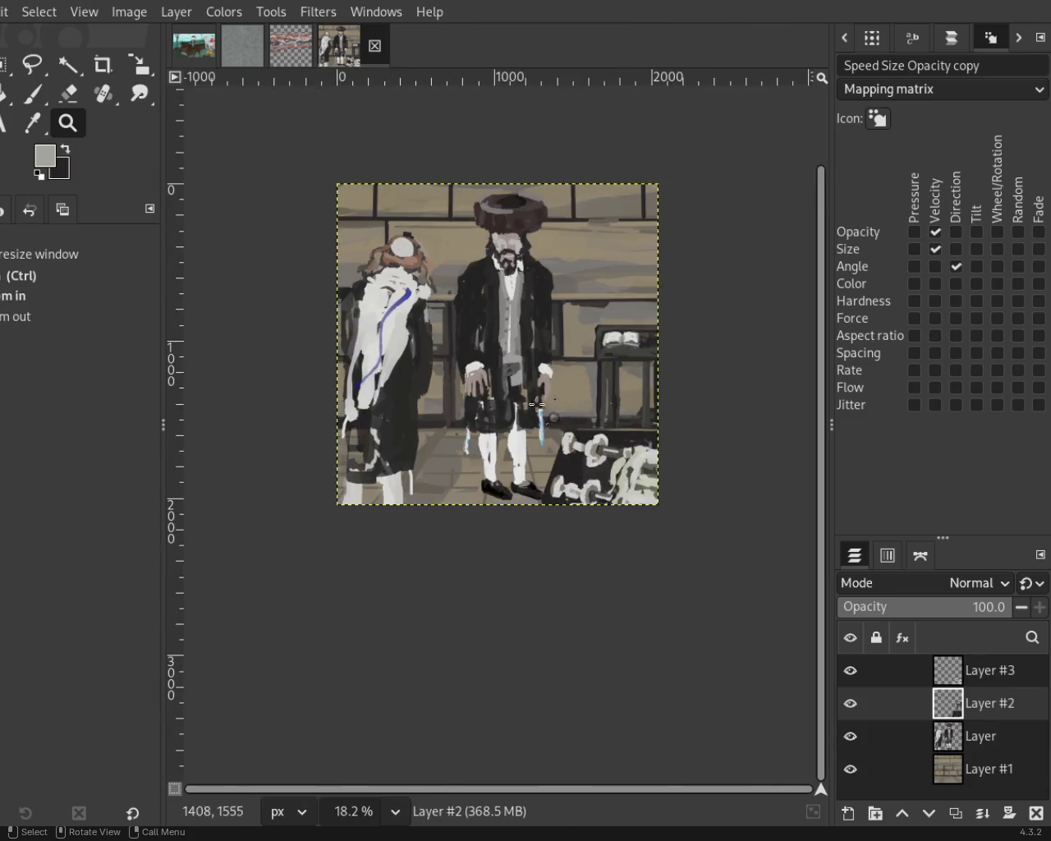
{"action": "left_click", "coordinate": [584, 456]}
{"action": "left_click", "coordinate": [585, 456], "text": "ctrl"}
{"action": "left_click", "coordinate": [551, 319], "text": "ctrl"}
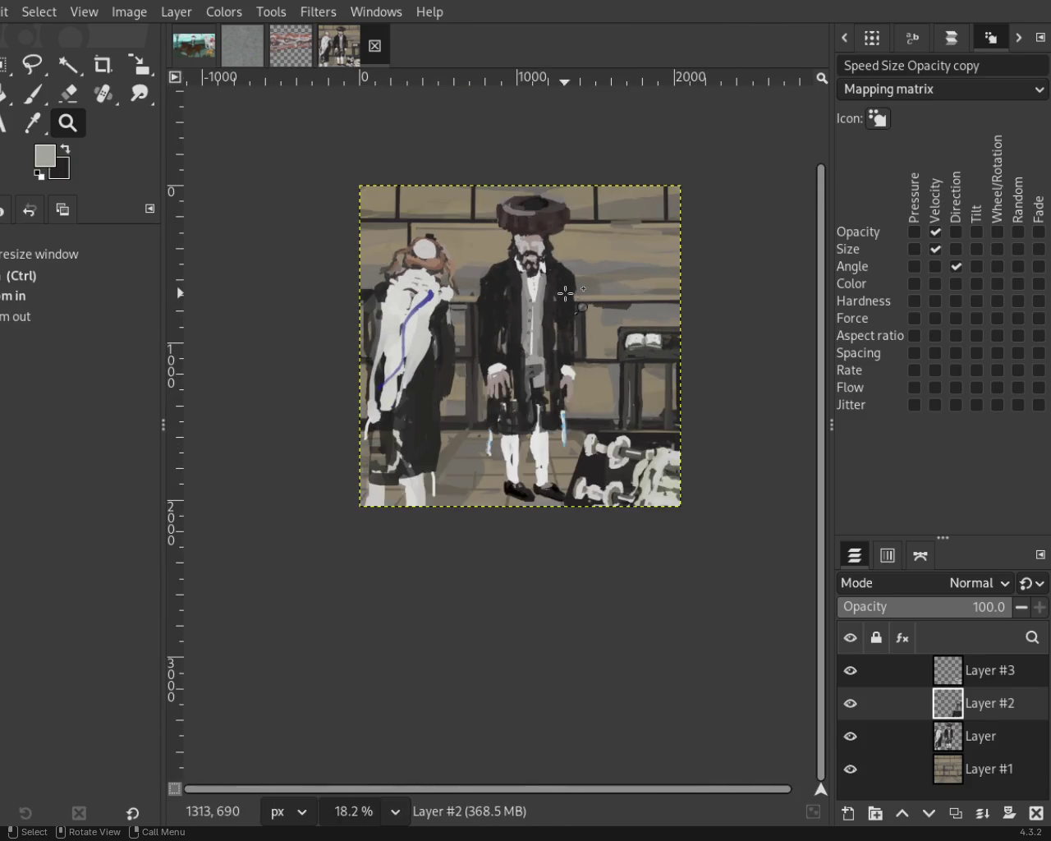
{"action": "left_click", "coordinate": [575, 336]}
{"action": "left_click", "coordinate": [587, 345]}
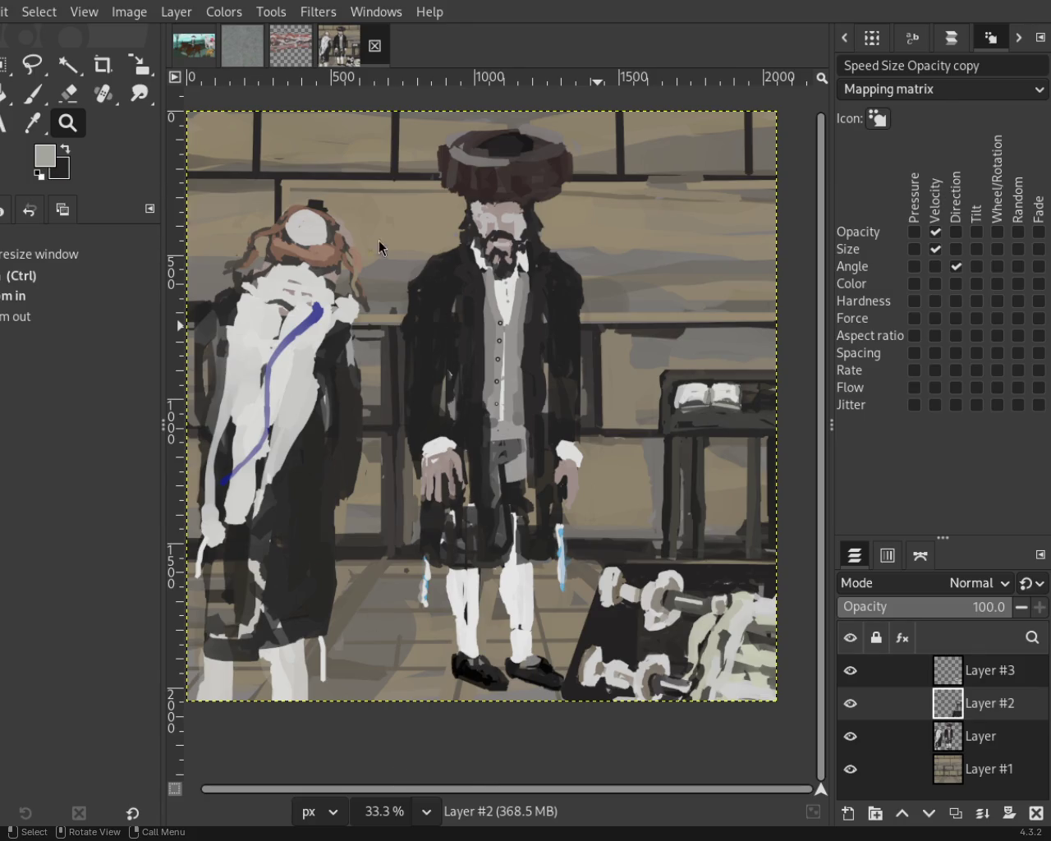
{"action": "scroll", "coordinate": [706, 419], "scroll_direction": "down", "scroll_amount": 1, "text": "ctrl"}
{"action": "scroll", "coordinate": [674, 399], "scroll_direction": "up", "scroll_amount": 1, "text": "ctrl"}
{"action": "scroll", "coordinate": [657, 403], "scroll_direction": "up", "scroll_amount": 2, "text": "ctrl"}
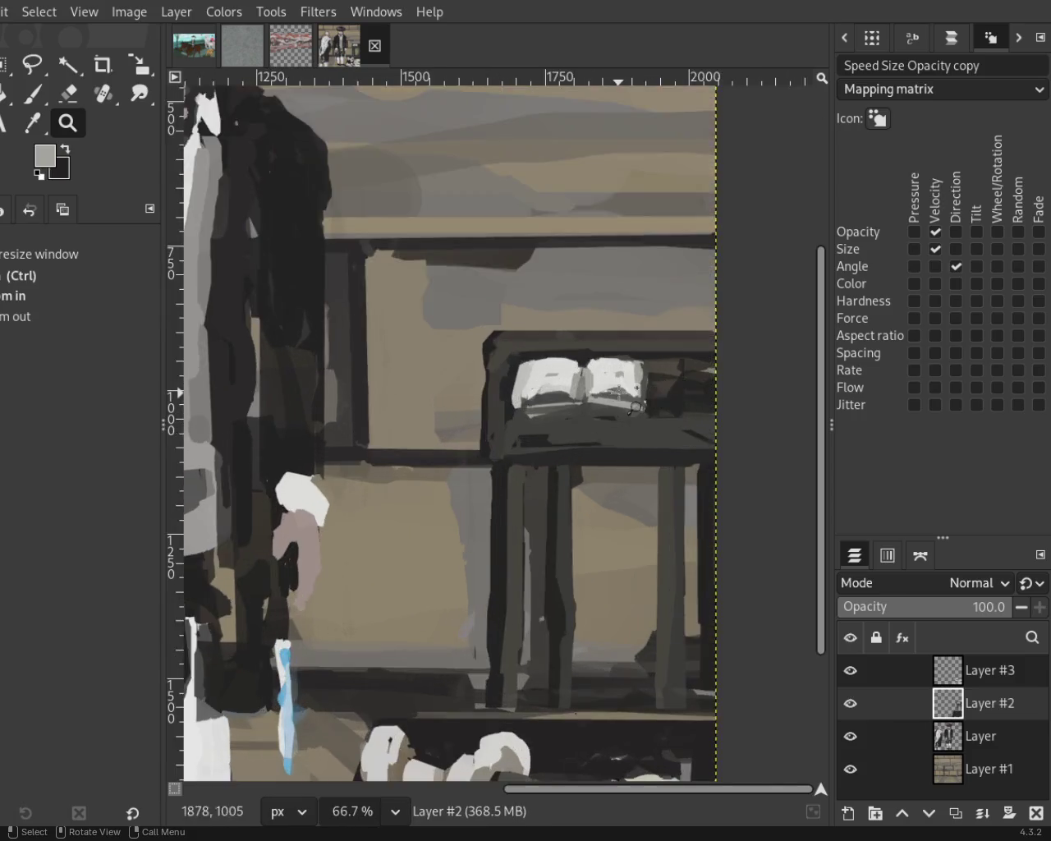
{"action": "scroll", "coordinate": [635, 409], "scroll_direction": "up", "scroll_amount": 3, "text": "ctrl"}
{"action": "scroll", "coordinate": [635, 409], "scroll_direction": "up", "scroll_amount": 1, "text": "ctrl"}
{"action": "left_click", "coordinate": [25, 99]}
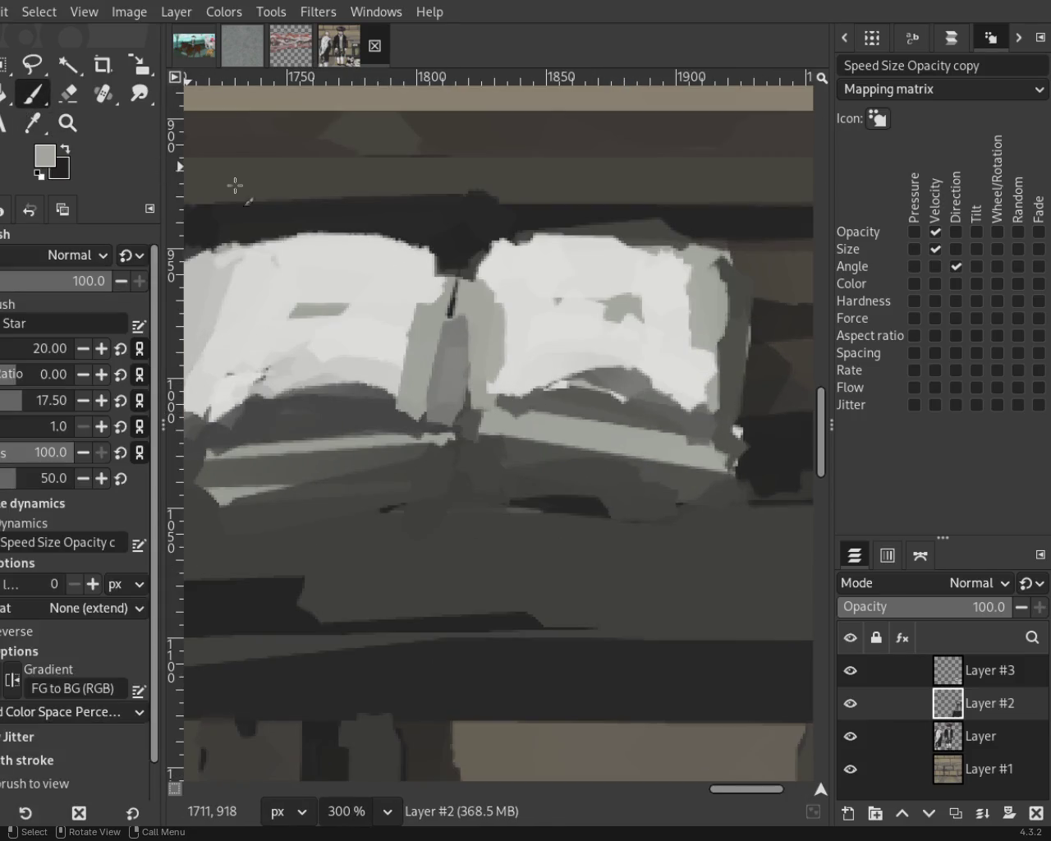
{"action": "left_click", "coordinate": [655, 372], "text": "ctrl"}
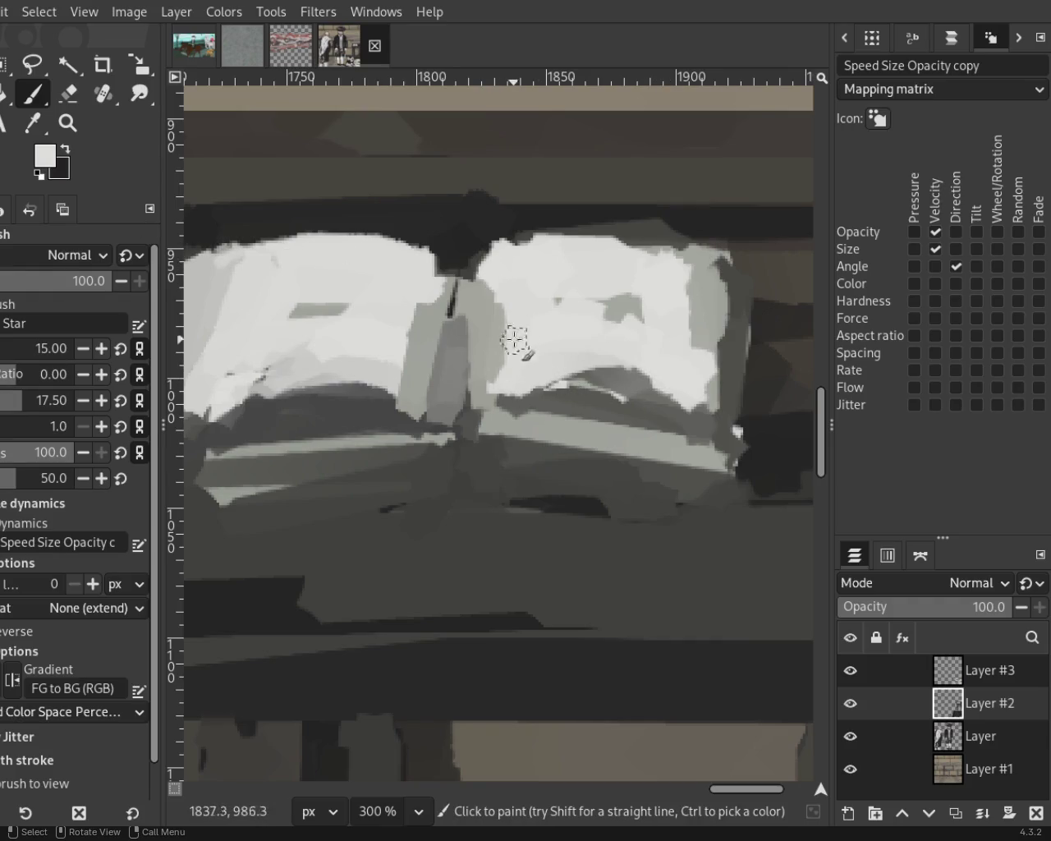
{"action": "left_click", "coordinate": [519, 226], "text": "ctrl"}
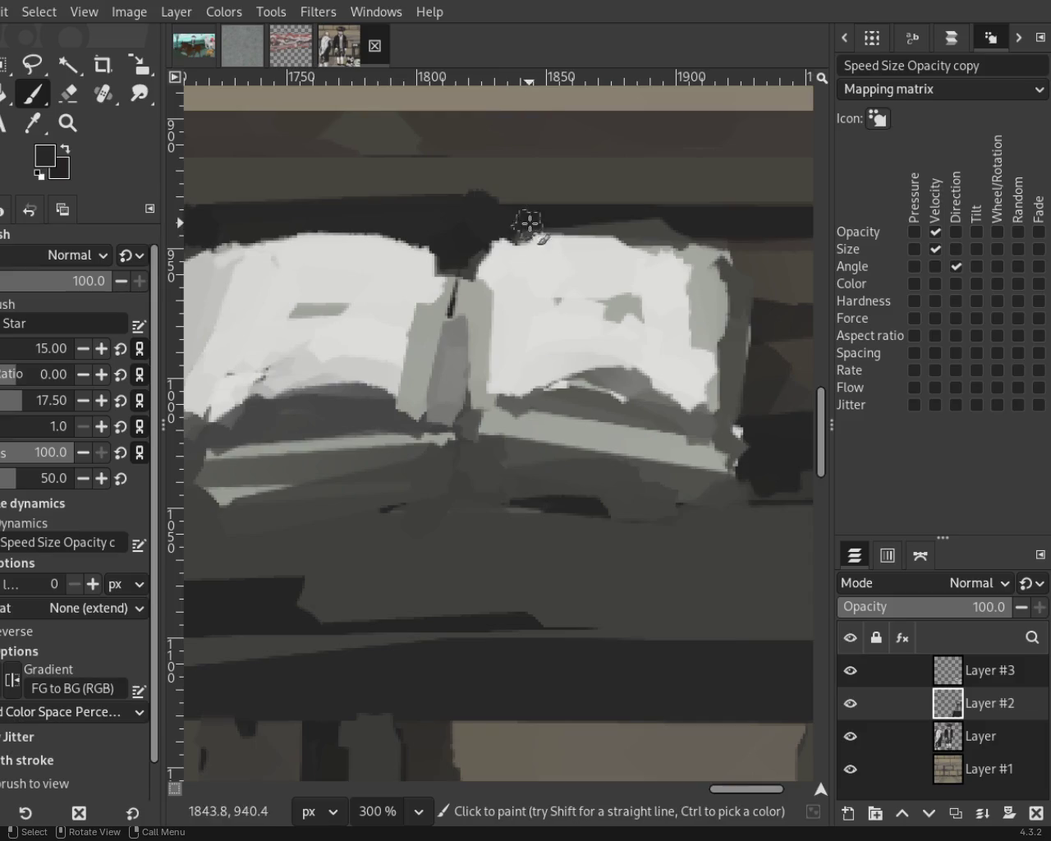
{"action": "left_click", "coordinate": [544, 184], "text": "ctrl"}
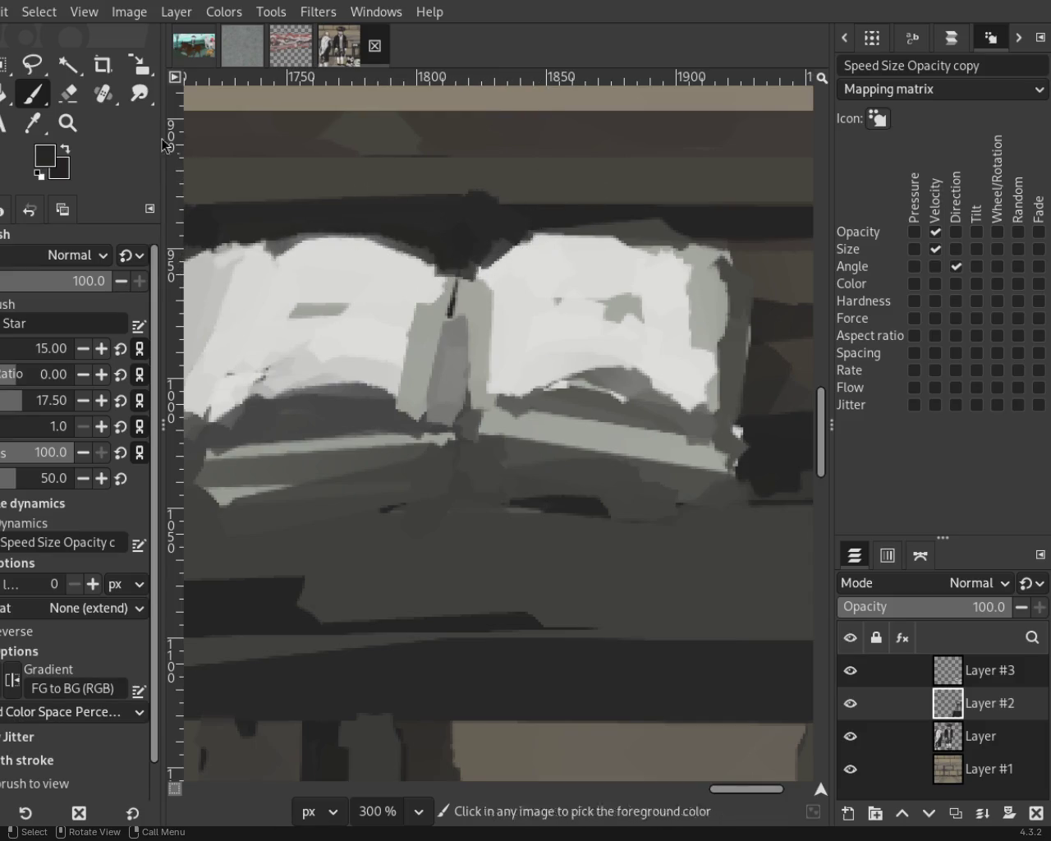
{"action": "key", "text": "shift+e"}
{"action": "key", "text": "ctrl+z"}
{"action": "key", "text": "ctrl+z"}
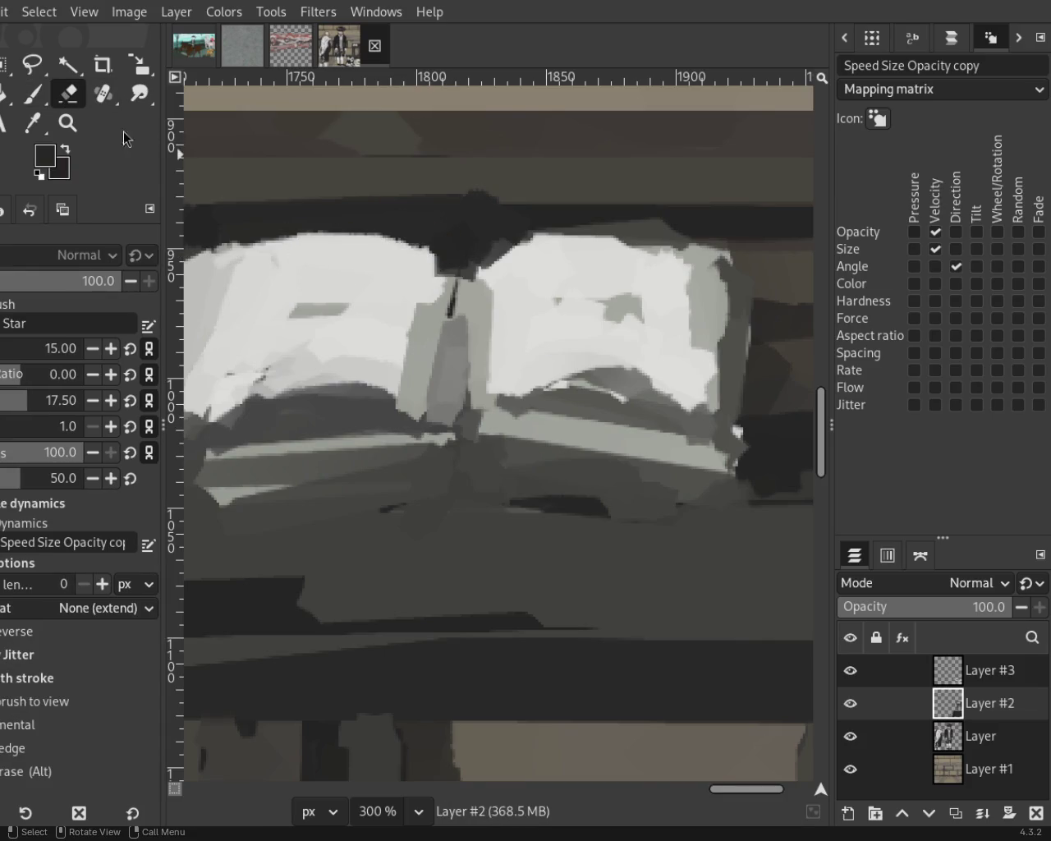
{"action": "left_click", "coordinate": [851, 671]}
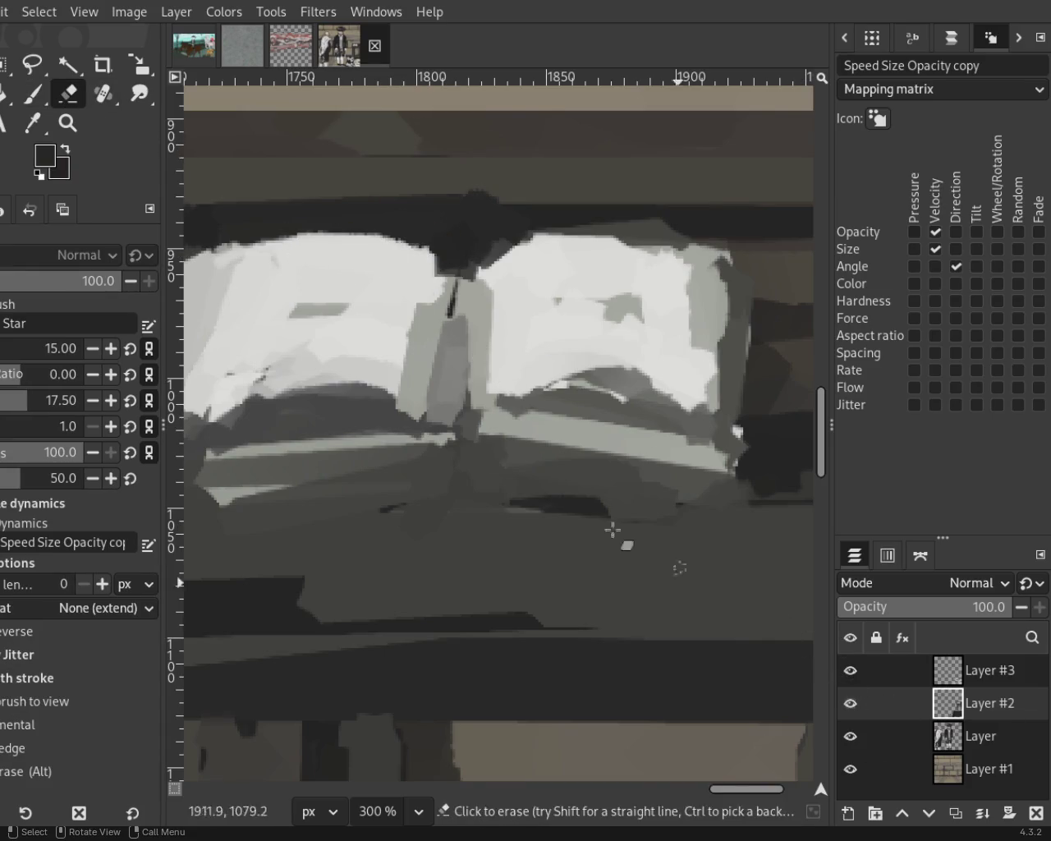
{"action": "key", "text": "z"}
{"action": "left_click", "coordinate": [741, 423], "text": "ctrl"}
{"action": "scroll", "coordinate": [741, 423], "scroll_direction": "down", "scroll_amount": 1}
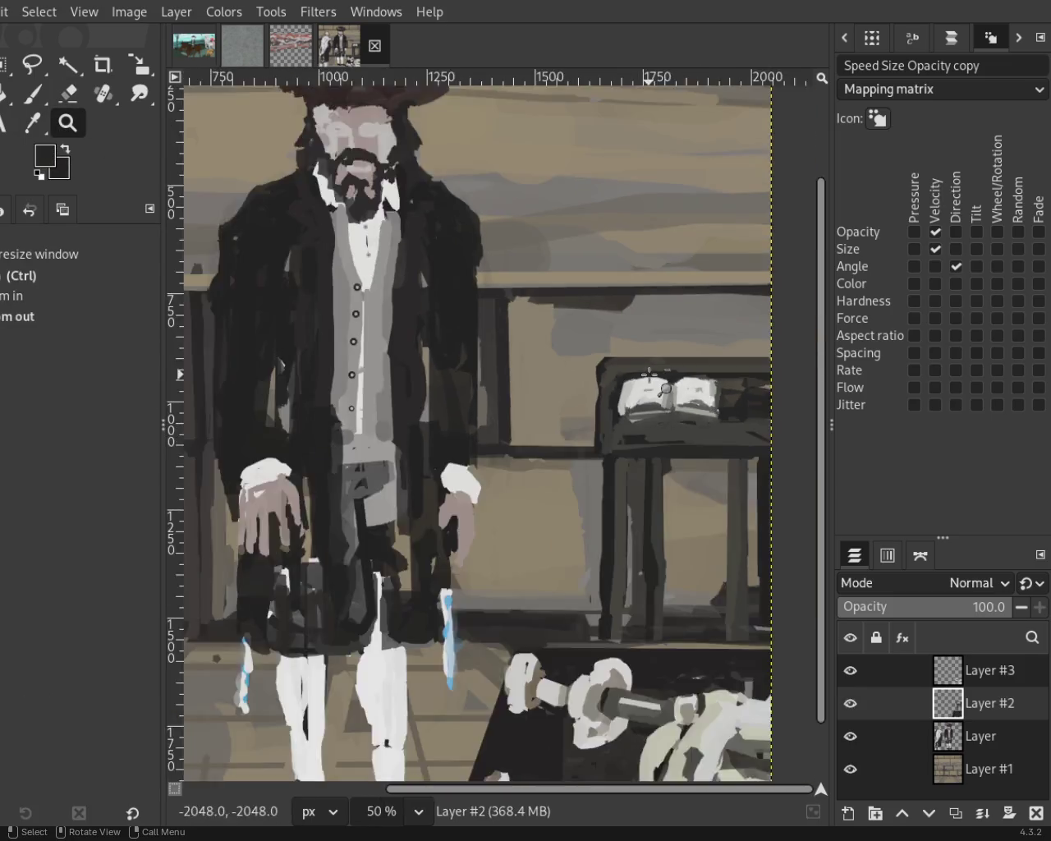
{"action": "scroll", "coordinate": [706, 452], "scroll_direction": "down", "scroll_amount": 2}
{"action": "scroll", "coordinate": [665, 481], "scroll_direction": "up", "scroll_amount": 1}
{"action": "scroll", "coordinate": [578, 362], "scroll_direction": "down", "scroll_amount": 1}
{"action": "scroll", "coordinate": [578, 362], "scroll_direction": "up", "scroll_amount": 1}
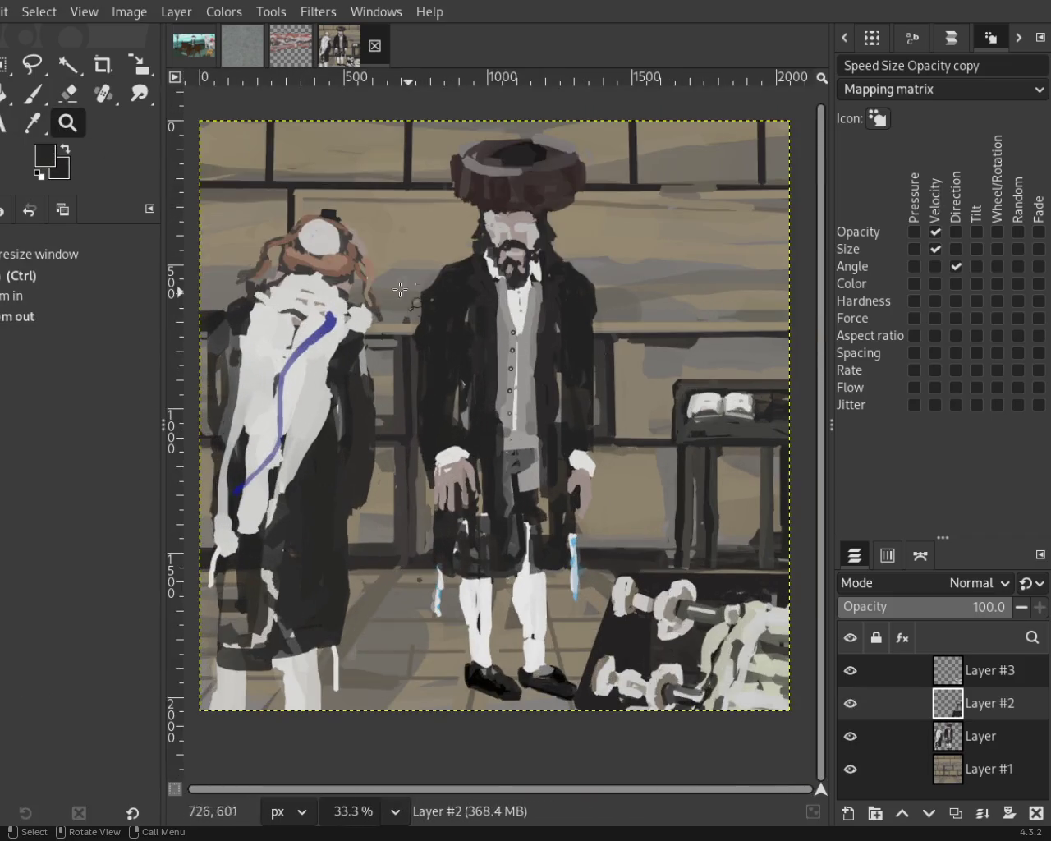
{"action": "scroll", "coordinate": [301, 244], "scroll_direction": "up", "scroll_amount": 1}
{"action": "scroll", "coordinate": [316, 246], "scroll_direction": "down", "scroll_amount": 1}
{"action": "scroll", "coordinate": [337, 246], "scroll_direction": "up", "scroll_amount": 1}
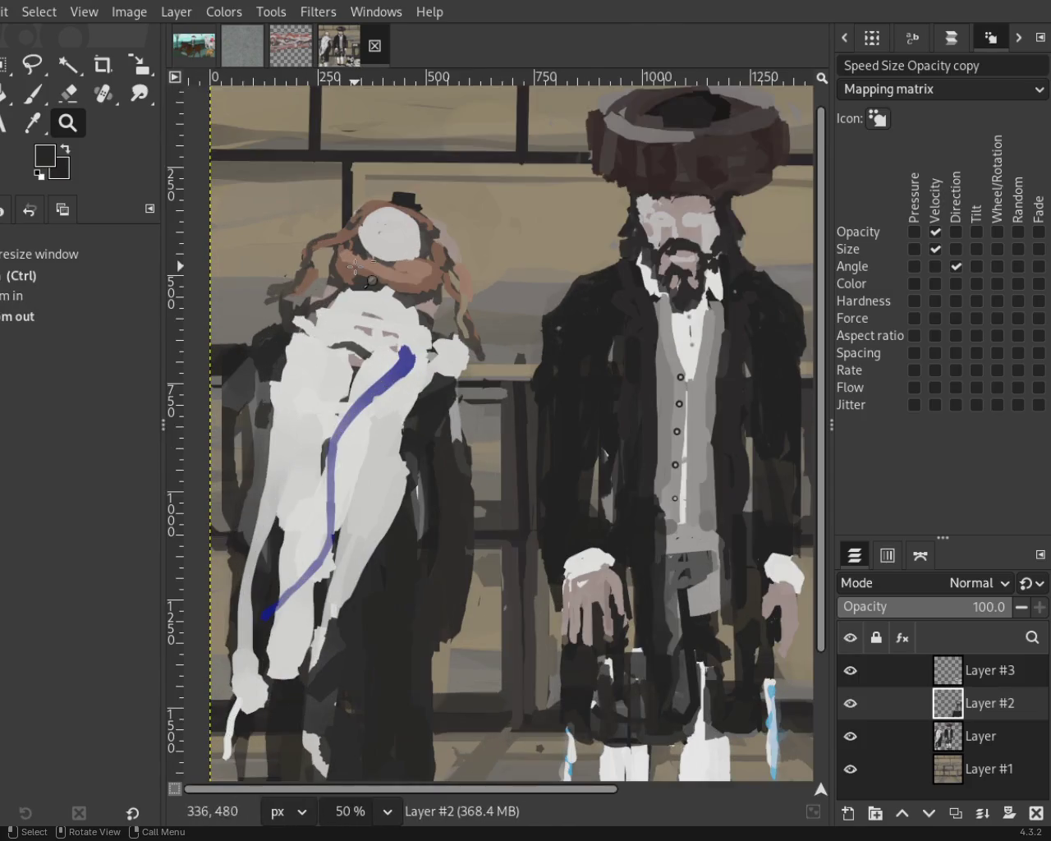
{"action": "scroll", "coordinate": [354, 263], "scroll_direction": "down", "scroll_amount": 2}
{"action": "scroll", "coordinate": [355, 263], "scroll_direction": "up", "scroll_amount": 1}
{"action": "scroll", "coordinate": [366, 267], "scroll_direction": "down", "scroll_amount": 2}
{"action": "scroll", "coordinate": [398, 283], "scroll_direction": "up", "scroll_amount": 1}
{"action": "scroll", "coordinate": [431, 302], "scroll_direction": "down", "scroll_amount": 1}
{"action": "scroll", "coordinate": [467, 323], "scroll_direction": "up", "scroll_amount": 1}
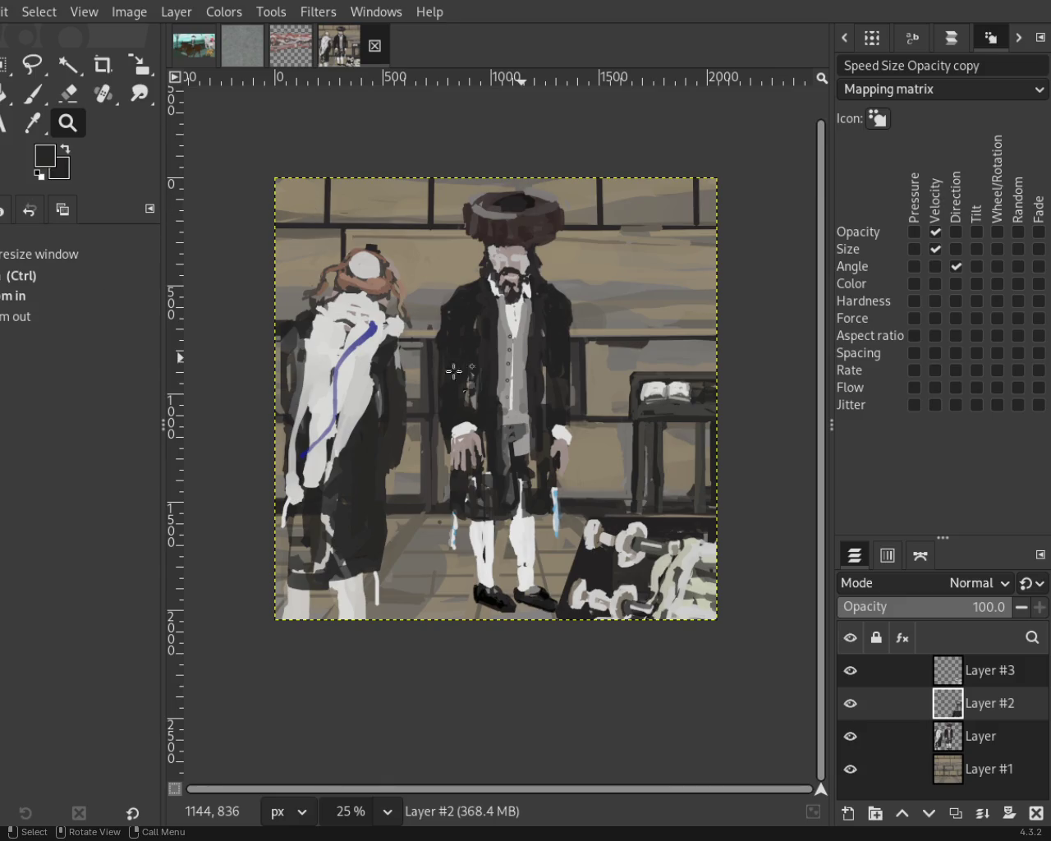
{"action": "left_click", "coordinate": [545, 258], "text": "ctrl"}
{"action": "scroll", "coordinate": [546, 259], "scroll_direction": "up", "scroll_amount": 3}
{"action": "scroll", "coordinate": [564, 270], "scroll_direction": "up", "scroll_amount": 1}
{"action": "scroll", "coordinate": [567, 328], "scroll_direction": "down", "scroll_amount": 2}
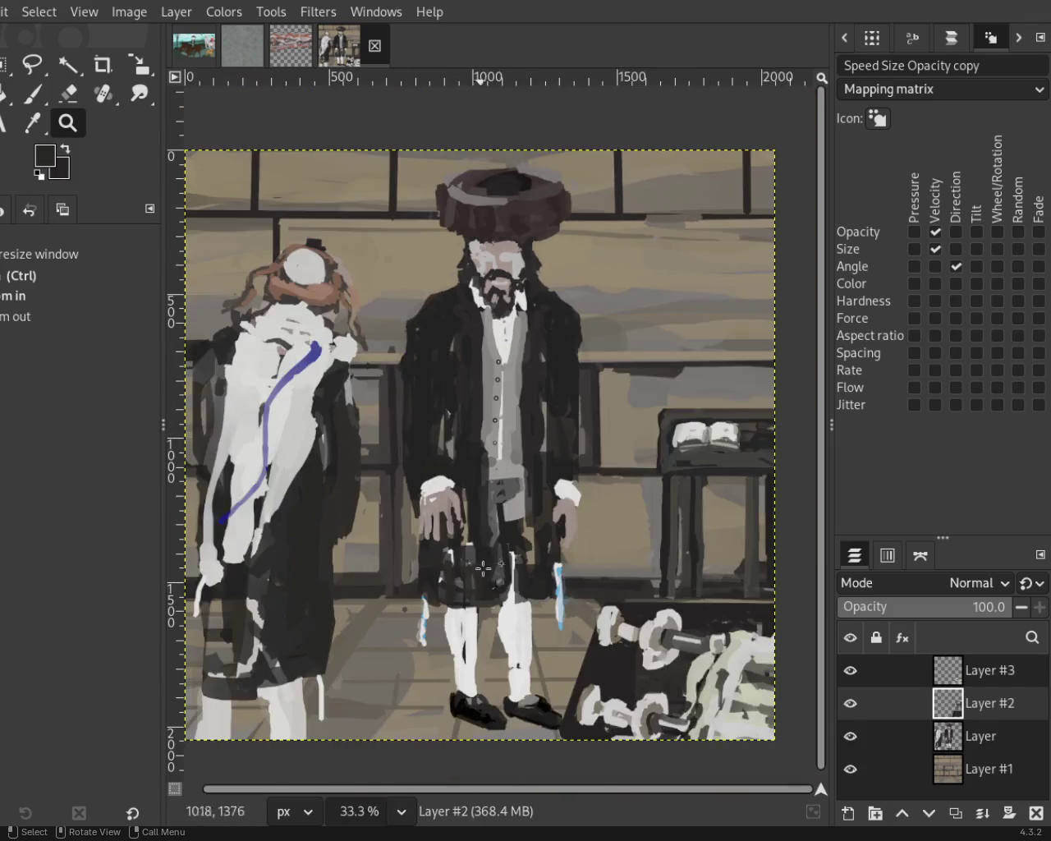
{"action": "scroll", "coordinate": [576, 367], "scroll_direction": "up", "scroll_amount": 1}
{"action": "scroll", "coordinate": [343, 249], "scroll_direction": "down", "scroll_amount": 1}
{"action": "scroll", "coordinate": [333, 238], "scroll_direction": "up", "scroll_amount": 1}
{"action": "scroll", "coordinate": [324, 230], "scroll_direction": "up", "scroll_amount": 2}
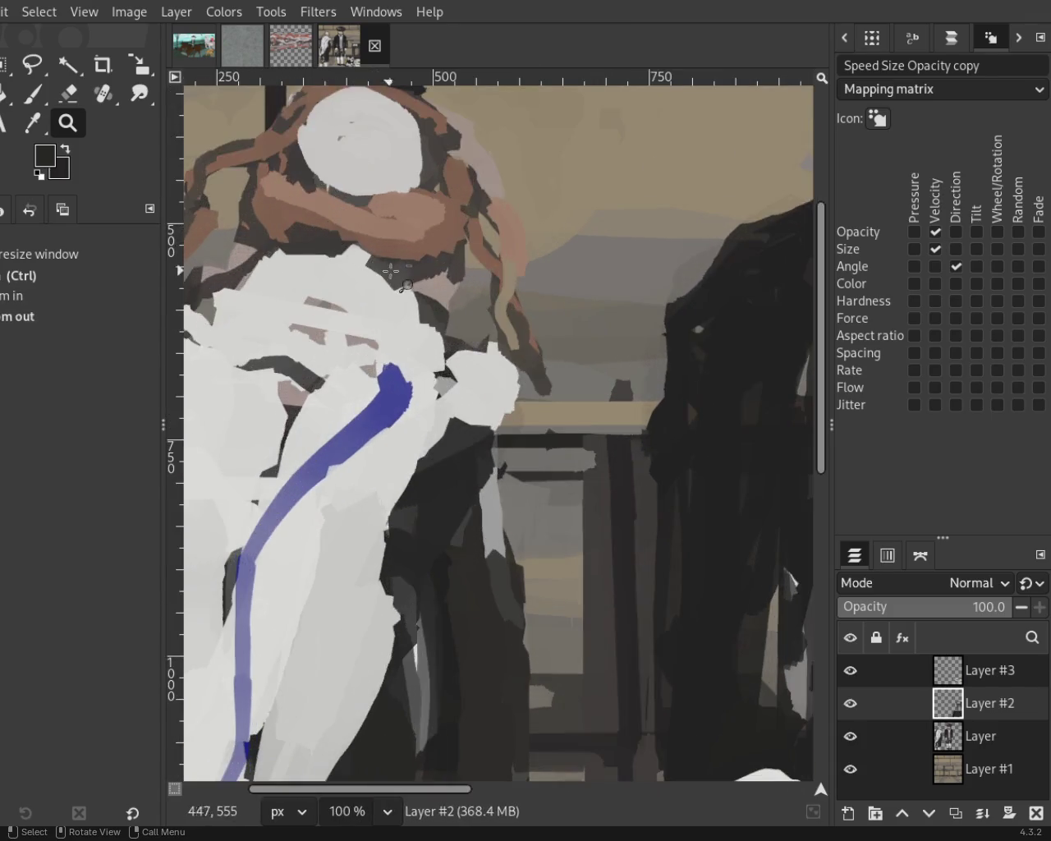
{"action": "scroll", "coordinate": [309, 198], "scroll_direction": "down", "scroll_amount": 1}
{"action": "scroll", "coordinate": [310, 198], "scroll_direction": "up", "scroll_amount": 2}
{"action": "key", "text": "shift+e"}
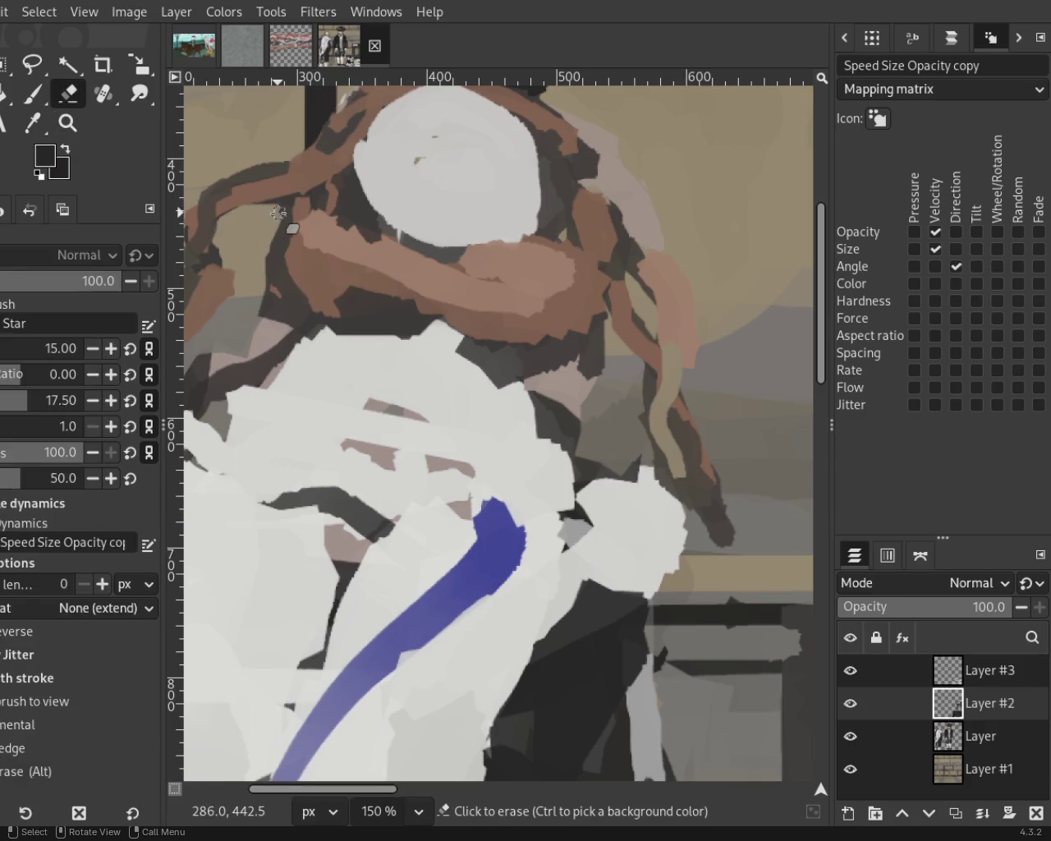
On the layer named Layer, erase stray hair patches beside the left figure's head.
{"action": "left_click", "coordinate": [957, 743]}
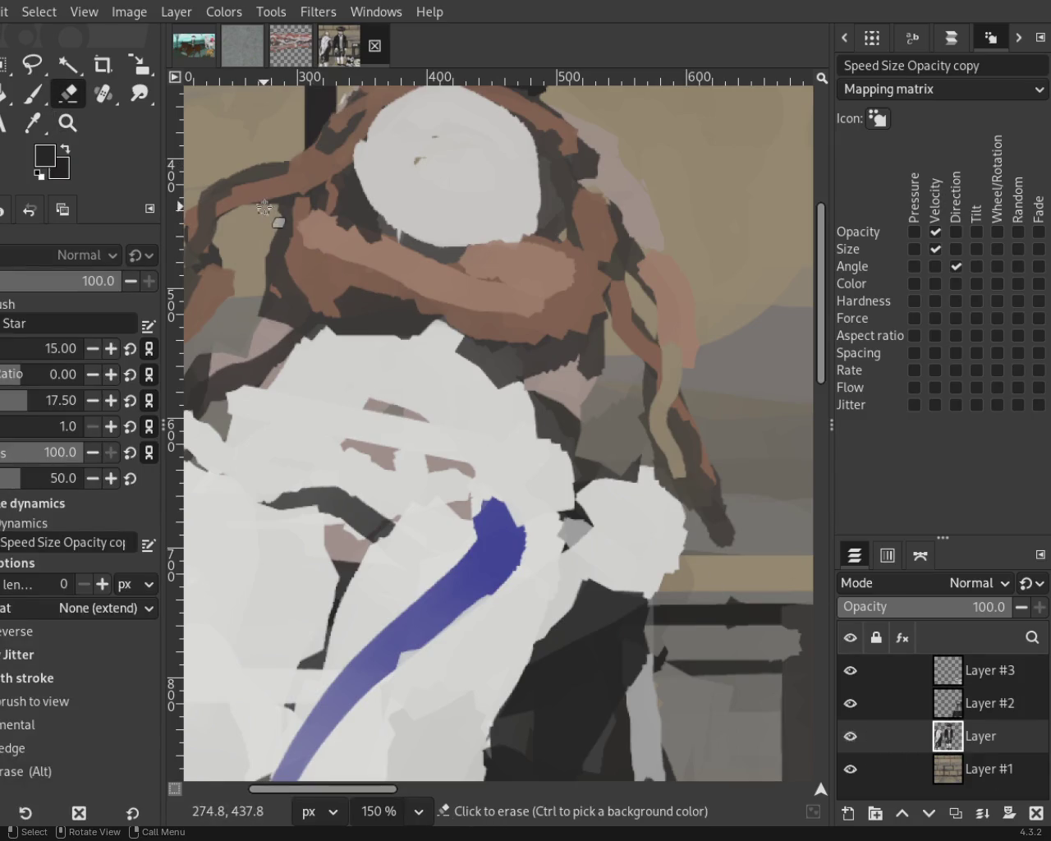
{"action": "left_click_drag", "start_coordinate": [279, 213], "coordinate": [262, 253]}
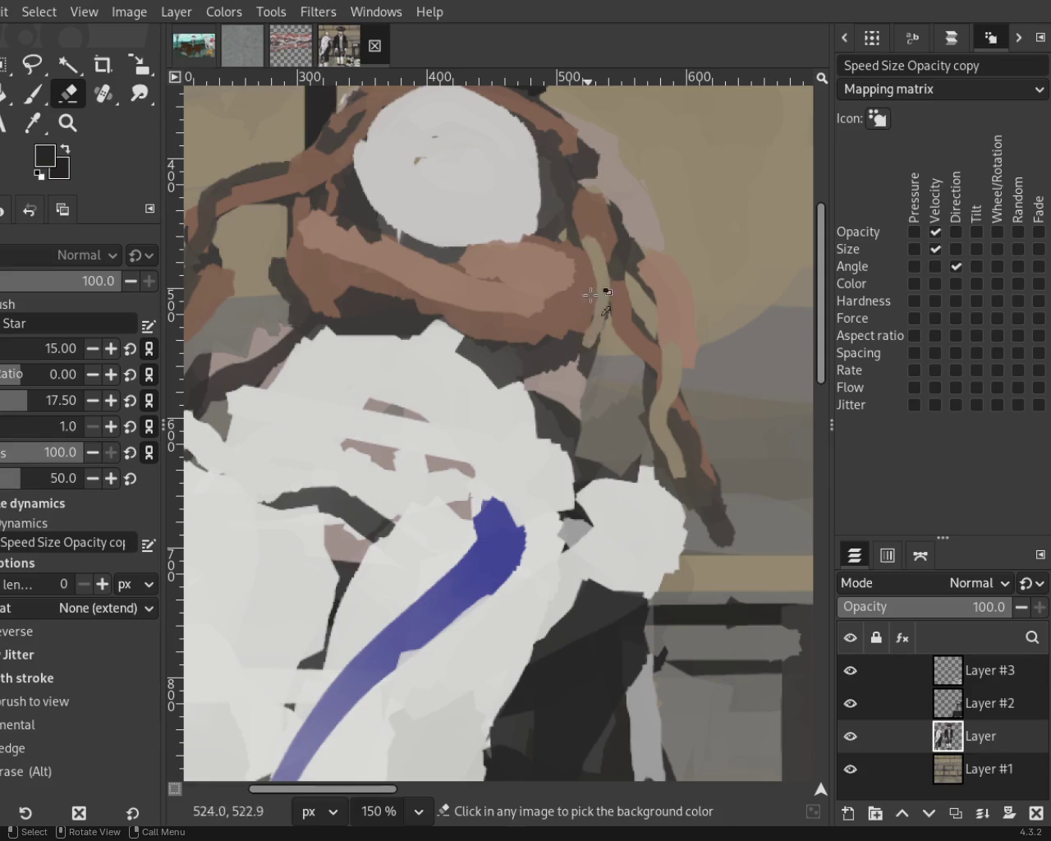
{"action": "left_click", "coordinate": [68, 122]}
{"action": "left_click", "coordinate": [431, 420], "text": "ctrl"}
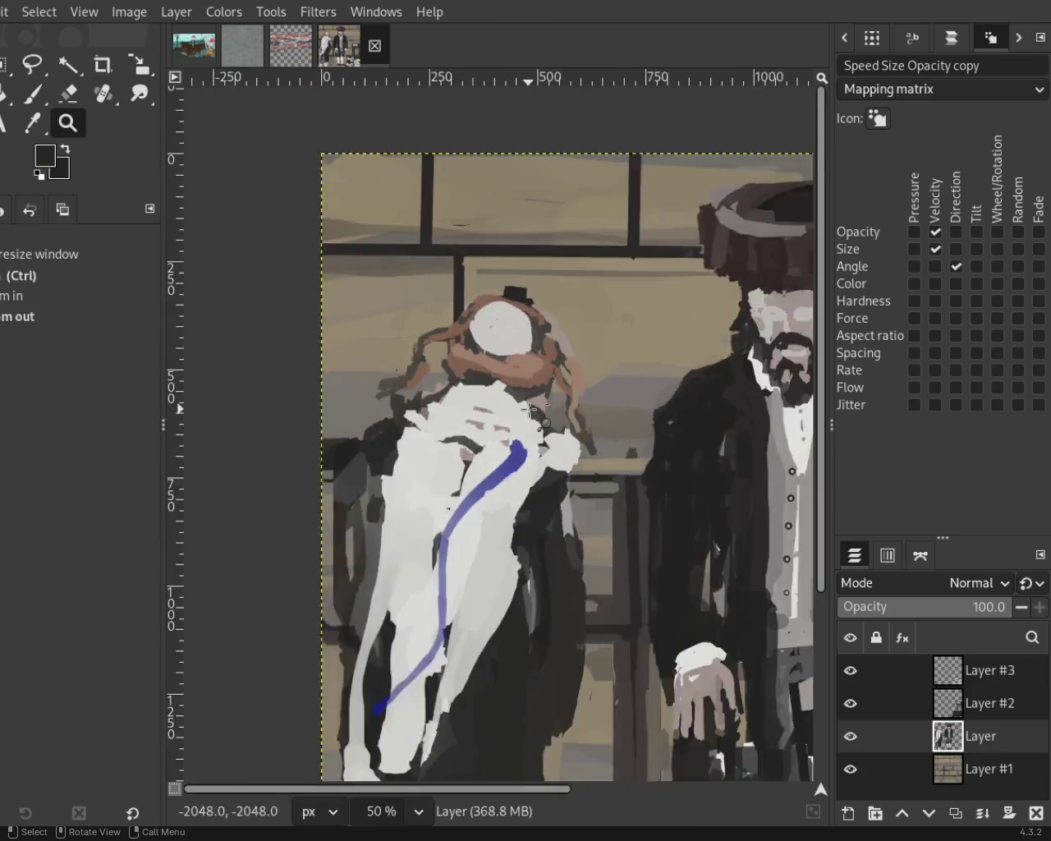
{"action": "left_click", "coordinate": [430, 420], "text": "ctrl"}
{"action": "left_click", "coordinate": [430, 420]}
{"action": "left_click", "coordinate": [430, 420]}
{"action": "left_click", "coordinate": [420, 328]}
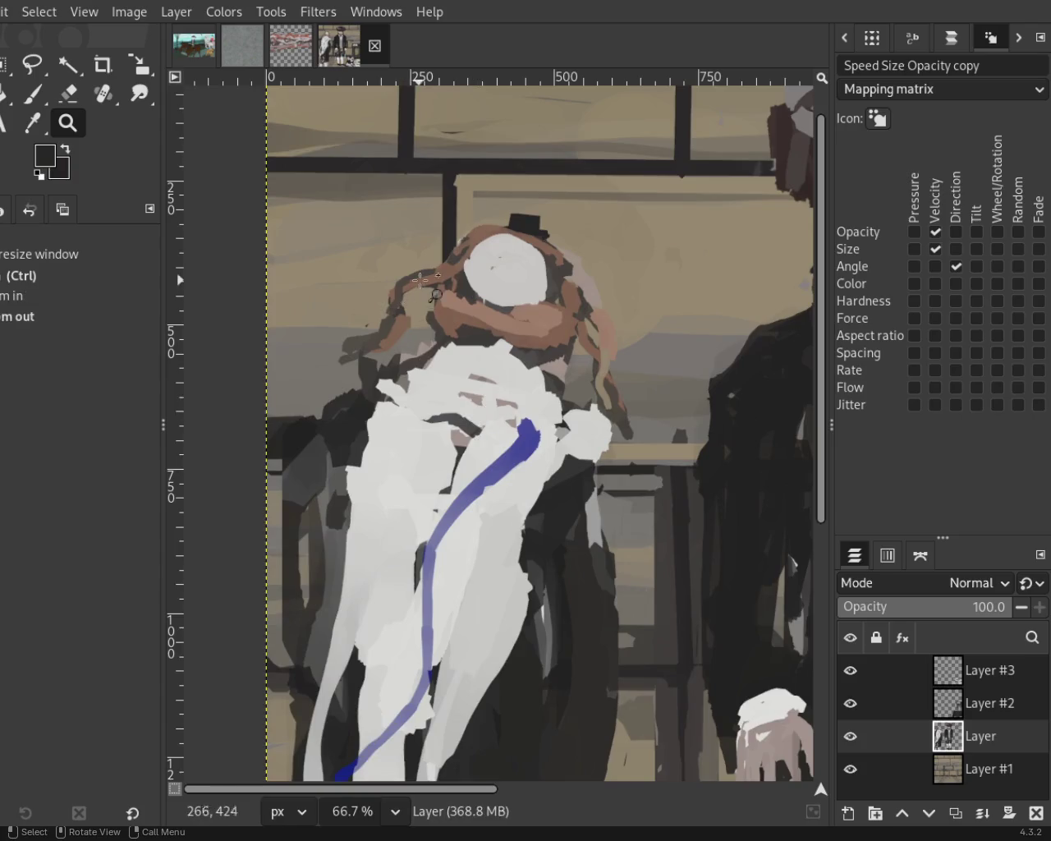
{"action": "left_click", "coordinate": [418, 308]}
{"action": "left_click", "coordinate": [419, 308]}
{"action": "left_click", "coordinate": [418, 308]}
Erase the pinkish stray strokes right of the head with a straight eraser line.
{"action": "left_click", "coordinate": [372, 344], "text": "ctrl"}
{"action": "left_click", "coordinate": [372, 344], "text": "ctrl"}
{"action": "left_click", "coordinate": [372, 344], "text": "ctrl"}
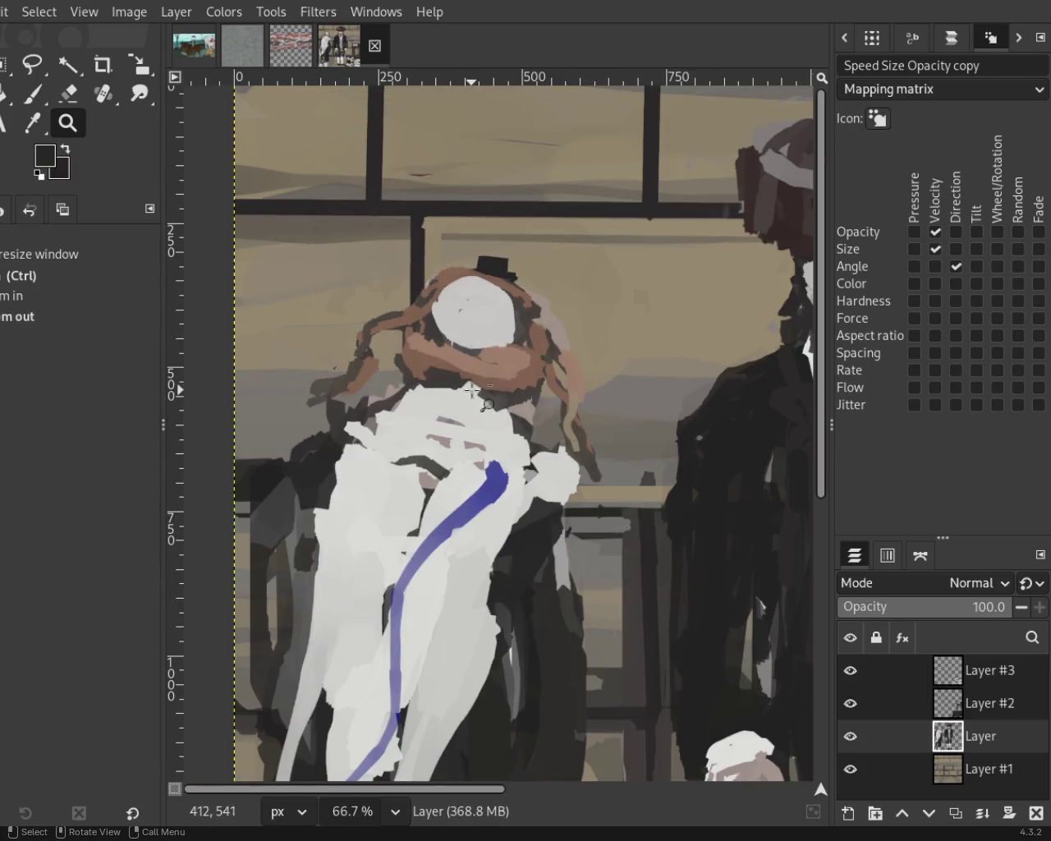
{"action": "left_click", "coordinate": [509, 352]}
{"action": "left_click", "coordinate": [509, 351]}
{"action": "left_click", "coordinate": [510, 352], "text": "ctrl"}
{"action": "left_click", "coordinate": [558, 357]}
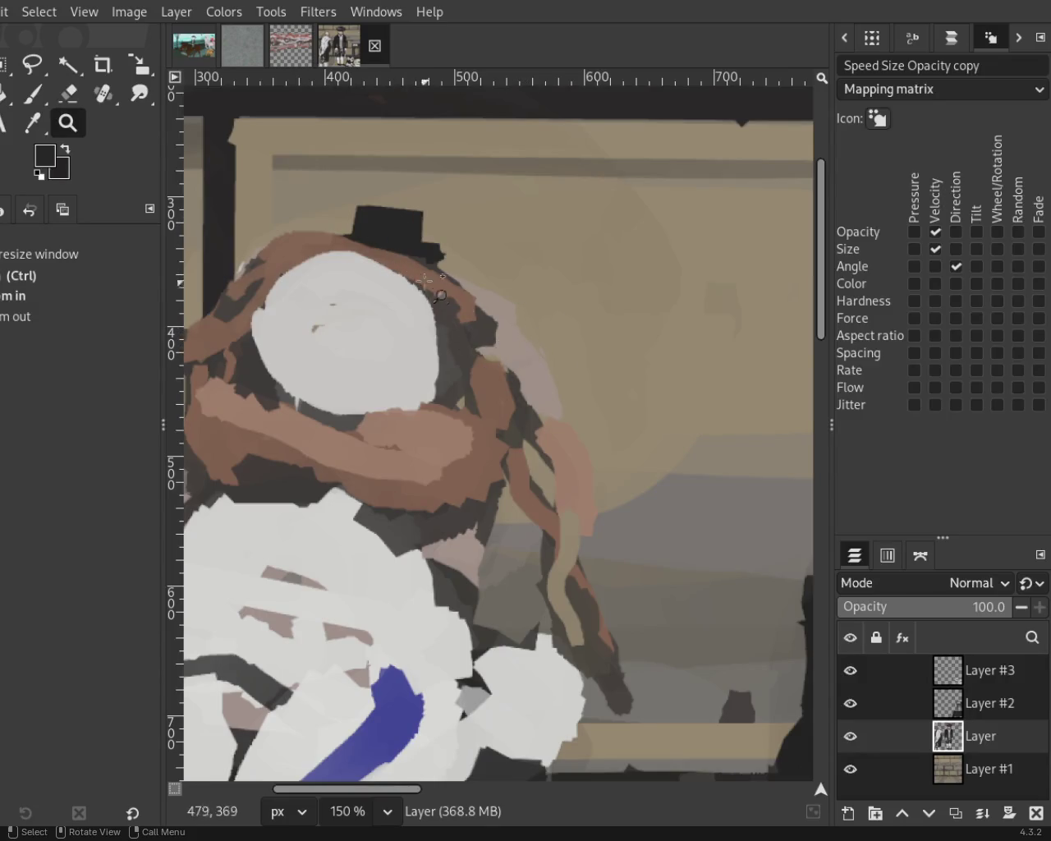
{"action": "left_click", "coordinate": [37, 96]}
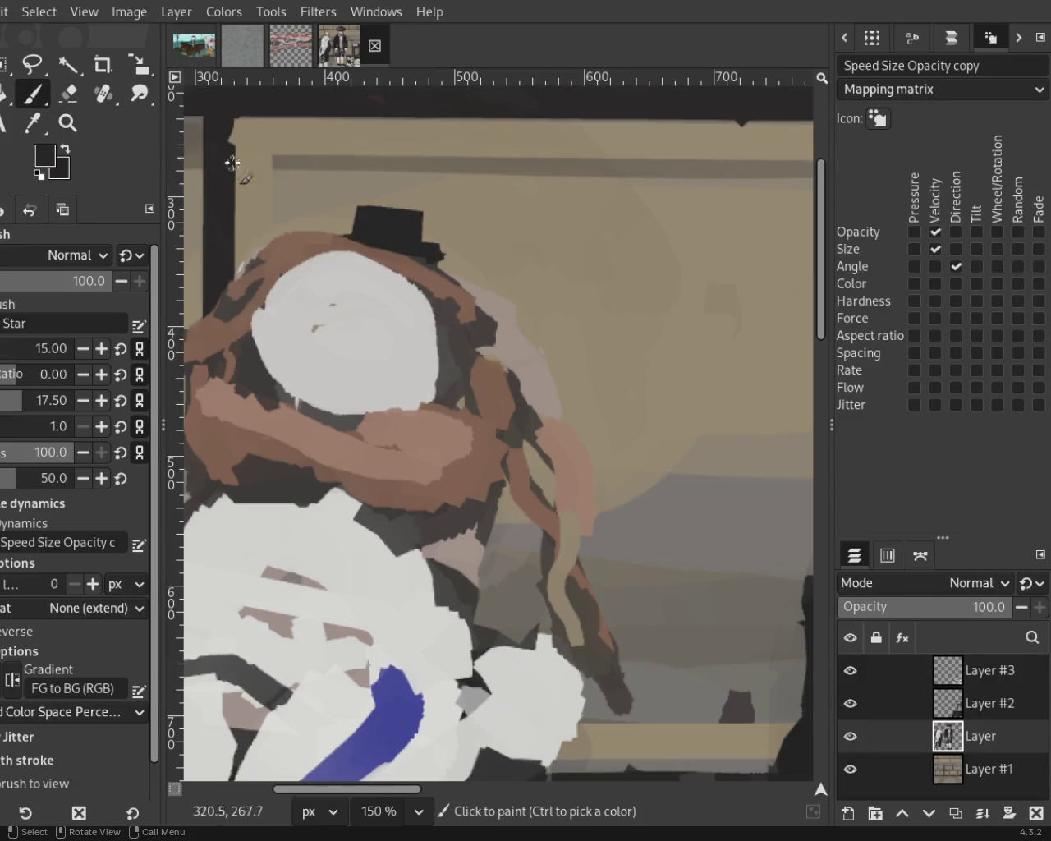
{"action": "key", "text": "shift+e"}
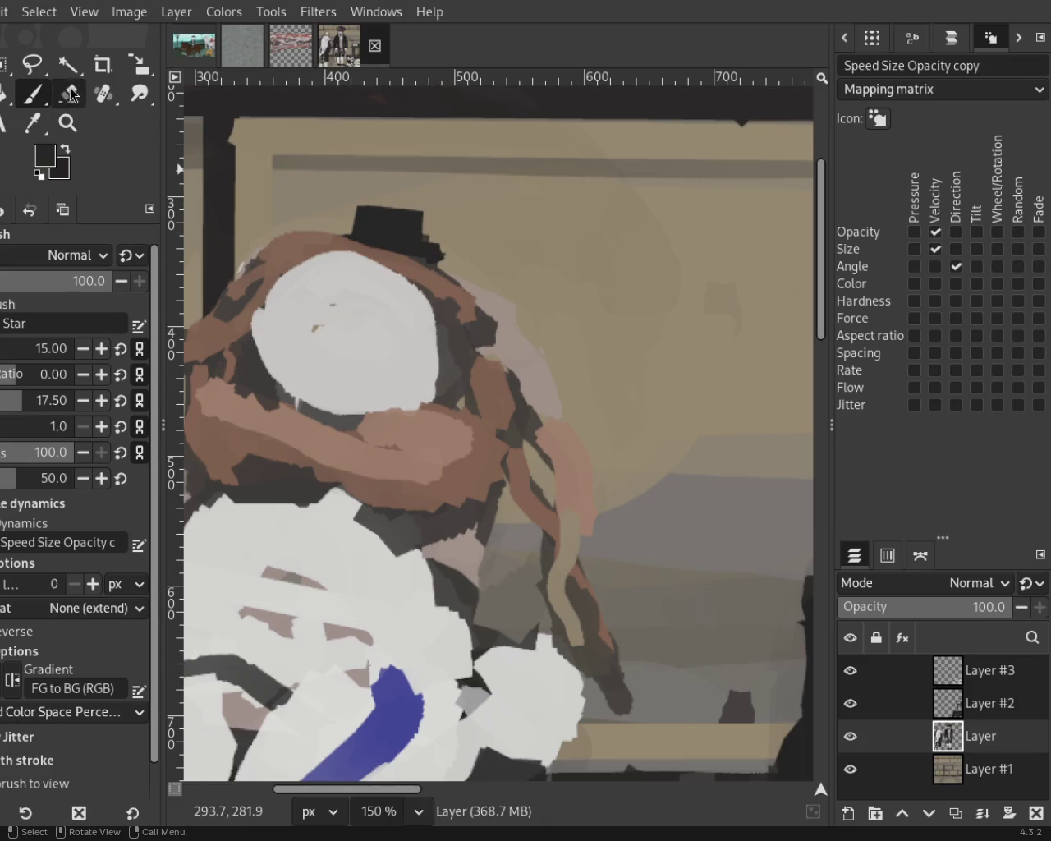
{"action": "left_click", "coordinate": [371, 182], "text": "shift"}
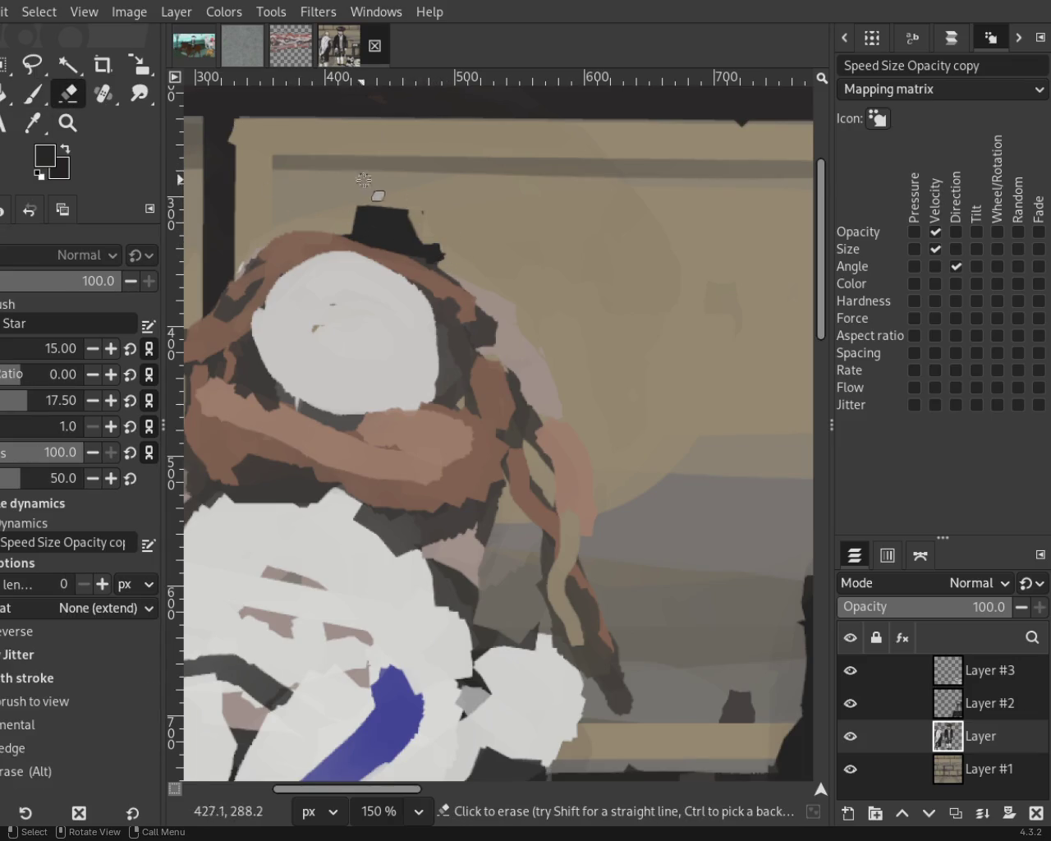
{"action": "key", "text": "ctrl"}
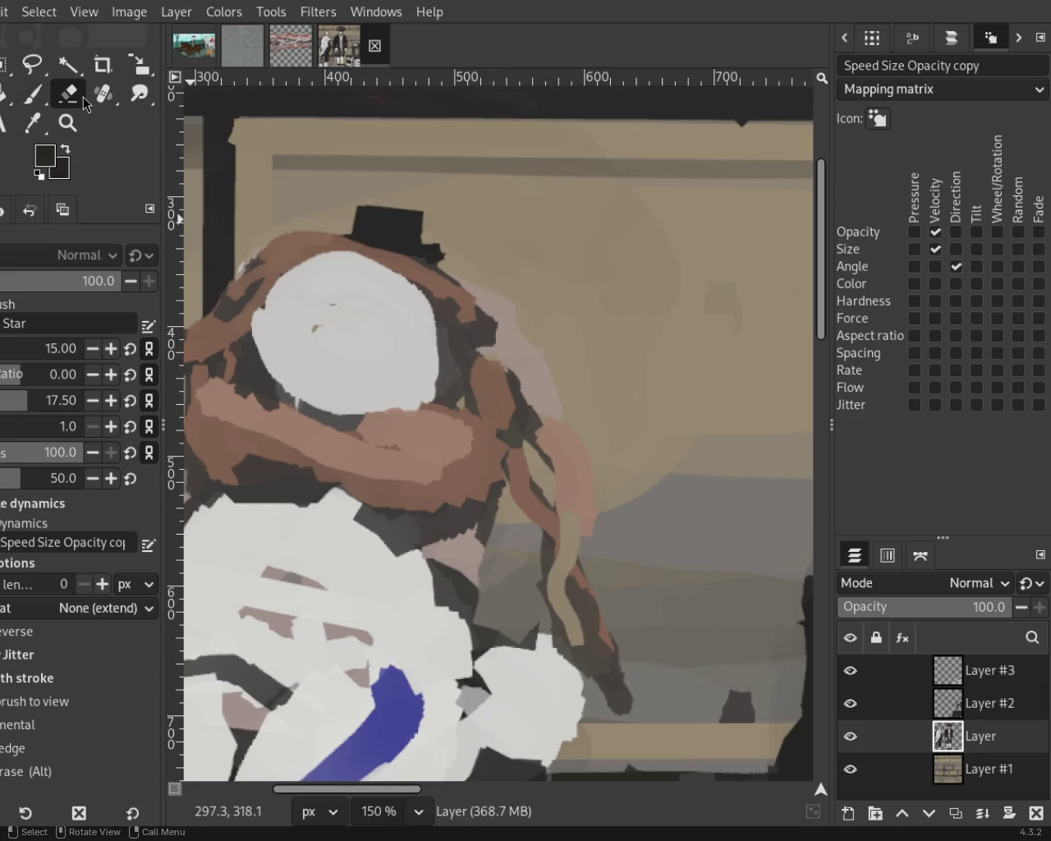
{"action": "scroll", "coordinate": [57, 348], "scroll_direction": "up", "scroll_amount": 4}
{"action": "left_click_drag", "start_coordinate": [489, 242], "coordinate": [598, 514]}
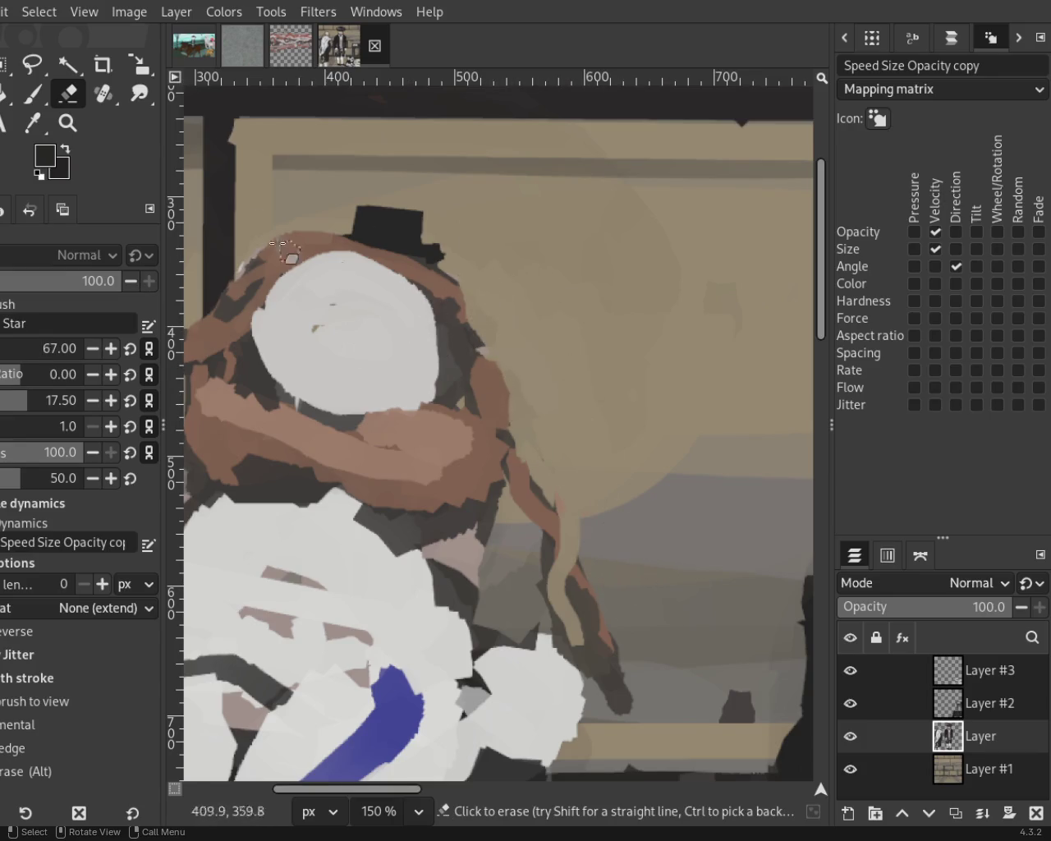
Zoom out to see the whole scene, then back in on the left figure's head.
{"action": "left_click", "coordinate": [68, 122]}
{"action": "left_click", "coordinate": [575, 368], "text": "ctrl"}
{"action": "left_click", "coordinate": [547, 386], "text": "ctrl"}
{"action": "left_click", "coordinate": [516, 402], "text": "ctrl"}
{"action": "left_click", "coordinate": [466, 405]}
{"action": "left_click", "coordinate": [449, 399]}
{"action": "left_click", "coordinate": [449, 399]}
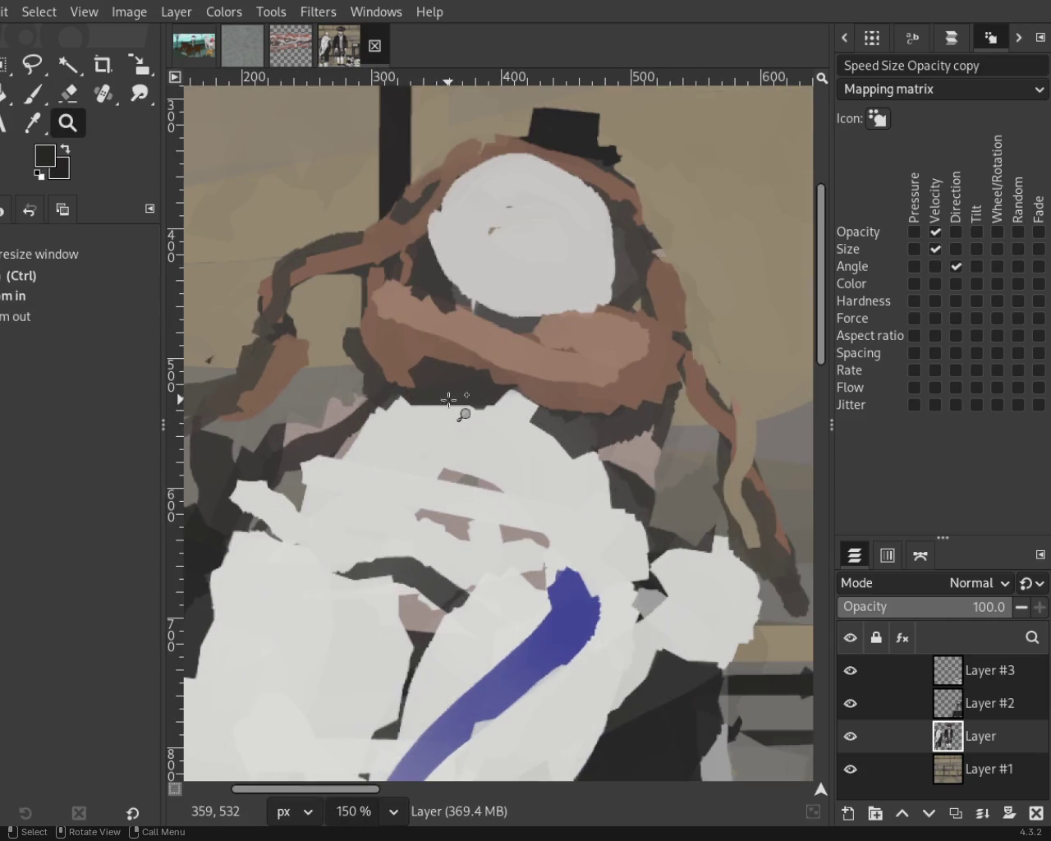
Erase the dark and brown strokes beside the neck and right of the white shirt.
{"action": "left_click_drag", "start_coordinate": [321, 316], "coordinate": [367, 404]}
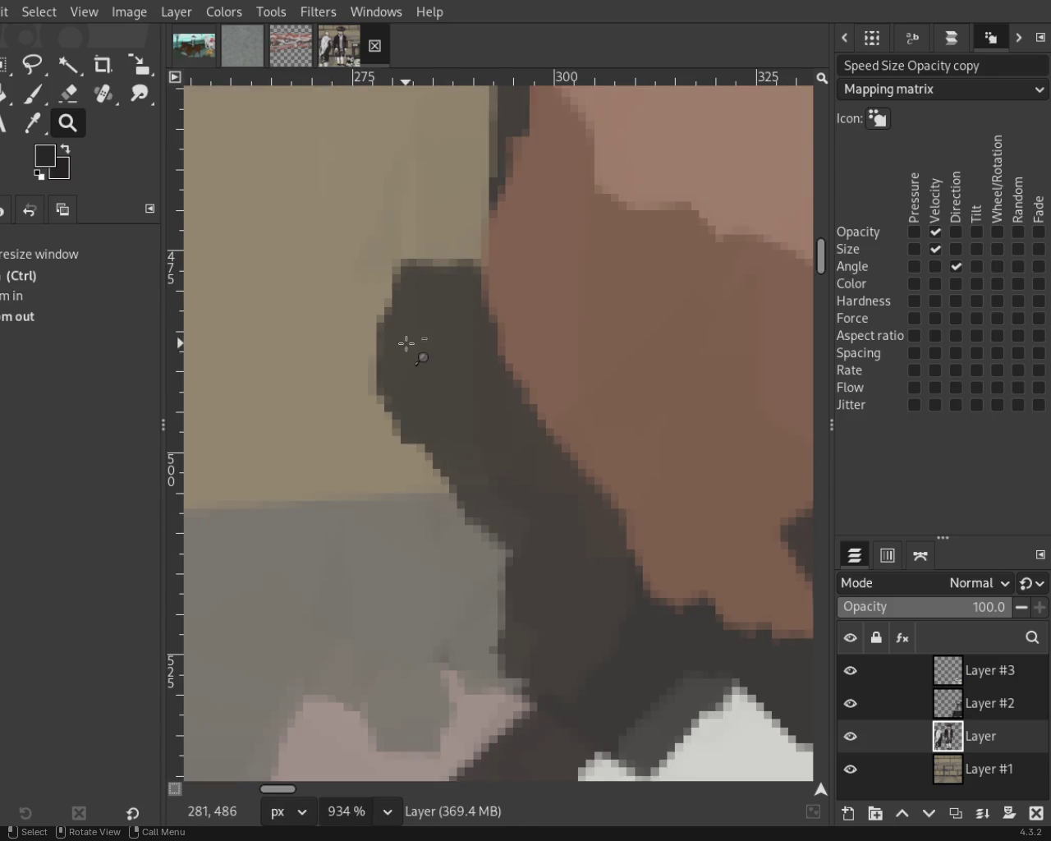
{"action": "scroll", "coordinate": [411, 345], "scroll_direction": "down", "scroll_amount": 4}
{"action": "scroll", "coordinate": [411, 345], "scroll_direction": "down", "scroll_amount": 3}
{"action": "scroll", "coordinate": [411, 345], "scroll_direction": "up", "scroll_amount": 1}
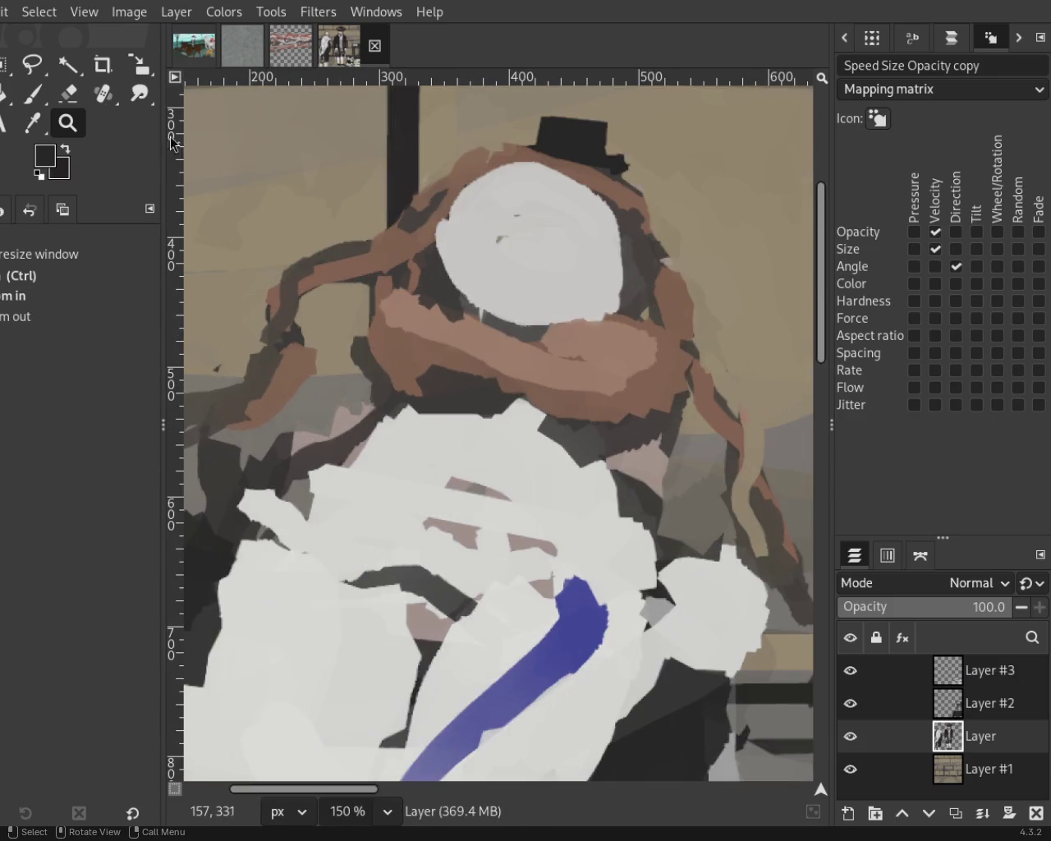
{"action": "left_click", "coordinate": [69, 94]}
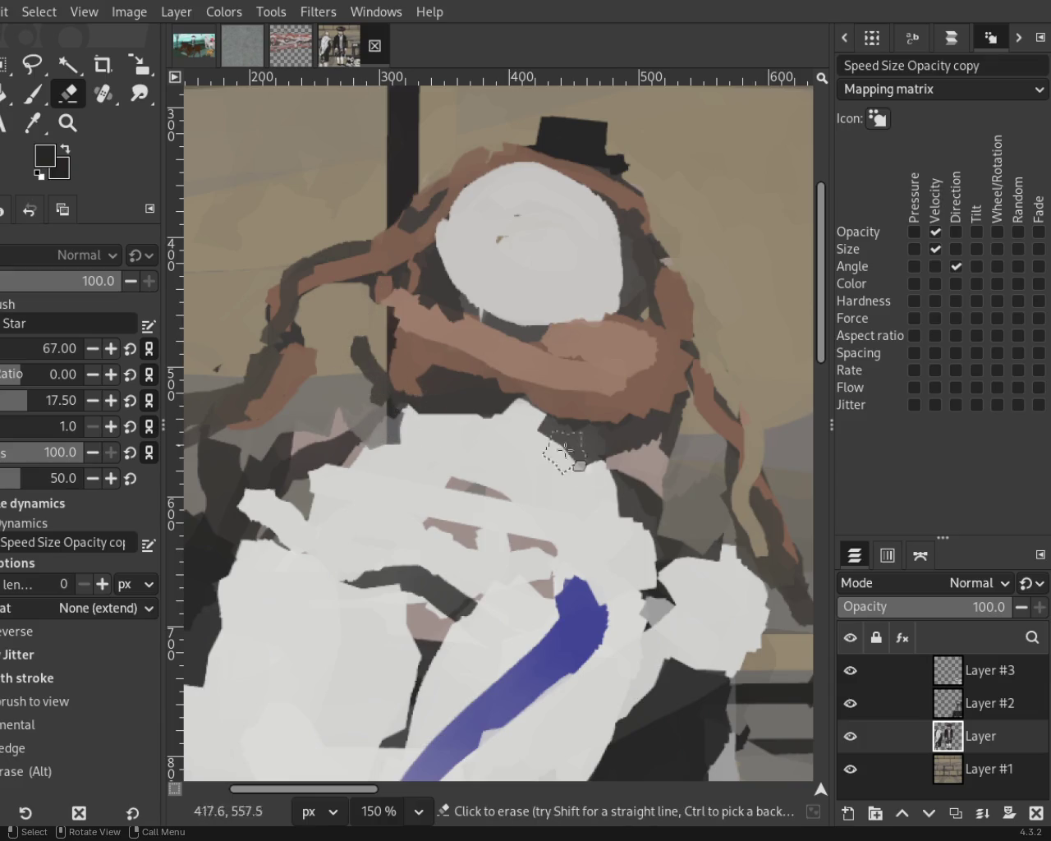
{"action": "left_click_drag", "start_coordinate": [650, 471], "coordinate": [644, 515]}
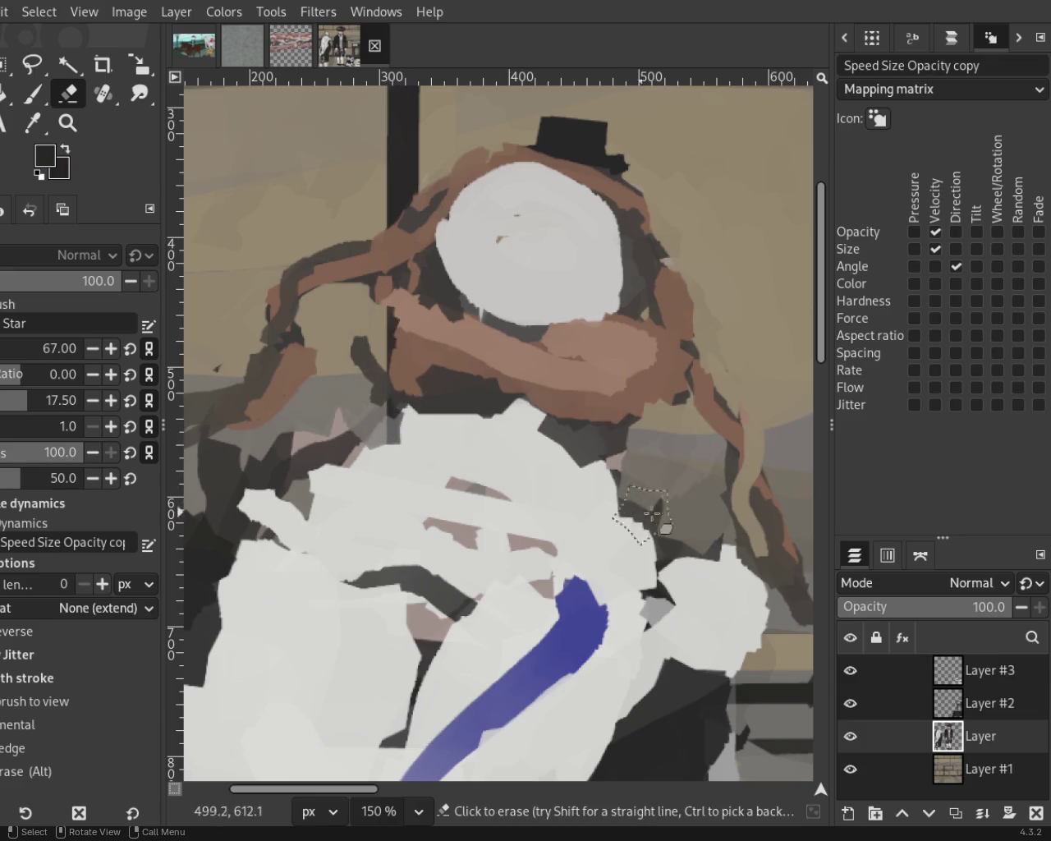
{"action": "left_click_drag", "start_coordinate": [680, 376], "coordinate": [668, 441]}
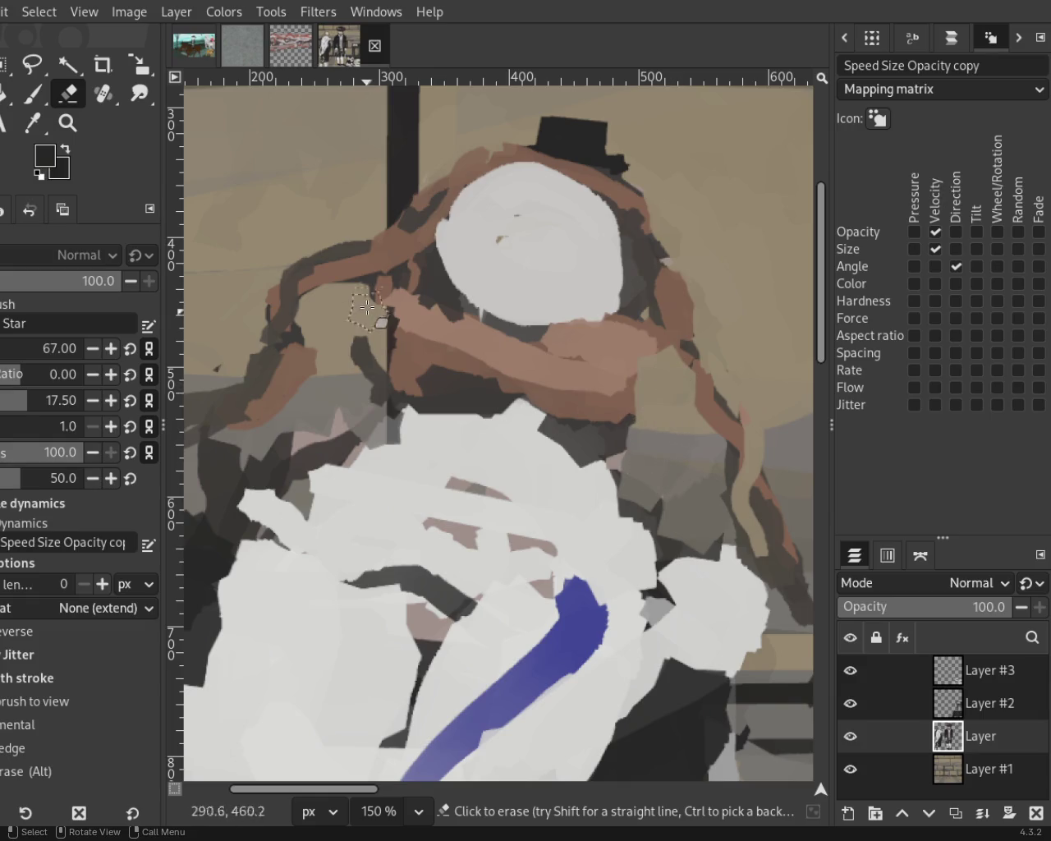
Sample the tan wall as the background colour and zoom out to both men.
{"action": "left_click", "coordinate": [348, 232], "text": "ctrl"}
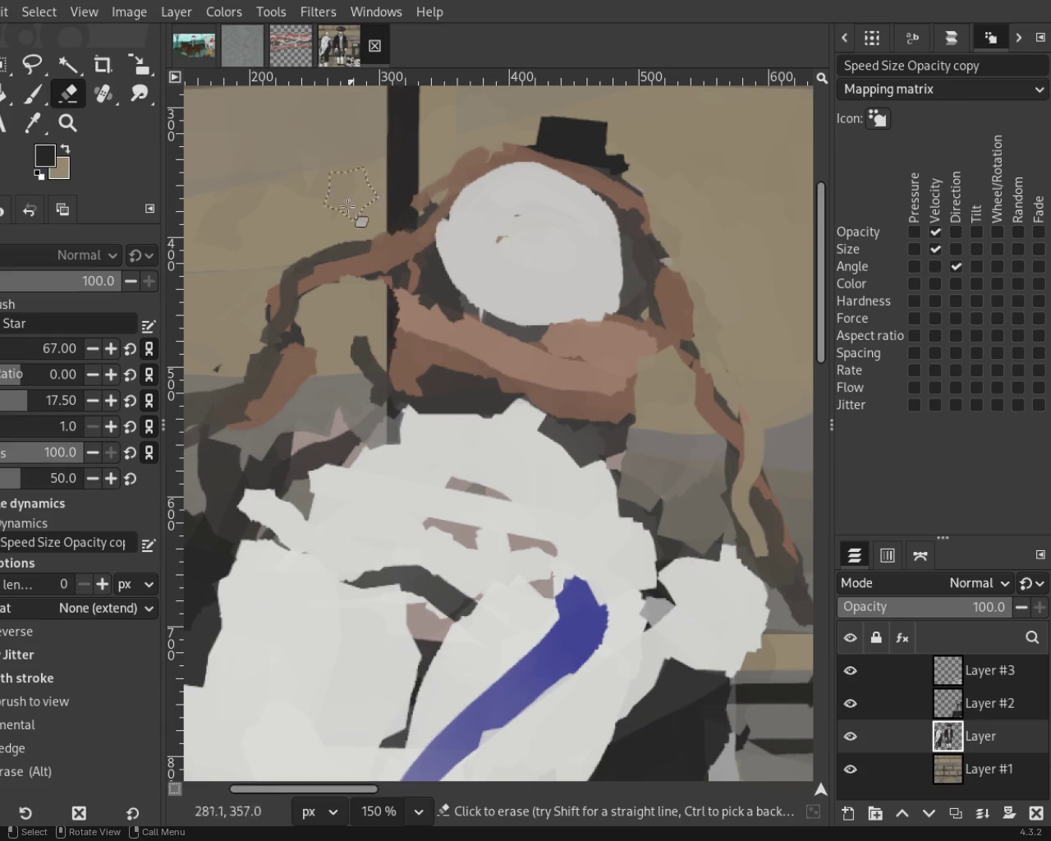
{"action": "left_click", "coordinate": [68, 123]}
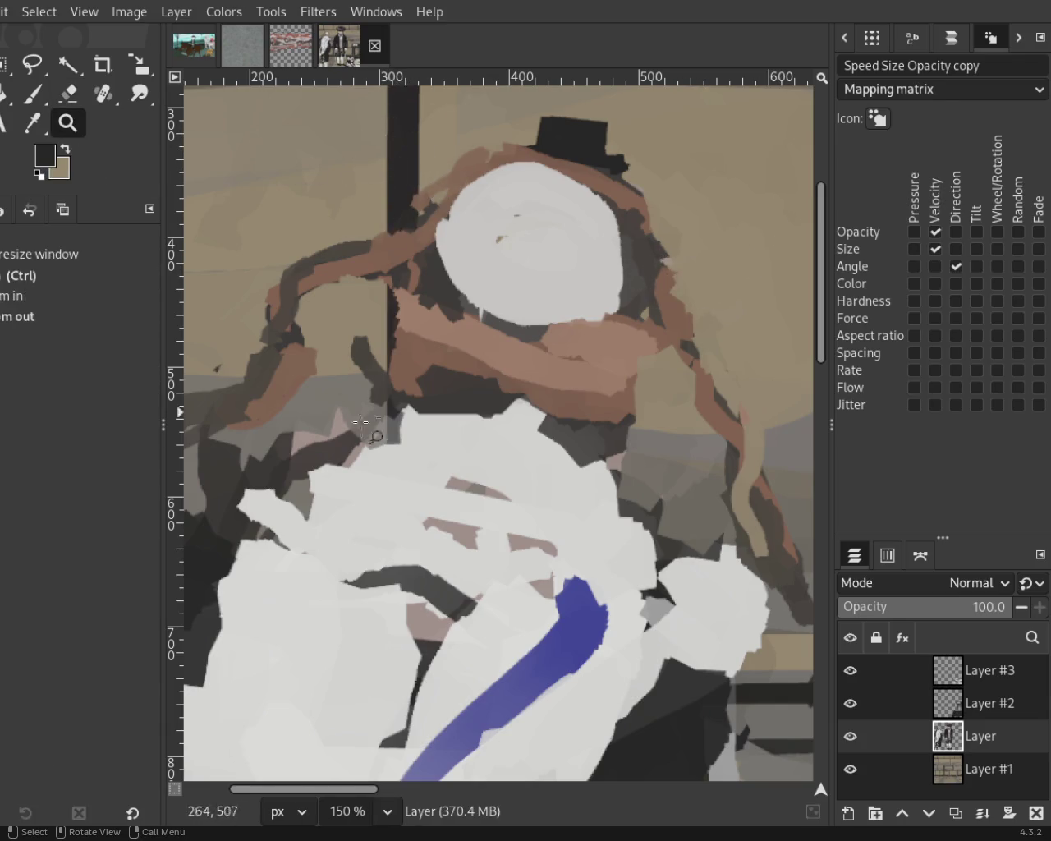
{"action": "left_click", "coordinate": [351, 421], "text": "ctrl"}
{"action": "left_click", "coordinate": [351, 421], "text": "ctrl"}
{"action": "left_click", "coordinate": [350, 420], "text": "ctrl"}
{"action": "left_click", "coordinate": [379, 446]}
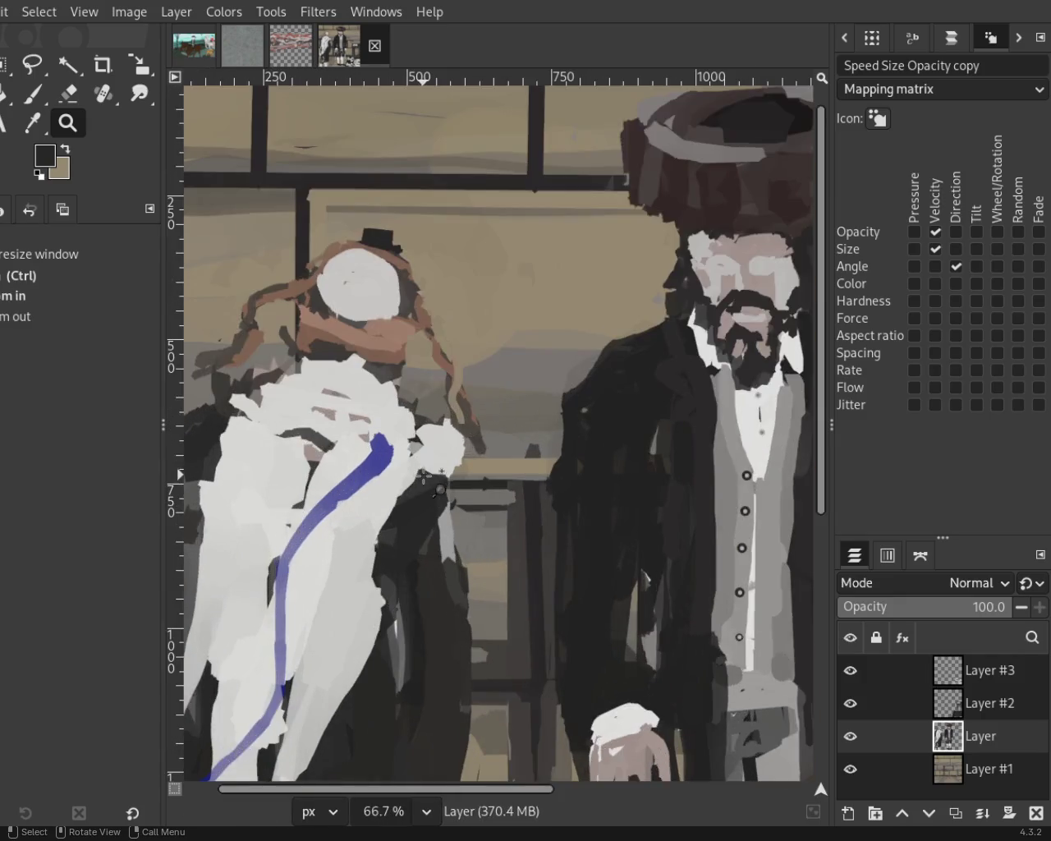
Paint a wide pinkish-grey arm down the left figure's side, redoing a looped stroke.
{"action": "left_click", "coordinate": [379, 444], "text": "ctrl"}
{"action": "left_click", "coordinate": [390, 460]}
{"action": "left_click", "coordinate": [386, 477], "text": "ctrl"}
{"action": "left_click", "coordinate": [380, 493]}
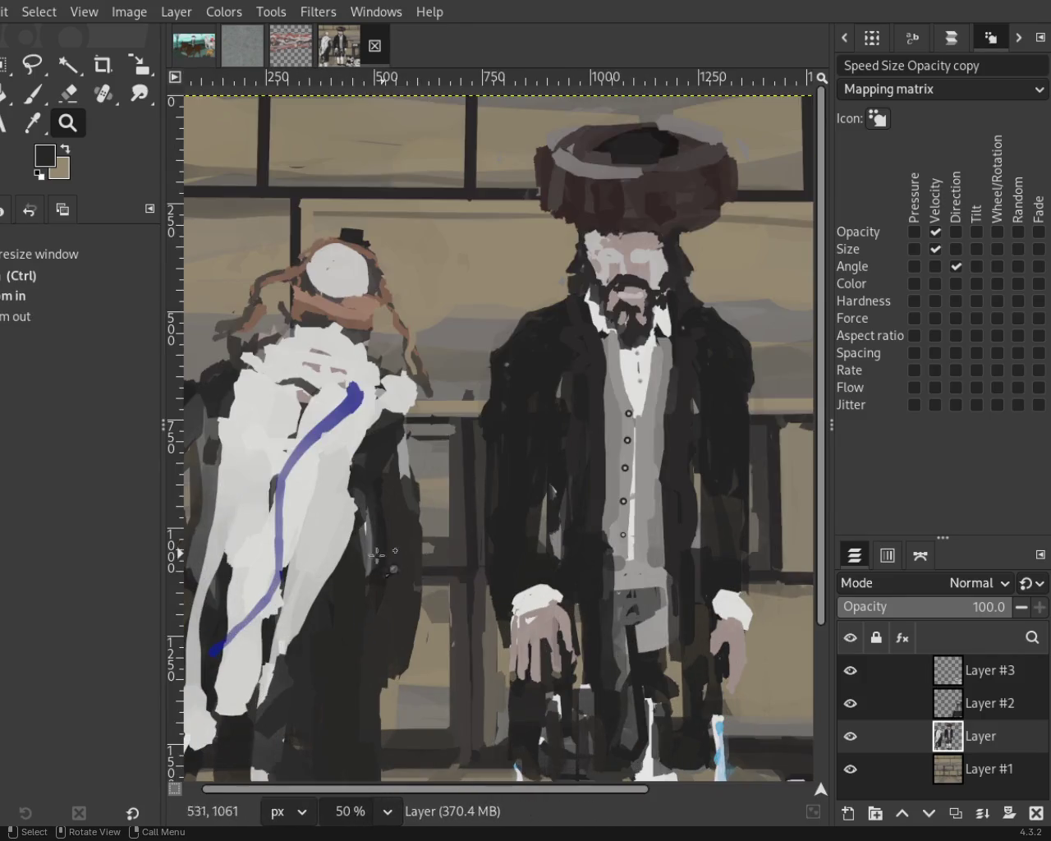
{"action": "left_click", "coordinate": [373, 506], "text": "ctrl"}
{"action": "double_click", "coordinate": [373, 506]}
{"action": "key", "text": "p"}
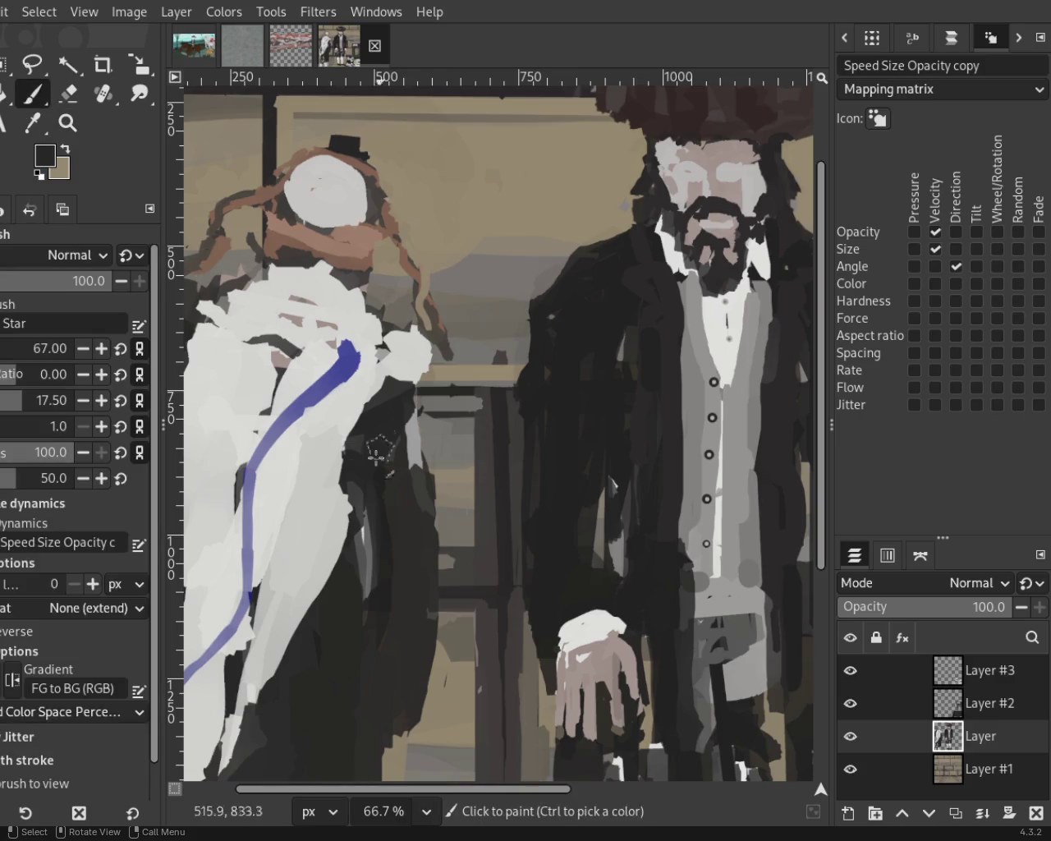
{"action": "left_click", "coordinate": [364, 289], "text": "ctrl"}
{"action": "left_click_drag", "start_coordinate": [415, 472], "coordinate": [429, 446]}
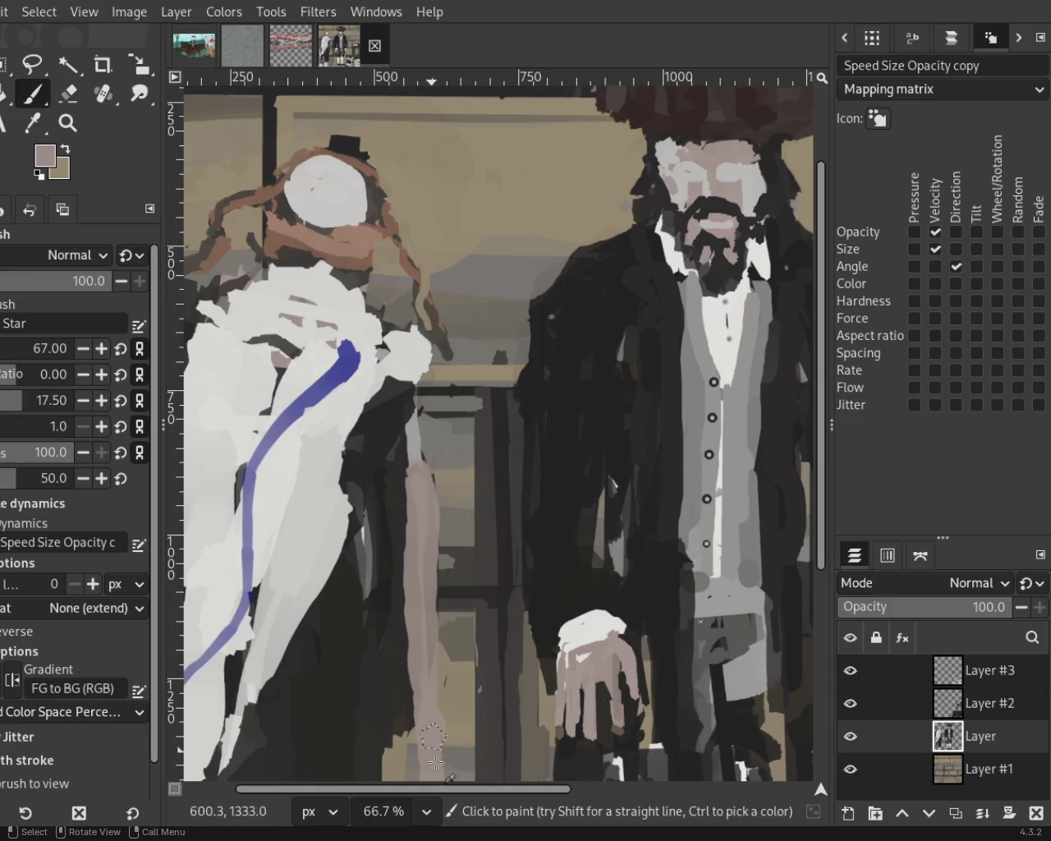
{"action": "key", "text": "ctrl+z"}
{"action": "left_click_drag", "start_coordinate": [432, 601], "coordinate": [429, 746]}
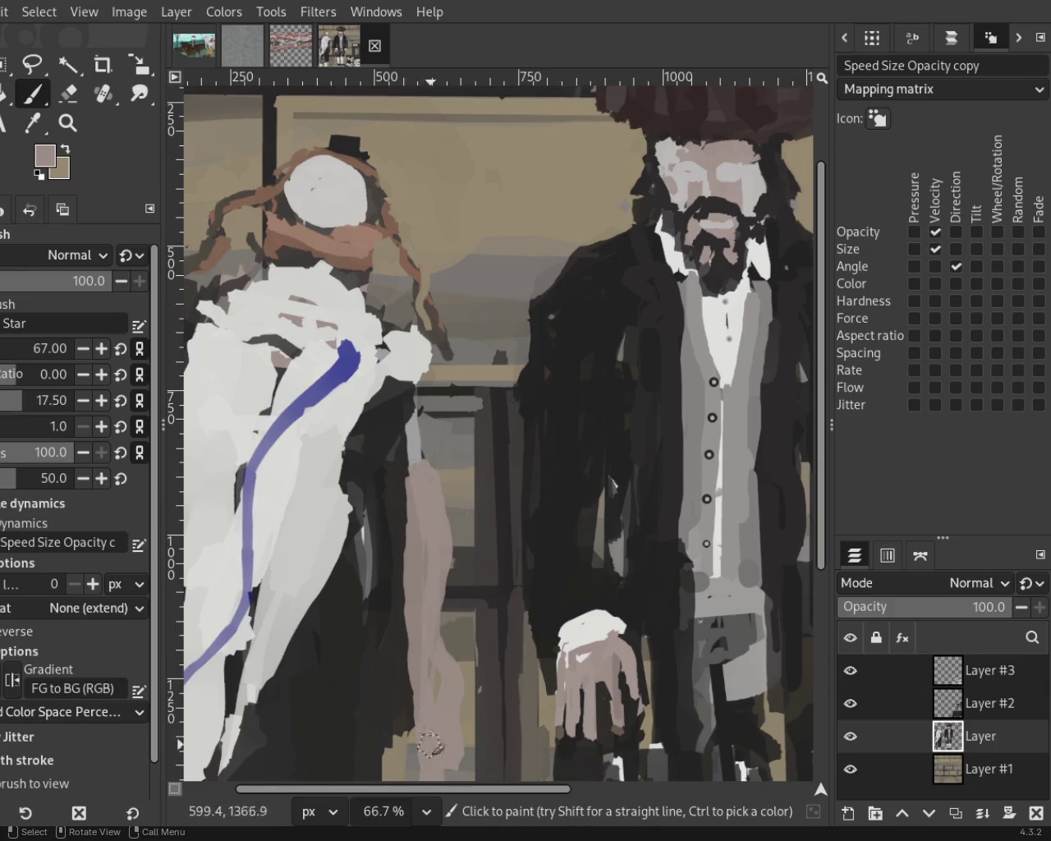
Lengthen and smooth the pale pink arm with a long upward stroke.
{"action": "key", "text": "z"}
{"action": "key", "text": "minus"}
{"action": "key", "text": "minus"}
{"action": "key", "text": "minus"}
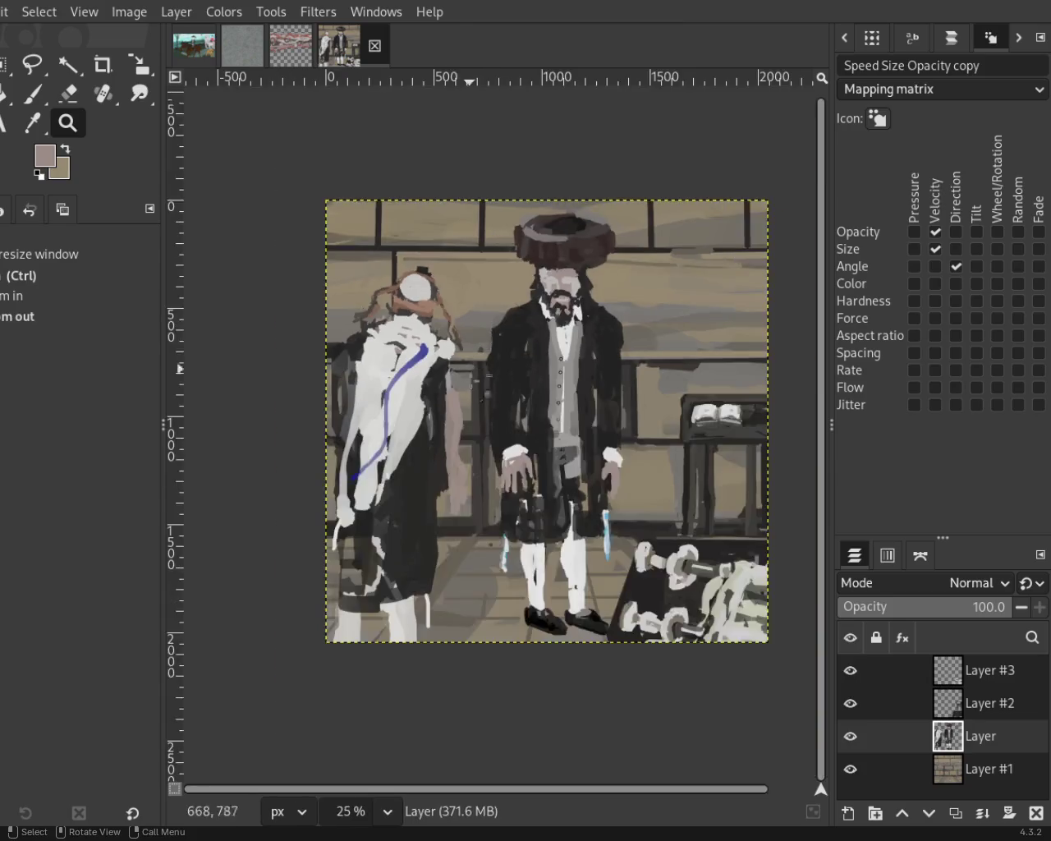
{"action": "left_click", "coordinate": [455, 462]}
{"action": "left_click", "coordinate": [454, 462]}
{"action": "key", "text": "p"}
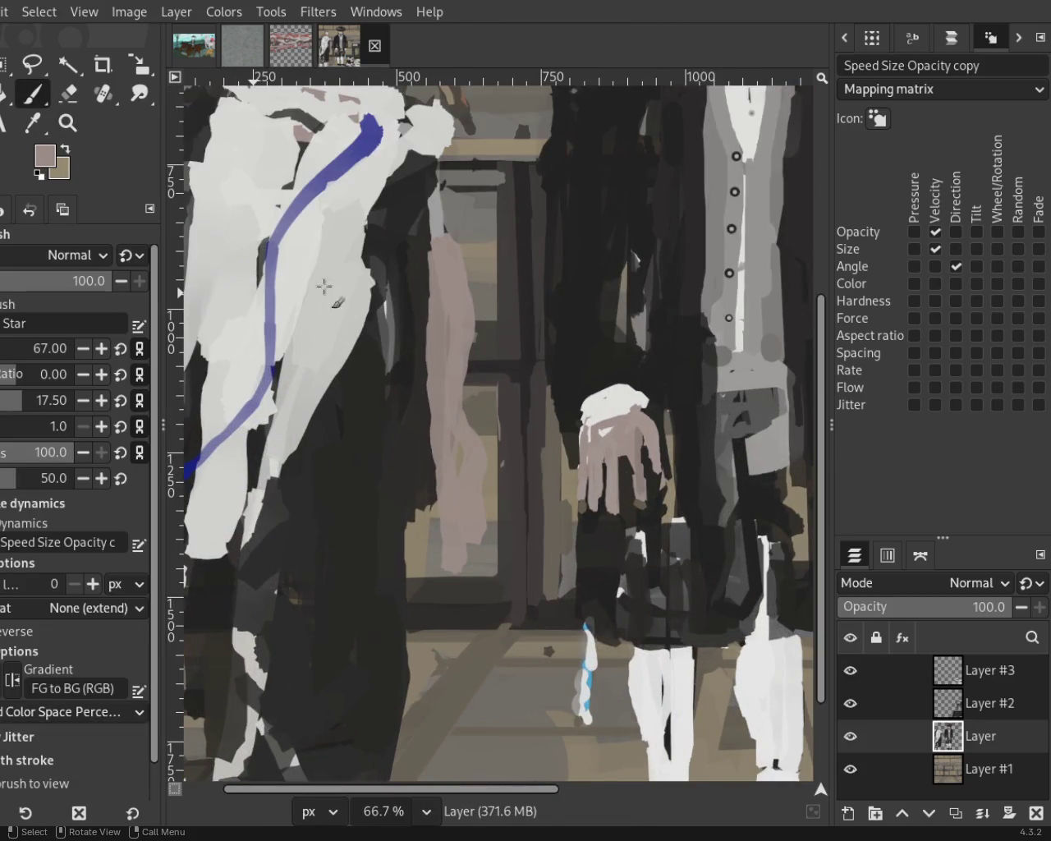
{"action": "left_click_drag", "start_coordinate": [454, 561], "coordinate": [462, 285]}
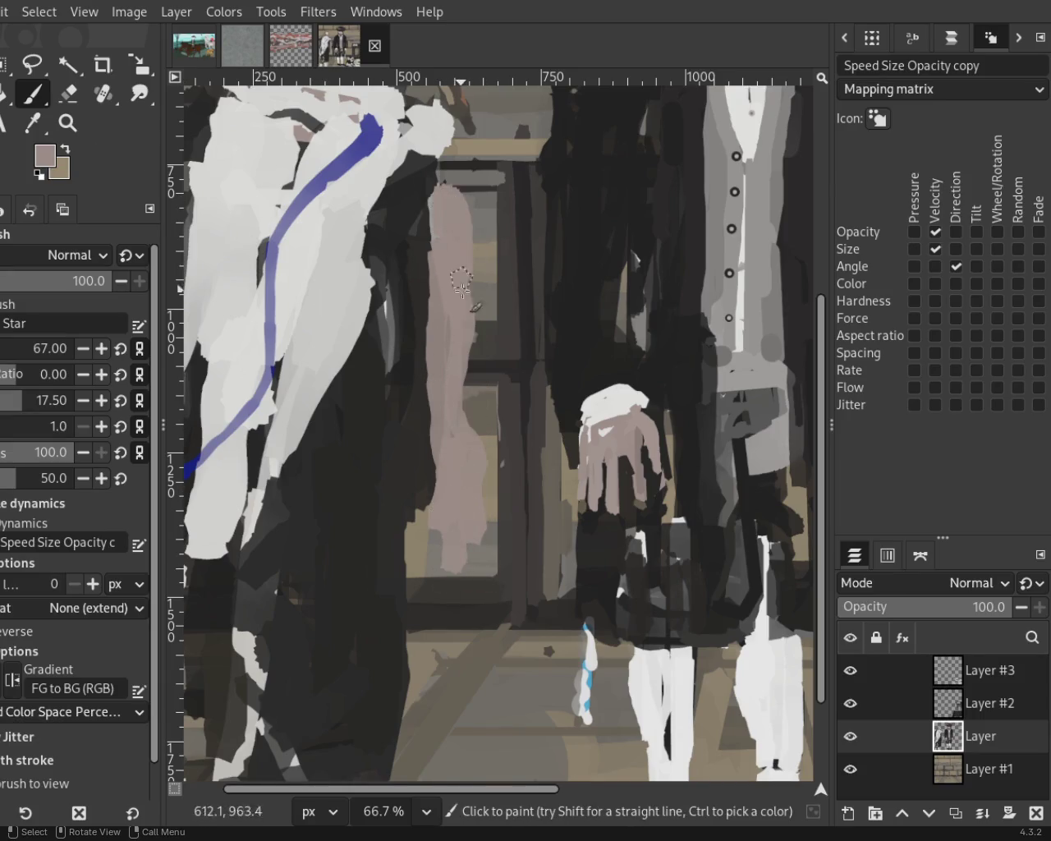
Erase dark paint beside the pink arm and set the background colour near-black.
{"action": "key", "text": "shift+e"}
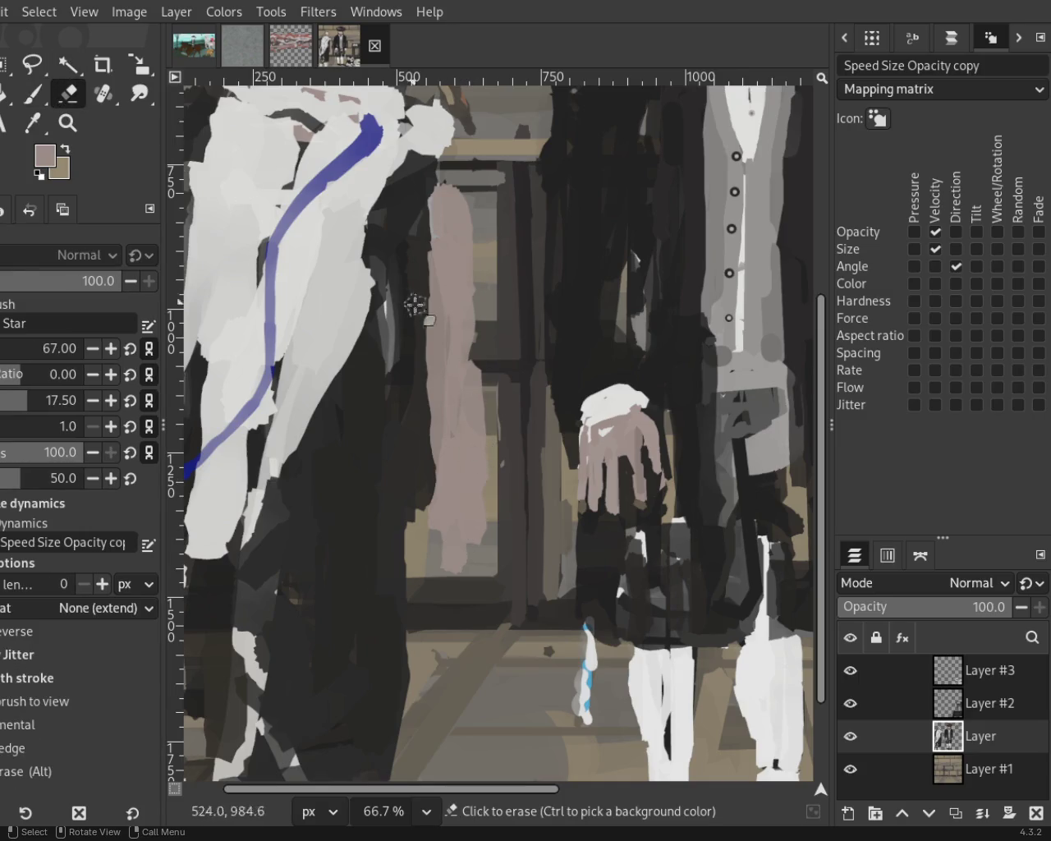
{"action": "mouse_move", "coordinate": [459, 439]}
{"action": "left_mouse_down"}
{"action": "mouse_move", "coordinate": [480, 385]}
{"action": "mouse_move", "coordinate": [481, 577]}
{"action": "left_mouse_up"}
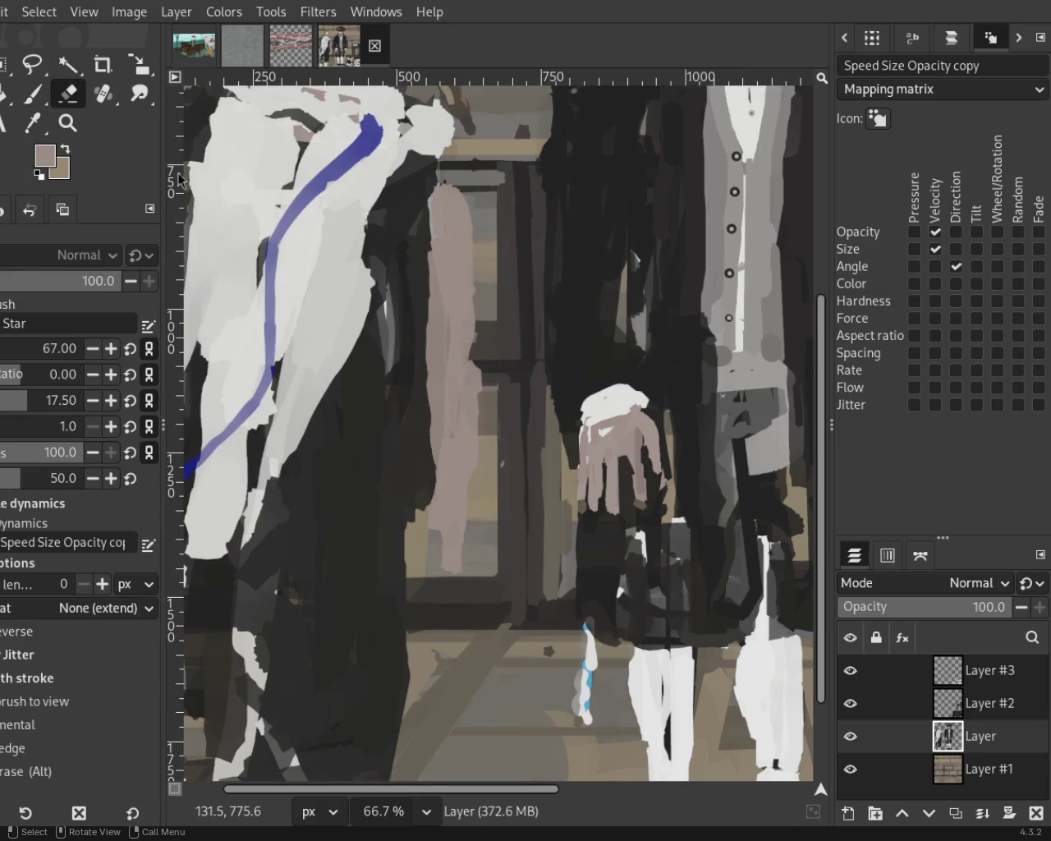
{"action": "left_click", "coordinate": [369, 359], "text": "ctrl"}
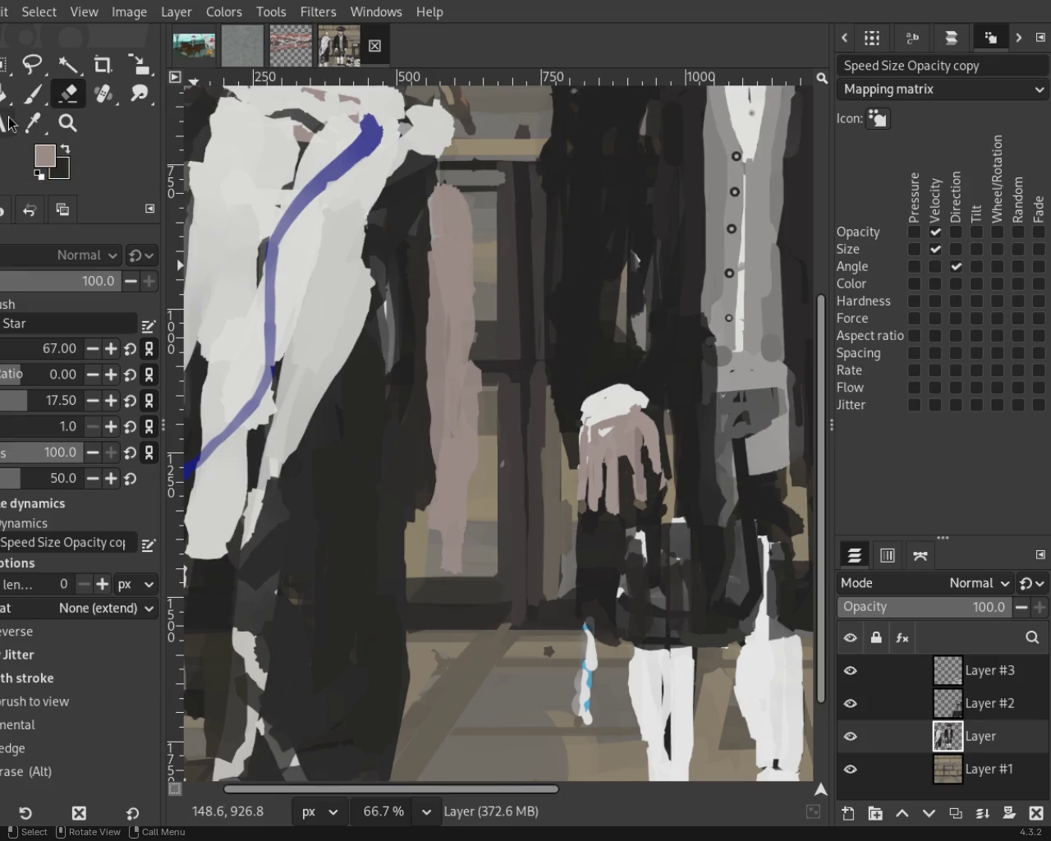
{"action": "left_click", "coordinate": [68, 122]}
{"action": "scroll", "coordinate": [291, 224], "scroll_direction": "down", "scroll_amount": 2}
{"action": "scroll", "coordinate": [291, 223], "scroll_direction": "down", "scroll_amount": 2}
{"action": "scroll", "coordinate": [291, 224], "scroll_direction": "up", "scroll_amount": 2}
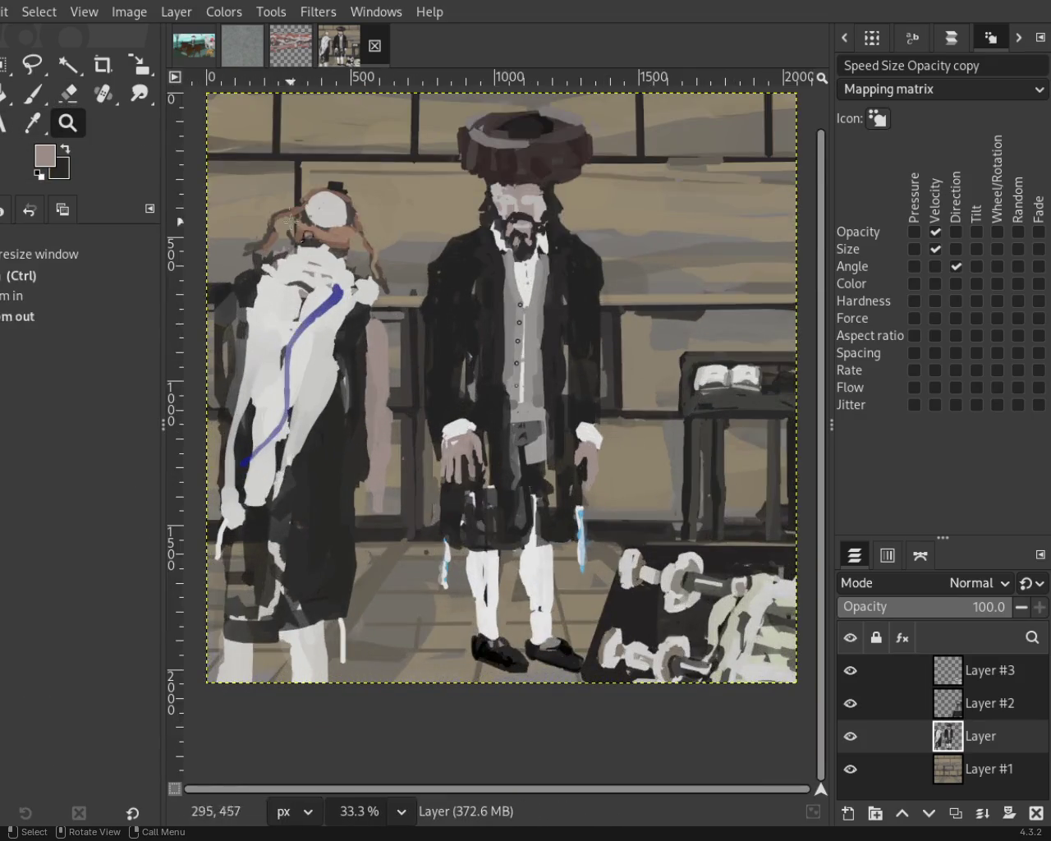
{"action": "scroll", "coordinate": [291, 223], "scroll_direction": "up", "scroll_amount": 1}
{"action": "scroll", "coordinate": [291, 223], "scroll_direction": "up", "scroll_amount": 2}
Erase the dark strokes left of the white shawl and soften the nearby white blob.
{"action": "left_click", "coordinate": [81, 98]}
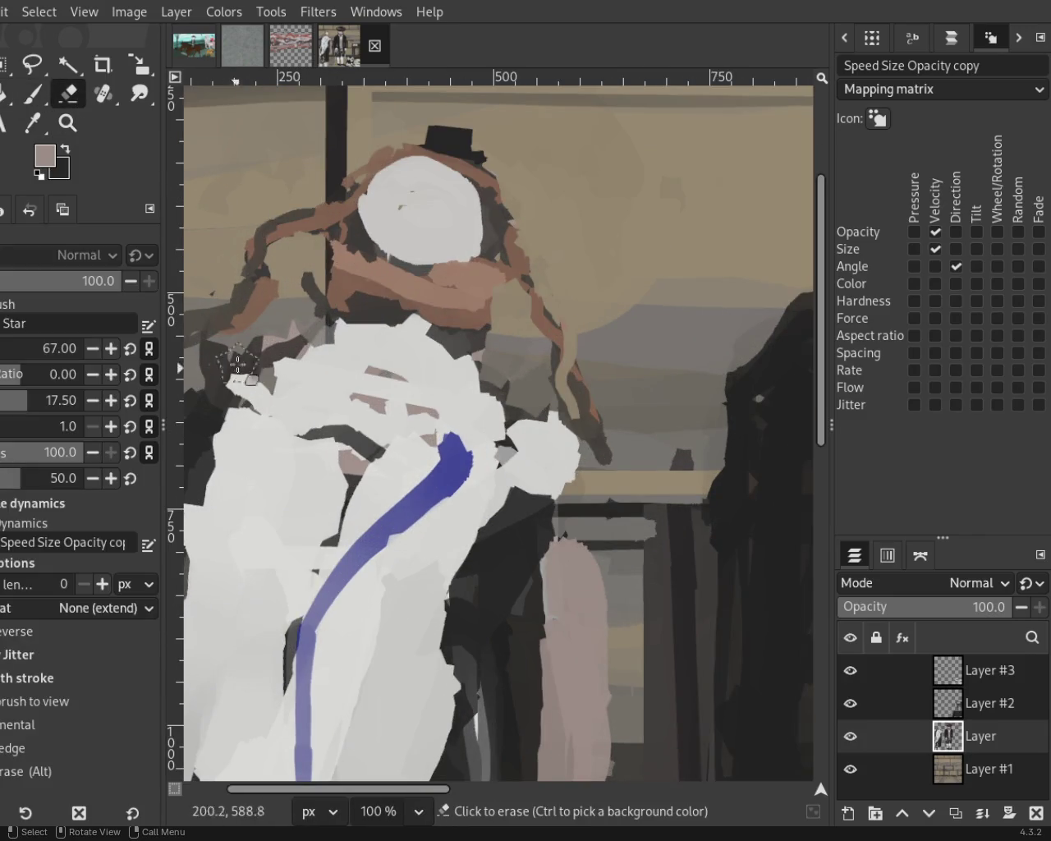
{"action": "left_click_drag", "start_coordinate": [282, 325], "coordinate": [226, 342]}
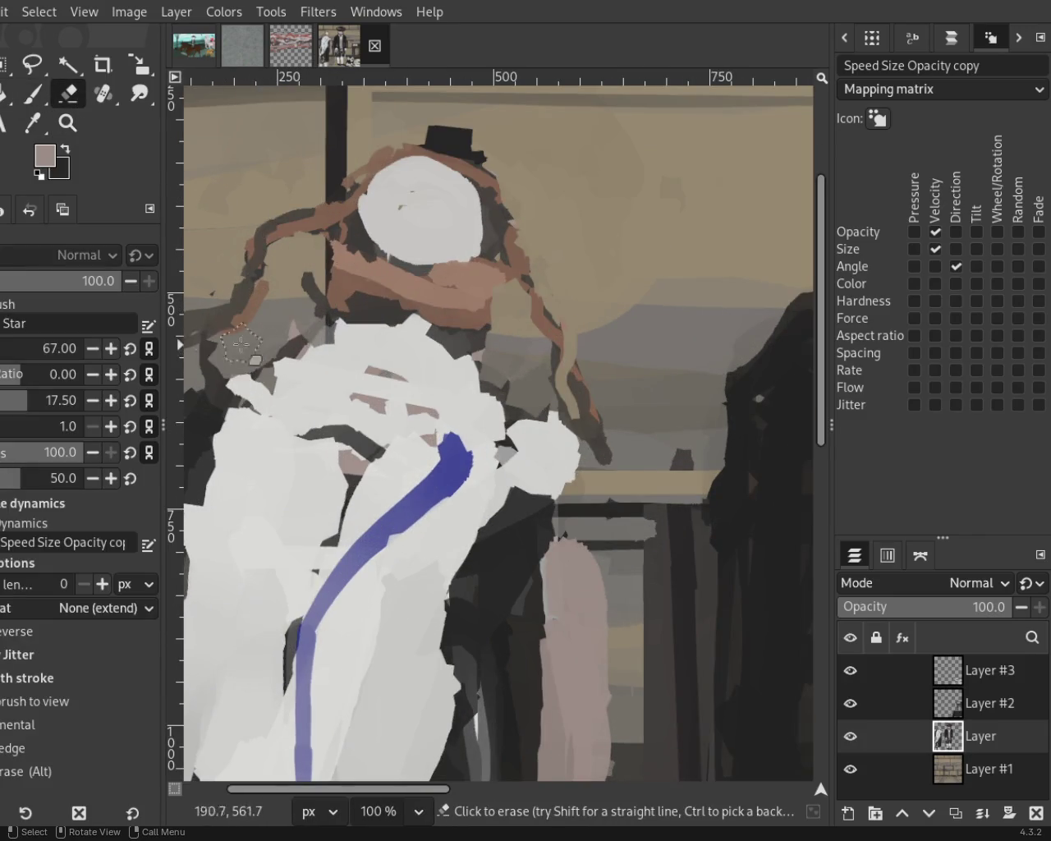
{"action": "mouse_move", "coordinate": [297, 307]}
{"action": "left_mouse_down"}
{"action": "mouse_move", "coordinate": [239, 361]}
{"action": "mouse_move", "coordinate": [181, 383]}
{"action": "left_mouse_up"}
{"action": "mouse_move", "coordinate": [499, 386]}
{"action": "left_mouse_down"}
{"action": "mouse_move", "coordinate": [571, 478]}
{"action": "mouse_move", "coordinate": [556, 479]}
{"action": "left_mouse_up"}
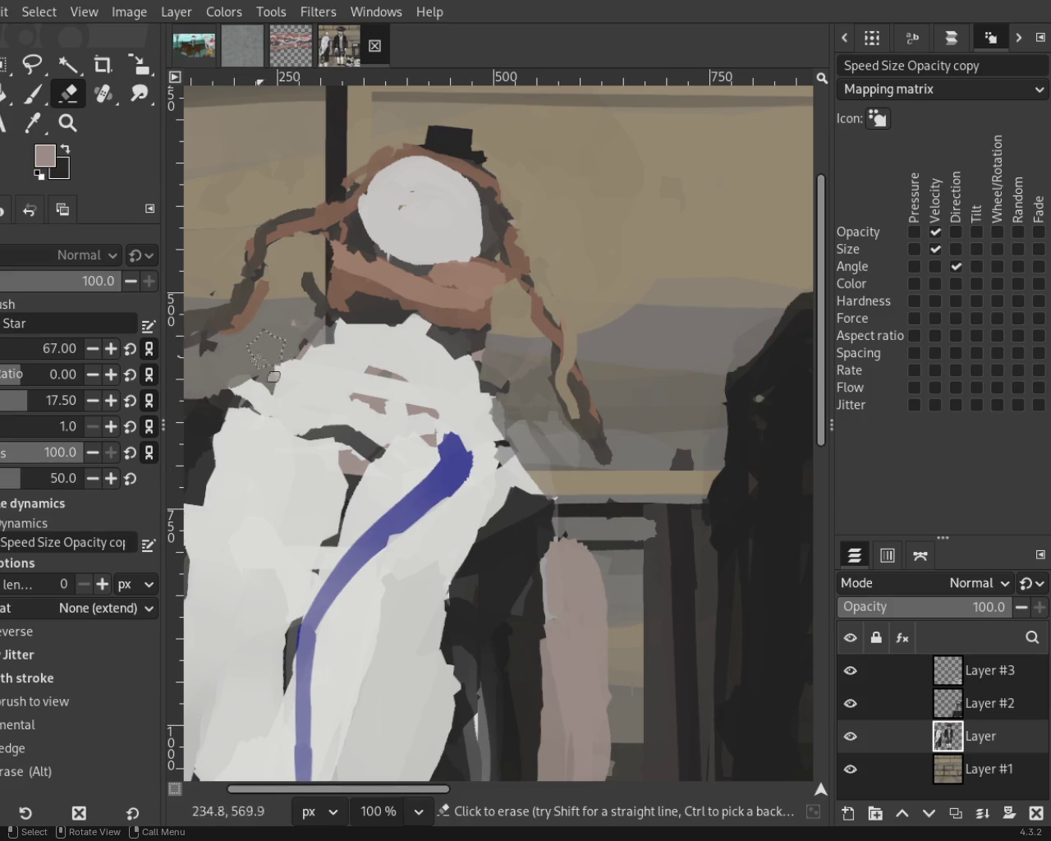
{"action": "left_click_drag", "start_coordinate": [270, 350], "coordinate": [234, 407]}
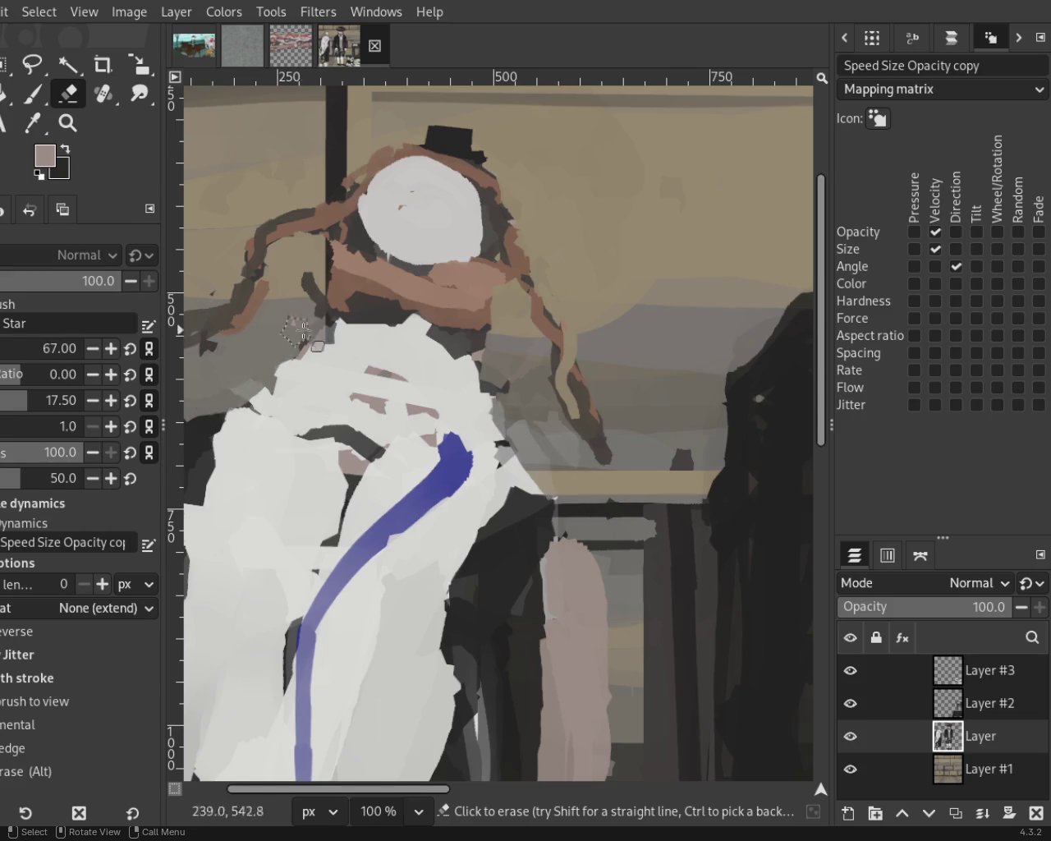
{"action": "left_click", "coordinate": [70, 131]}
{"action": "left_click", "coordinate": [357, 375], "text": "ctrl"}
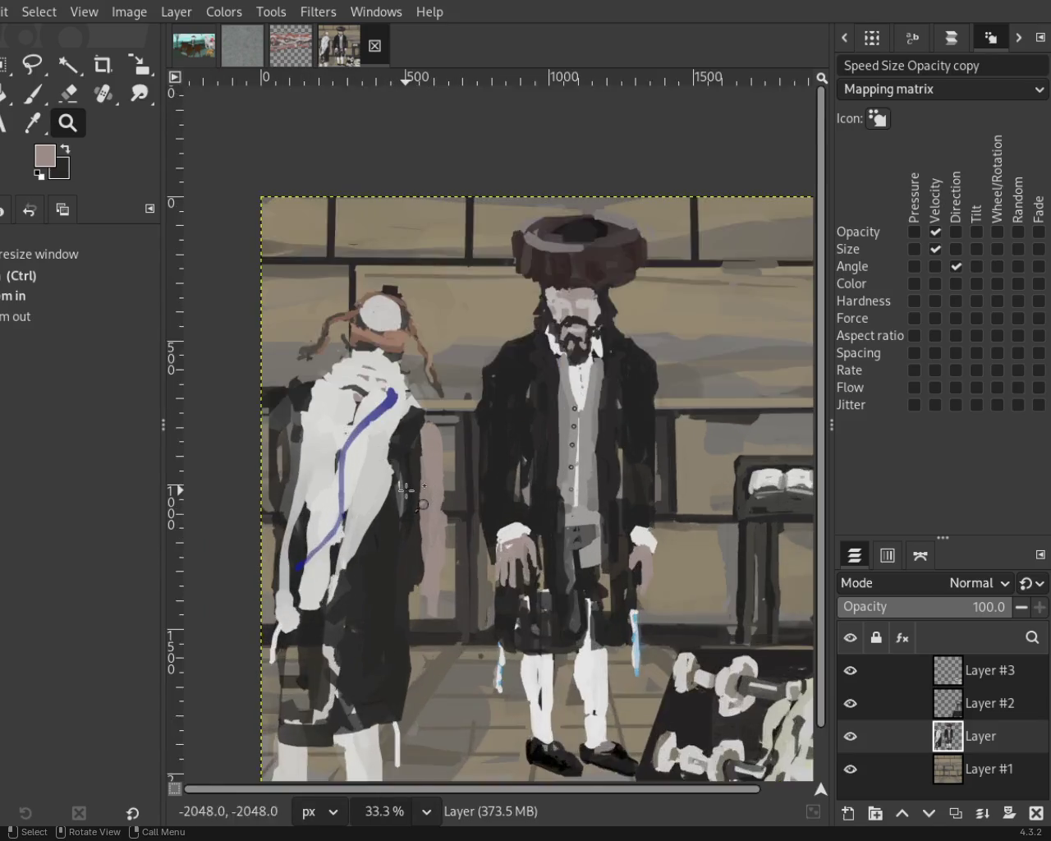
Zoom in closely on the left figure's bare pink arm.
{"action": "double_click", "coordinate": [405, 490]}
{"action": "left_click", "coordinate": [404, 482], "text": "ctrl"}
{"action": "left_click", "coordinate": [410, 485]}
{"action": "left_click", "coordinate": [445, 612], "text": "ctrl"}
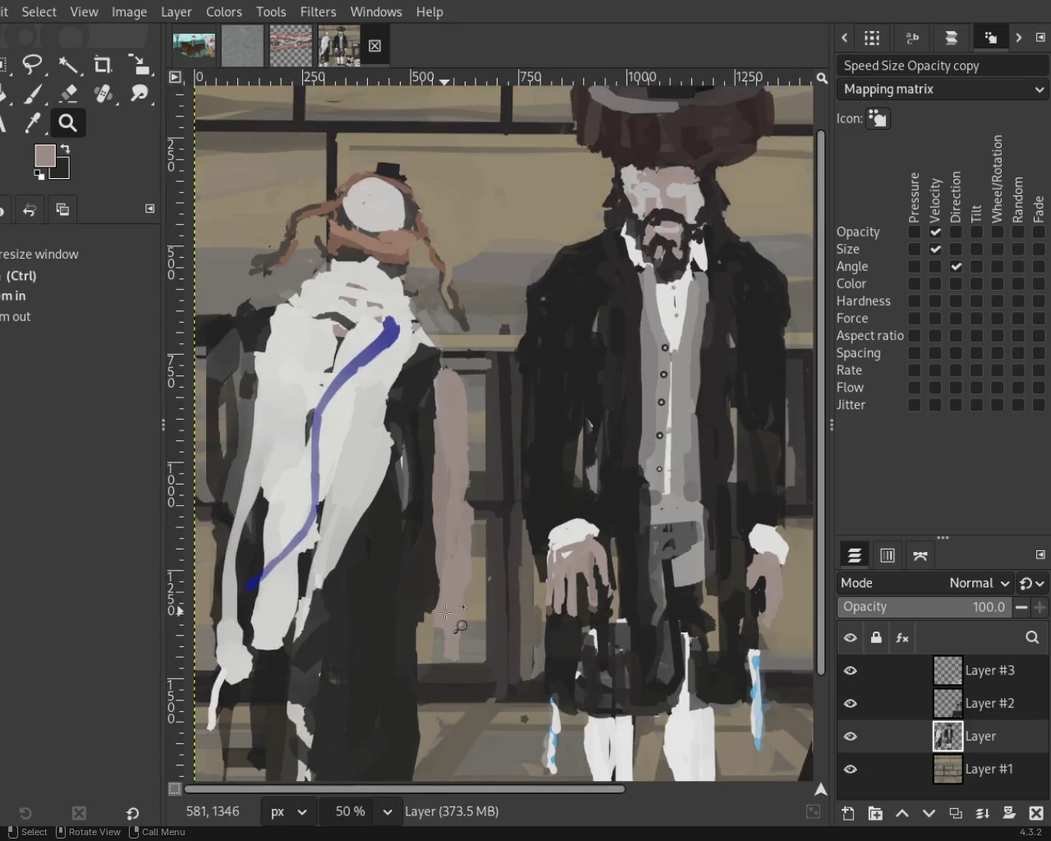
{"action": "double_click", "coordinate": [445, 612]}
{"action": "left_click", "coordinate": [481, 570], "text": "ctrl"}
{"action": "left_click", "coordinate": [469, 587]}
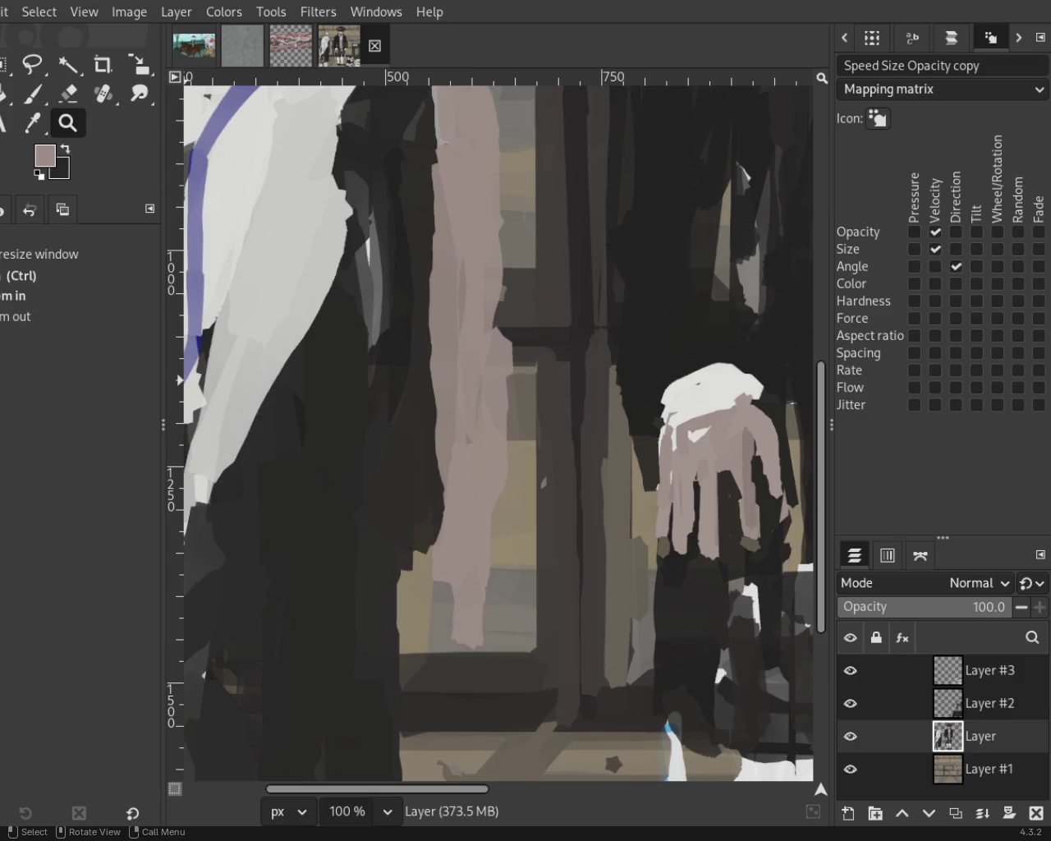
Undo the stray finger stroke and repaint the pink hand's right edge.
{"action": "left_click", "coordinate": [31, 95]}
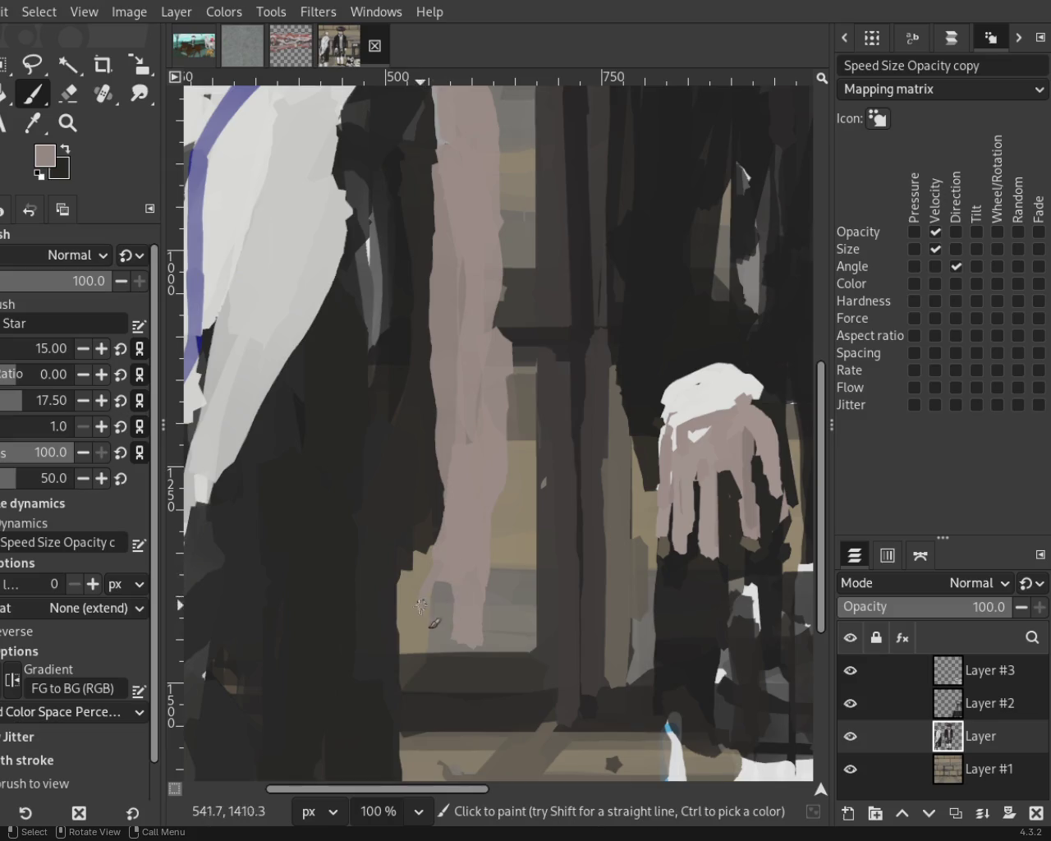
{"action": "key", "text": "ctrl+z"}
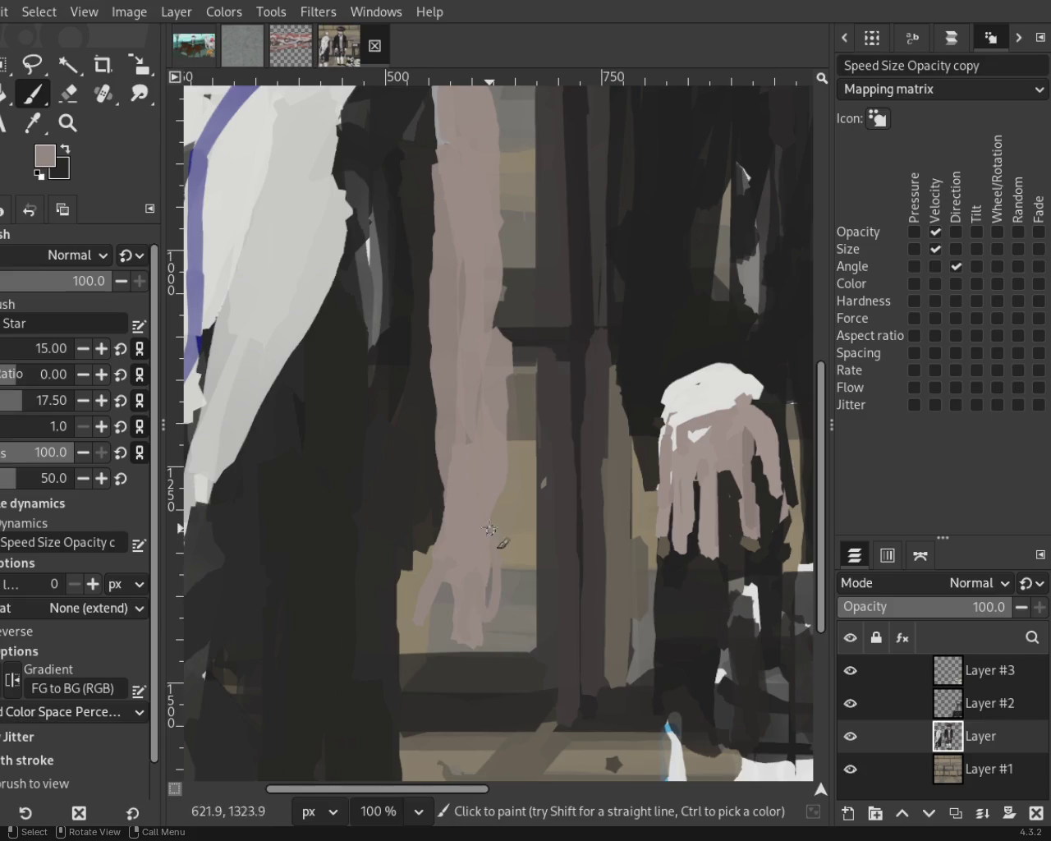
{"action": "left_click_drag", "start_coordinate": [483, 560], "coordinate": [485, 627]}
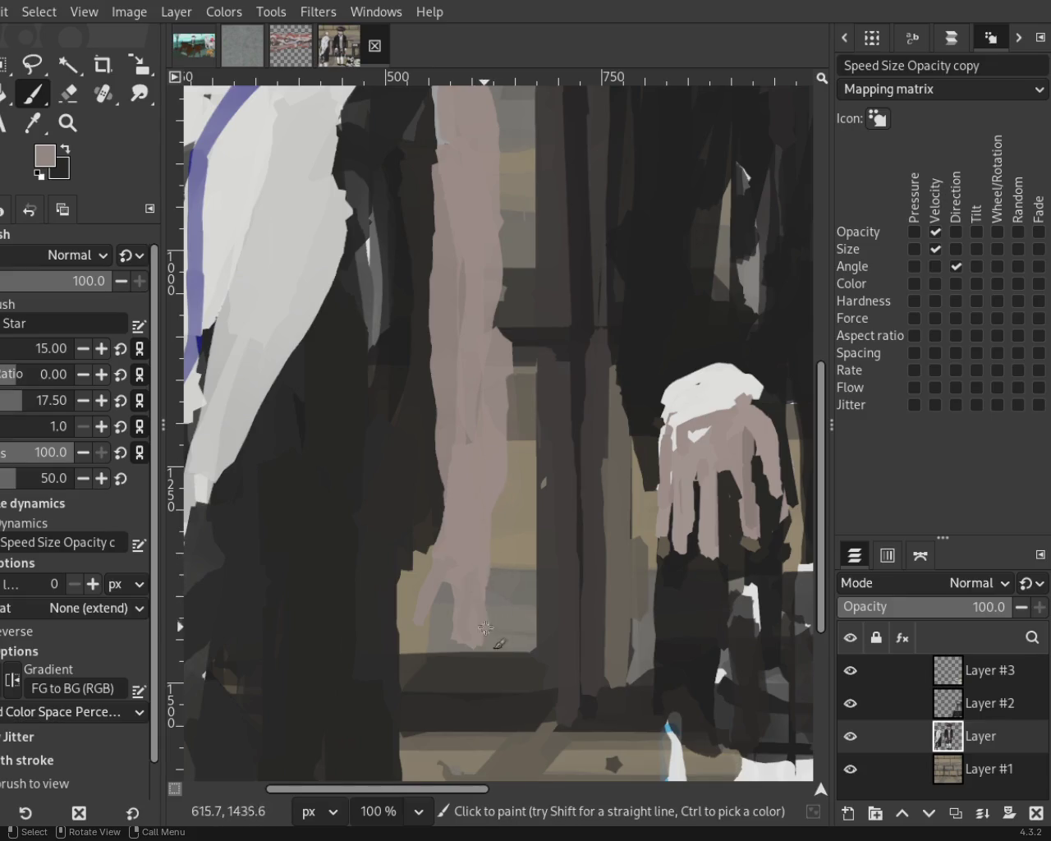
{"action": "left_click_drag", "start_coordinate": [490, 519], "coordinate": [498, 627]}
{"action": "left_click_drag", "start_coordinate": [481, 483], "coordinate": [487, 609]}
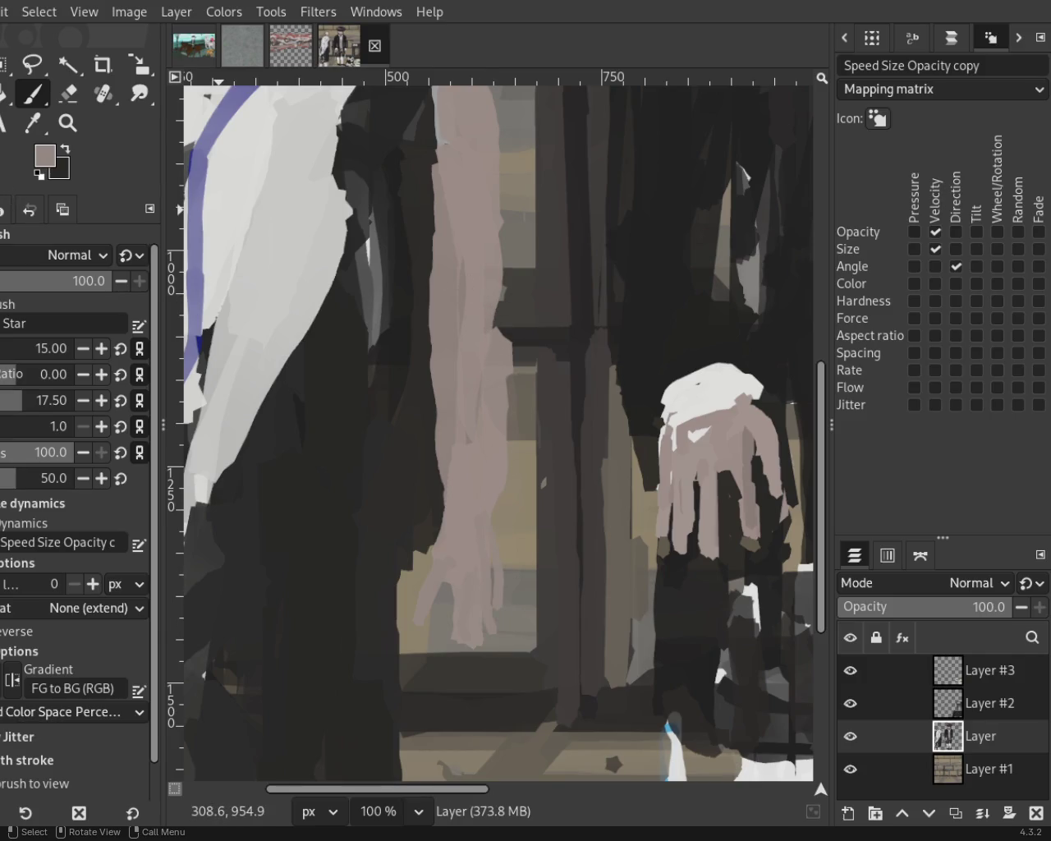
Widen the upper arm with a size-68 brush and darken its left edge with coat colour.
{"action": "left_click_drag", "start_coordinate": [480, 95], "coordinate": [498, 303]}
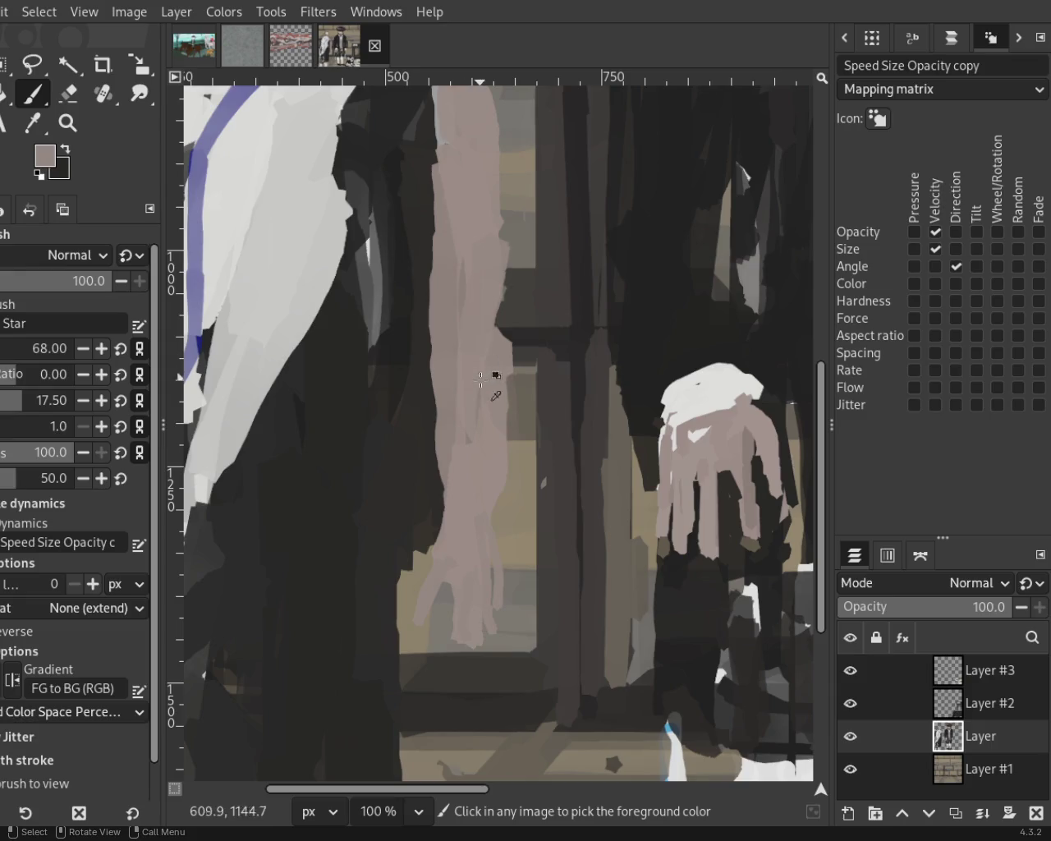
{"action": "left_click", "coordinate": [412, 377], "text": "ctrl"}
{"action": "left_click_drag", "start_coordinate": [418, 364], "coordinate": [407, 440]}
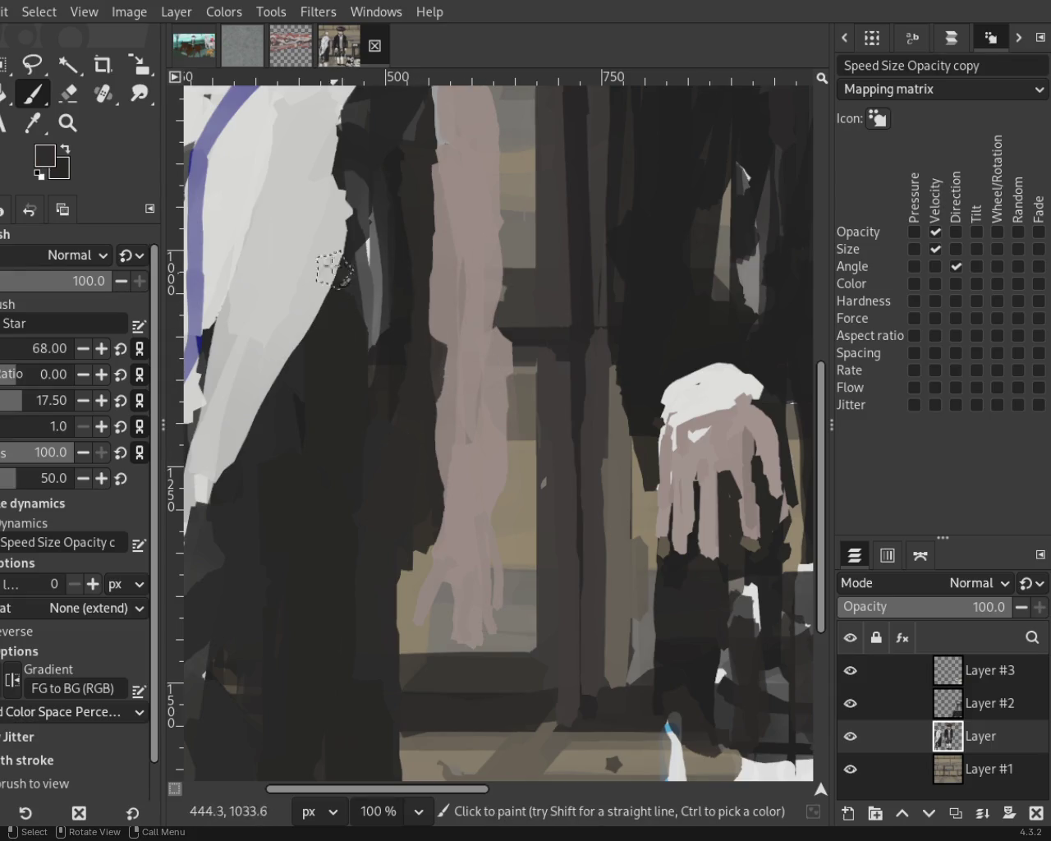
Zoom out to view the whole painting, then back in on the arm.
{"action": "left_click", "coordinate": [67, 122]}
{"action": "left_click", "coordinate": [498, 341], "text": "ctrl"}
{"action": "left_click", "coordinate": [499, 342], "text": "ctrl"}
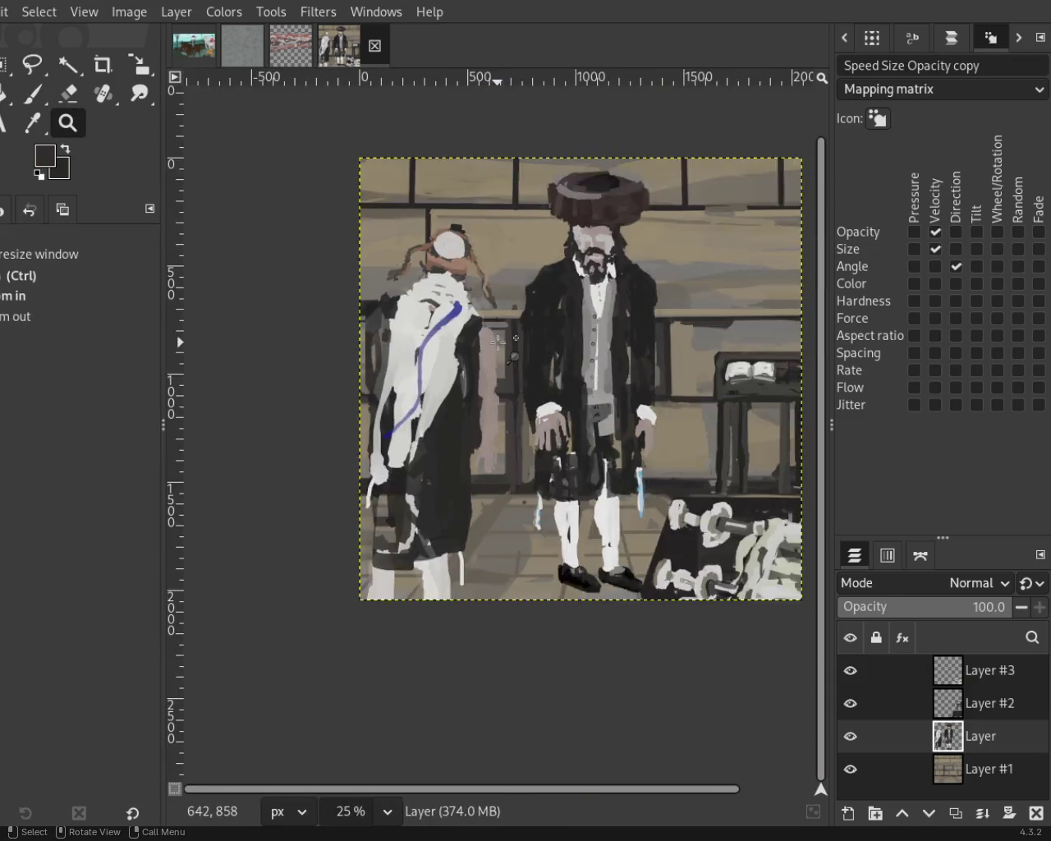
{"action": "double_click", "coordinate": [493, 340]}
{"action": "left_click", "coordinate": [469, 333]}
{"action": "double_click", "coordinate": [436, 322]}
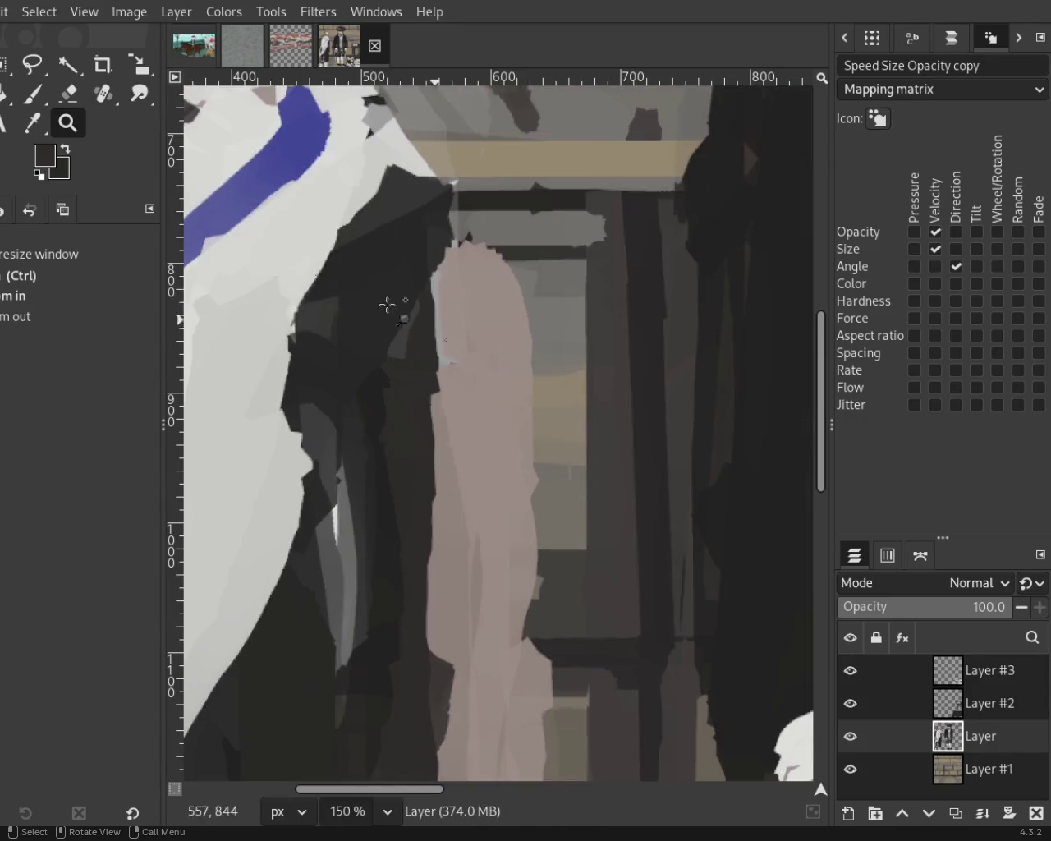
Turn off brush dynamics and try trial dark strap strokes across the arm.
{"action": "left_click", "coordinate": [31, 95]}
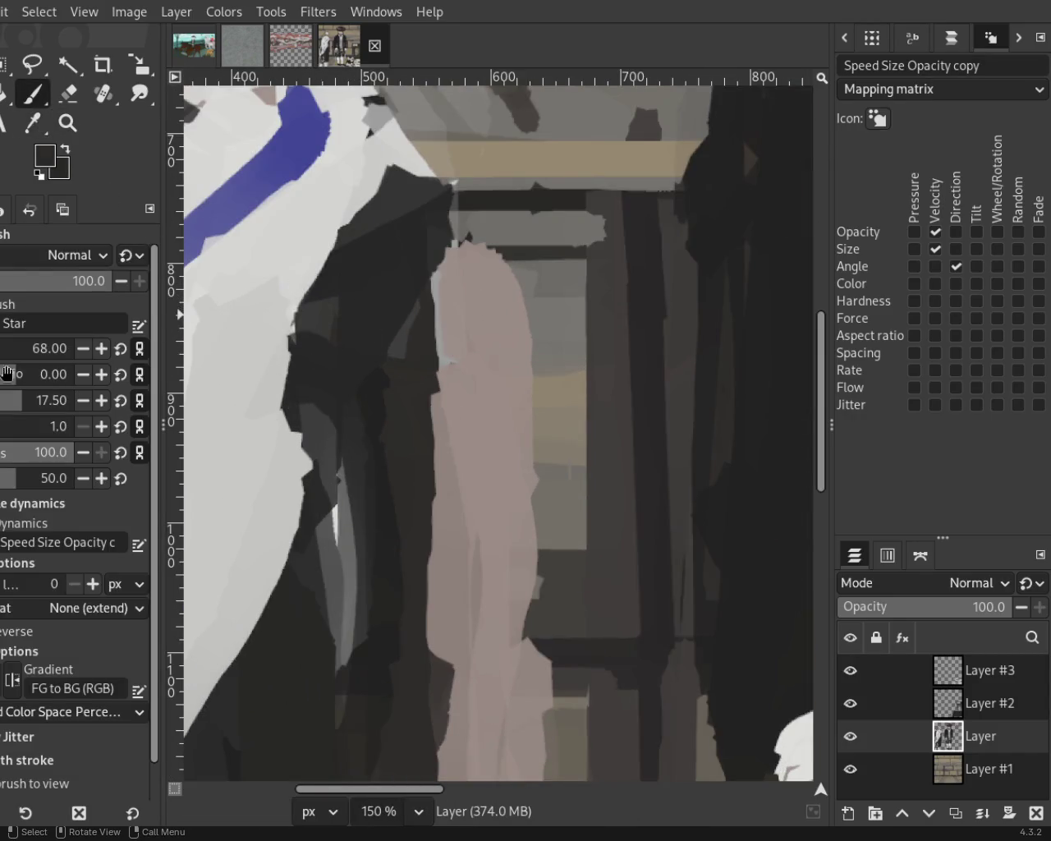
{"action": "left_click_drag", "start_coordinate": [538, 322], "coordinate": [443, 384]}
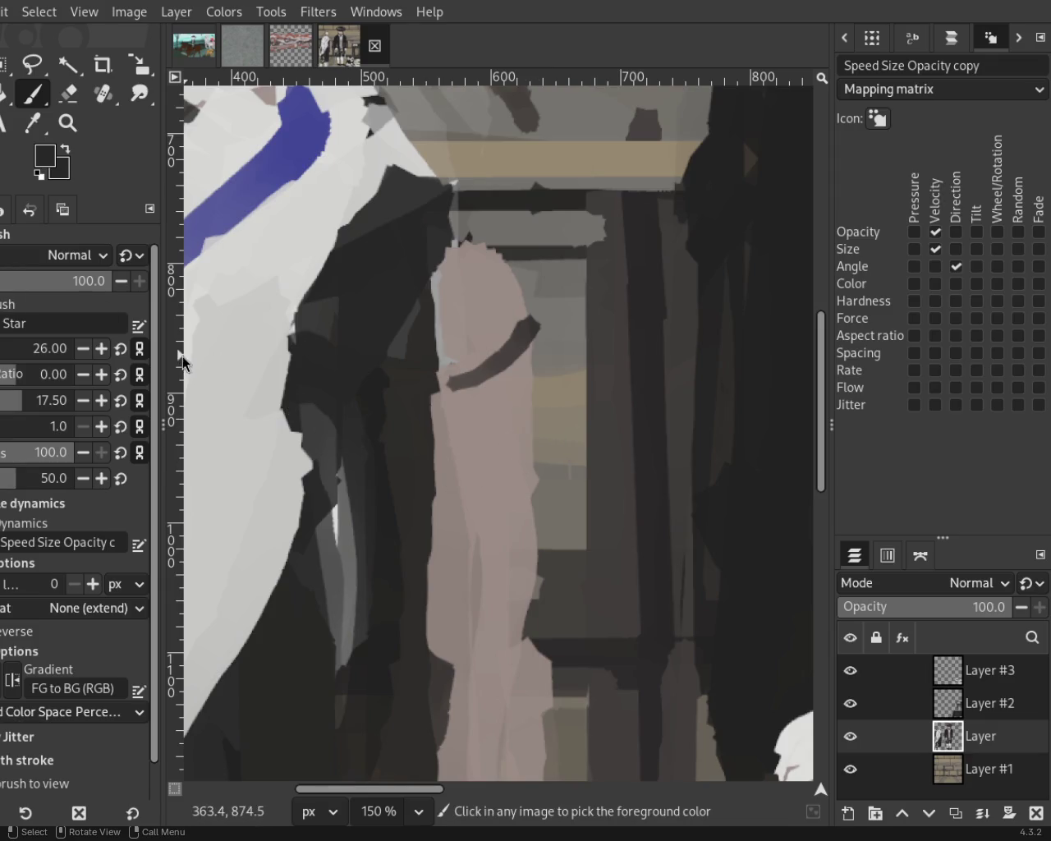
{"action": "key", "text": "ctrl+z"}
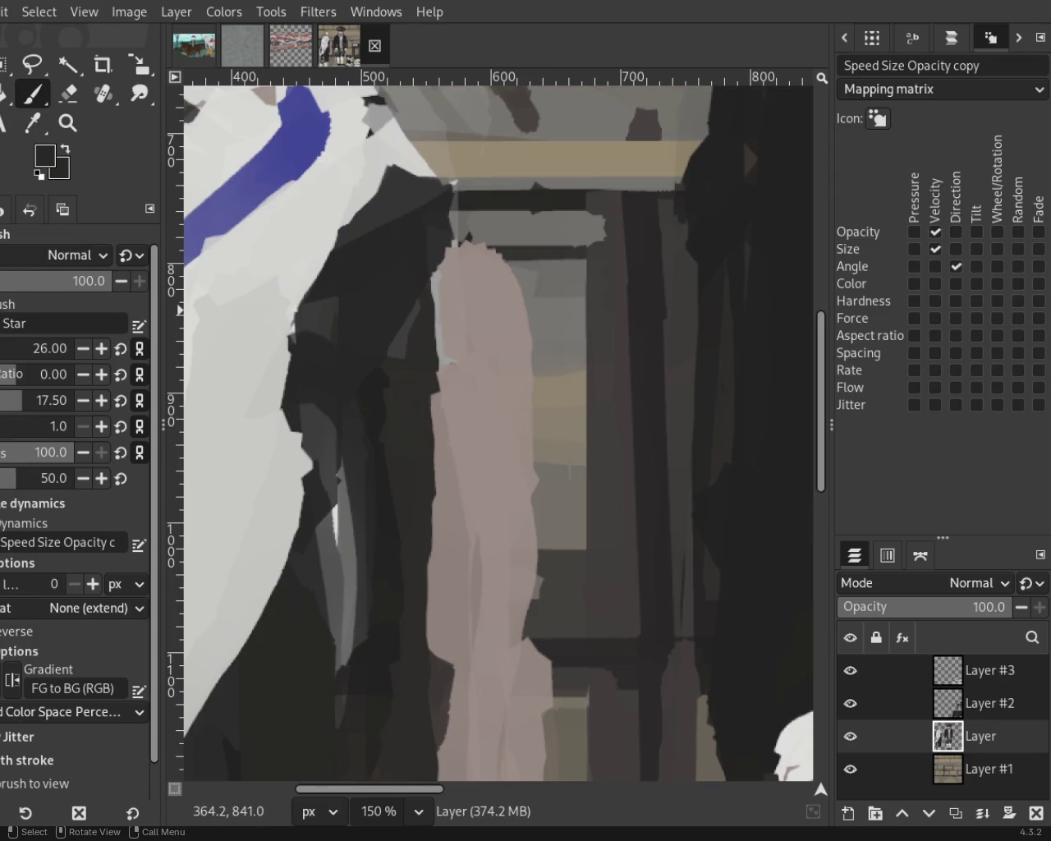
{"action": "left_click", "coordinate": [33, 504]}
{"action": "left_click_drag", "start_coordinate": [521, 313], "coordinate": [452, 391]}
{"action": "key", "text": "ctrl+z"}
{"action": "left_click_drag", "start_coordinate": [513, 316], "coordinate": [460, 378]}
{"action": "key", "text": "ctrl+z"}
Paint upper, second and third dark straps across the arm, redoing misplaced strokes.
{"action": "mouse_move", "coordinate": [542, 343]}
{"action": "left_mouse_down"}
{"action": "mouse_move", "coordinate": [499, 386]}
{"action": "mouse_move", "coordinate": [433, 402]}
{"action": "left_mouse_up"}
{"action": "left_click_drag", "start_coordinate": [538, 440], "coordinate": [452, 497]}
{"action": "key", "text": "ctrl+z"}
{"action": "left_click_drag", "start_coordinate": [538, 444], "coordinate": [470, 491]}
{"action": "left_click_drag", "start_coordinate": [509, 288], "coordinate": [435, 349]}
{"action": "key", "text": "ctrl+z"}
{"action": "left_click_drag", "start_coordinate": [542, 328], "coordinate": [457, 364]}
{"action": "key", "text": "ctrl+z"}
{"action": "left_click_drag", "start_coordinate": [522, 284], "coordinate": [439, 374]}
{"action": "key", "text": "ctrl+z"}
{"action": "mouse_move", "coordinate": [555, 503]}
{"action": "left_mouse_down"}
{"action": "mouse_move", "coordinate": [435, 575]}
{"action": "mouse_move", "coordinate": [456, 567]}
{"action": "left_mouse_up"}
{"action": "key", "text": "ctrl+z"}
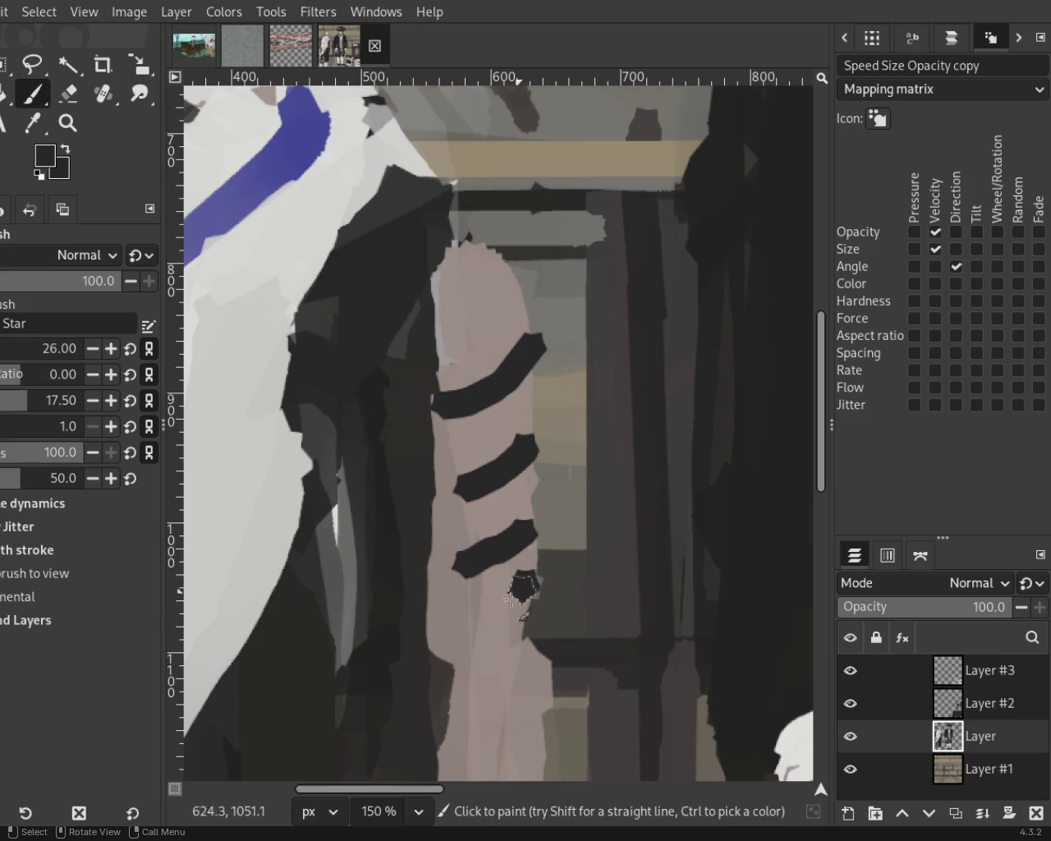
Remove the painted straps and test a fresh strap stroke.
{"action": "key", "text": "ctrl+z"}
{"action": "key", "text": "ctrl+z"}
{"action": "key", "text": "ctrl+z"}
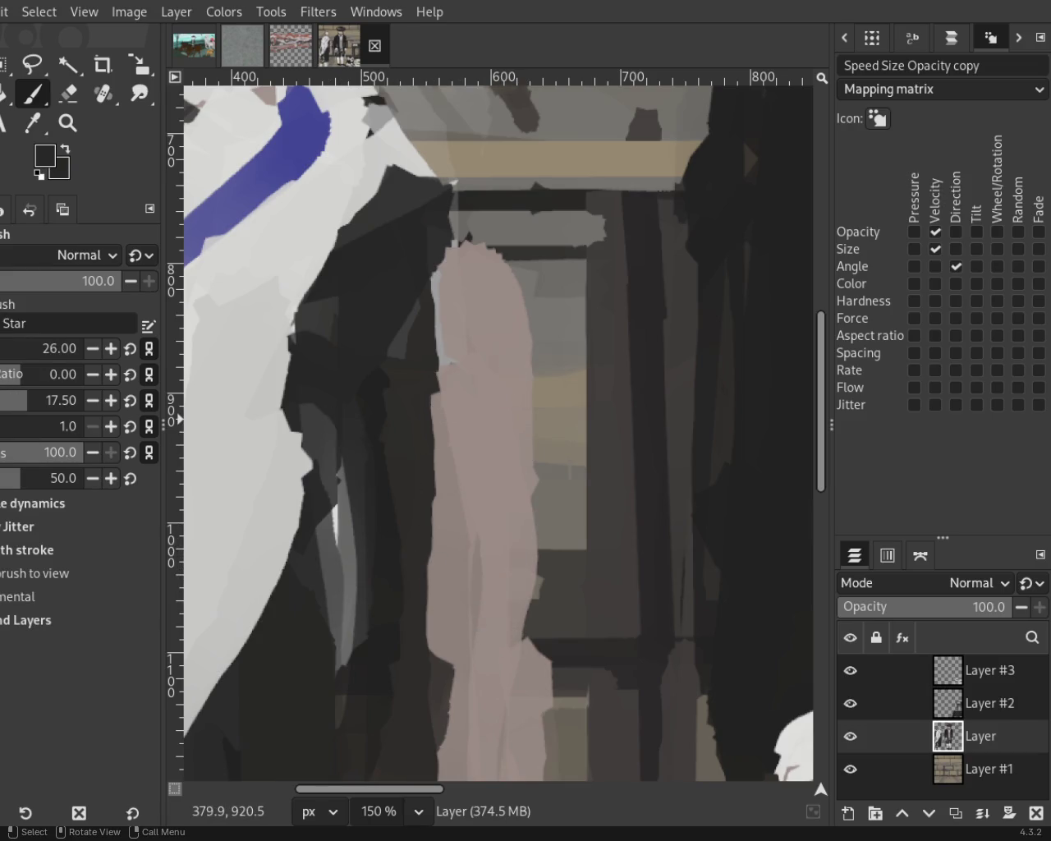
{"action": "left_click_drag", "start_coordinate": [544, 321], "coordinate": [443, 365]}
{"action": "key", "text": "ctrl+z"}
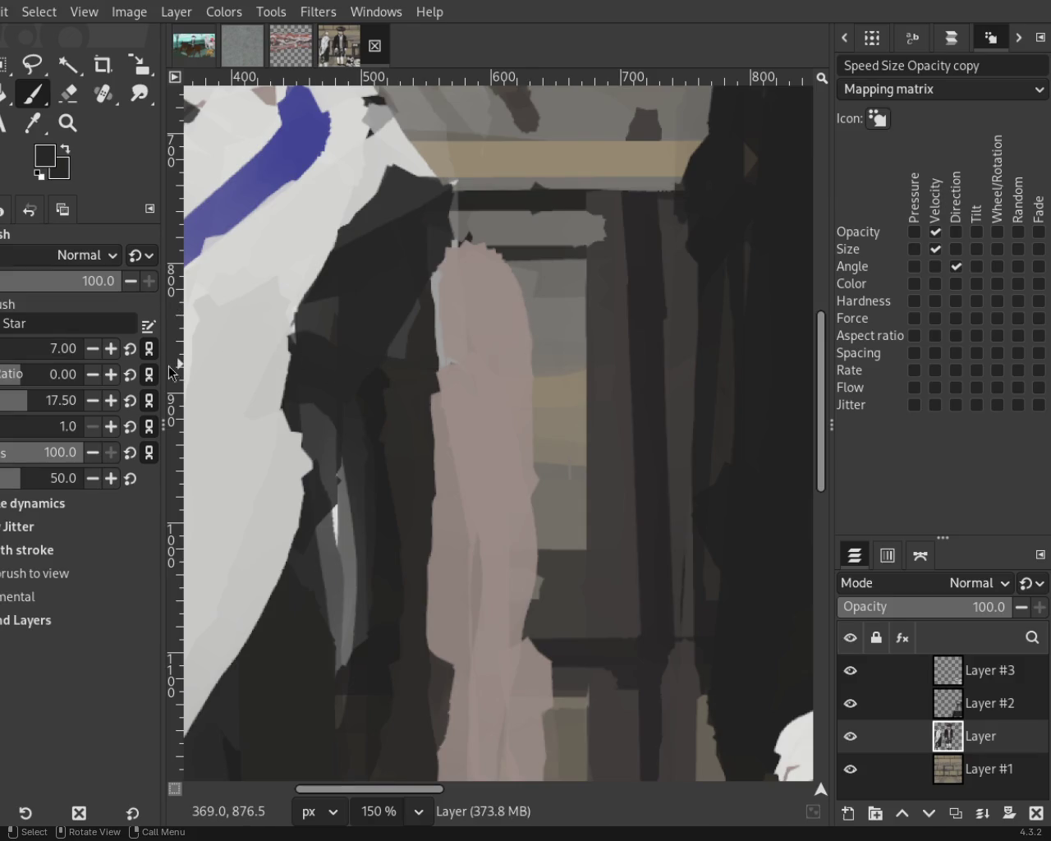
{"action": "left_click_drag", "start_coordinate": [542, 332], "coordinate": [444, 394]}
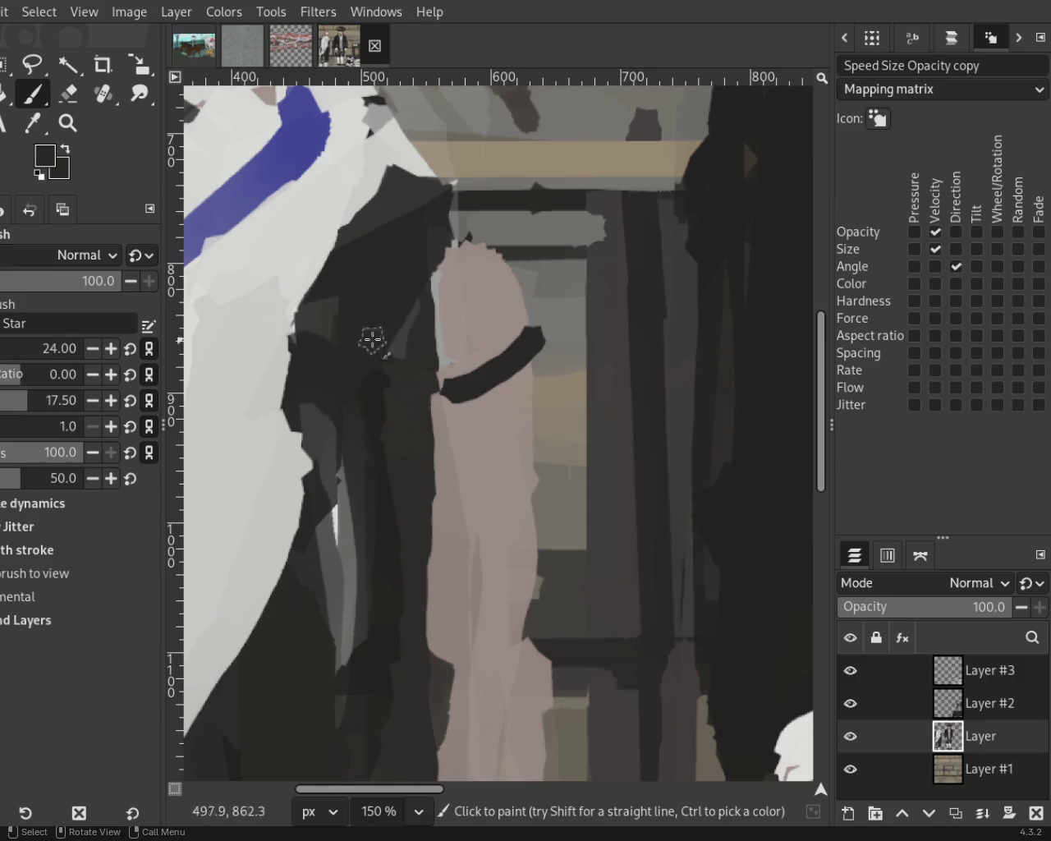
{"action": "key", "text": "ctrl+z"}
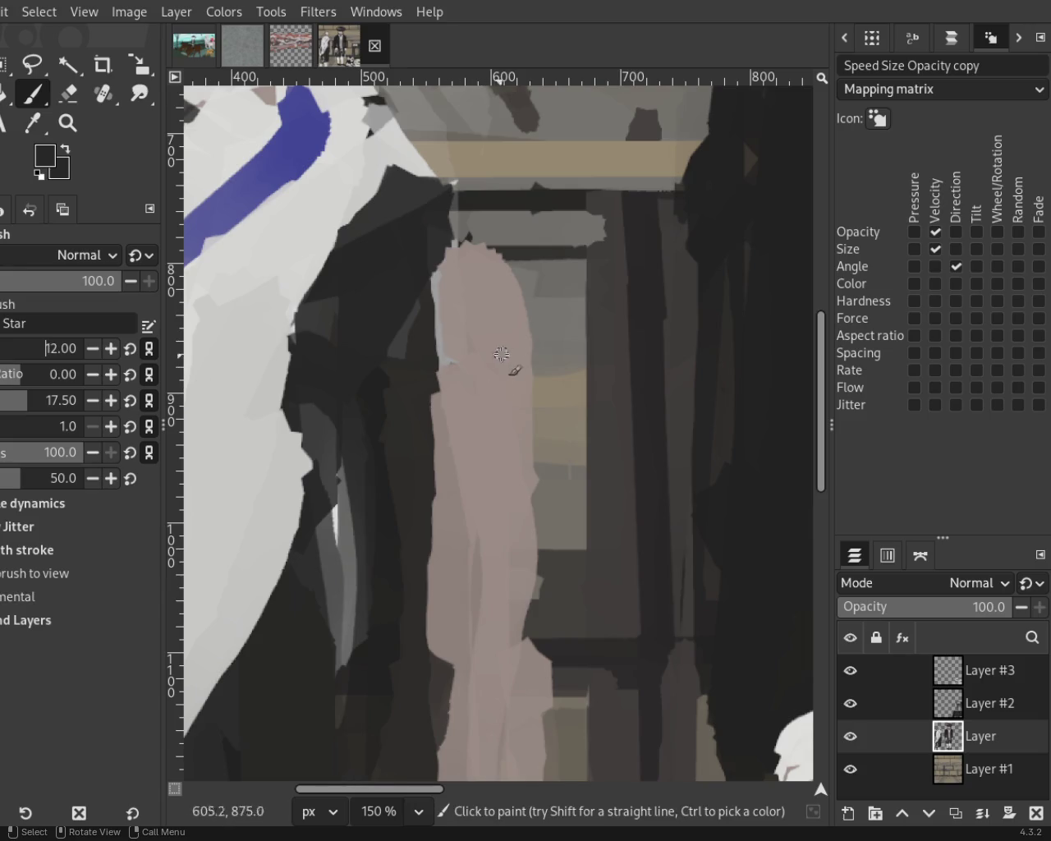
Paint curved straps around the upper arm and a second one below it.
{"action": "left_click_drag", "start_coordinate": [532, 333], "coordinate": [446, 359]}
{"action": "left_click_drag", "start_coordinate": [535, 390], "coordinate": [436, 401]}
{"action": "key", "text": "ctrl+z"}
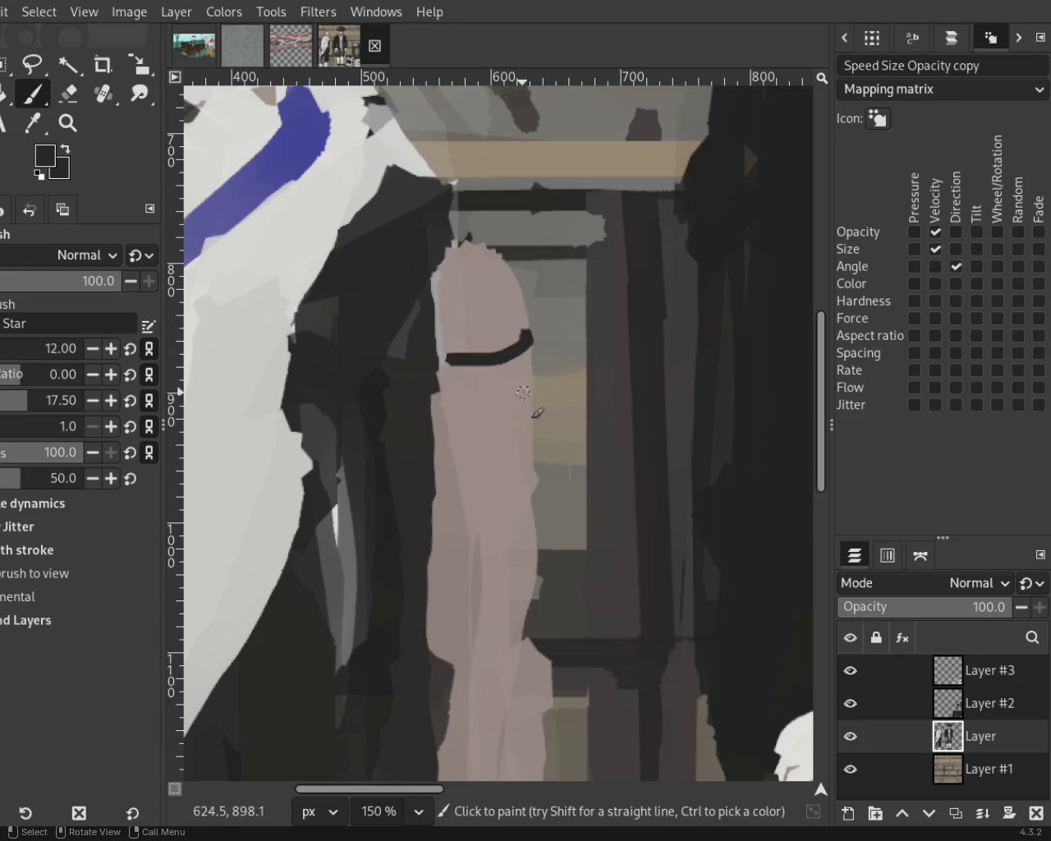
{"action": "left_click_drag", "start_coordinate": [502, 408], "coordinate": [464, 423]}
{"action": "key", "text": "ctrl+z"}
{"action": "left_click_drag", "start_coordinate": [538, 384], "coordinate": [448, 413]}
{"action": "left_click_drag", "start_coordinate": [465, 467], "coordinate": [439, 465]}
{"action": "key", "text": "ctrl+z"}
{"action": "left_click_drag", "start_coordinate": [530, 450], "coordinate": [464, 479]}
{"action": "key", "text": "ctrl+z"}
Add shorter strap bands down the lower arm, then zoom out to review.
{"action": "left_click_drag", "start_coordinate": [534, 453], "coordinate": [439, 474]}
{"action": "key", "text": "ctrl+z"}
{"action": "left_click_drag", "start_coordinate": [532, 458], "coordinate": [466, 485]}
{"action": "left_click_drag", "start_coordinate": [543, 519], "coordinate": [403, 546]}
{"action": "key", "text": "ctrl+z"}
{"action": "left_click_drag", "start_coordinate": [532, 524], "coordinate": [477, 543]}
{"action": "left_click_drag", "start_coordinate": [544, 575], "coordinate": [483, 585]}
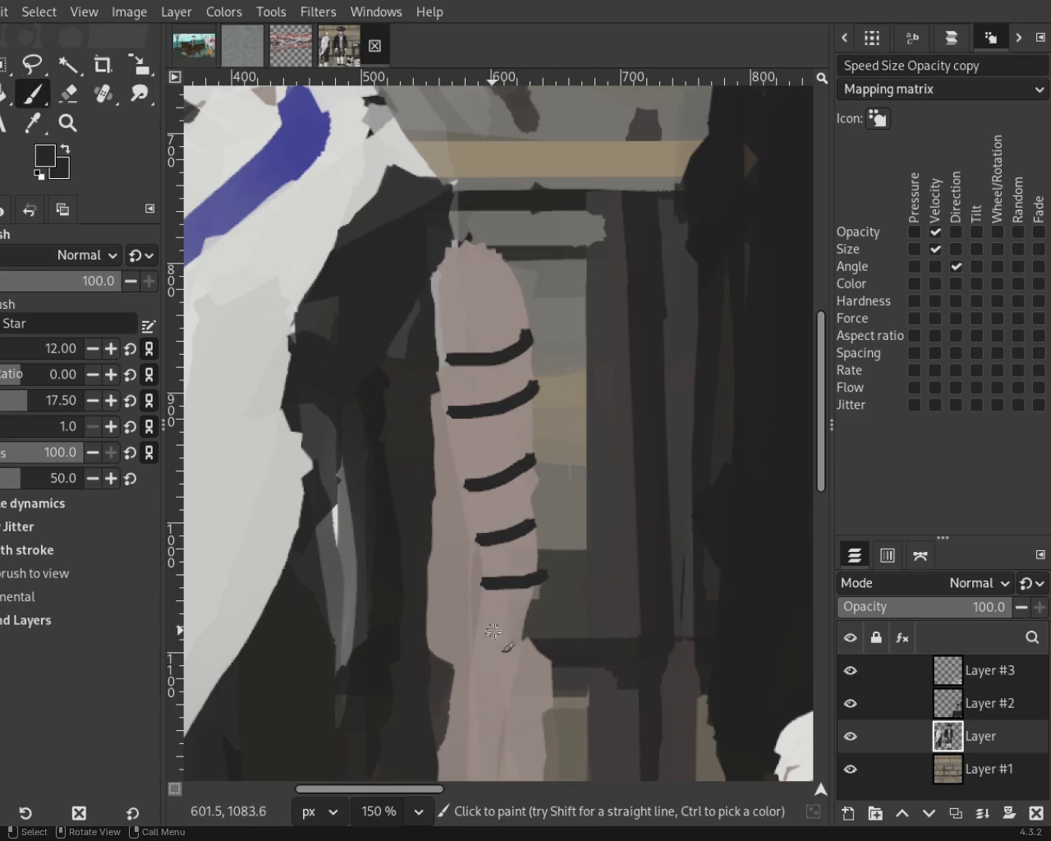
{"action": "left_click_drag", "start_coordinate": [524, 647], "coordinate": [447, 658]}
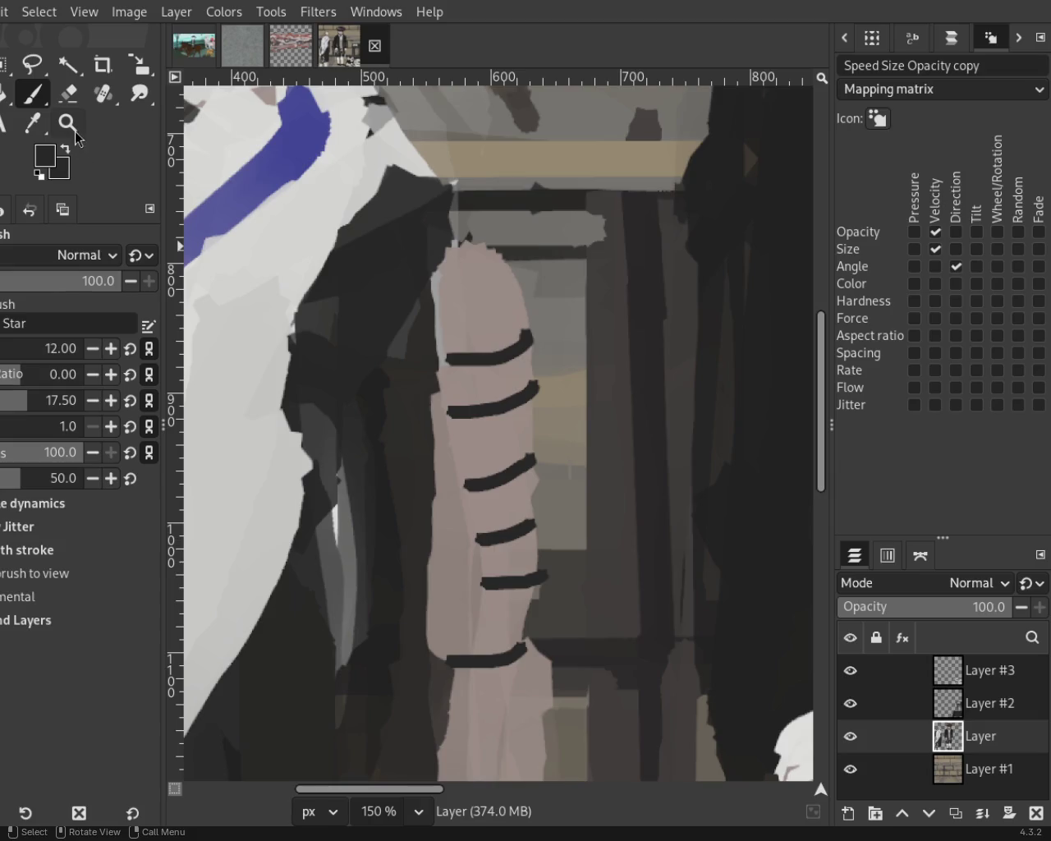
{"action": "left_click", "coordinate": [68, 122]}
{"action": "scroll", "coordinate": [451, 542], "scroll_direction": "down", "scroll_amount": 5}
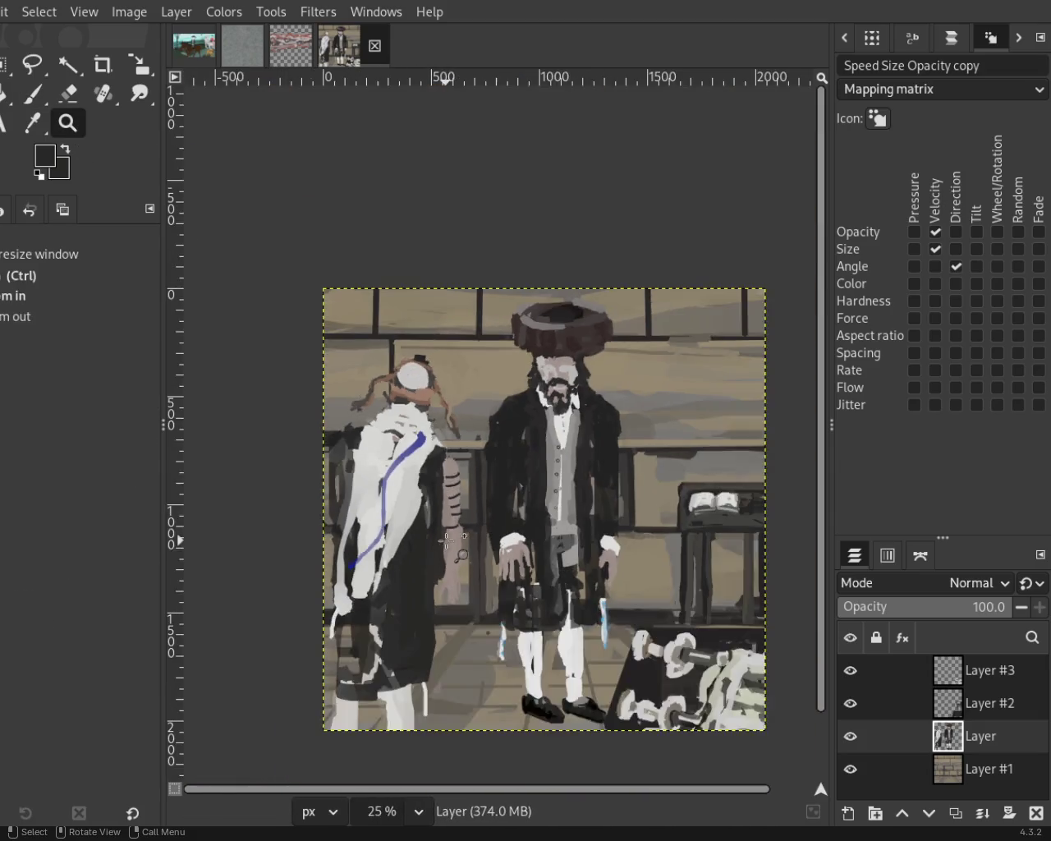
Shade the pink arm's left edge with a long dark stroke, redoing it until it sits right.
{"action": "scroll", "coordinate": [450, 542], "scroll_direction": "up", "scroll_amount": 1}
{"action": "scroll", "coordinate": [450, 543], "scroll_direction": "down", "scroll_amount": 1}
{"action": "key", "text": "1"}
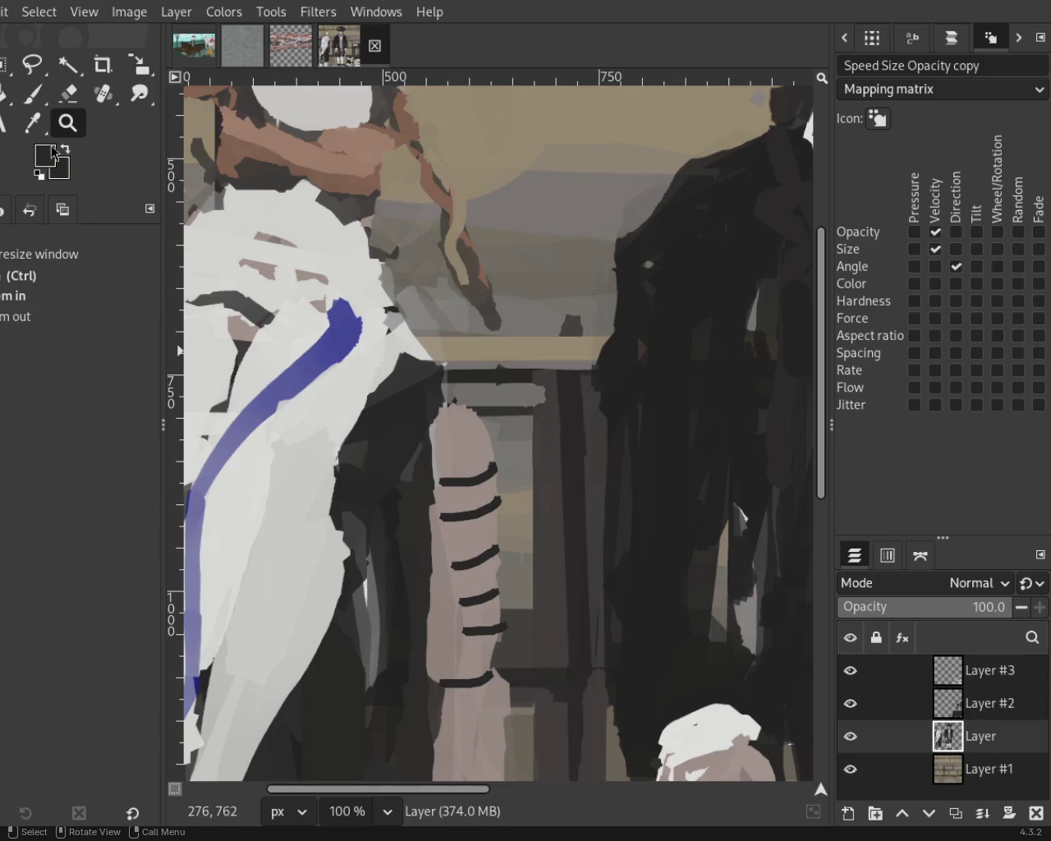
{"action": "key", "text": "p"}
{"action": "mouse_move", "coordinate": [418, 411]}
{"action": "left_mouse_down"}
{"action": "mouse_move", "coordinate": [452, 444]}
{"action": "mouse_move", "coordinate": [462, 414]}
{"action": "left_mouse_up"}
{"action": "key", "text": "ctrl+z"}
{"action": "left_click_drag", "start_coordinate": [427, 482], "coordinate": [429, 716]}
{"action": "key", "text": "ctrl+z"}
{"action": "key", "text": "ctrl+z"}
{"action": "left_click_drag", "start_coordinate": [415, 507], "coordinate": [430, 689]}
{"action": "key", "text": "ctrl+z"}
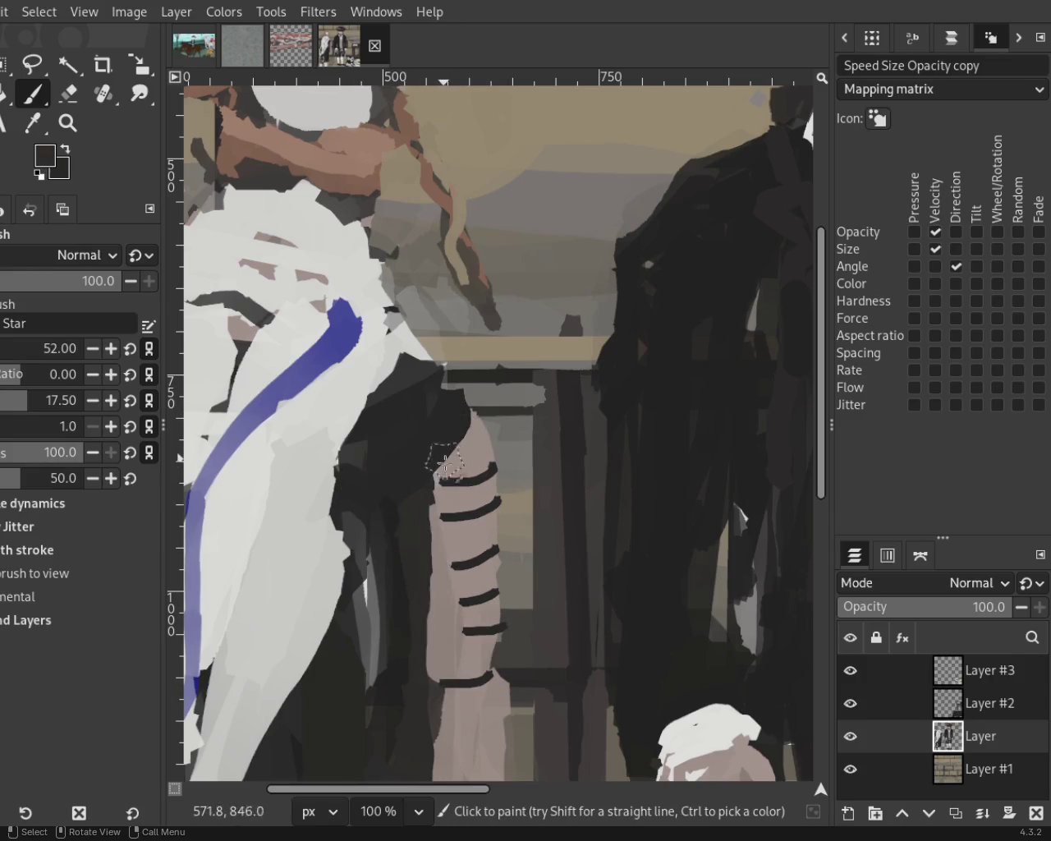
{"action": "left_click_drag", "start_coordinate": [438, 446], "coordinate": [440, 735]}
Zoom in on the arm and try a strap band across it, then undo it.
{"action": "left_click", "coordinate": [67, 123]}
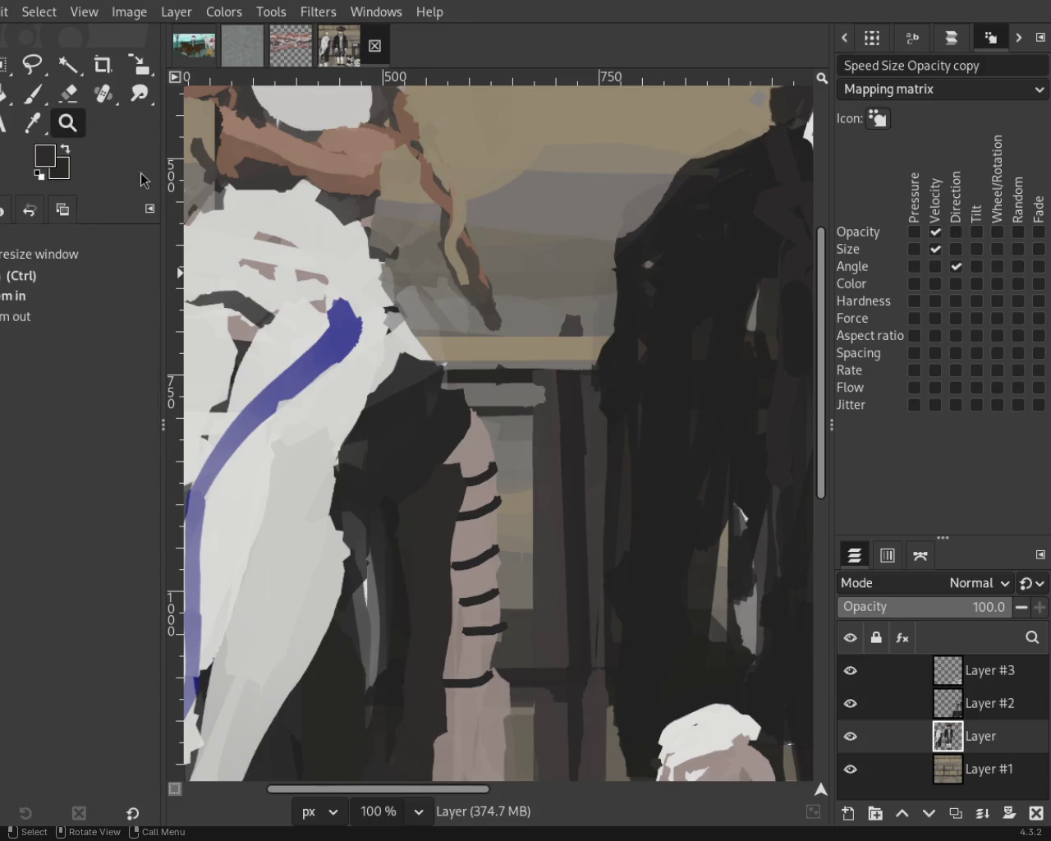
{"action": "left_click", "coordinate": [502, 626], "text": "ctrl"}
{"action": "left_click", "coordinate": [480, 566]}
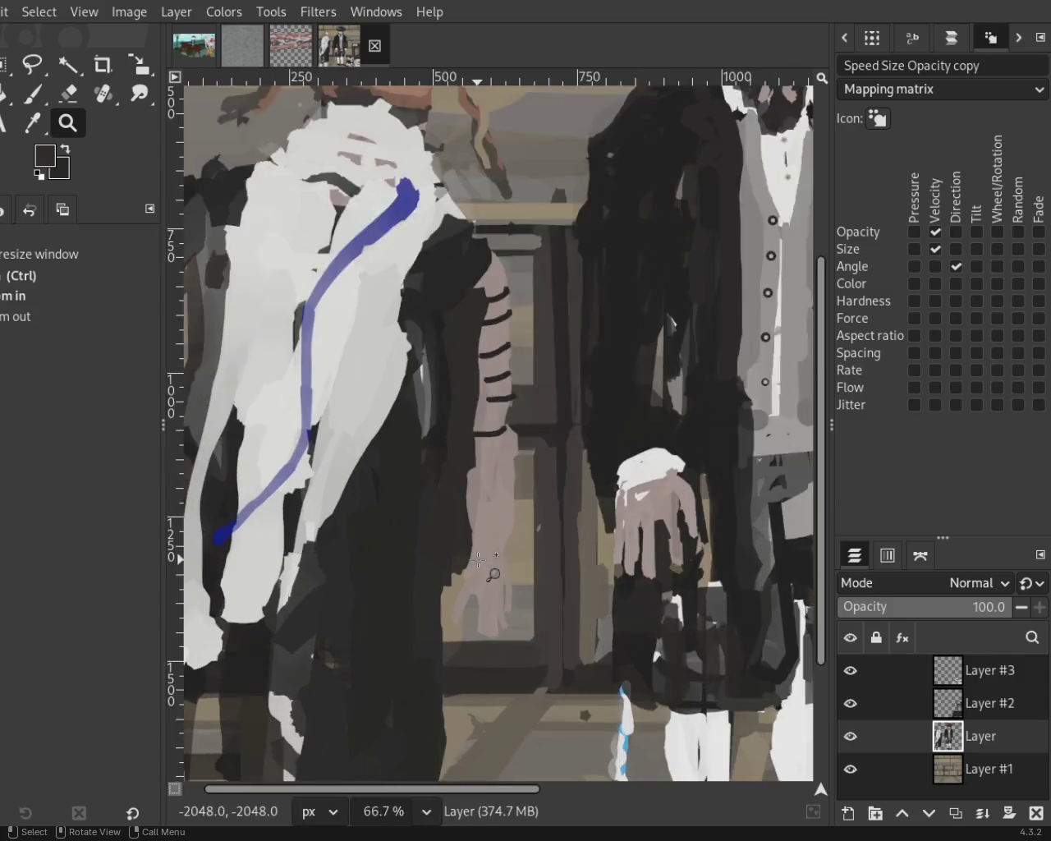
{"action": "left_click", "coordinate": [478, 565]}
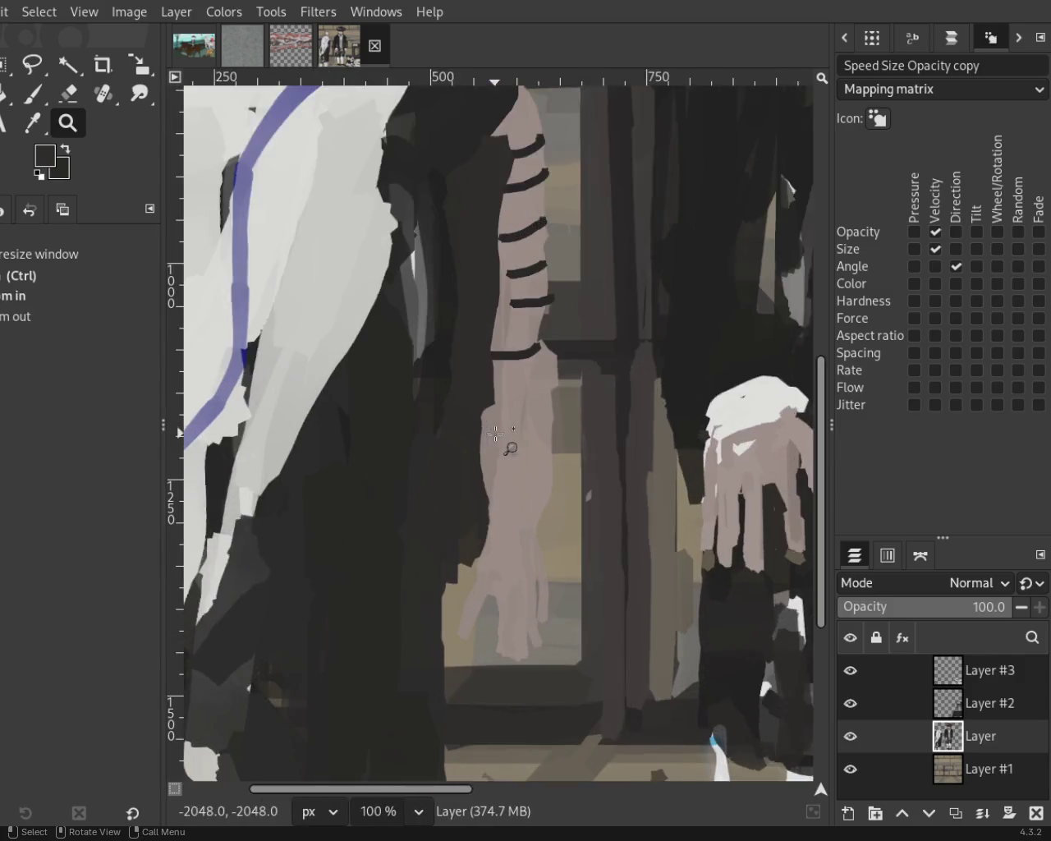
{"action": "left_click", "coordinate": [512, 442]}
{"action": "left_click", "coordinate": [31, 95]}
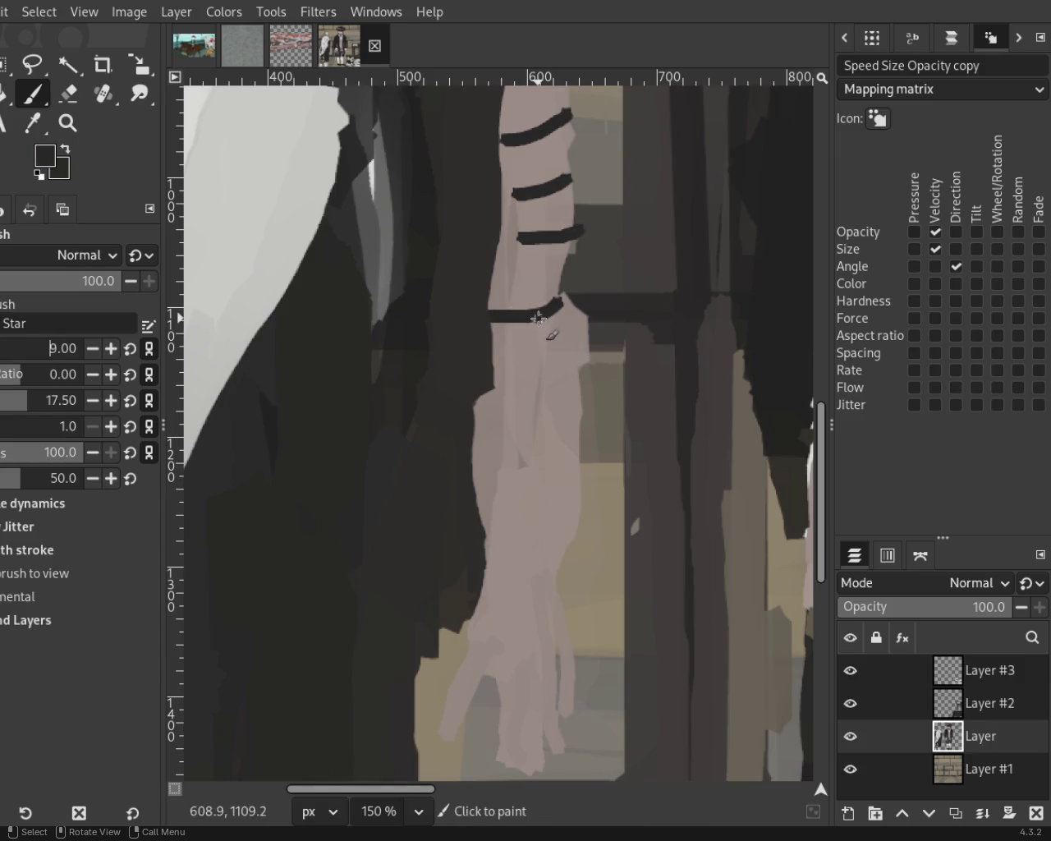
{"action": "mouse_move", "coordinate": [498, 392]}
{"action": "left_mouse_down"}
{"action": "mouse_move", "coordinate": [598, 345]}
{"action": "mouse_move", "coordinate": [589, 355]}
{"action": "left_mouse_up"}
{"action": "key", "text": "ctrl+z"}
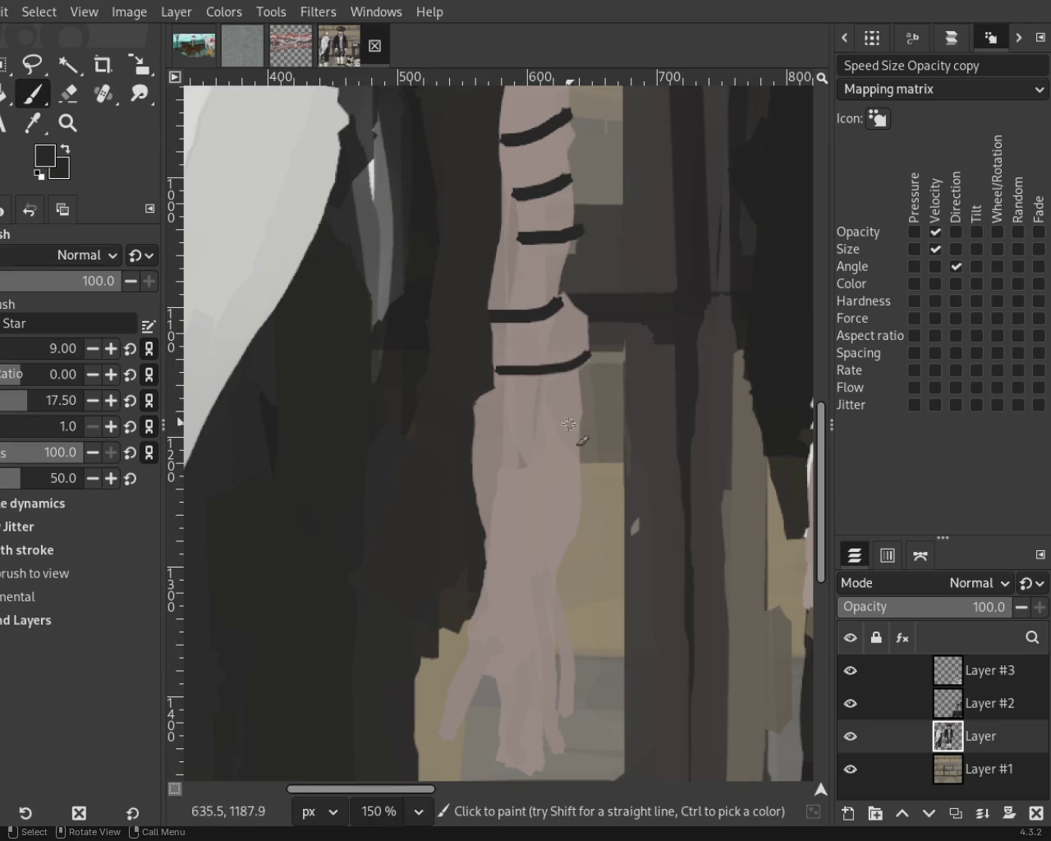
{"action": "key", "text": "ctrl+z"}
Try longer strap bands across the middle and near the wrist, then undo them.
{"action": "mouse_move", "coordinate": [577, 445]}
{"action": "left_mouse_down"}
{"action": "mouse_move", "coordinate": [491, 466]}
{"action": "mouse_move", "coordinate": [497, 509]}
{"action": "left_mouse_up"}
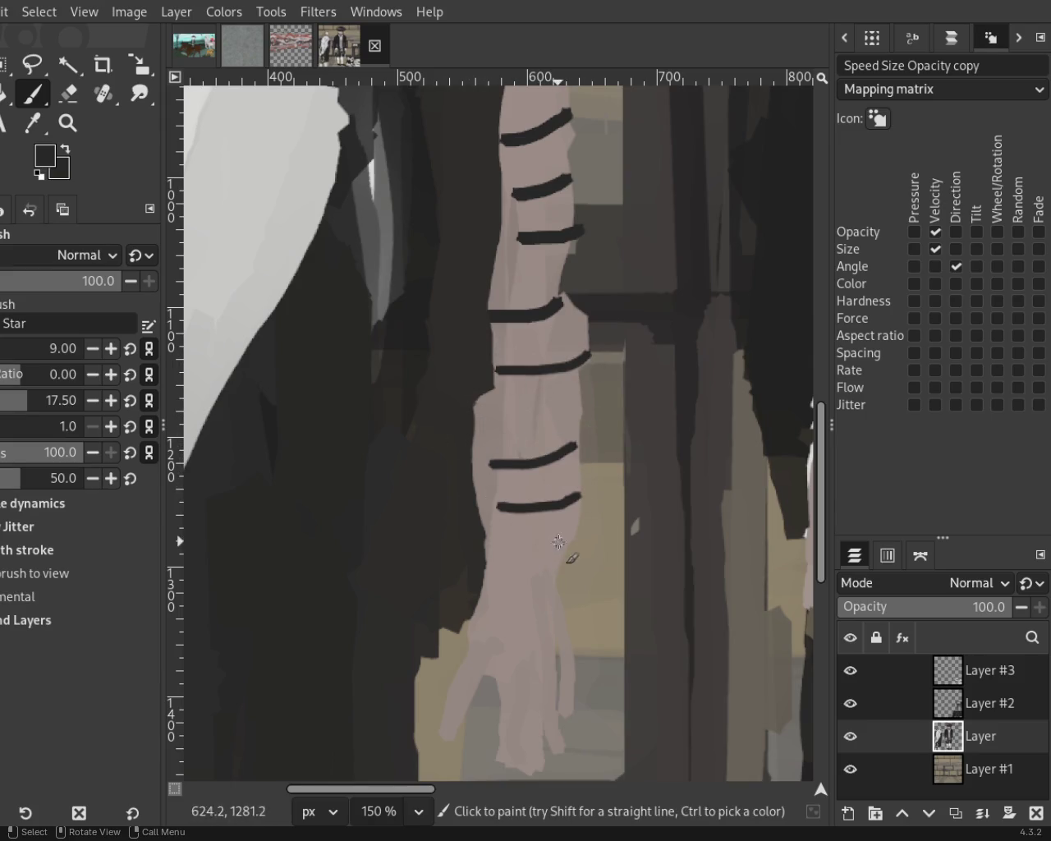
{"action": "left_click_drag", "start_coordinate": [561, 547], "coordinate": [497, 559]}
{"action": "left_click_drag", "start_coordinate": [566, 608], "coordinate": [482, 580]}
{"action": "key", "text": "ctrl+z"}
{"action": "key", "text": "ctrl+z"}
{"action": "key", "text": "ctrl+z"}
{"action": "left_click_drag", "start_coordinate": [571, 540], "coordinate": [489, 530]}
{"action": "key", "text": "ctrl+z"}
{"action": "key", "text": "ctrl+z"}
{"action": "key", "text": "ctrl+z"}
{"action": "key", "text": "ctrl+z"}
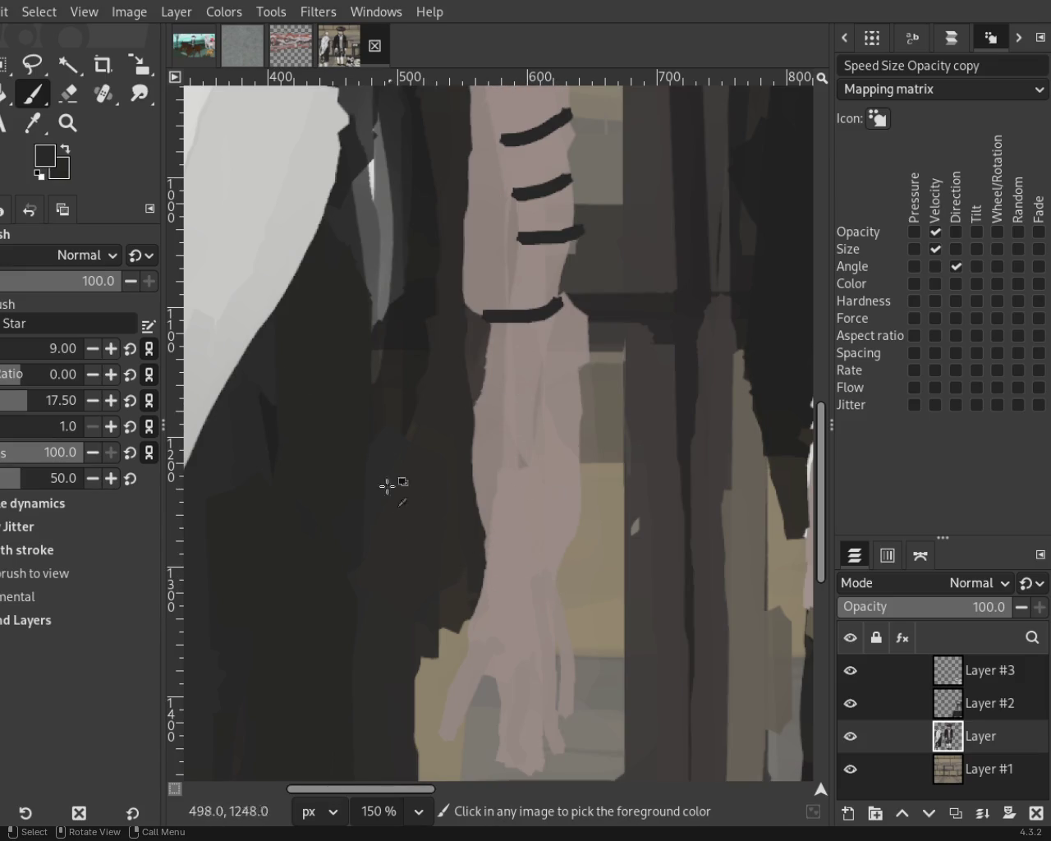
{"action": "key", "text": "ctrl+z"}
{"action": "key", "text": "ctrl+z"}
{"action": "key", "text": "ctrl+z"}
{"action": "key", "text": "ctrl+z"}
Paint two curved dark straps spiralling over the upper arm.
{"action": "left_click", "coordinate": [68, 124]}
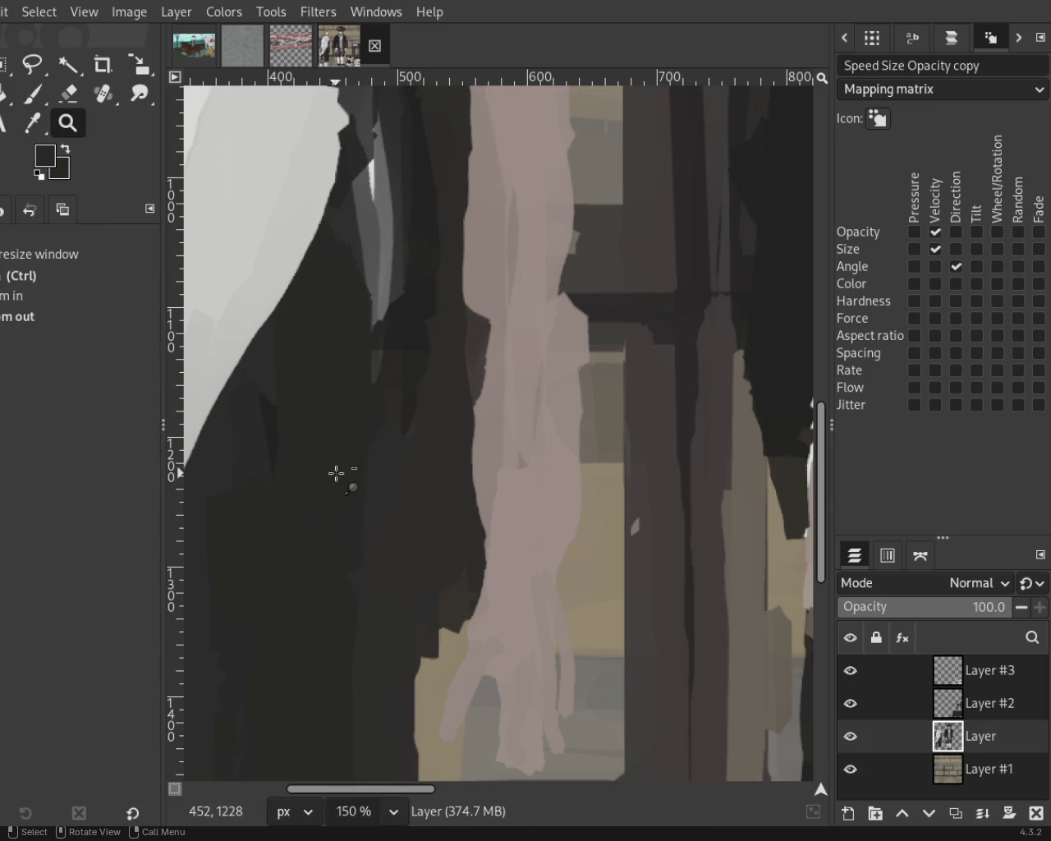
{"action": "scroll", "coordinate": [370, 336], "scroll_direction": "down", "scroll_amount": 3}
{"action": "scroll", "coordinate": [380, 348], "scroll_direction": "up", "scroll_amount": 1}
{"action": "scroll", "coordinate": [373, 337], "scroll_direction": "down", "scroll_amount": 1}
{"action": "scroll", "coordinate": [374, 337], "scroll_direction": "up", "scroll_amount": 3}
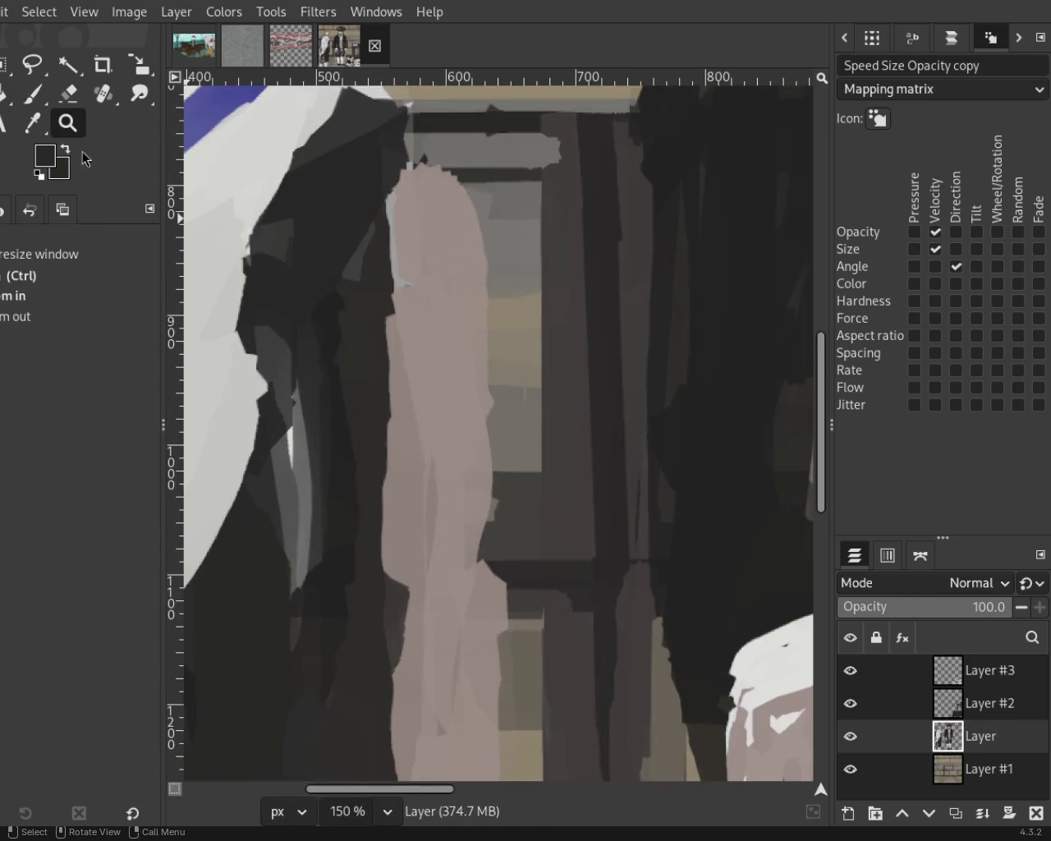
{"action": "left_click", "coordinate": [32, 94]}
{"action": "left_click_drag", "start_coordinate": [383, 264], "coordinate": [480, 358]}
{"action": "left_click_drag", "start_coordinate": [395, 371], "coordinate": [585, 534]}
{"action": "key", "text": "ctrl+z"}
{"action": "key", "text": "ctrl+z"}
{"action": "left_click_drag", "start_coordinate": [383, 408], "coordinate": [514, 508]}
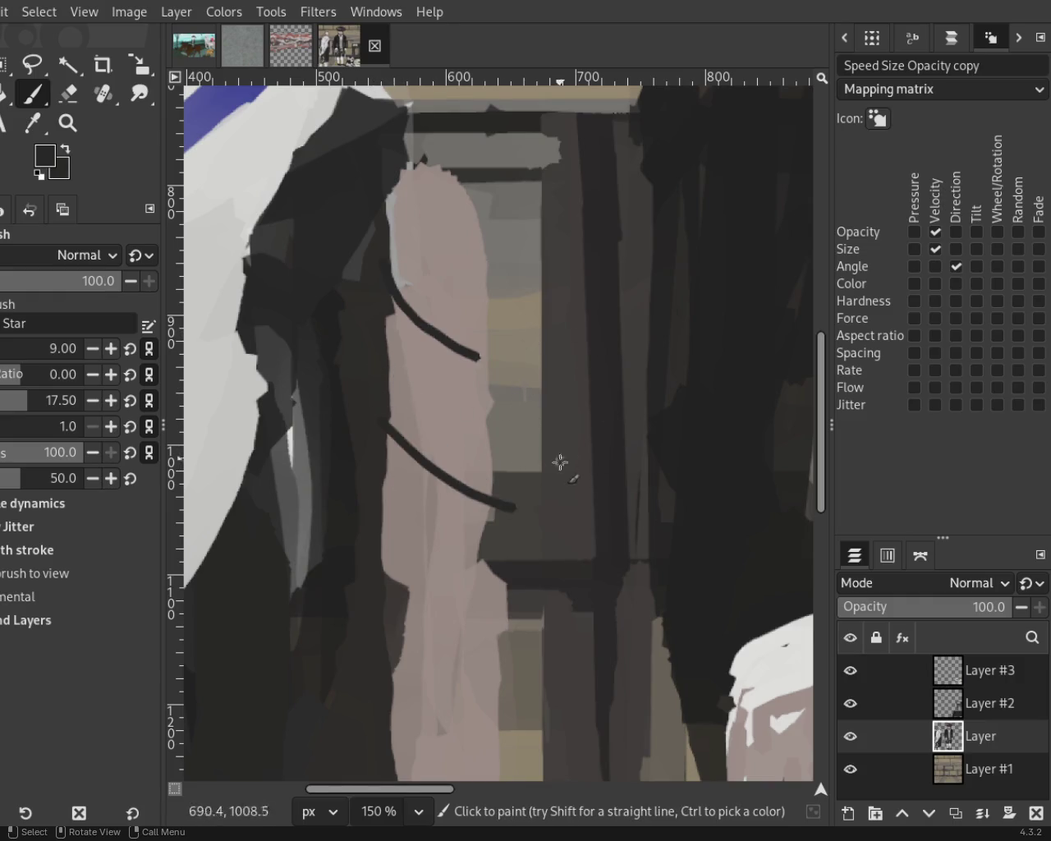
Add curved dark straps across the forearm and near the wrist.
{"action": "left_click_drag", "start_coordinate": [381, 493], "coordinate": [477, 535]}
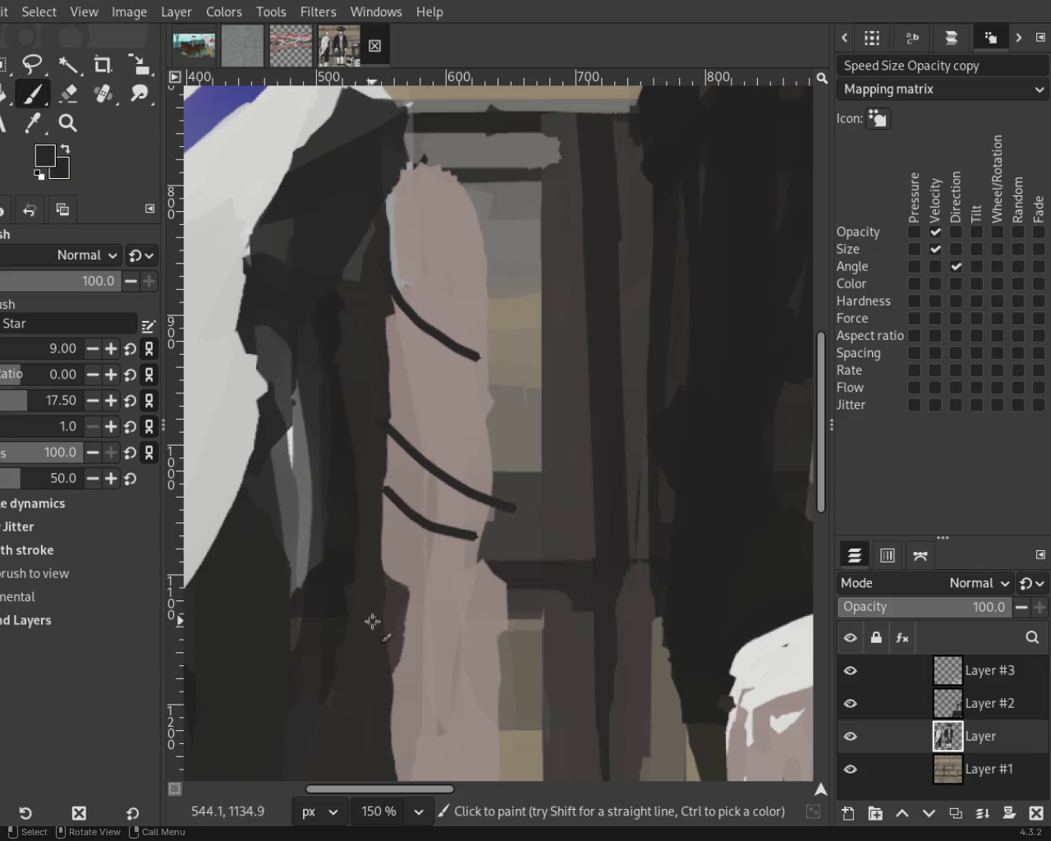
{"action": "key", "text": "ctrl+z"}
{"action": "left_click_drag", "start_coordinate": [374, 547], "coordinate": [475, 627]}
{"action": "key", "text": "ctrl+z"}
{"action": "left_click_drag", "start_coordinate": [397, 580], "coordinate": [486, 613]}
{"action": "key", "text": "ctrl+z"}
{"action": "left_click_drag", "start_coordinate": [389, 585], "coordinate": [485, 616]}
{"action": "key", "text": "ctrl+z"}
{"action": "left_click_drag", "start_coordinate": [397, 588], "coordinate": [490, 619]}
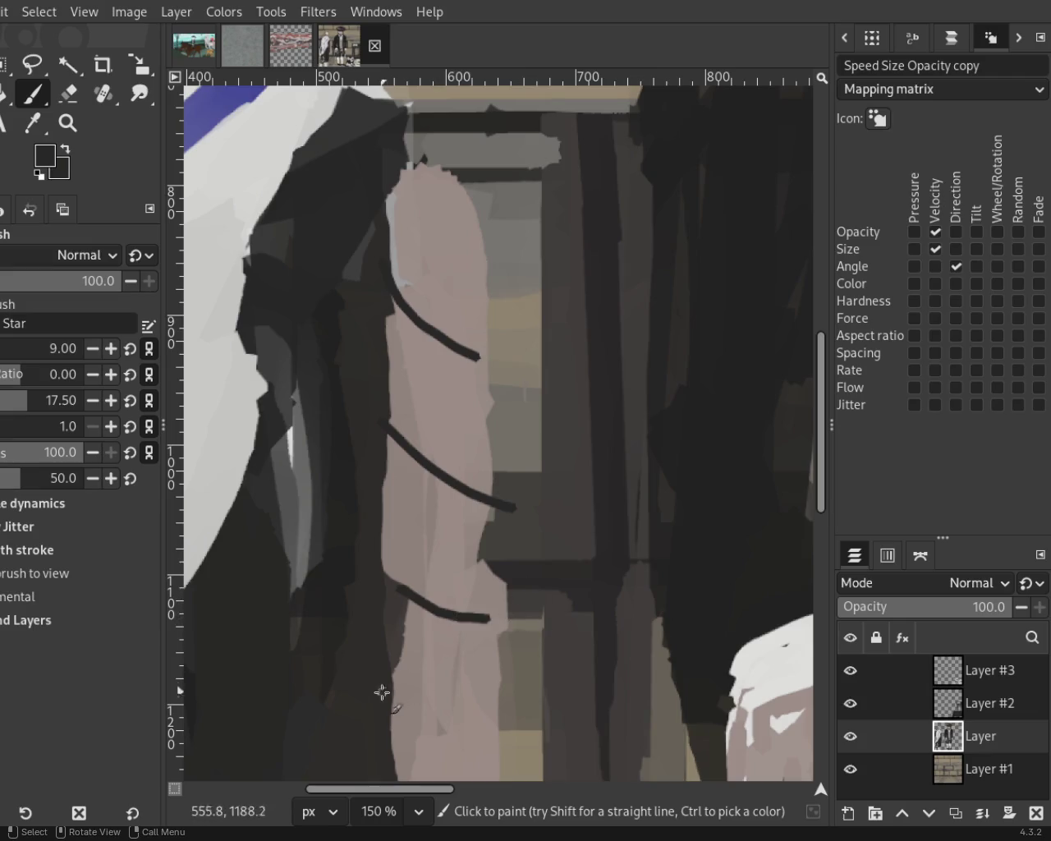
{"action": "left_click_drag", "start_coordinate": [386, 690], "coordinate": [507, 728]}
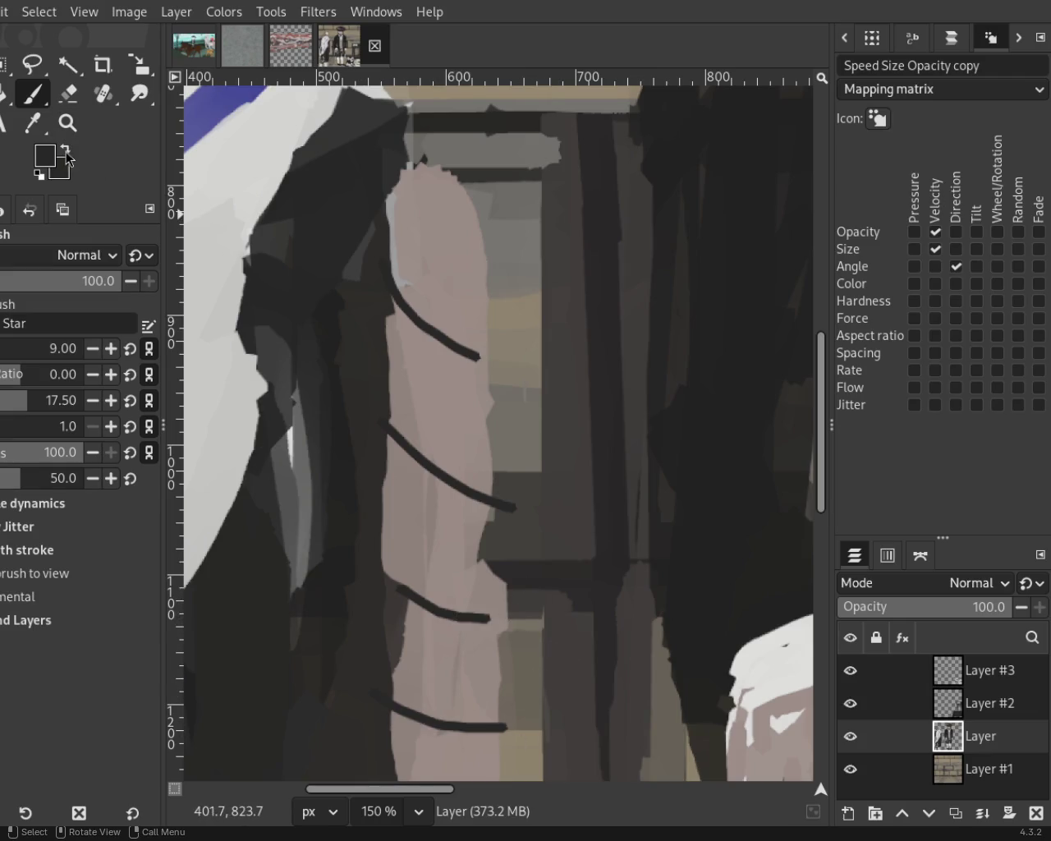
Add another curved strap lower on the forearm.
{"action": "key", "text": "z"}
{"action": "key", "text": "minus"}
{"action": "key", "text": "minus"}
{"action": "key", "text": "2"}
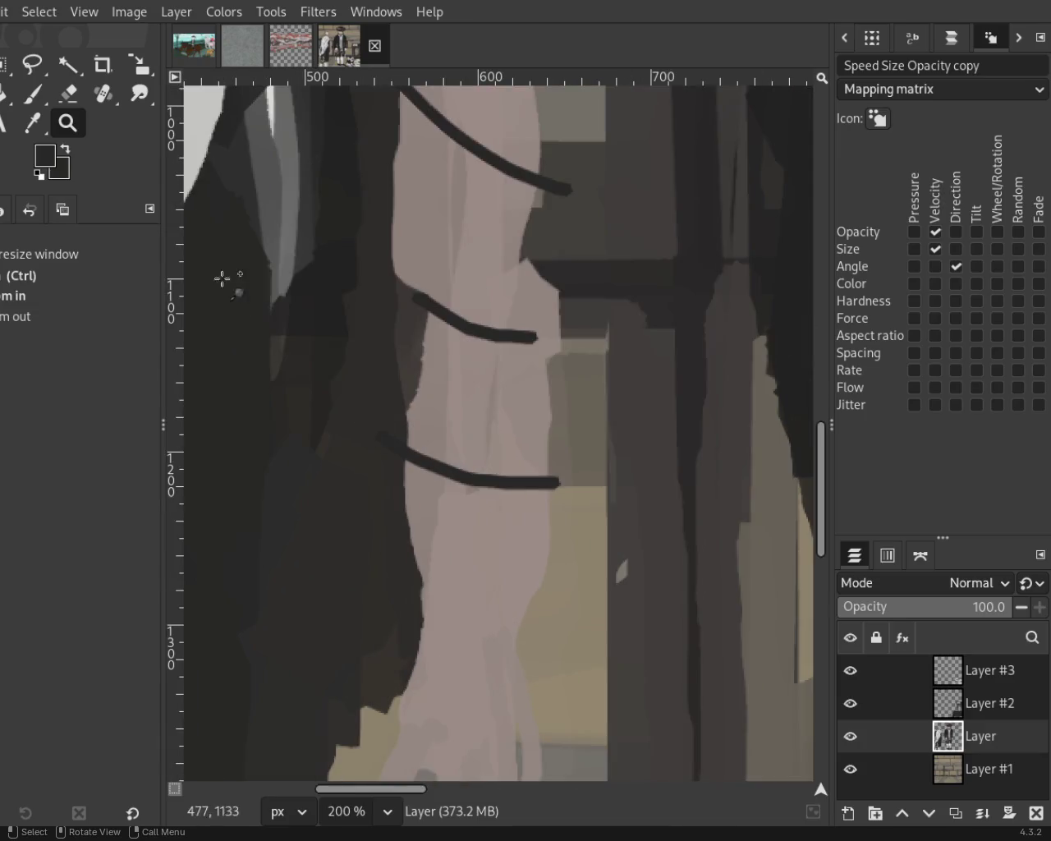
{"action": "left_click", "coordinate": [47, 93]}
{"action": "left_click_drag", "start_coordinate": [411, 590], "coordinate": [489, 633]}
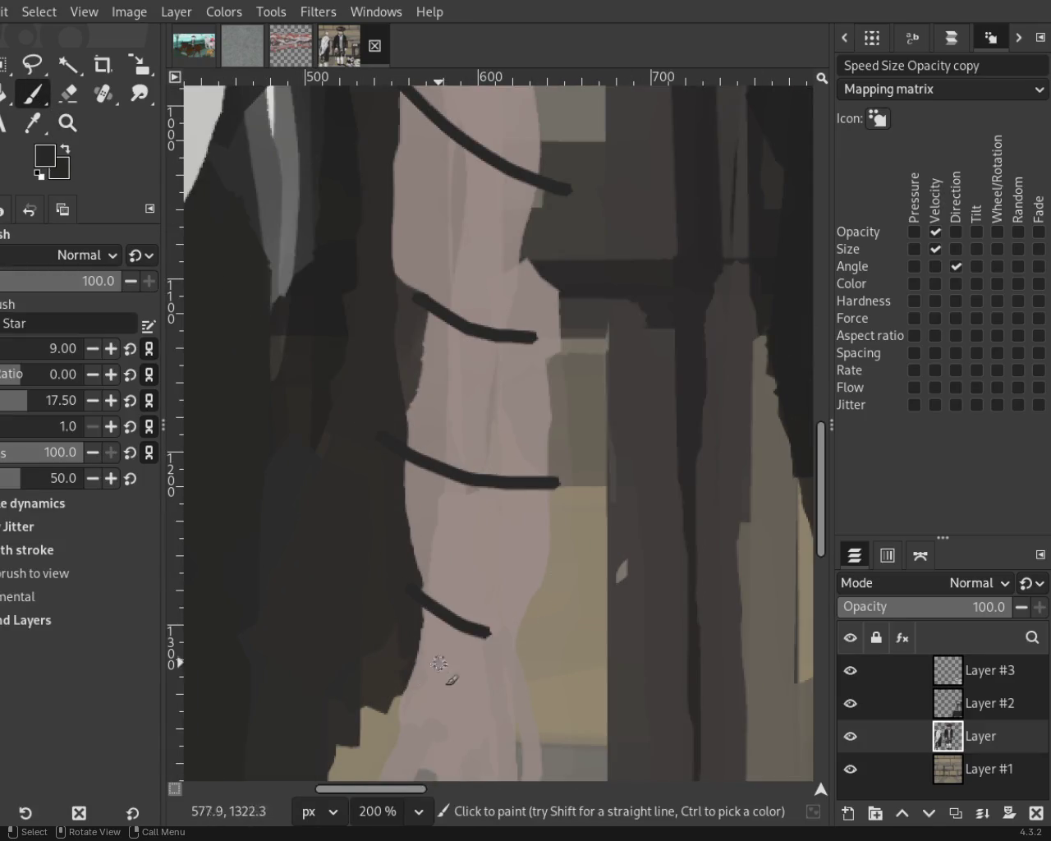
Paint downward-curving straps across the hand.
{"action": "left_click", "coordinate": [64, 124]}
{"action": "key", "text": "1"}
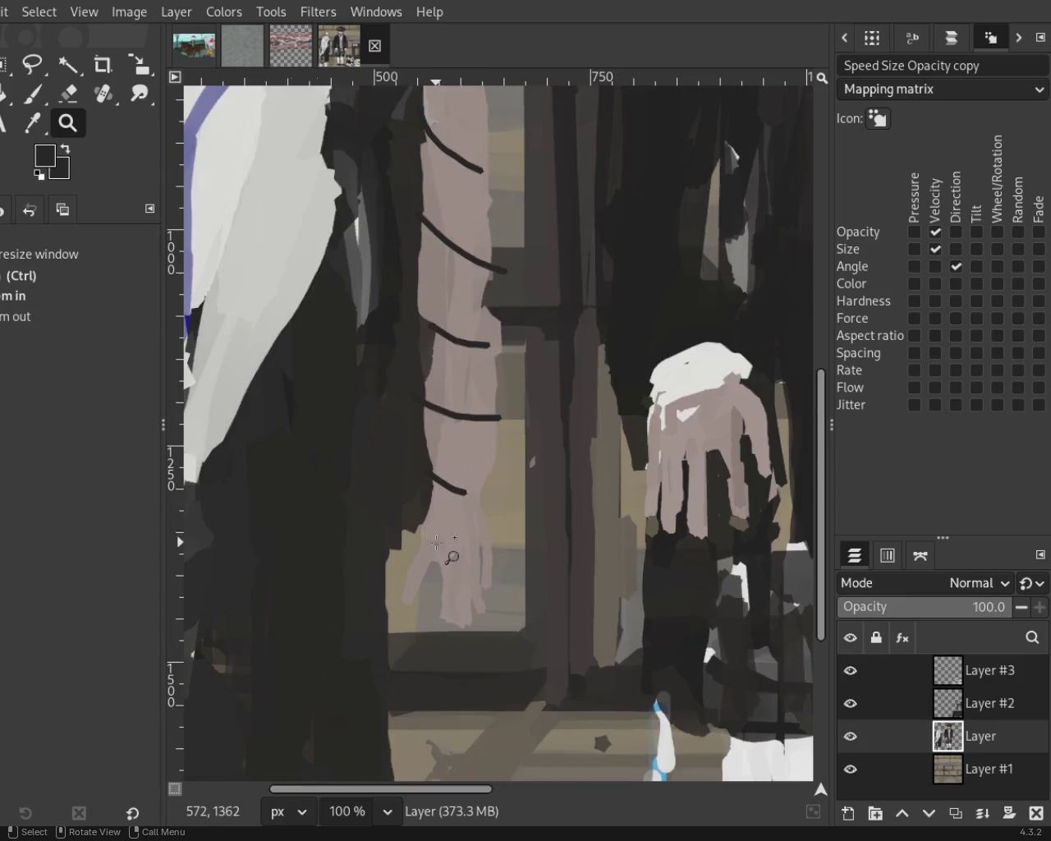
{"action": "key", "text": "2"}
{"action": "key", "text": "p"}
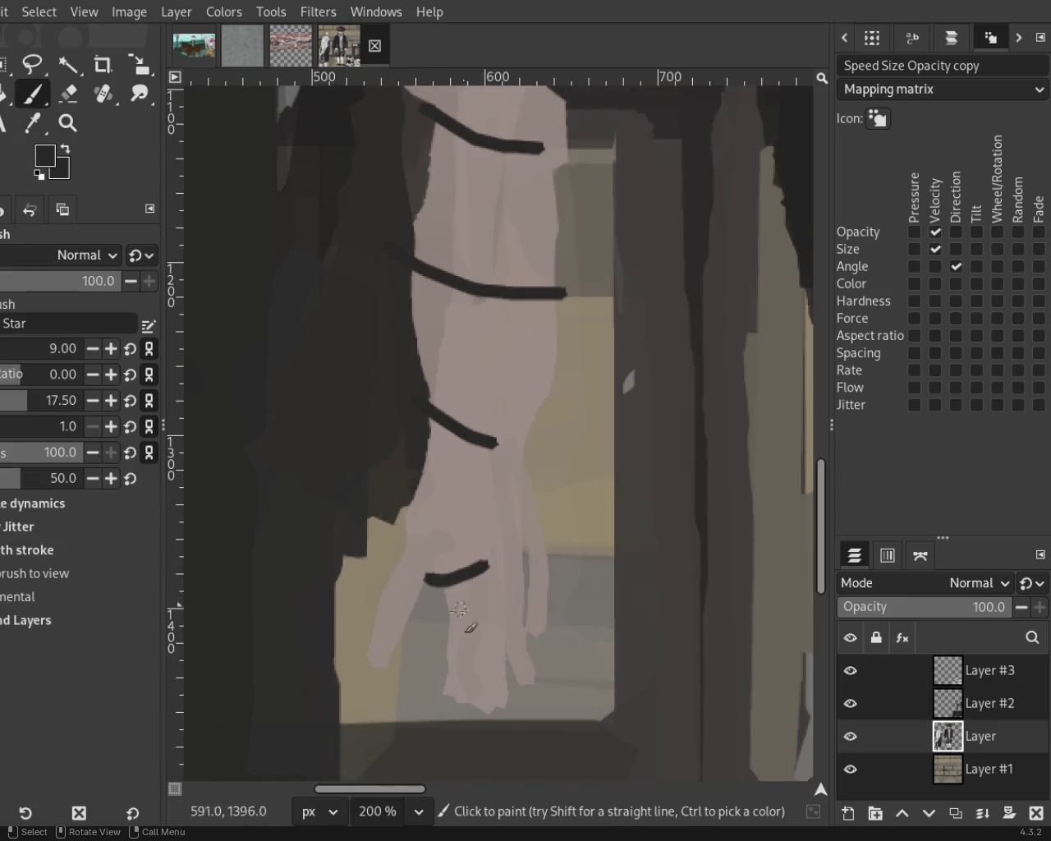
{"action": "left_click_drag", "start_coordinate": [453, 584], "coordinate": [519, 576]}
{"action": "key", "text": "ctrl+z"}
{"action": "left_click_drag", "start_coordinate": [447, 573], "coordinate": [564, 593]}
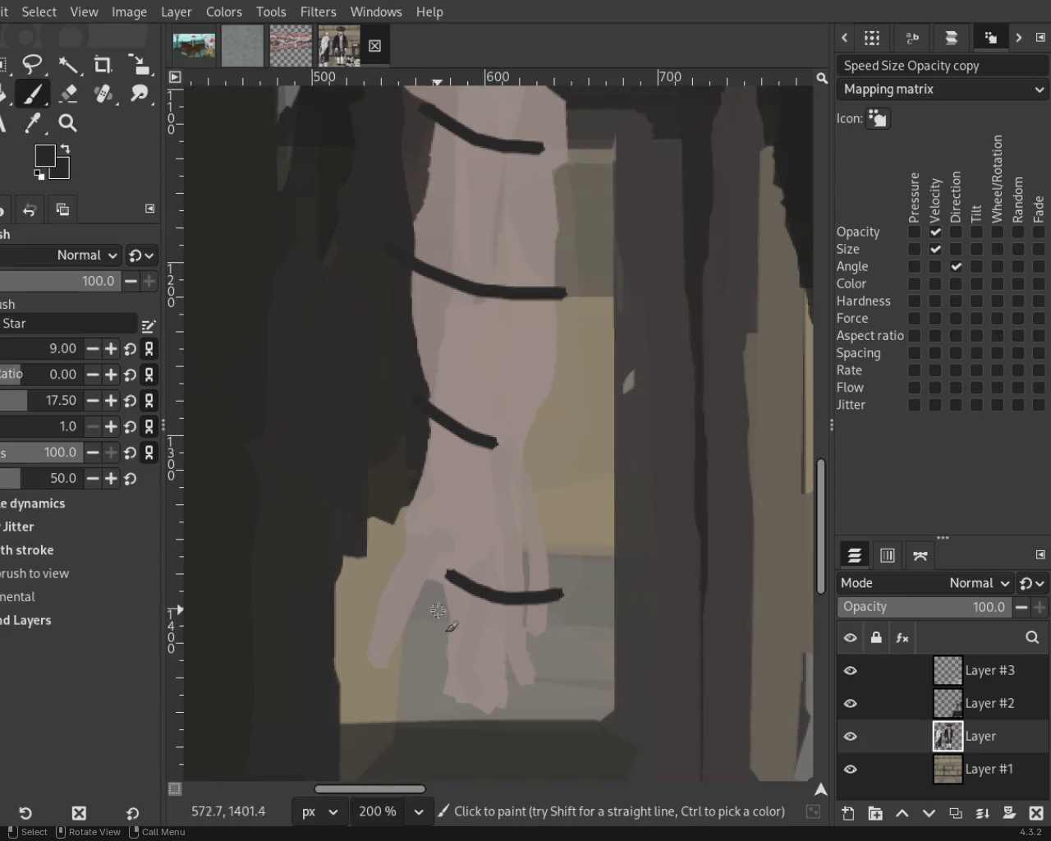
{"action": "left_click_drag", "start_coordinate": [450, 593], "coordinate": [522, 626]}
Add more straps lower across the hand, then undo the latest strokes.
{"action": "key", "text": "ctrl+z"}
{"action": "left_click_drag", "start_coordinate": [434, 627], "coordinate": [525, 649]}
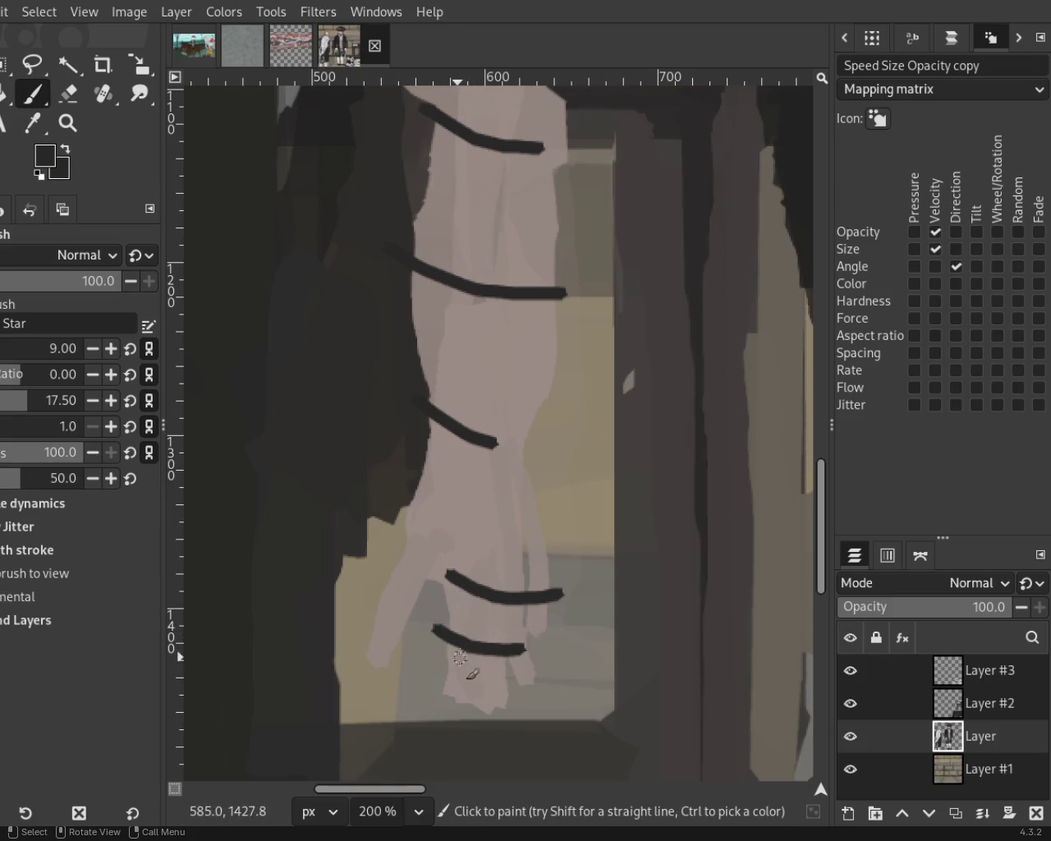
{"action": "left_click_drag", "start_coordinate": [459, 657], "coordinate": [566, 680]}
{"action": "left_click_drag", "start_coordinate": [393, 561], "coordinate": [550, 634]}
{"action": "key", "text": "ctrl+z"}
{"action": "key", "text": "ctrl+z"}
{"action": "key", "text": "ctrl+z"}
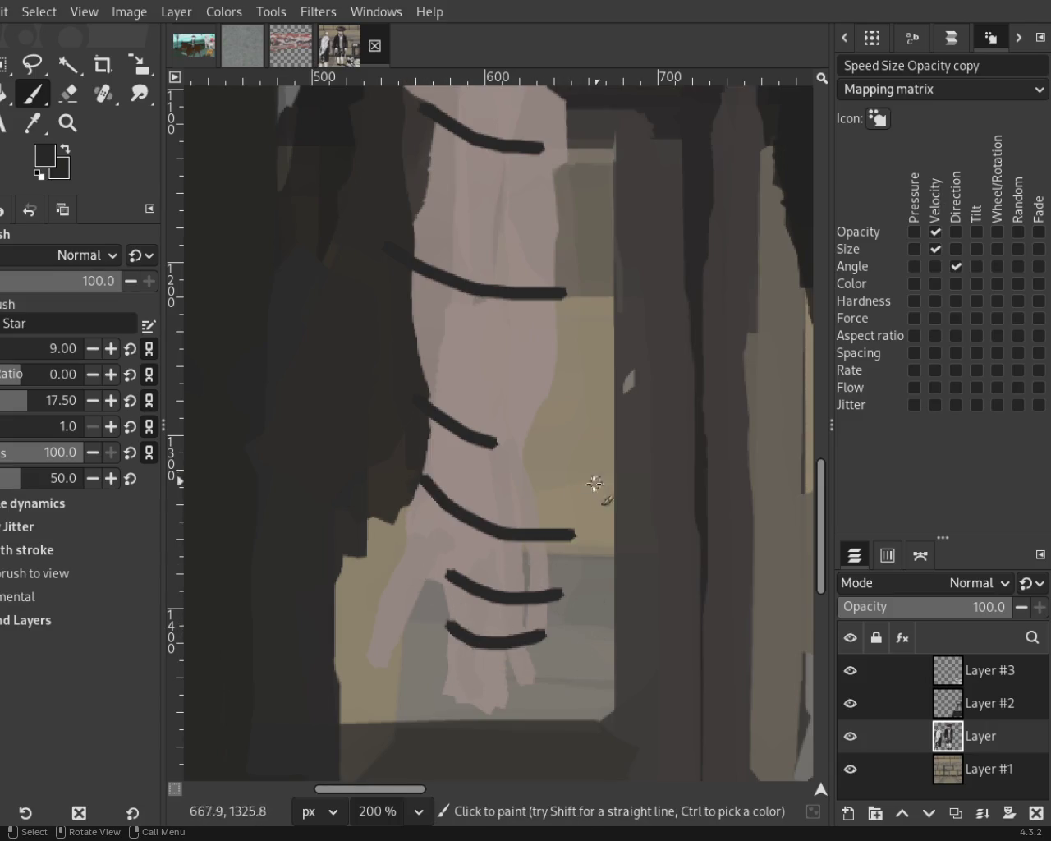
Paint three parallel diagonal straps across the middle of the forearm.
{"action": "left_click_drag", "start_coordinate": [439, 435], "coordinate": [513, 505]}
{"action": "key", "text": "ctrl+z"}
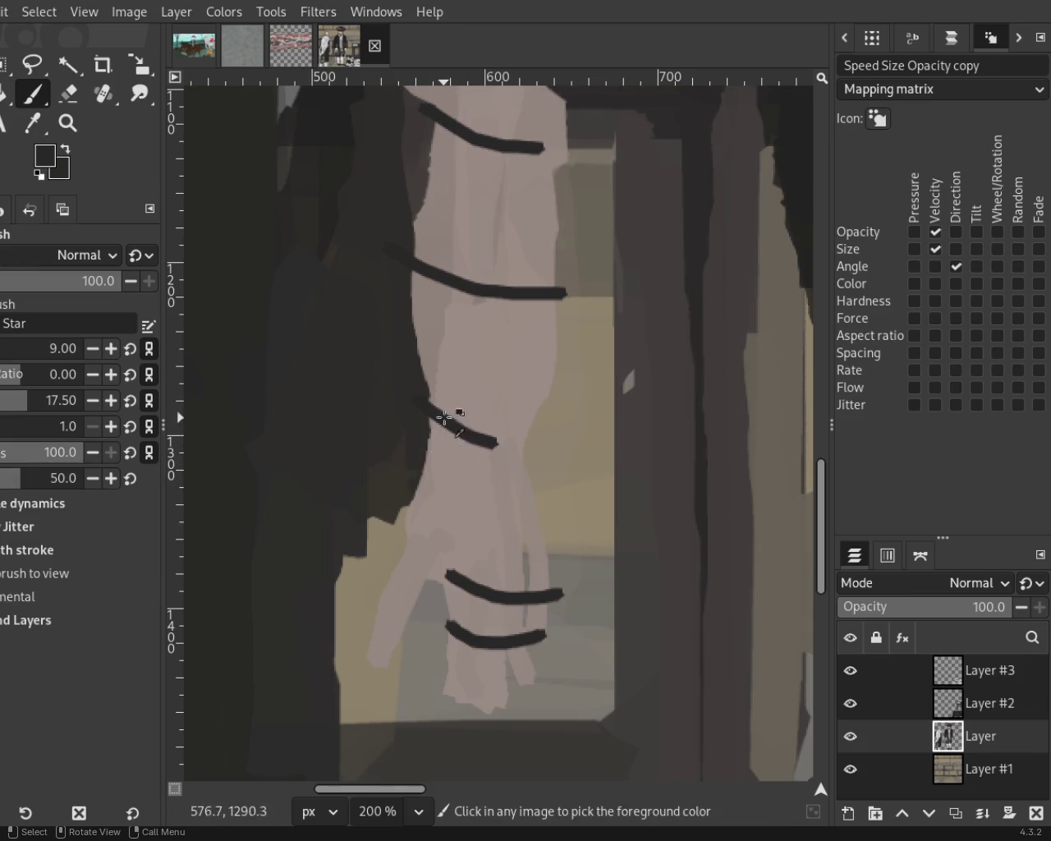
{"action": "left_click_drag", "start_coordinate": [427, 411], "coordinate": [534, 503]}
{"action": "left_click_drag", "start_coordinate": [429, 442], "coordinate": [518, 518]}
{"action": "left_click_drag", "start_coordinate": [423, 451], "coordinate": [538, 559]}
{"action": "key", "text": "ctrl+z"}
{"action": "left_click_drag", "start_coordinate": [417, 474], "coordinate": [502, 527]}
{"action": "key", "text": "ctrl+z"}
{"action": "left_click_drag", "start_coordinate": [415, 477], "coordinate": [565, 560]}
{"action": "key", "text": "ctrl+z"}
{"action": "left_click_drag", "start_coordinate": [423, 490], "coordinate": [488, 529]}
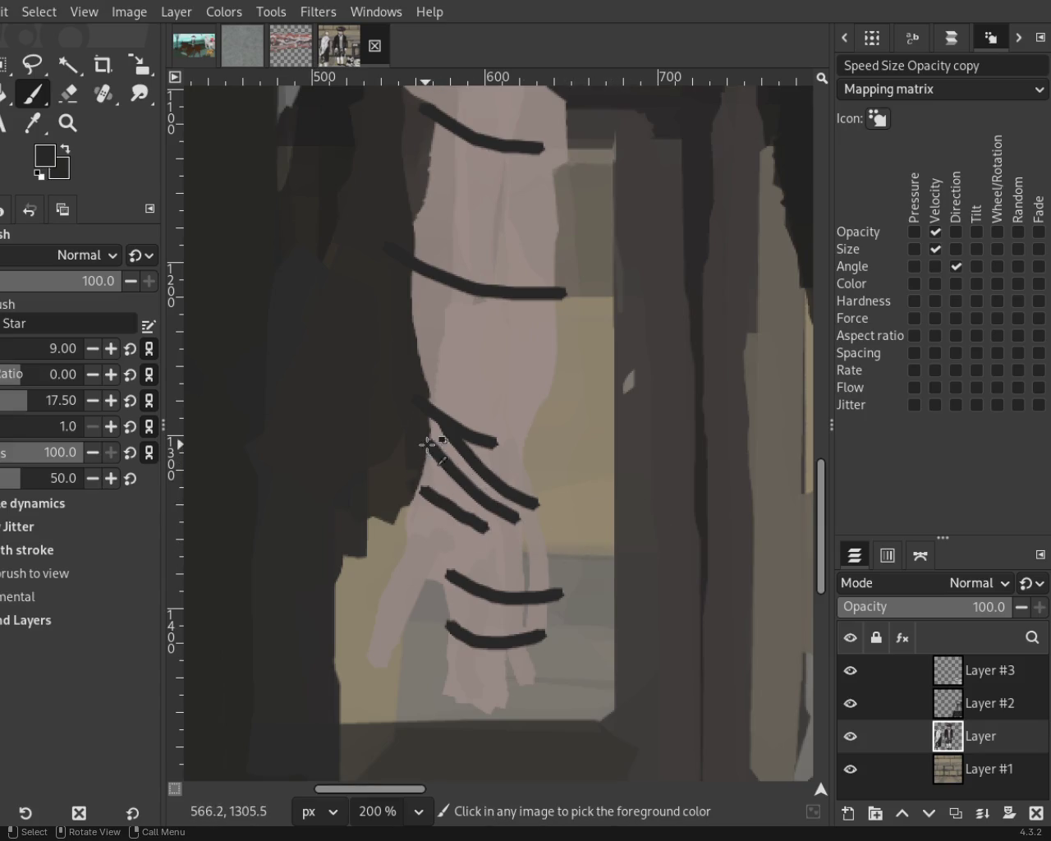
{"action": "left_click", "coordinate": [468, 460], "text": "ctrl"}
Pick the dark strap colour and paint a hooked stroke over the top of the arm.
{"action": "key", "text": "z"}
{"action": "left_click", "coordinate": [547, 534], "text": "ctrl"}
{"action": "left_click", "coordinate": [557, 393], "text": "ctrl"}
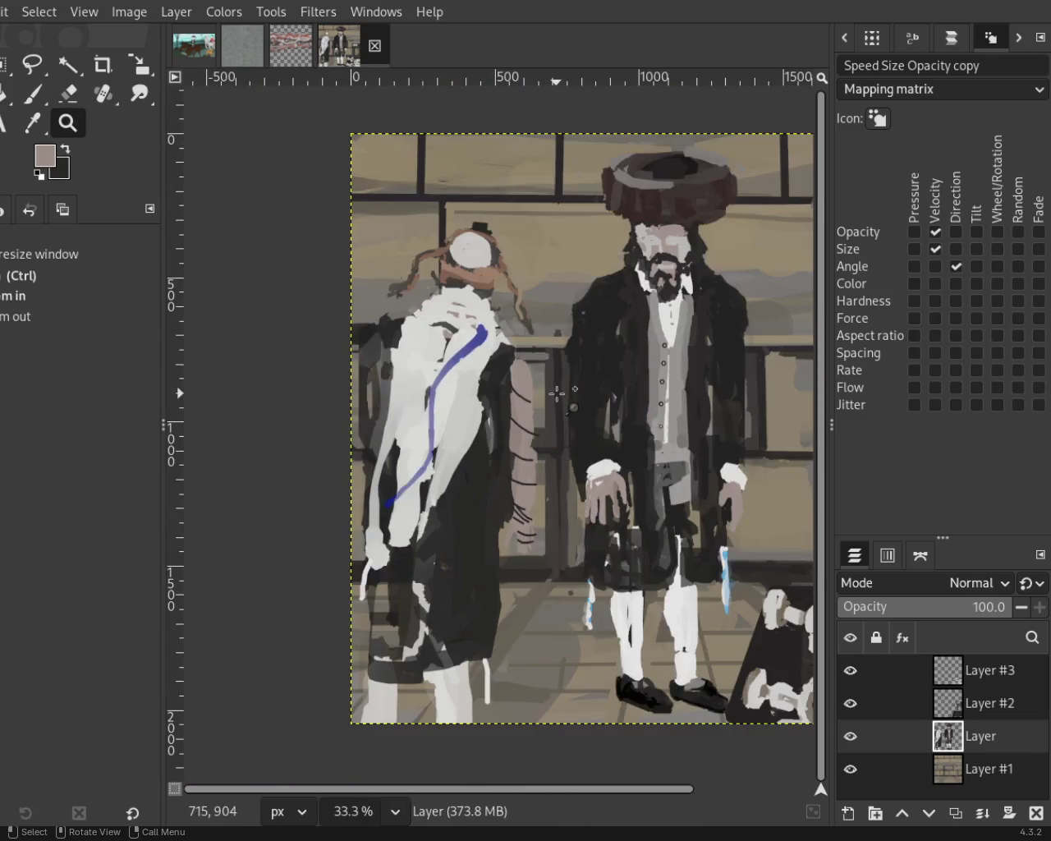
{"action": "left_click", "coordinate": [557, 393]}
{"action": "left_click", "coordinate": [534, 393], "text": "ctrl"}
{"action": "left_click", "coordinate": [516, 391], "text": "ctrl"}
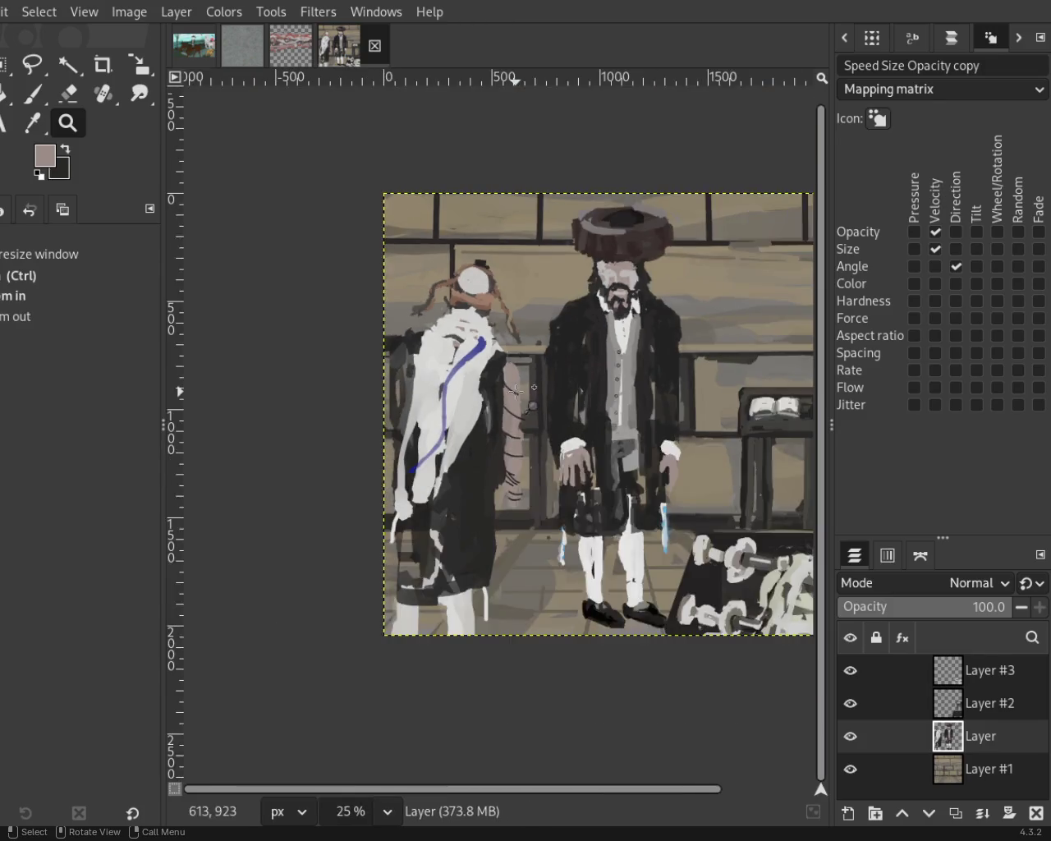
{"action": "left_click", "coordinate": [493, 380]}
{"action": "left_click", "coordinate": [485, 376]}
{"action": "left_click", "coordinate": [486, 376]}
{"action": "left_click", "coordinate": [485, 375]}
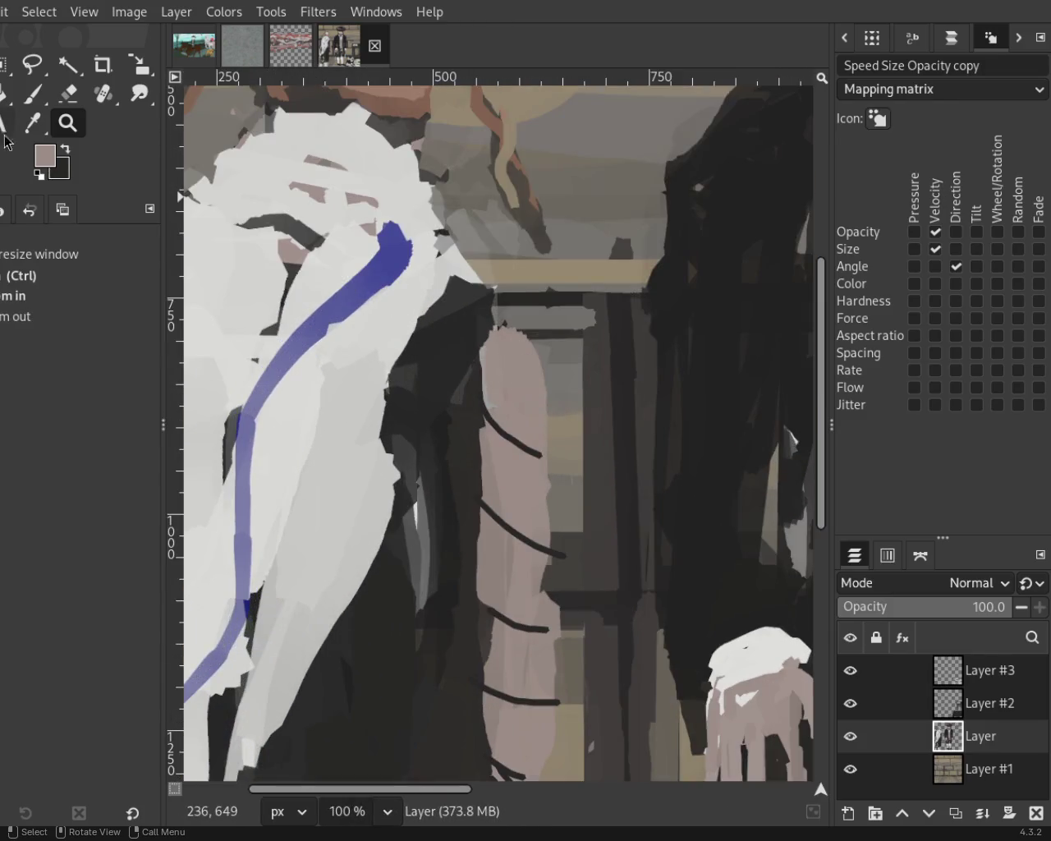
{"action": "key", "text": "p"}
{"action": "left_click", "coordinate": [448, 327], "text": "ctrl"}
{"action": "left_click_drag", "start_coordinate": [489, 305], "coordinate": [496, 375]}
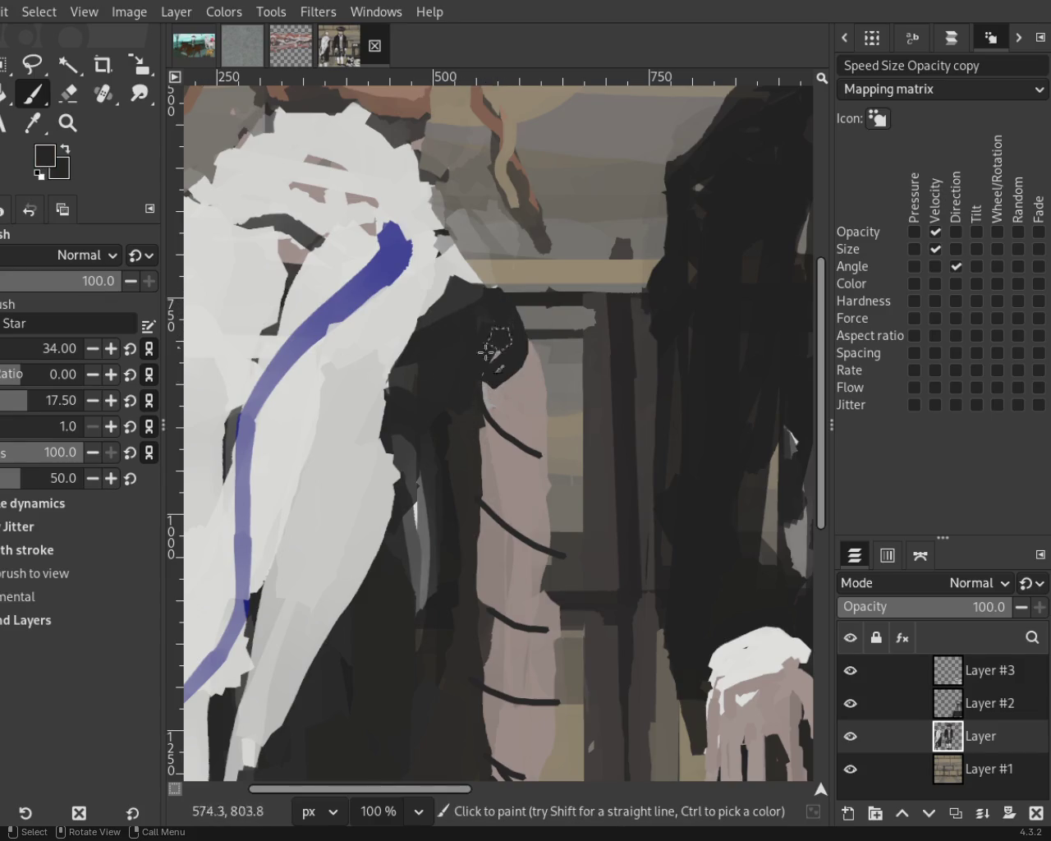
Zoom out to review the painting around the left figure.
{"action": "key", "text": "z"}
{"action": "left_click", "coordinate": [452, 435], "text": "ctrl"}
{"action": "left_click", "coordinate": [449, 427], "text": "ctrl"}
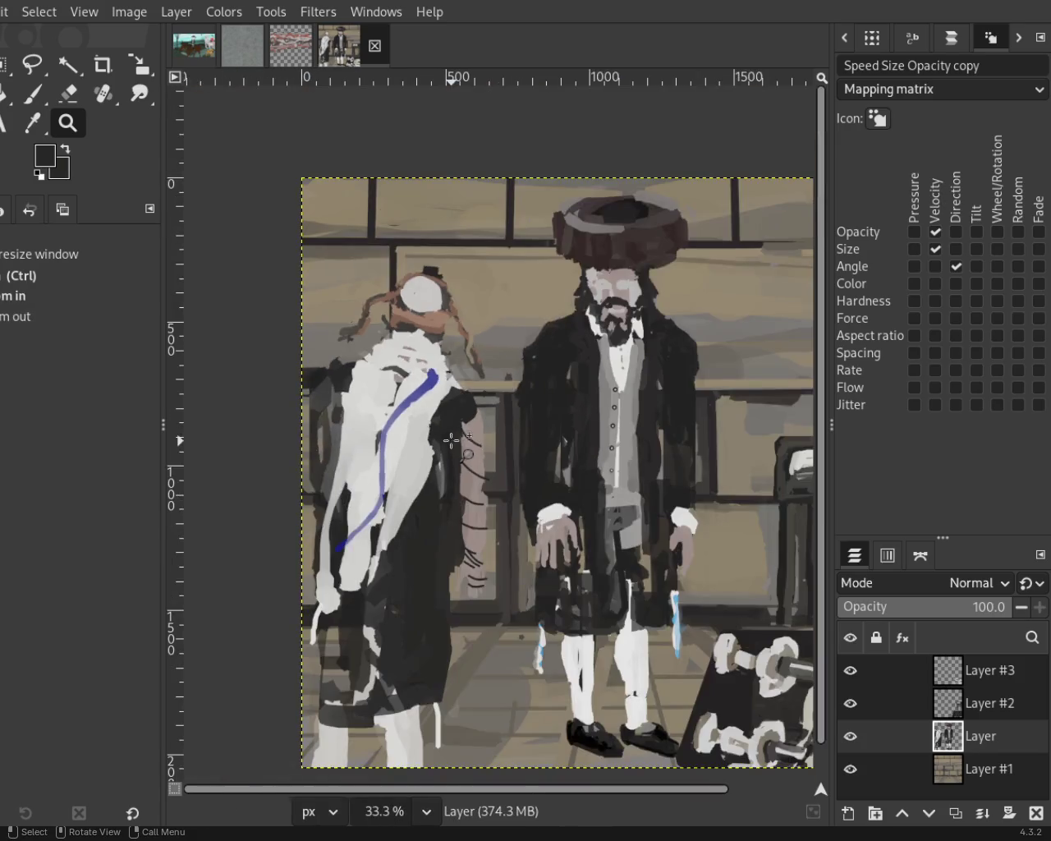
{"action": "left_click", "coordinate": [448, 425], "text": "ctrl"}
{"action": "left_click", "coordinate": [446, 468]}
{"action": "left_click", "coordinate": [443, 531], "text": "ctrl"}
{"action": "double_click", "coordinate": [411, 547]}
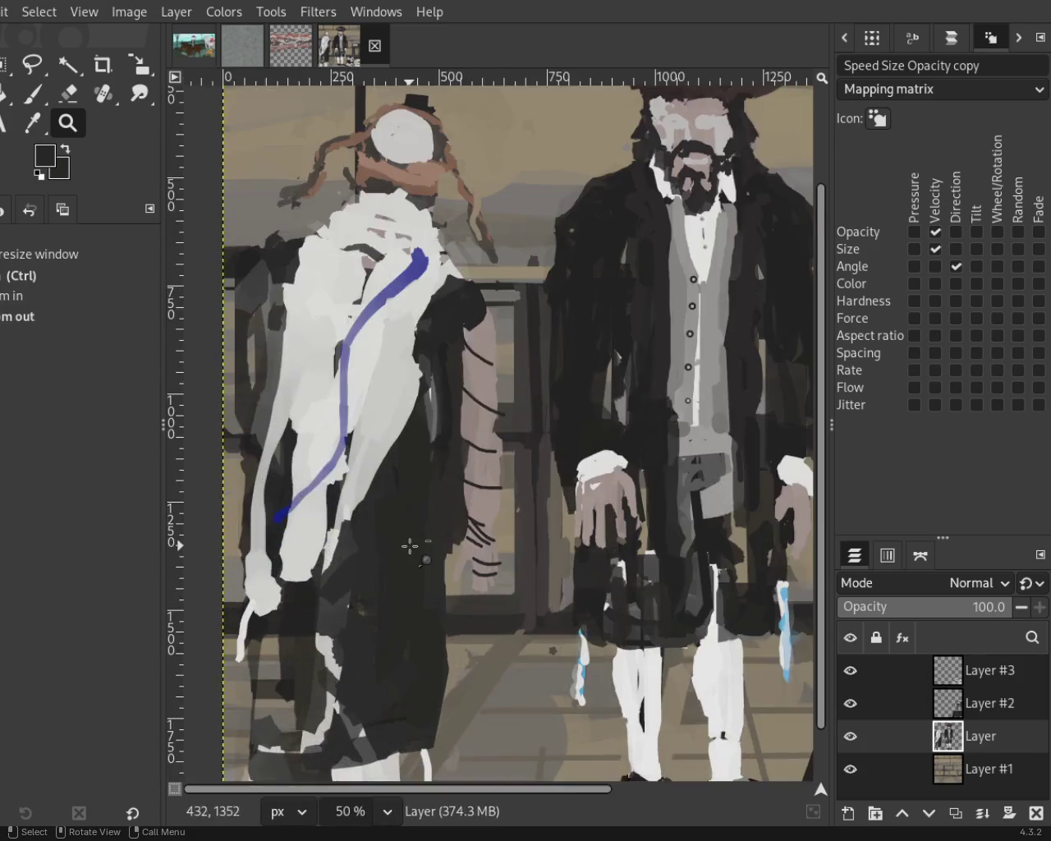
{"action": "left_click", "coordinate": [419, 547], "text": "ctrl"}
{"action": "left_click", "coordinate": [421, 546], "text": "ctrl"}
Zoom close on the forearm and extend the top dark strap to the right.
{"action": "left_click", "coordinate": [428, 561]}
{"action": "left_click", "coordinate": [428, 561]}
{"action": "left_click", "coordinate": [428, 561]}
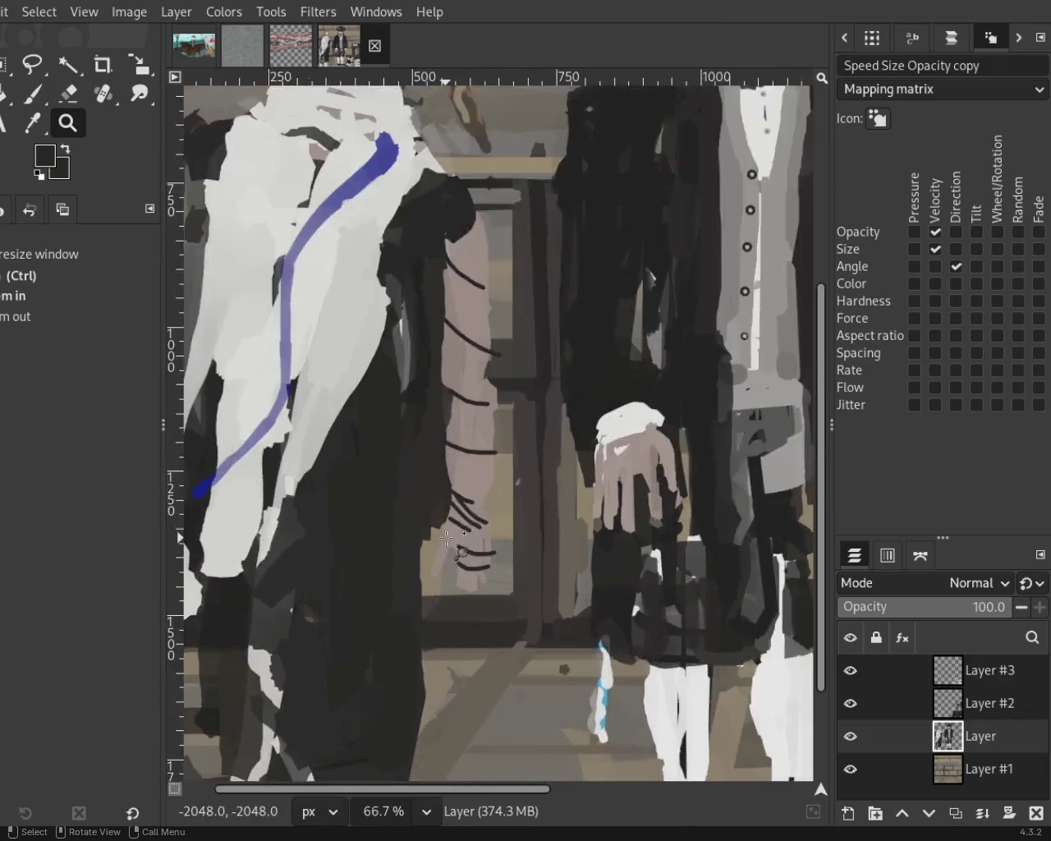
{"action": "left_click", "coordinate": [441, 481]}
{"action": "left_click", "coordinate": [441, 481]}
{"action": "left_click_drag", "start_coordinate": [442, 482], "coordinate": [386, 564]}
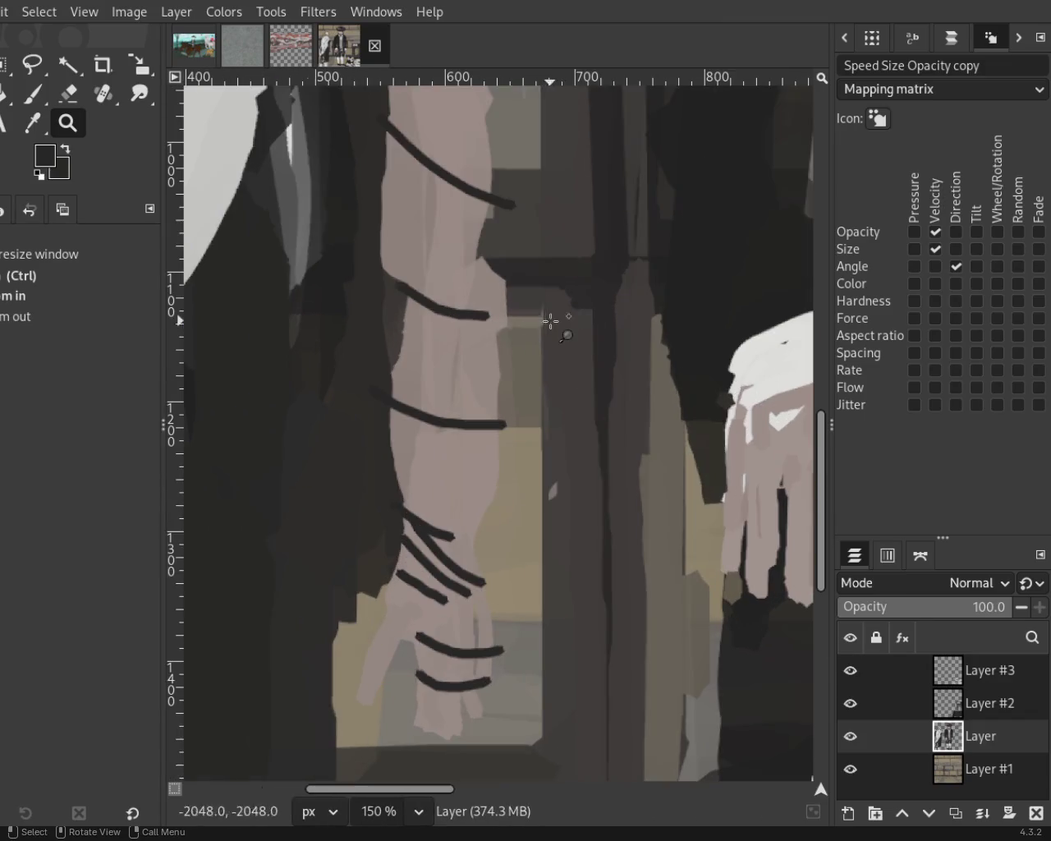
{"action": "left_click", "coordinate": [57, 98]}
{"action": "left_click", "coordinate": [40, 95]}
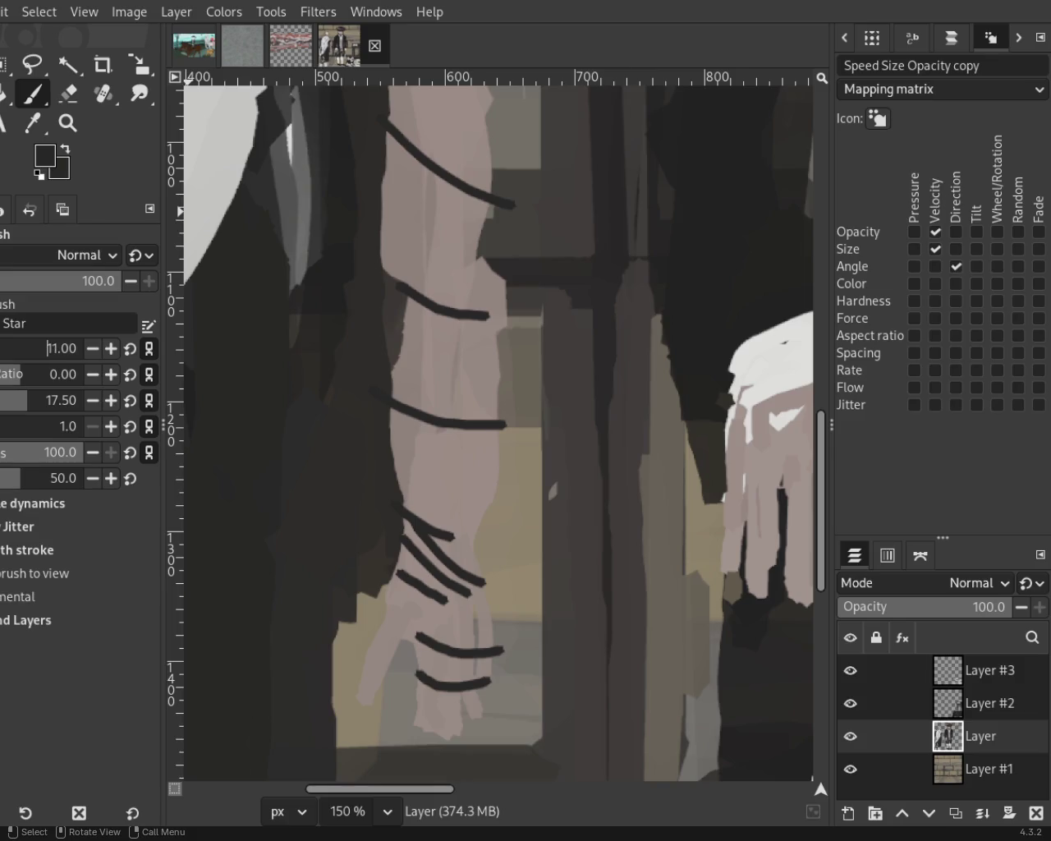
{"action": "left_click_drag", "start_coordinate": [486, 315], "coordinate": [509, 315]}
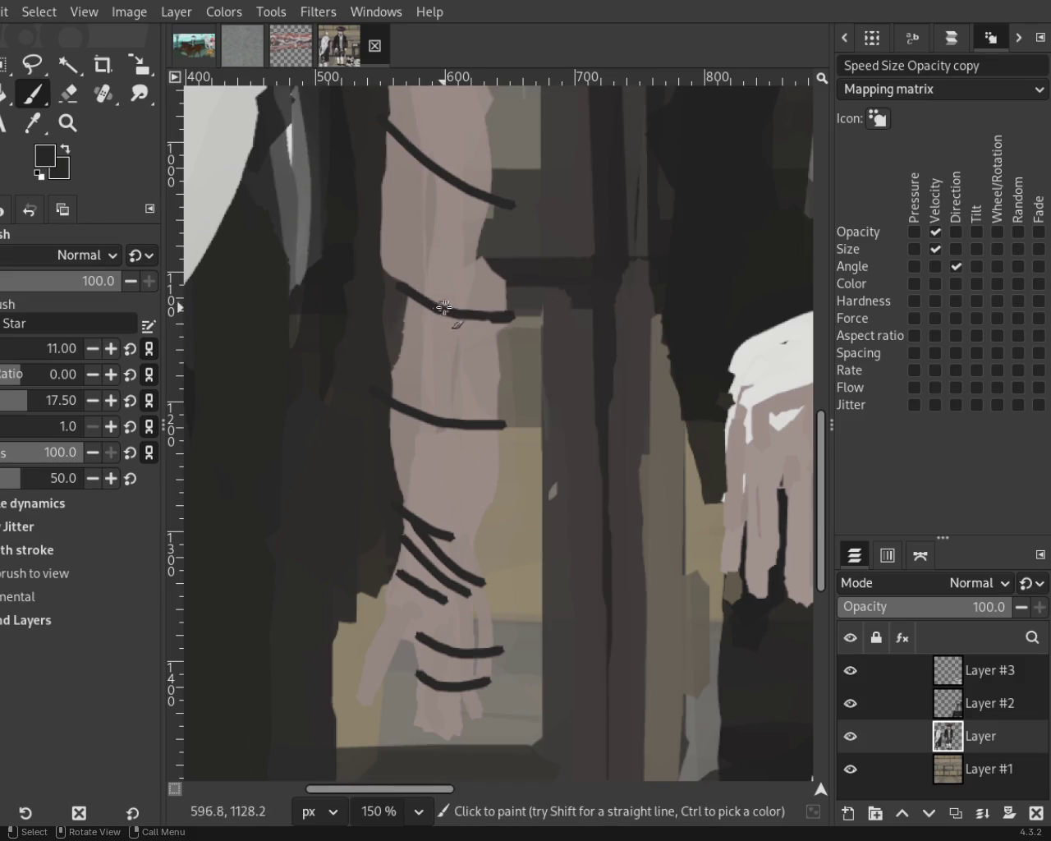
Check the strap edits at a wider view, toggling between eraser and paintbrush.
{"action": "left_click", "coordinate": [76, 99]}
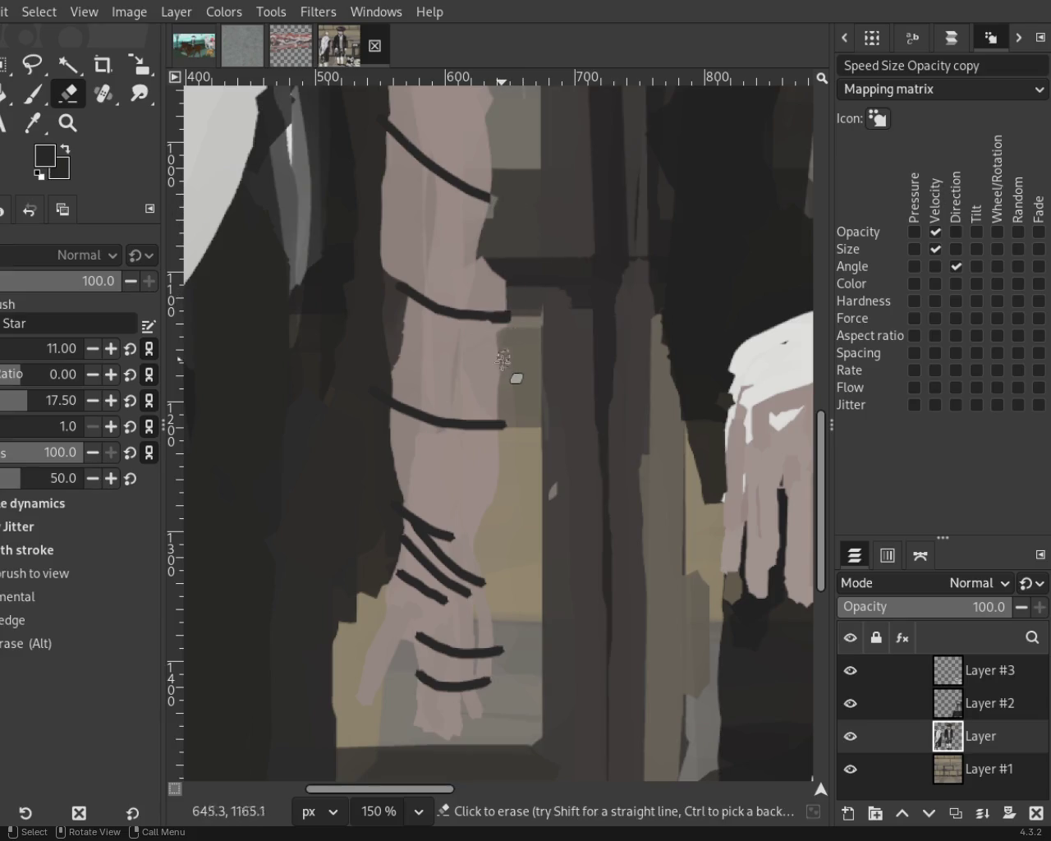
{"action": "left_click", "coordinate": [67, 124]}
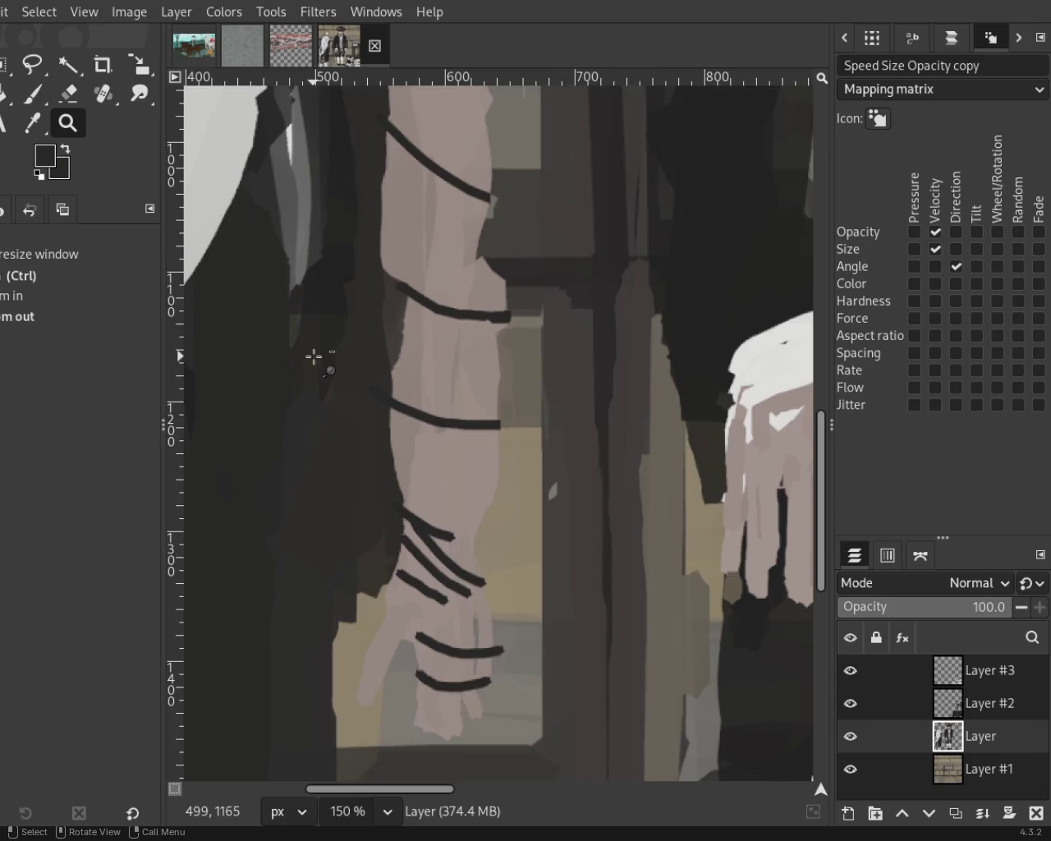
{"action": "scroll", "coordinate": [316, 345], "scroll_direction": "down", "scroll_amount": 4}
{"action": "scroll", "coordinate": [320, 321], "scroll_direction": "up", "scroll_amount": 1}
{"action": "scroll", "coordinate": [320, 311], "scroll_direction": "up", "scroll_amount": 3}
{"action": "scroll", "coordinate": [319, 310], "scroll_direction": "up", "scroll_amount": 1}
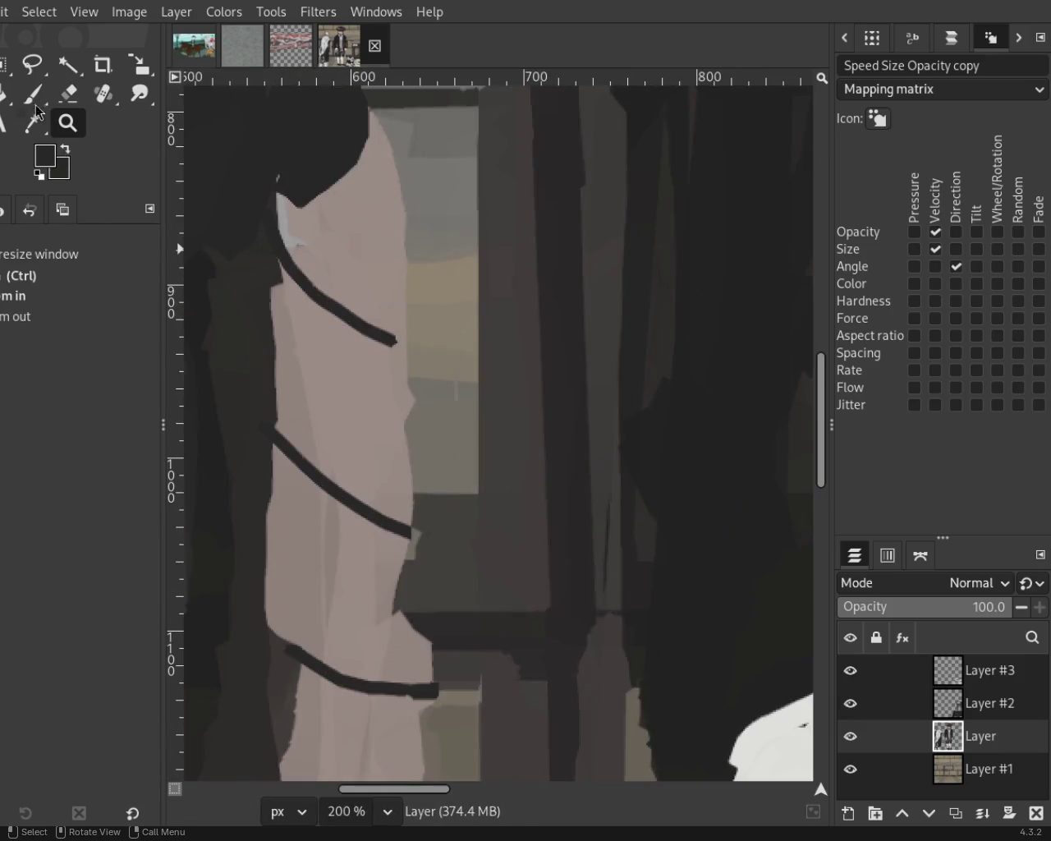
{"action": "key", "text": "p"}
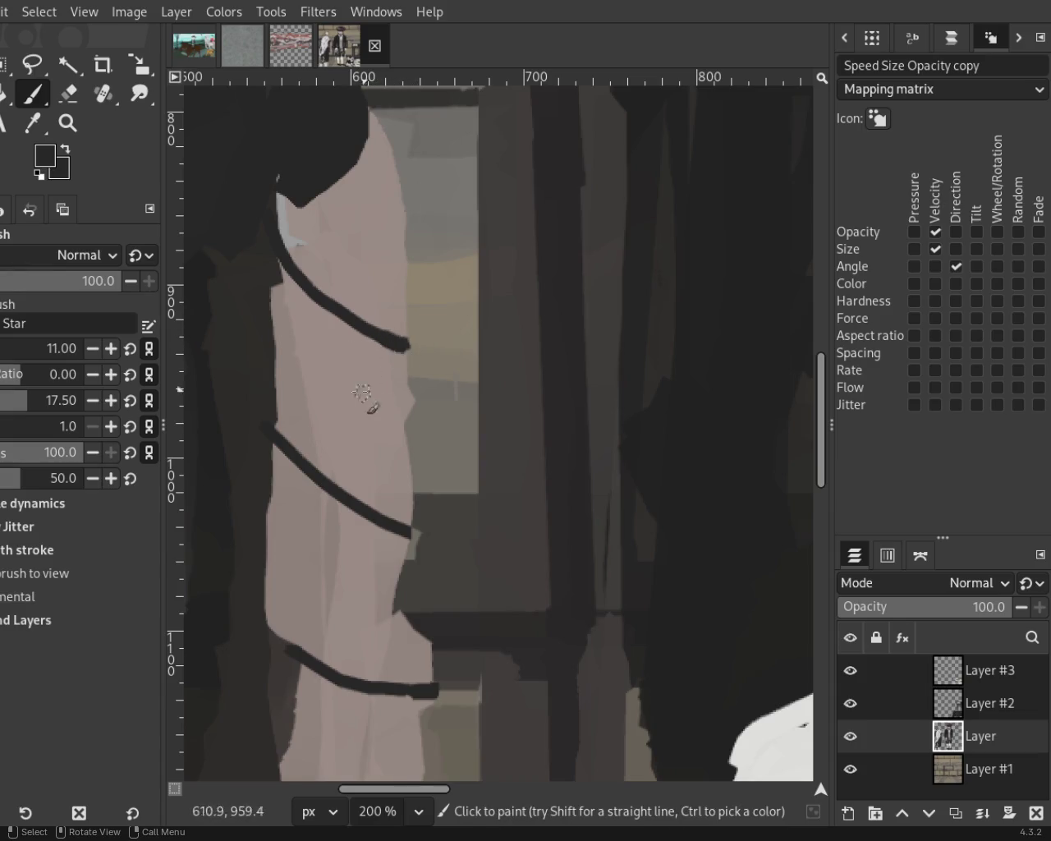
Save the painting to 54.xcf and zoom back in on the left figure's hand.
{"action": "left_click", "coordinate": [67, 123]}
{"action": "key", "text": "minus"}
{"action": "key", "text": "minus"}
{"action": "key", "text": "minus"}
{"action": "key", "text": "minus"}
{"action": "key", "text": "ctrl+s"}
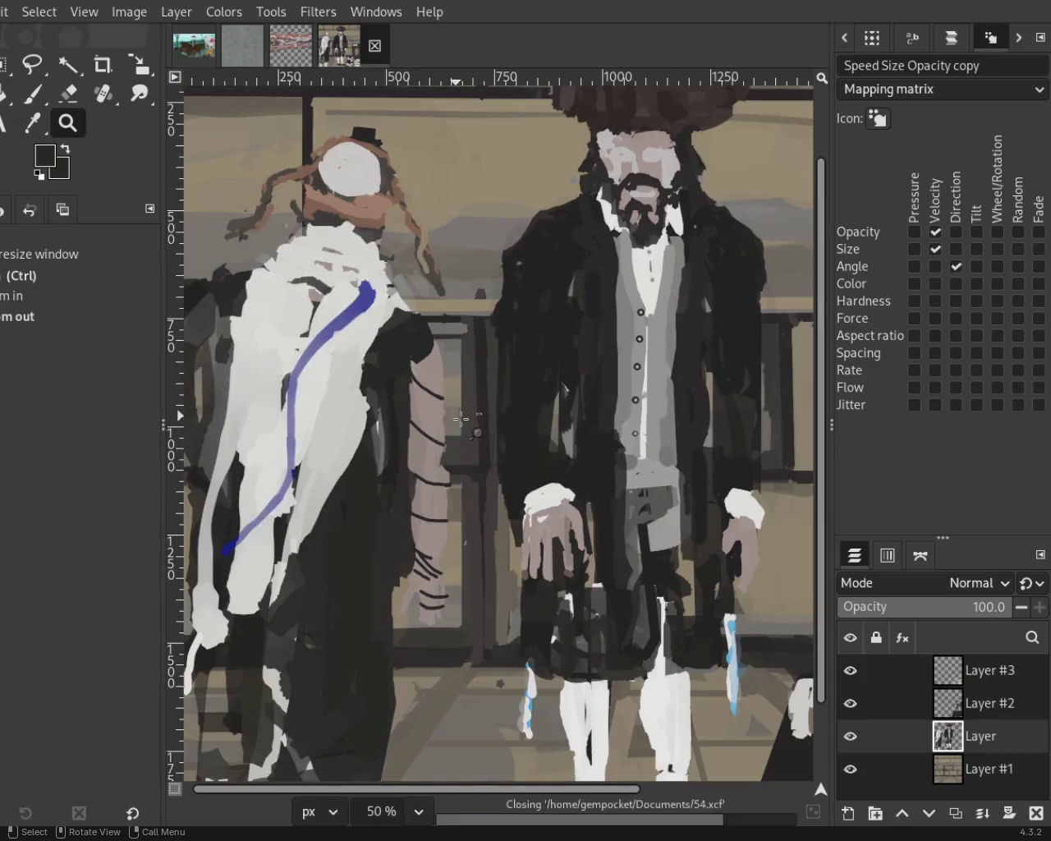
{"action": "key", "text": "minus"}
{"action": "key", "text": "minus"}
{"action": "key", "text": "plus"}
{"action": "key", "text": "plus"}
{"action": "key", "text": "plus"}
{"action": "key", "text": "plus"}
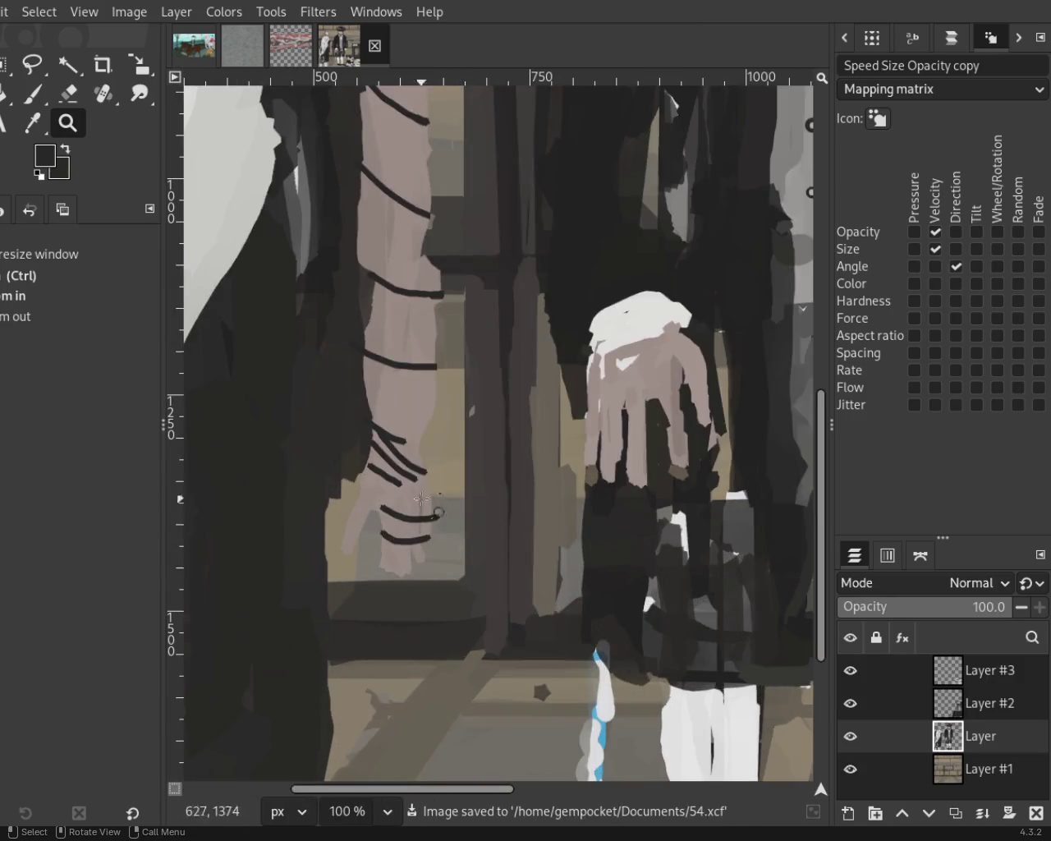
{"action": "key", "text": "plus"}
{"action": "key", "text": "plus"}
{"action": "key", "text": "plus"}
Try several diagonal black strap strokes across the hand, undoing each unsatisfactory attempt.
{"action": "left_click", "coordinate": [29, 97]}
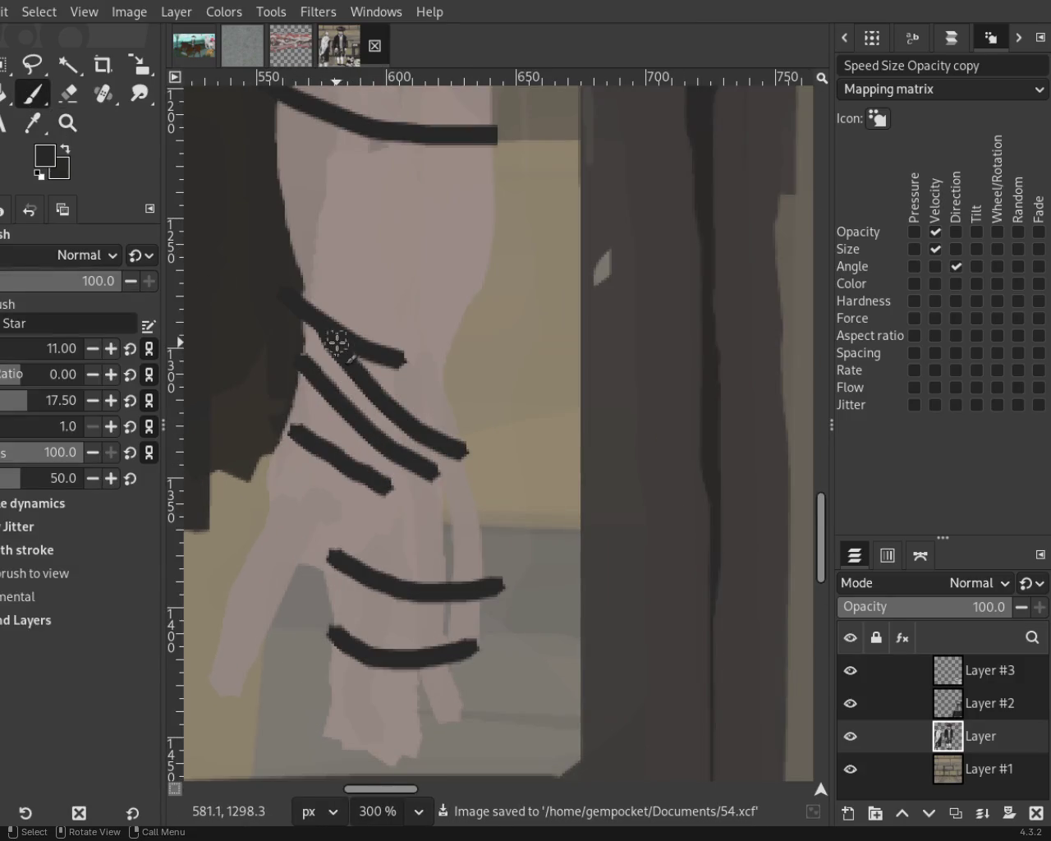
{"action": "left_click_drag", "start_coordinate": [336, 343], "coordinate": [485, 462]}
{"action": "key", "text": "ctrl+z"}
{"action": "left_click_drag", "start_coordinate": [312, 322], "coordinate": [443, 432]}
{"action": "key", "text": "ctrl+z"}
{"action": "left_click_drag", "start_coordinate": [323, 319], "coordinate": [433, 429]}
{"action": "key", "text": "ctrl+z"}
{"action": "left_click_drag", "start_coordinate": [302, 364], "coordinate": [493, 509]}
{"action": "key", "text": "ctrl+z"}
{"action": "key", "text": "ctrl+z"}
Paint diagonal black straps across the hand, undoing the strokes that run too long.
{"action": "left_click_drag", "start_coordinate": [308, 367], "coordinate": [449, 471]}
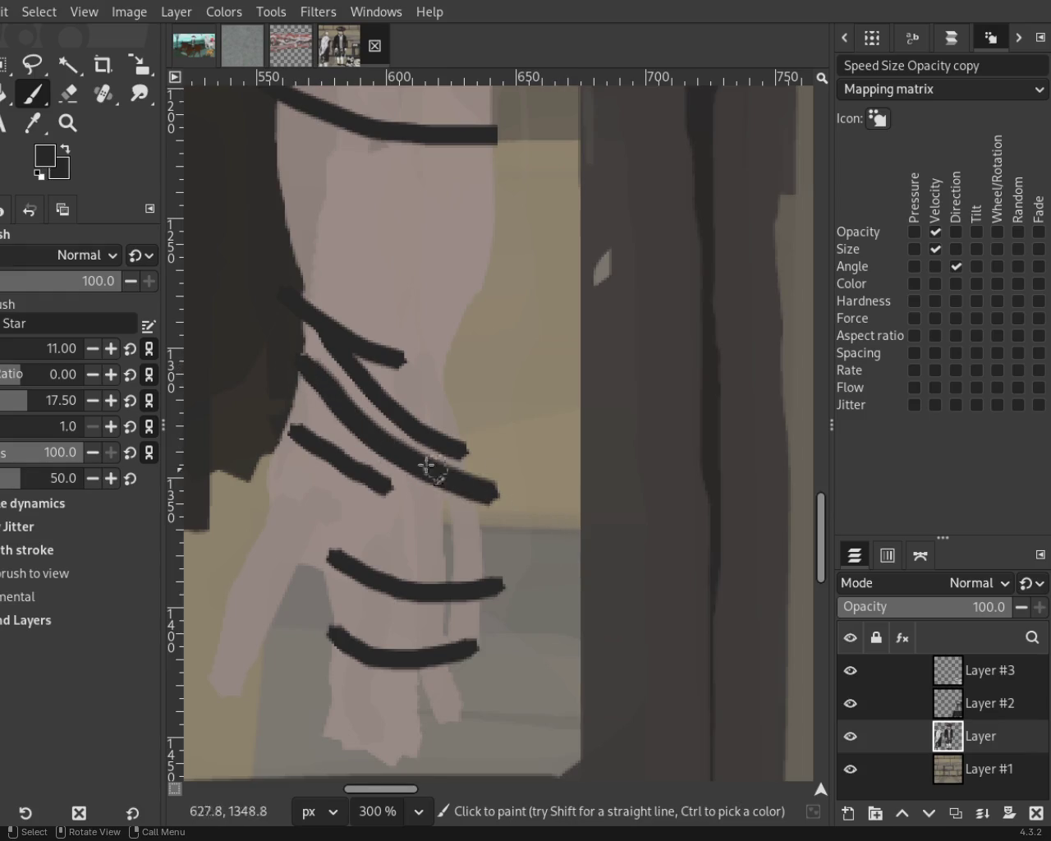
{"action": "left_click_drag", "start_coordinate": [269, 411], "coordinate": [520, 530]}
{"action": "key", "text": "ctrl+z"}
{"action": "key", "text": "ctrl+z"}
{"action": "mouse_move", "coordinate": [279, 404]}
{"action": "left_mouse_down"}
{"action": "mouse_move", "coordinate": [464, 506]}
{"action": "mouse_move", "coordinate": [386, 491]}
{"action": "left_mouse_up"}
{"action": "left_click_drag", "start_coordinate": [287, 404], "coordinate": [605, 580]}
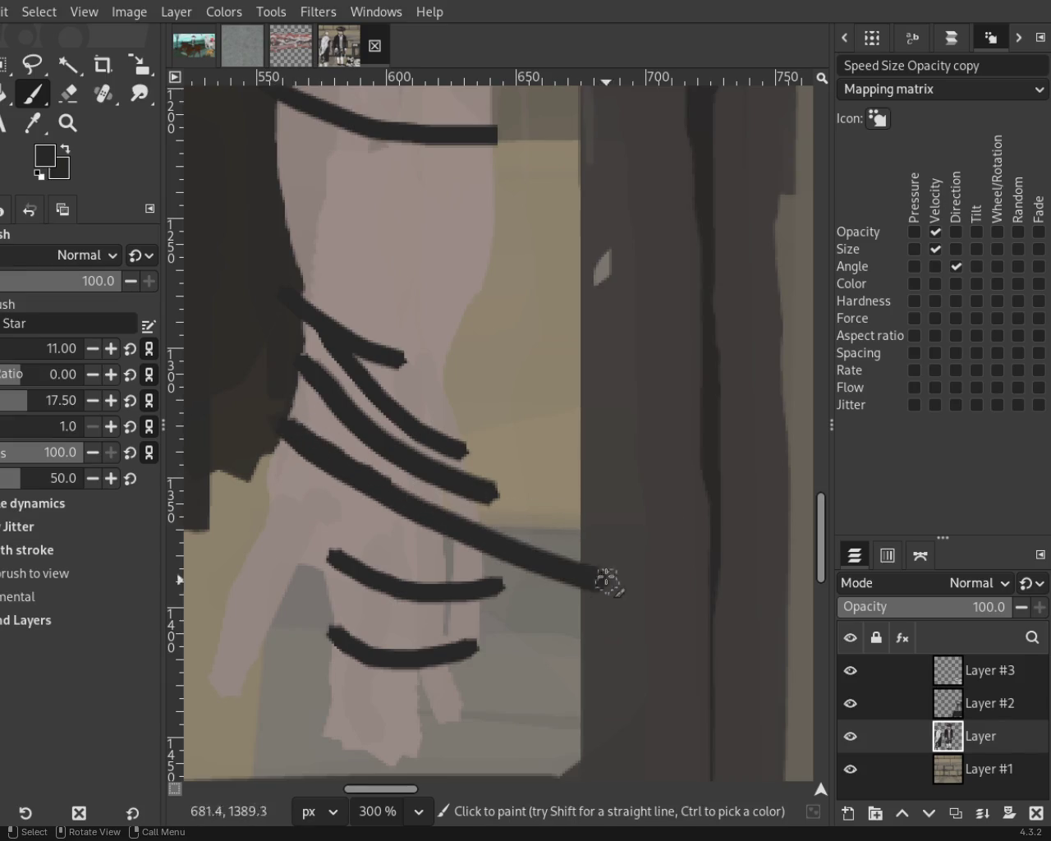
{"action": "key", "text": "ctrl+z"}
{"action": "left_click_drag", "start_coordinate": [280, 415], "coordinate": [419, 486]}
{"action": "key", "text": "ctrl+z"}
{"action": "left_click_drag", "start_coordinate": [282, 410], "coordinate": [555, 544]}
{"action": "key", "text": "ctrl+z"}
Cover the lower strap's left tip with picked skin tone and erase the straps' right tips.
{"action": "left_click", "coordinate": [353, 535], "text": "ctrl"}
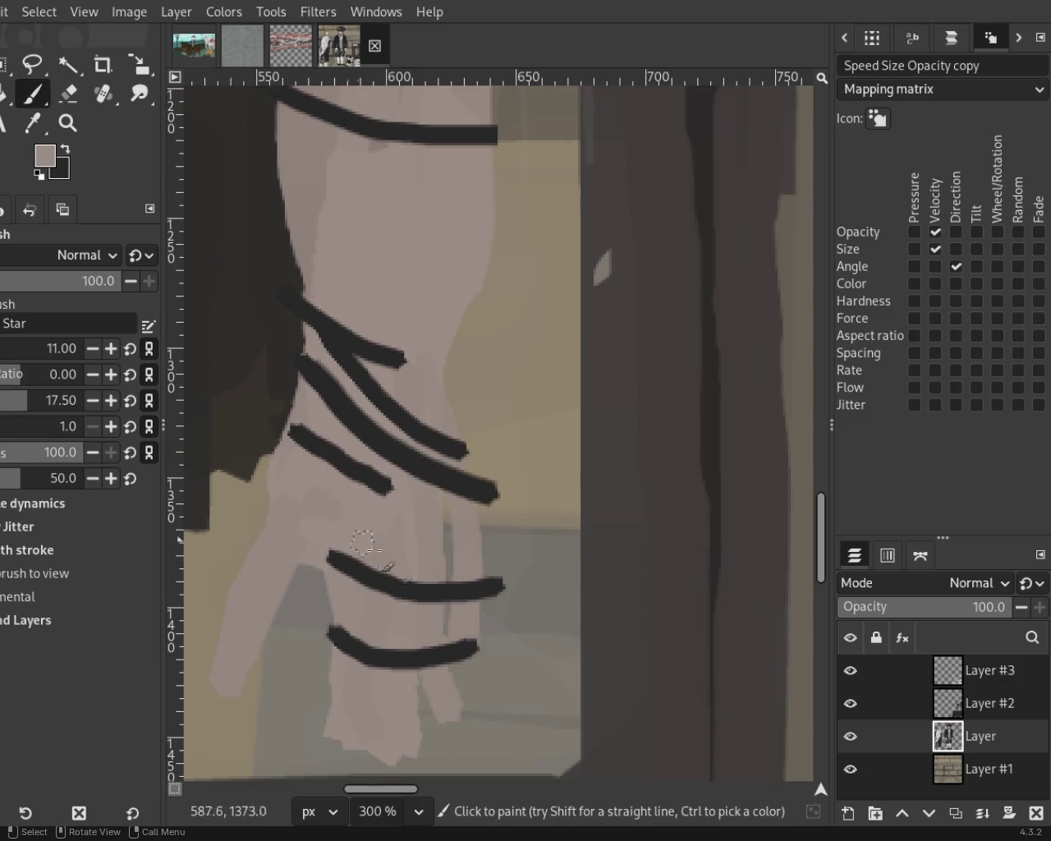
{"action": "left_click_drag", "start_coordinate": [306, 552], "coordinate": [340, 560]}
{"action": "key", "text": "shift+e"}
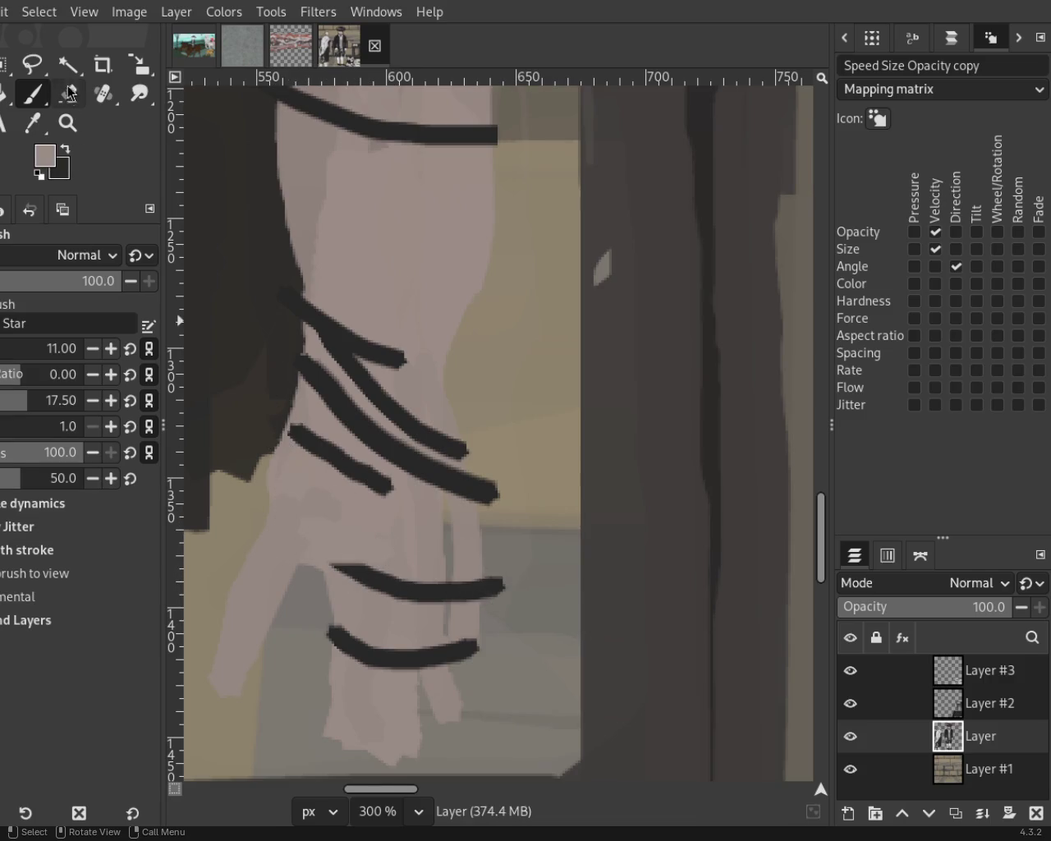
{"action": "mouse_move", "coordinate": [496, 567]}
{"action": "left_mouse_down"}
{"action": "mouse_move", "coordinate": [500, 601]}
{"action": "mouse_move", "coordinate": [448, 734]}
{"action": "left_mouse_up"}
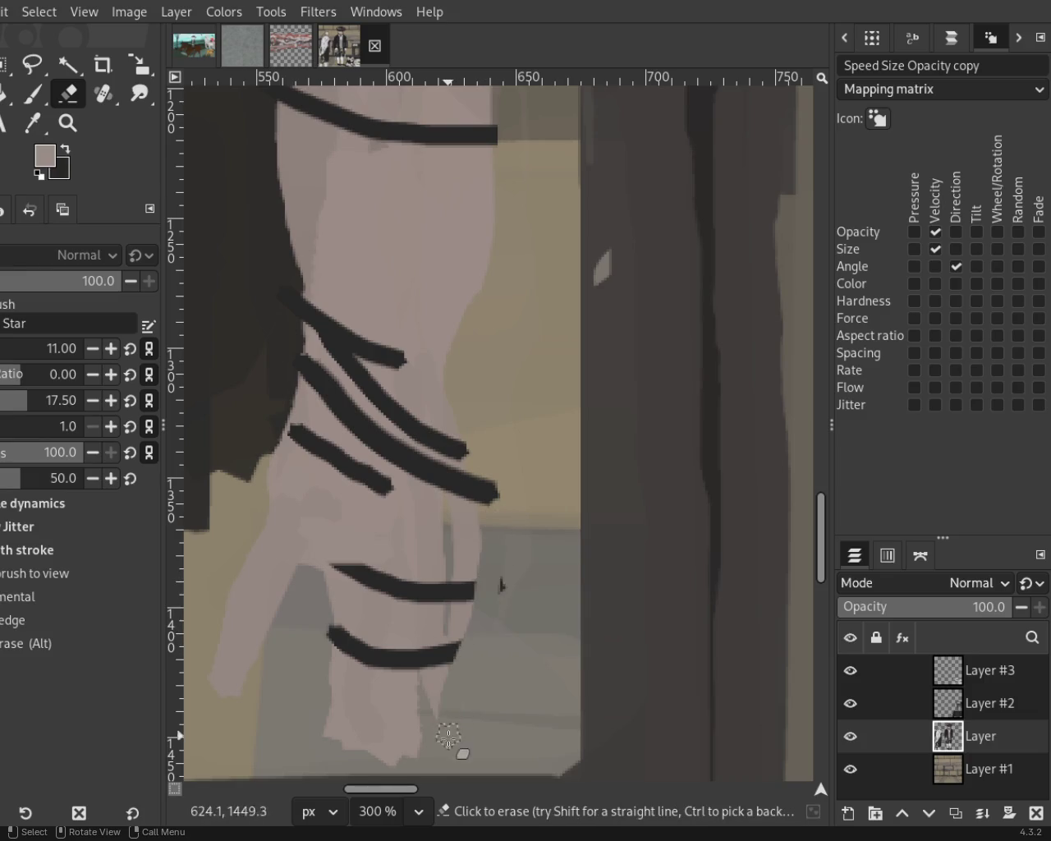
{"action": "left_click_drag", "start_coordinate": [491, 464], "coordinate": [494, 497]}
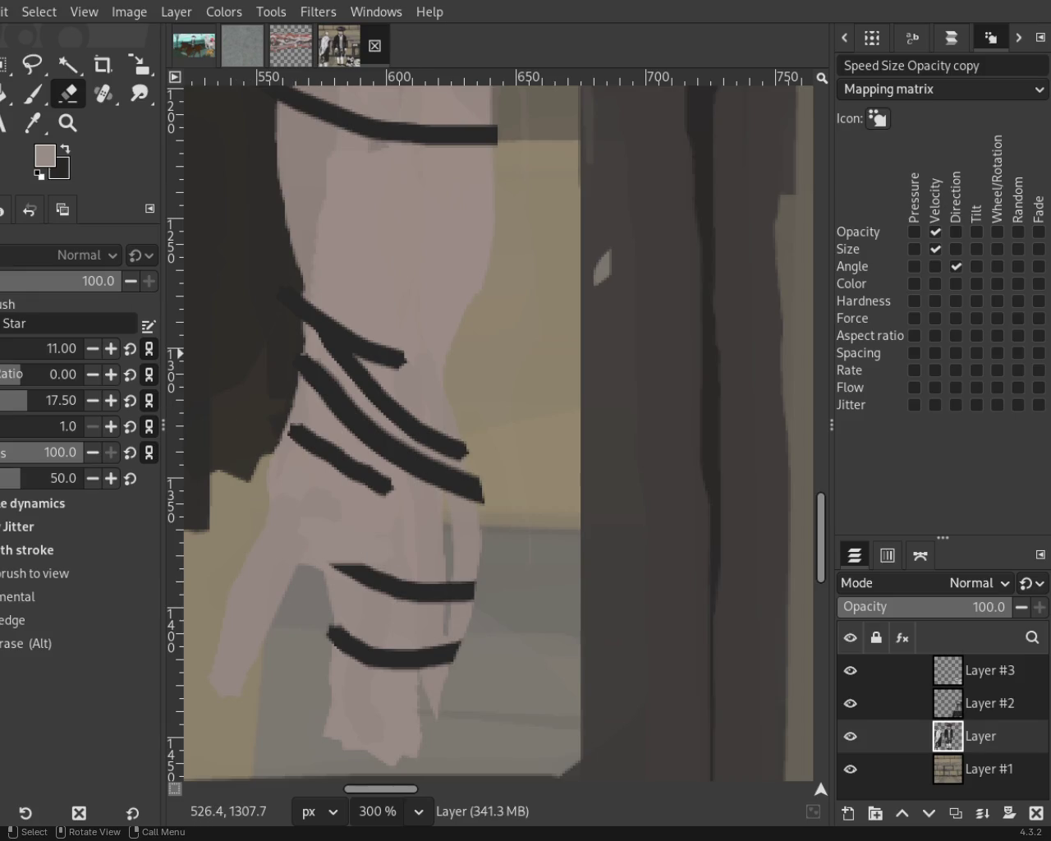
At brush size 7 in near-black, paint a new lower diagonal strap and extend the upper strap rightward.
{"action": "left_click", "coordinate": [33, 95]}
{"action": "key", "text": "bracketright"}
{"action": "key", "text": "bracketright"}
{"action": "key", "text": "bracketright"}
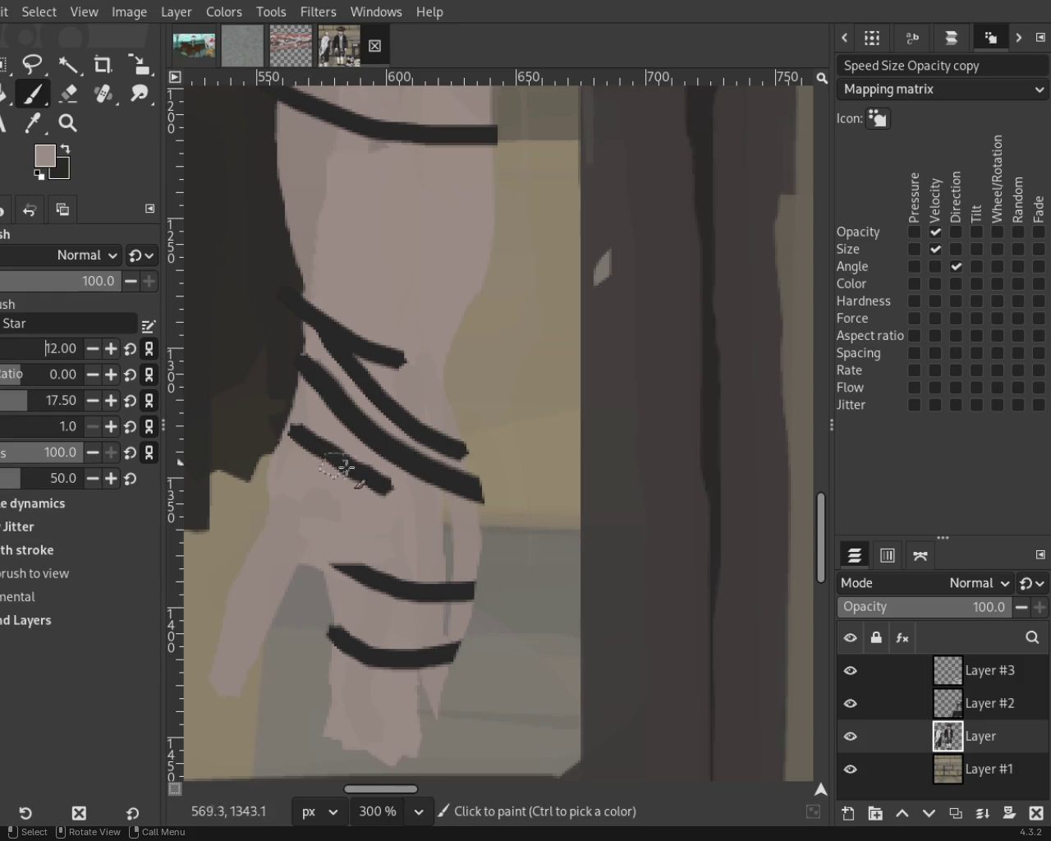
{"action": "key", "text": "Down"}
{"action": "key", "text": "Down"}
{"action": "key", "text": "Down"}
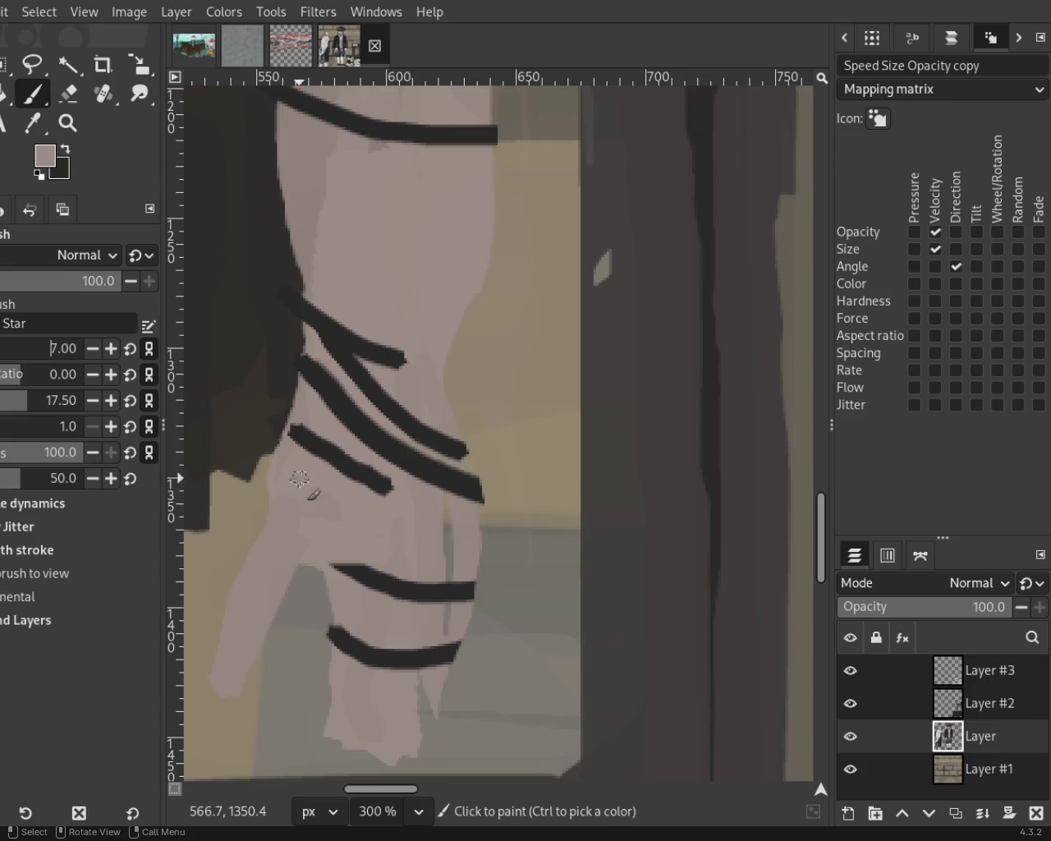
{"action": "left_click", "coordinate": [295, 431], "text": "ctrl"}
{"action": "left_click_drag", "start_coordinate": [279, 429], "coordinate": [447, 513]}
{"action": "key", "text": "ctrl+z"}
{"action": "left_click_drag", "start_coordinate": [275, 423], "coordinate": [492, 526]}
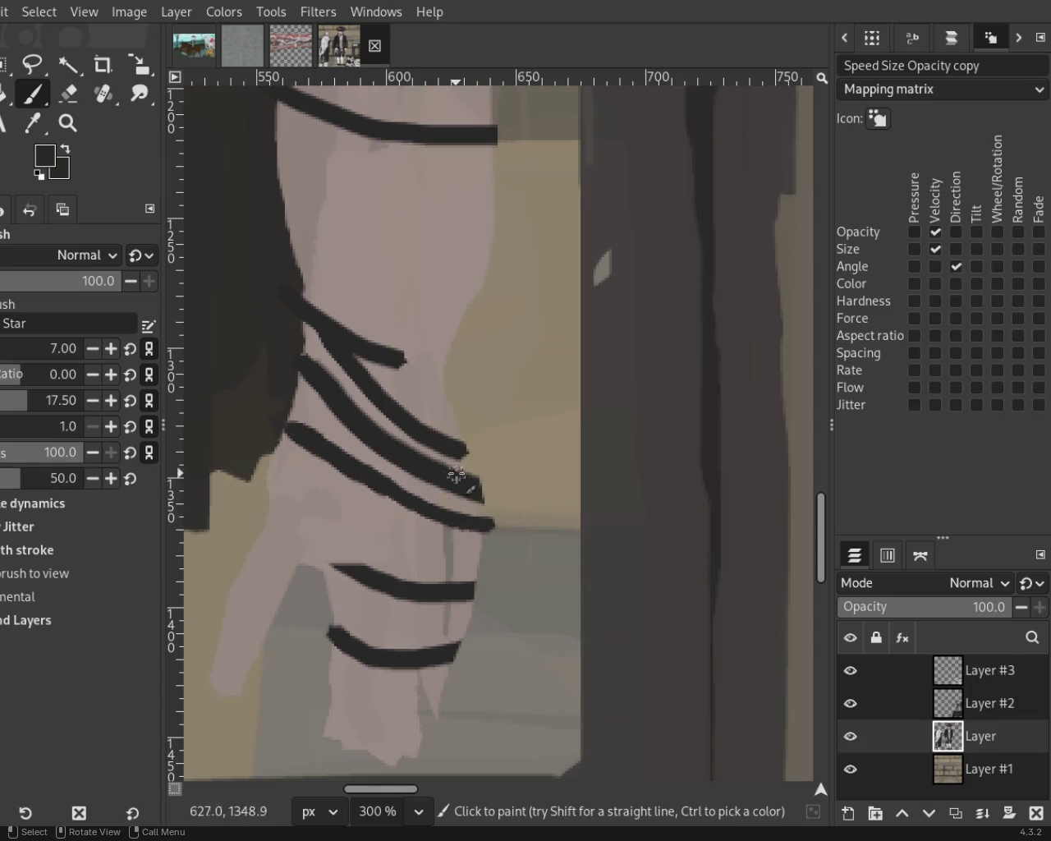
{"action": "left_click_drag", "start_coordinate": [383, 353], "coordinate": [460, 366]}
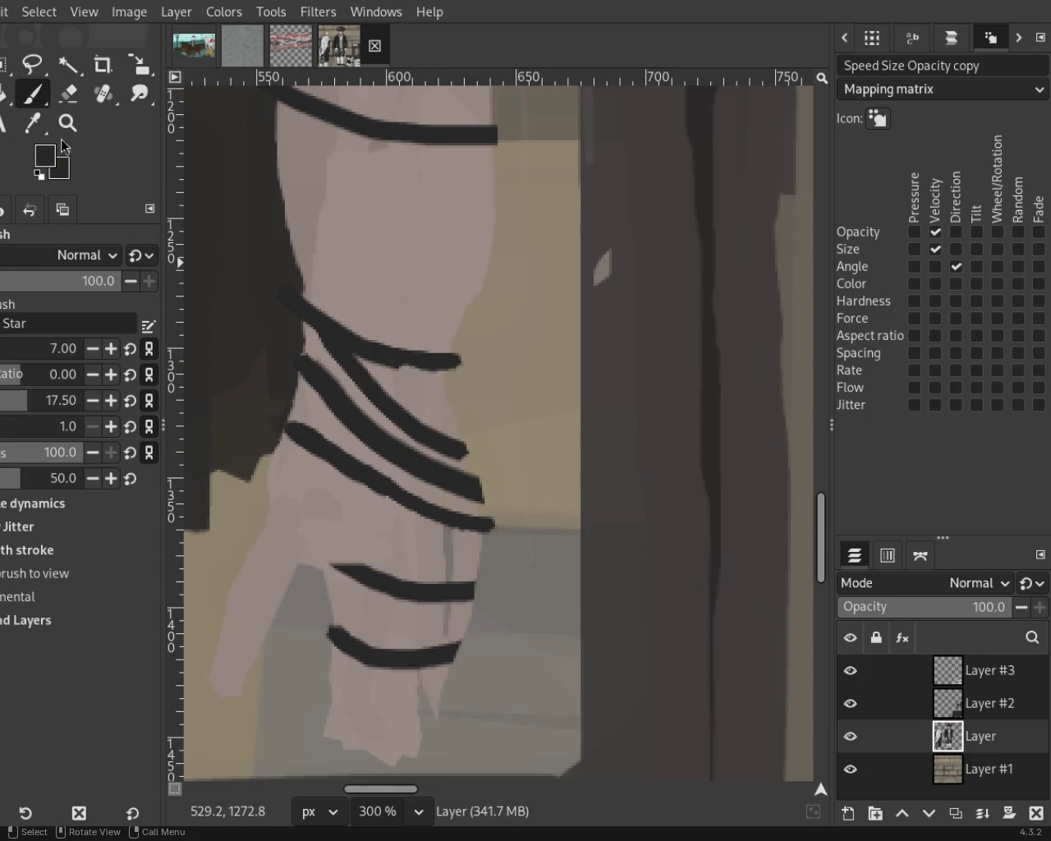
Check the wrist straps zoomed in and out, then paint a strap joining the middle stripe.
{"action": "key", "text": "z"}
{"action": "left_click", "coordinate": [362, 435], "text": "ctrl"}
{"action": "left_click", "coordinate": [371, 456], "text": "ctrl"}
{"action": "left_click", "coordinate": [371, 456]}
{"action": "left_click", "coordinate": [371, 455]}
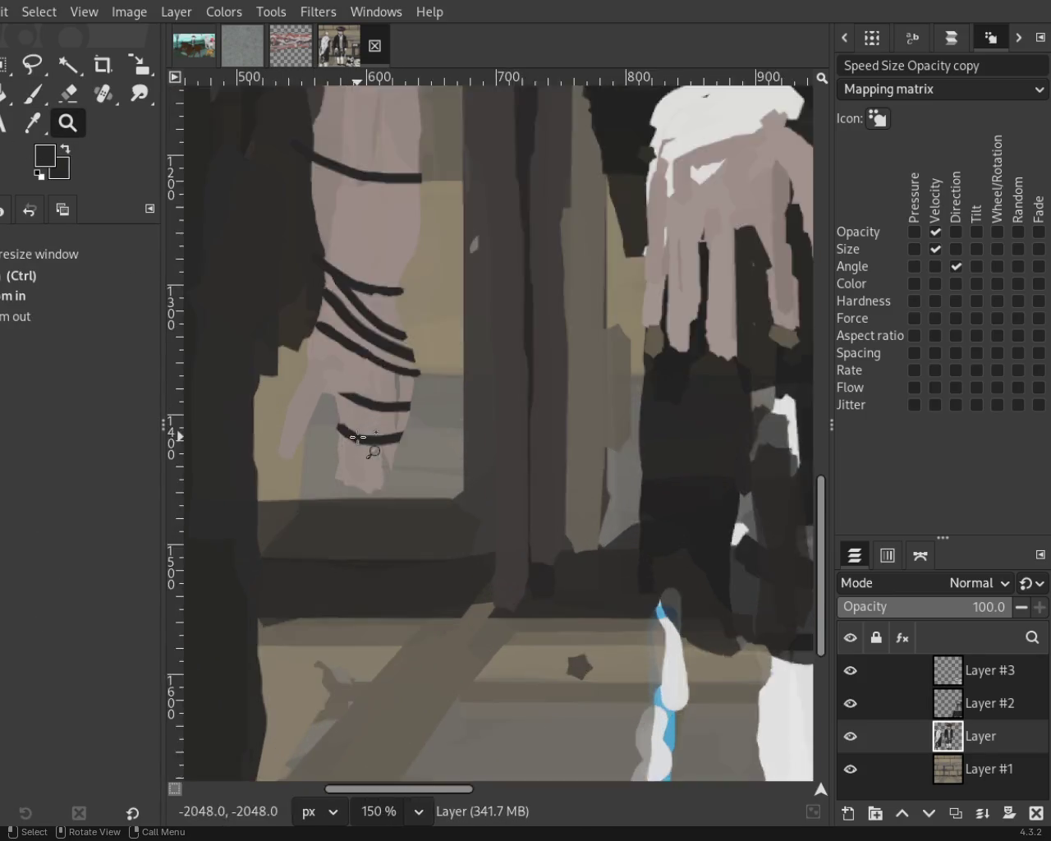
{"action": "left_click", "coordinate": [348, 429]}
{"action": "left_click", "coordinate": [347, 430]}
{"action": "left_click", "coordinate": [347, 429]}
{"action": "key", "text": "p"}
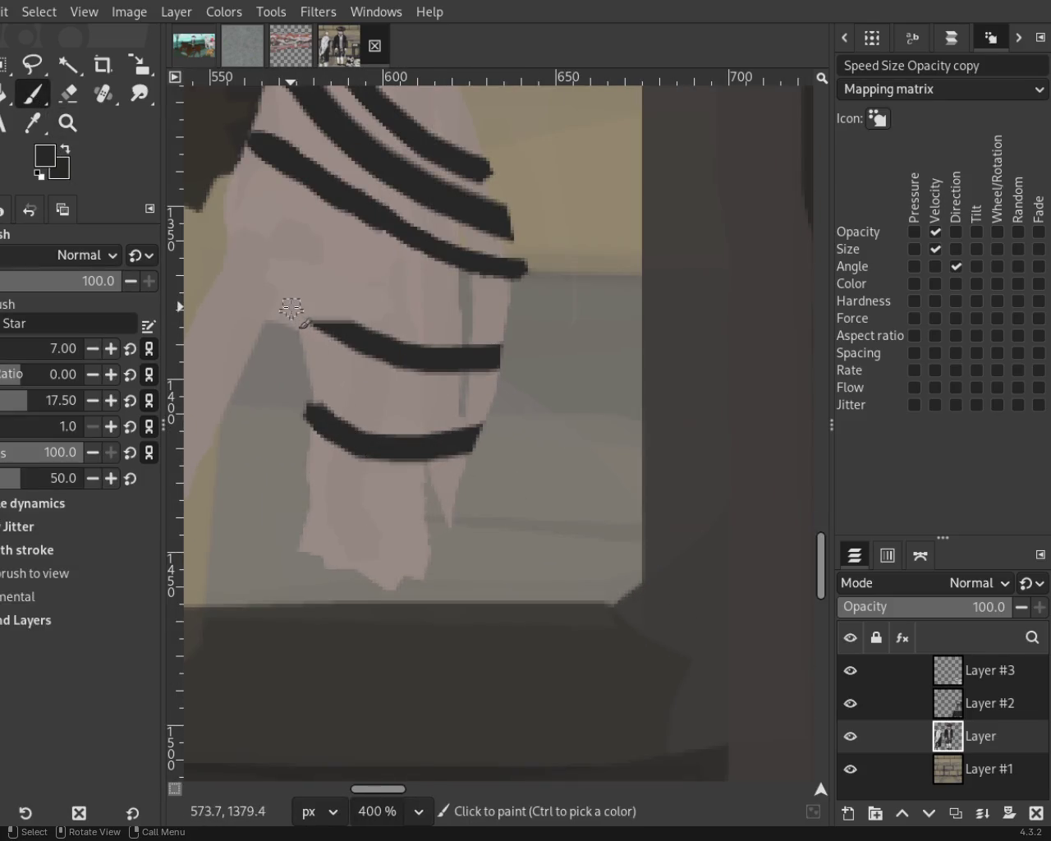
{"action": "left_click_drag", "start_coordinate": [225, 230], "coordinate": [361, 345]}
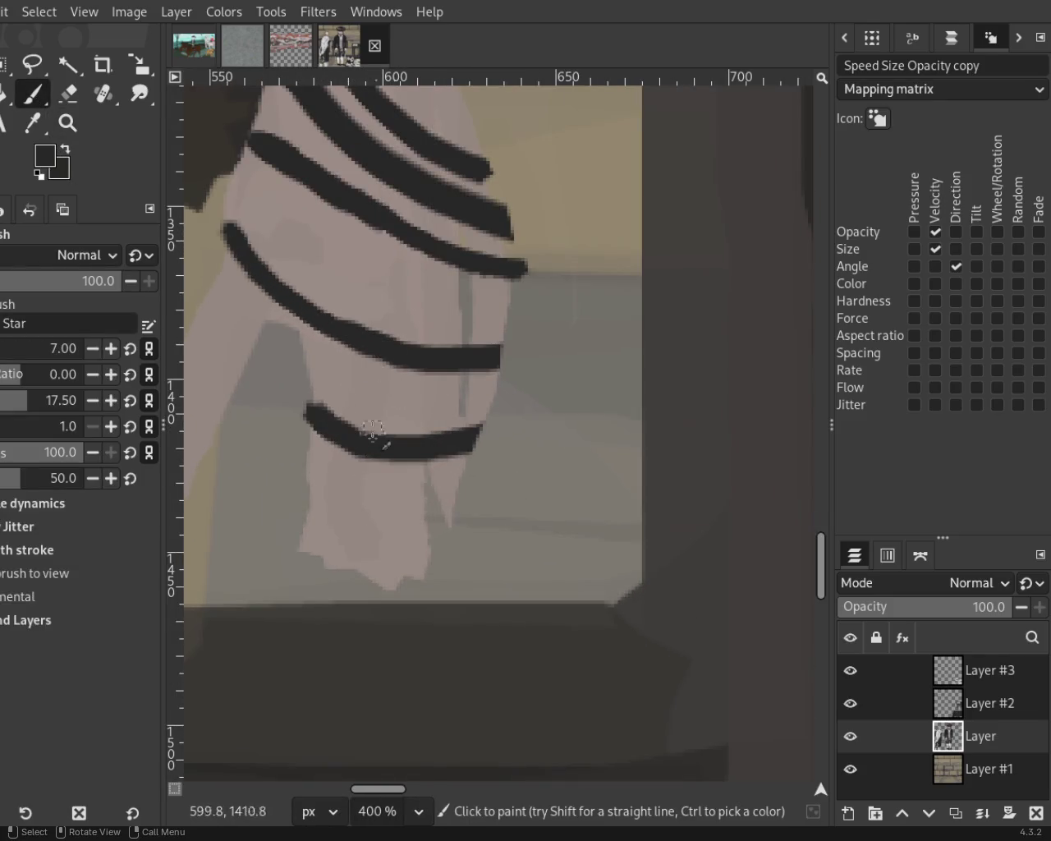
{"action": "mouse_move", "coordinate": [306, 465]}
{"action": "left_mouse_down"}
{"action": "mouse_move", "coordinate": [319, 482]}
{"action": "mouse_move", "coordinate": [462, 478]}
{"action": "mouse_move", "coordinate": [460, 525]}
{"action": "mouse_move", "coordinate": [476, 469]}
{"action": "mouse_move", "coordinate": [436, 488]}
{"action": "mouse_move", "coordinate": [359, 475]}
{"action": "left_mouse_up"}
{"action": "key", "text": "ctrl+z"}
Pick the light cloth colour and zoom the view in around the wrist.
{"action": "left_click", "coordinate": [453, 477], "text": "ctrl"}
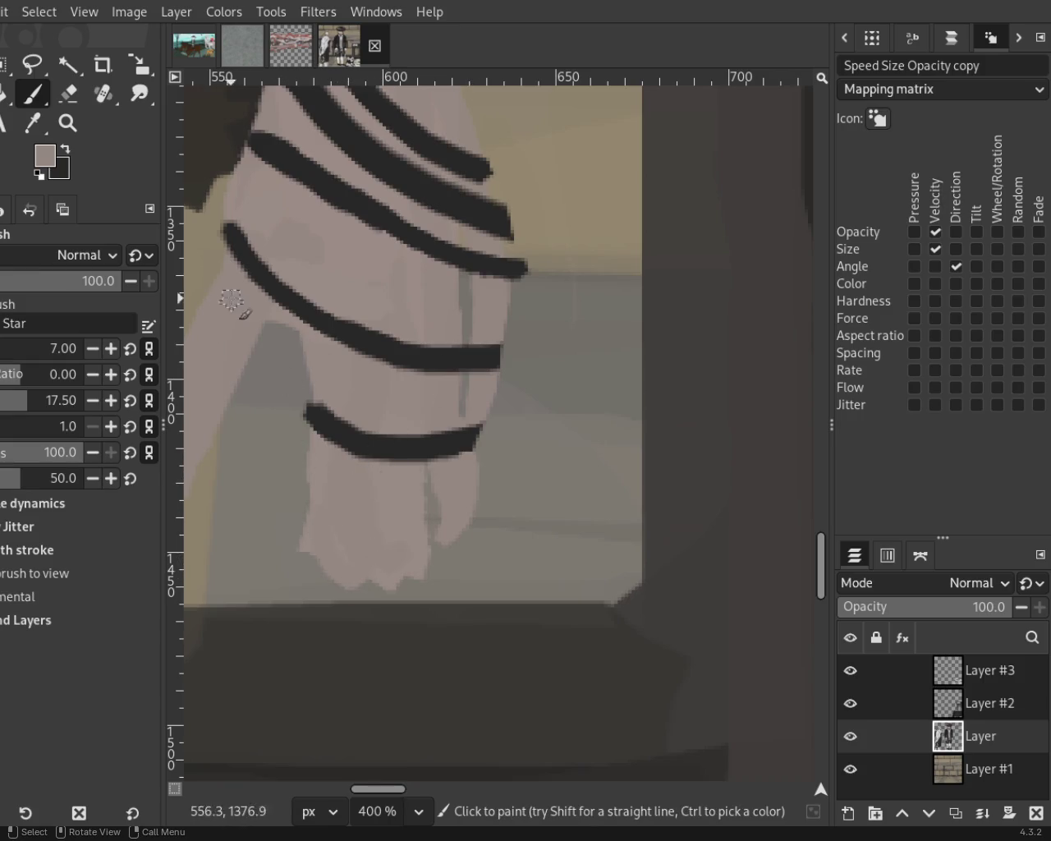
{"action": "left_click", "coordinate": [78, 130]}
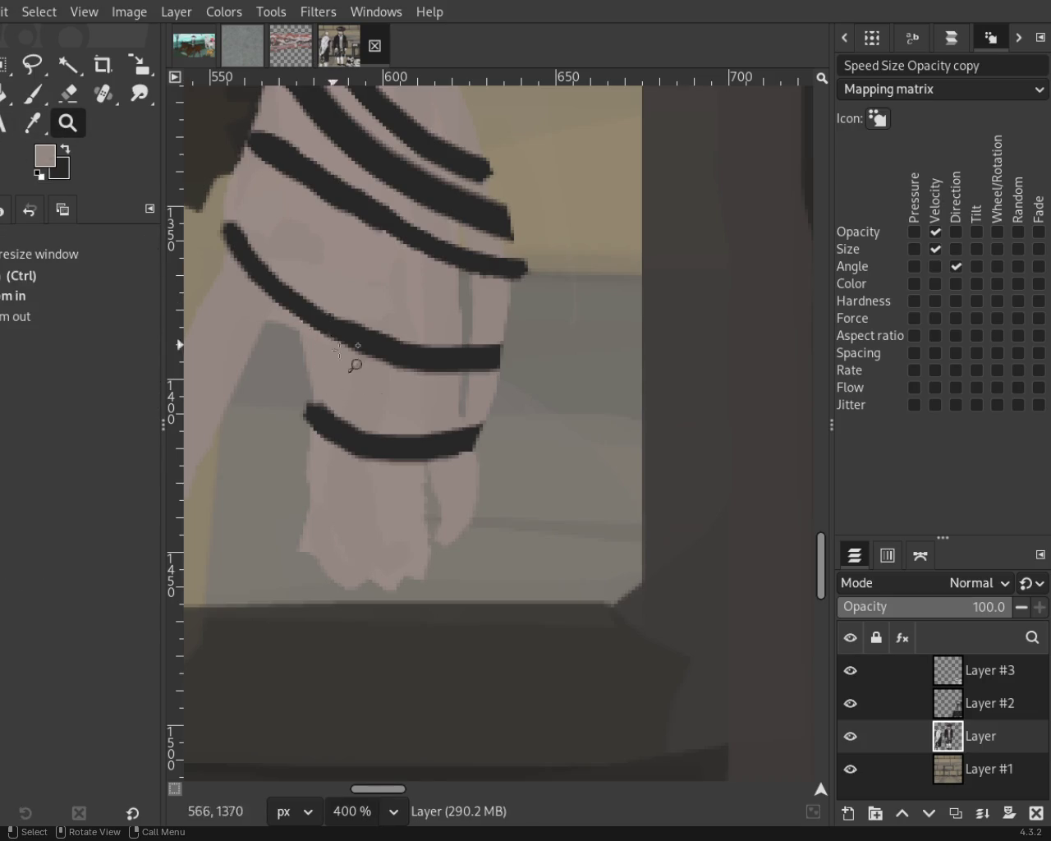
{"action": "scroll", "coordinate": [380, 400], "scroll_direction": "down", "scroll_amount": 15}
{"action": "scroll", "coordinate": [380, 400], "scroll_direction": "up", "scroll_amount": 1}
{"action": "scroll", "coordinate": [380, 400], "scroll_direction": "up", "scroll_amount": 3}
{"action": "scroll", "coordinate": [380, 400], "scroll_direction": "up", "scroll_amount": 3}
{"action": "scroll", "coordinate": [380, 400], "scroll_direction": "down", "scroll_amount": 1}
{"action": "scroll", "coordinate": [394, 383], "scroll_direction": "up", "scroll_amount": 3}
{"action": "scroll", "coordinate": [493, 402], "scroll_direction": "up", "scroll_amount": 1}
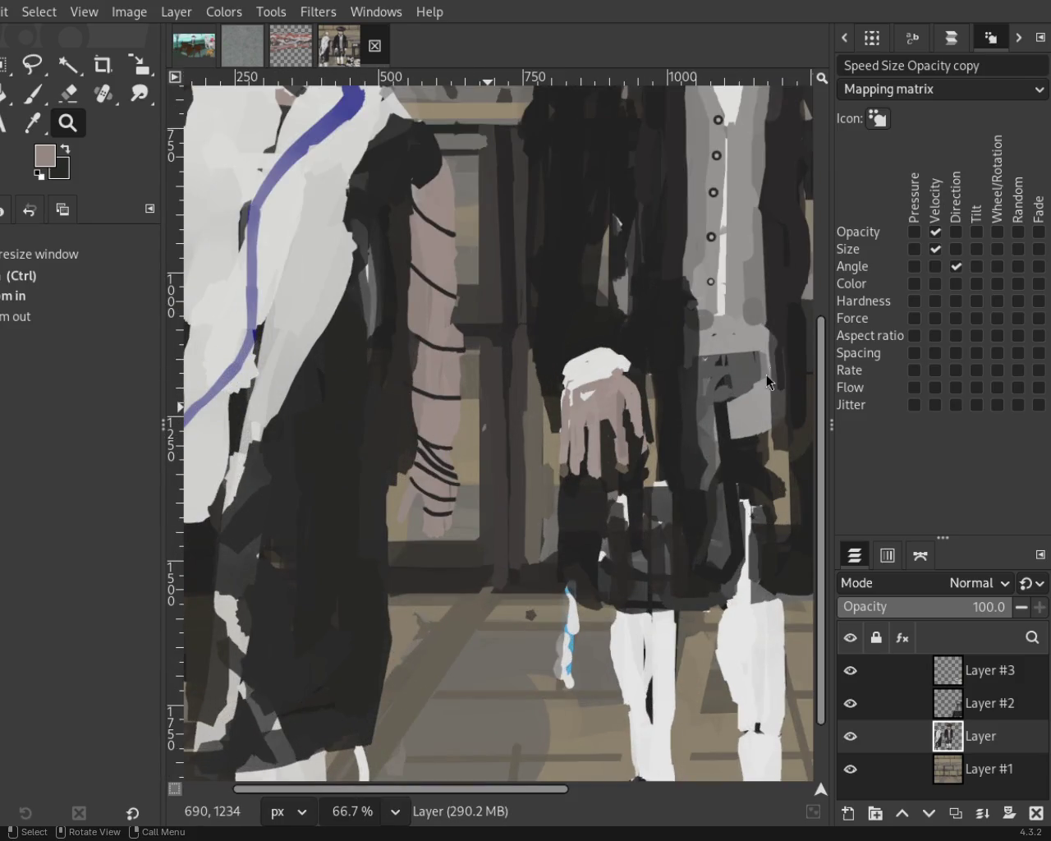
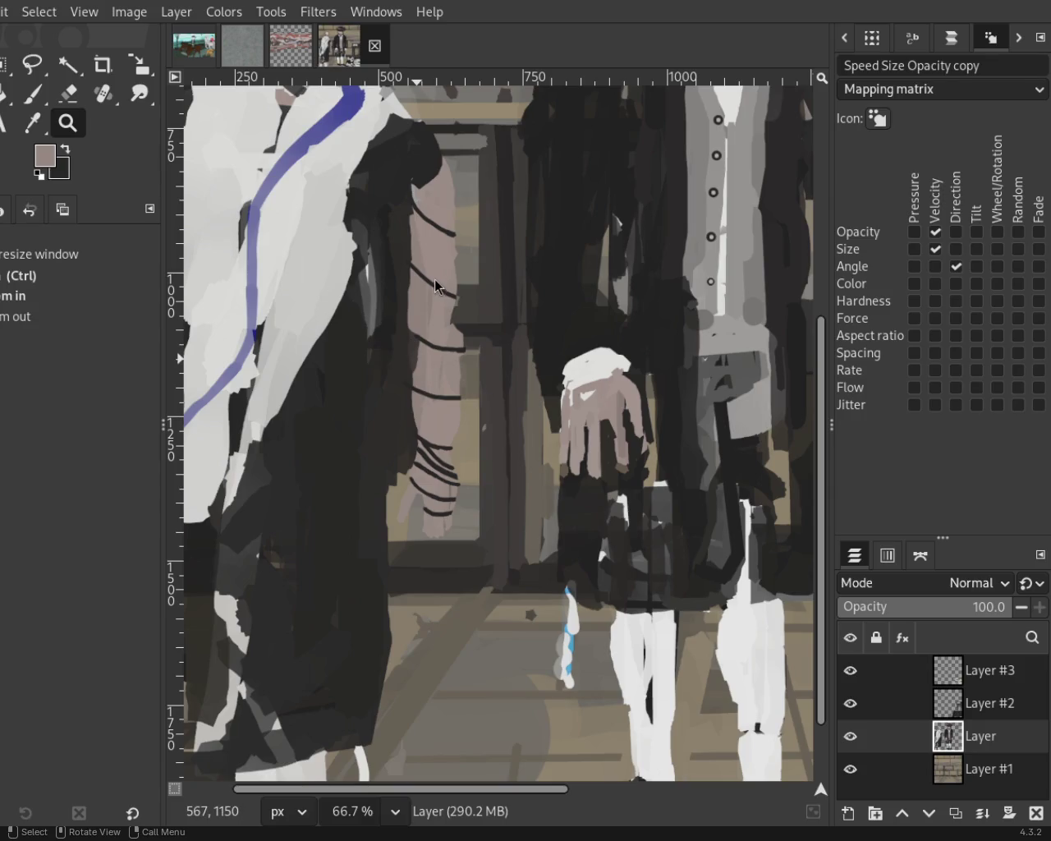
Paint the dark sleeve down over the arm's top with a size-56 brush, then zoom to 100%.
{"action": "left_click", "coordinate": [34, 93]}
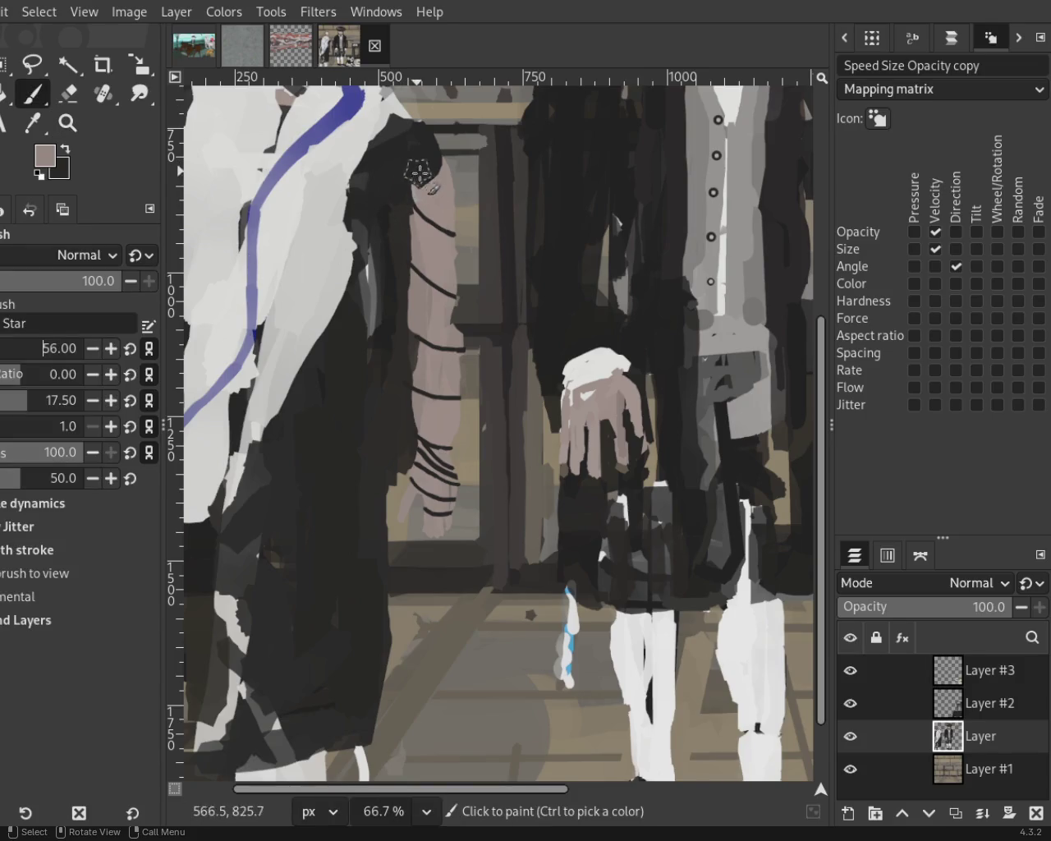
{"action": "left_click", "coordinate": [415, 156], "text": "ctrl"}
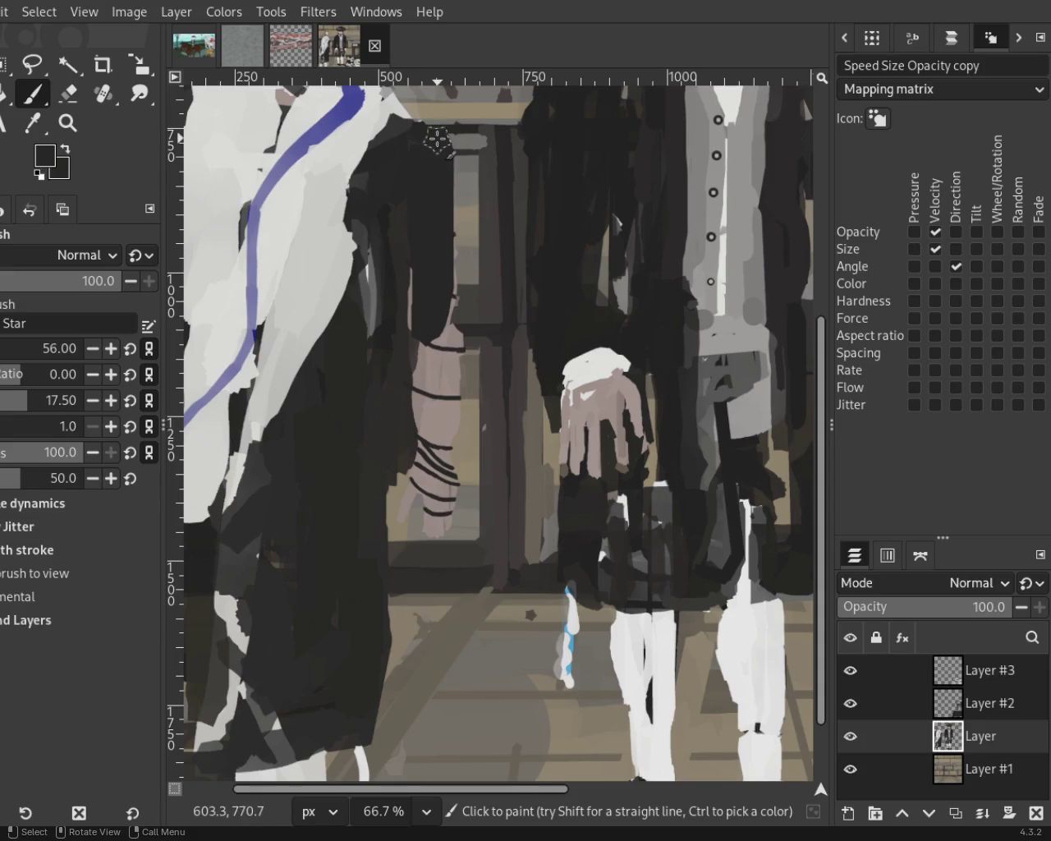
{"action": "left_click_drag", "start_coordinate": [415, 210], "coordinate": [433, 177]}
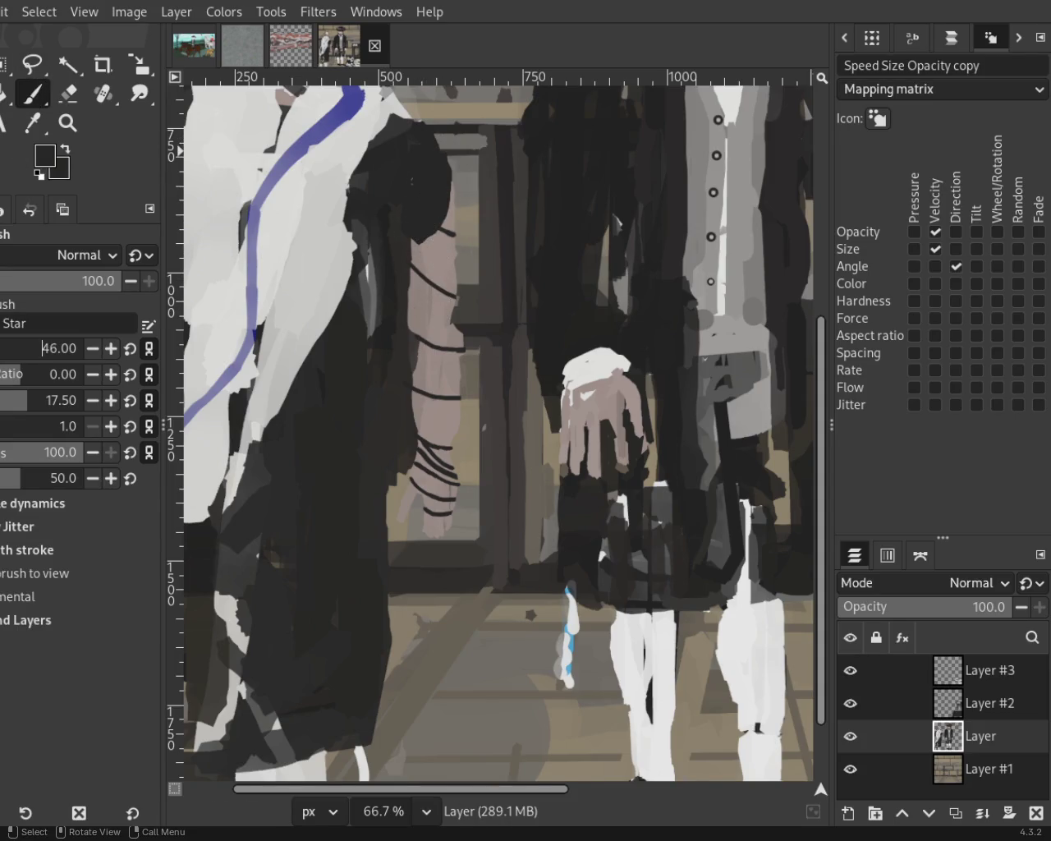
{"action": "left_click", "coordinate": [68, 122]}
{"action": "left_click", "coordinate": [442, 316]}
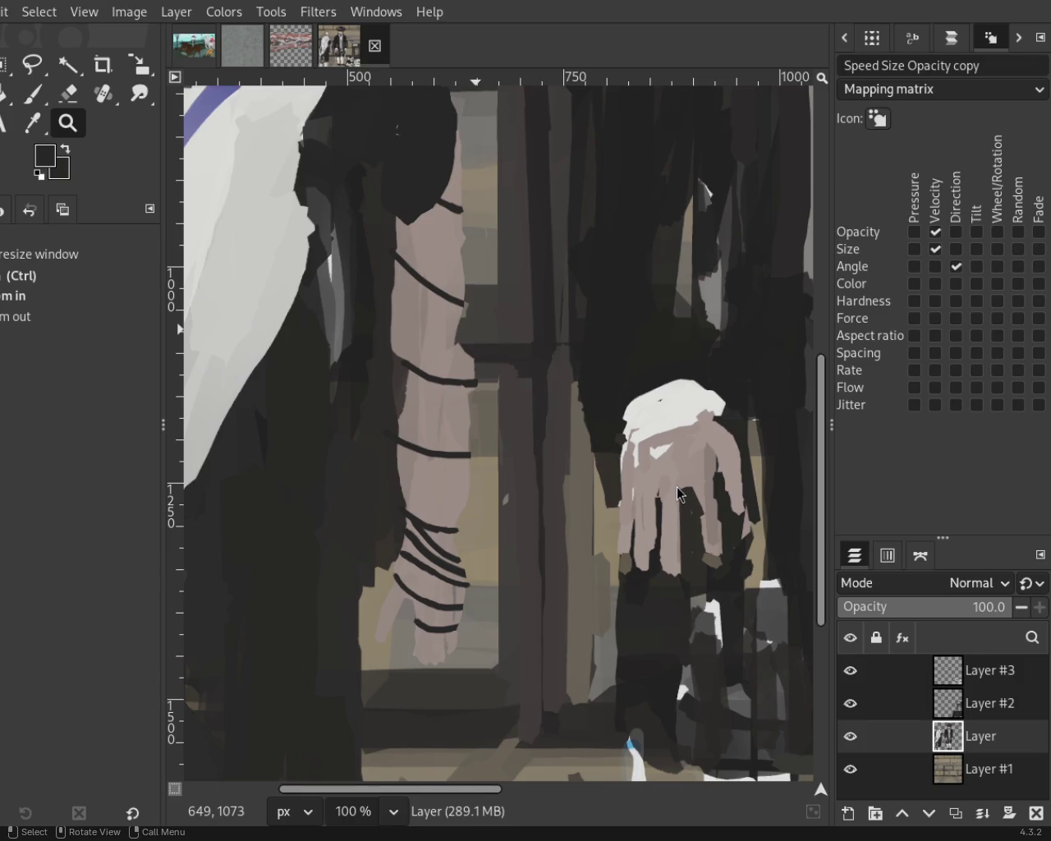
Zoom to 200% on the strapped arm and repaint the upper diagonal strap in dark paint.
{"action": "left_click", "coordinate": [305, 277], "text": "ctrl"}
{"action": "left_click", "coordinate": [307, 273]}
{"action": "double_click", "coordinate": [310, 264]}
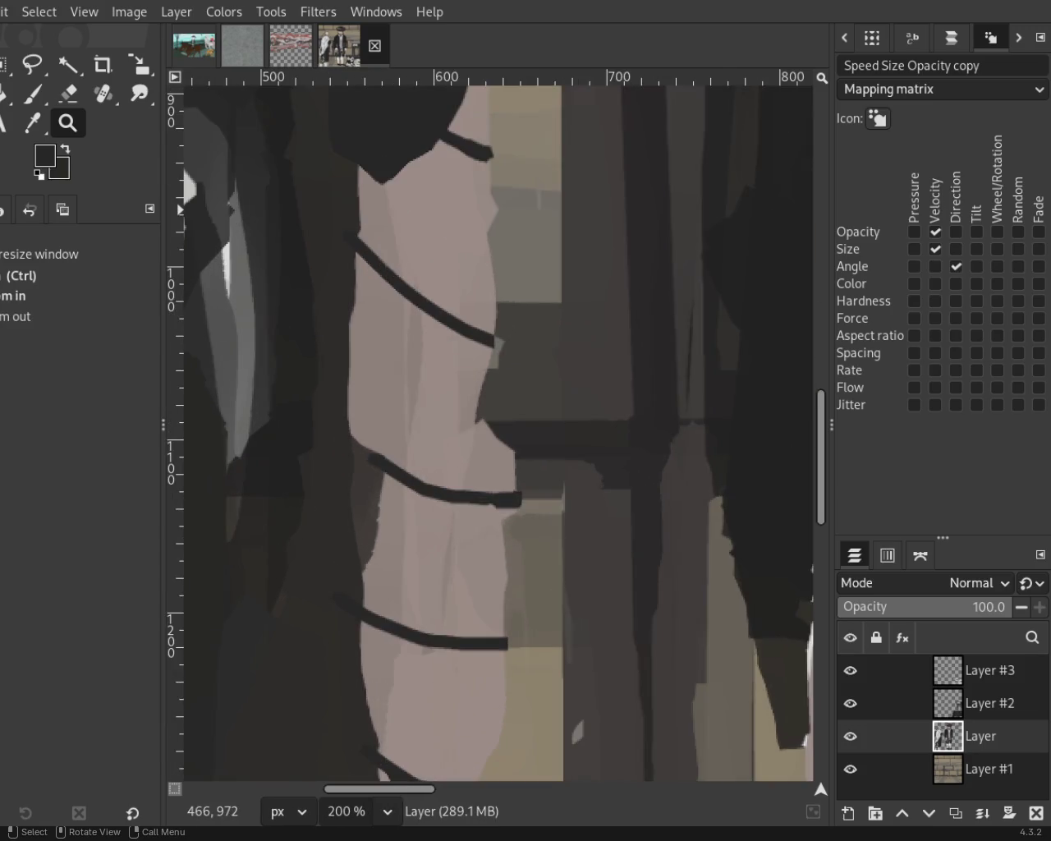
{"action": "left_click", "coordinate": [28, 97]}
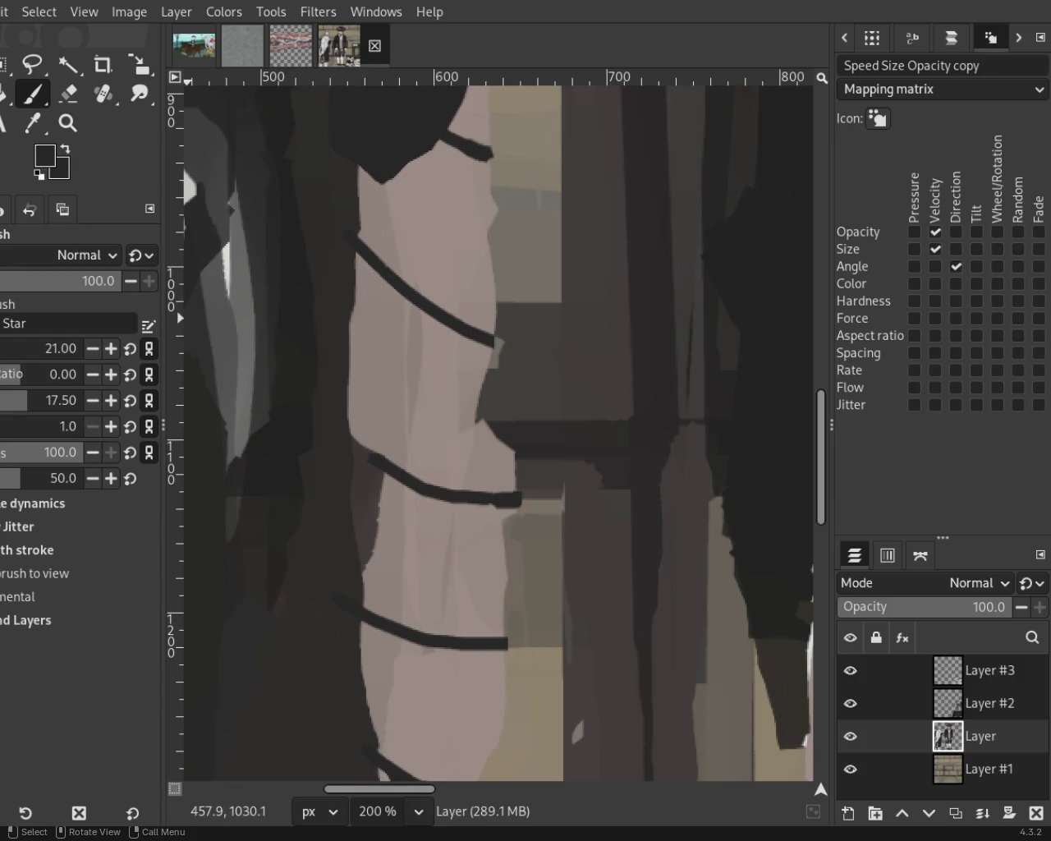
{"action": "mouse_move", "coordinate": [351, 246]}
{"action": "left_mouse_down"}
{"action": "mouse_move", "coordinate": [422, 310]}
{"action": "mouse_move", "coordinate": [487, 337]}
{"action": "left_mouse_up"}
{"action": "key", "text": "ctrl+z"}
{"action": "mouse_move", "coordinate": [352, 242]}
{"action": "left_mouse_down"}
{"action": "mouse_move", "coordinate": [393, 297]}
{"action": "mouse_move", "coordinate": [493, 349]}
{"action": "left_mouse_up"}
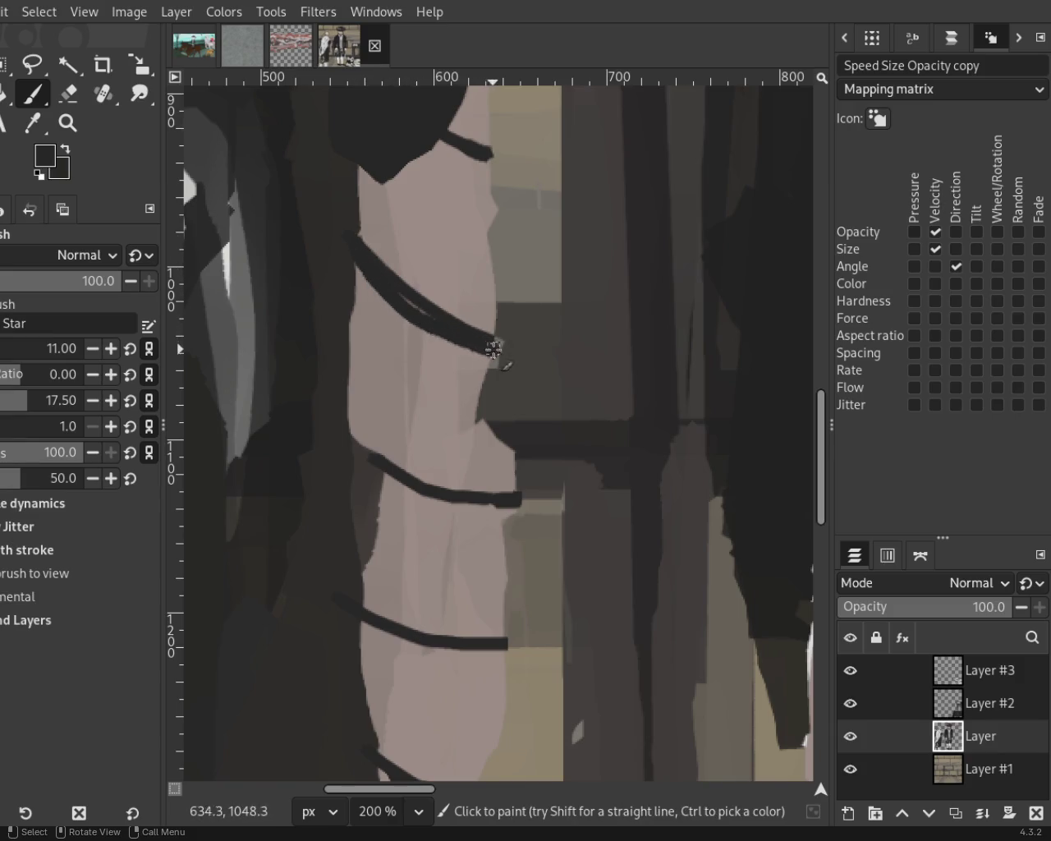
Sample skin and dark colours and repaint the lower strap thicker and longer.
{"action": "mouse_move", "coordinate": [357, 446]}
{"action": "left_mouse_down"}
{"action": "mouse_move", "coordinate": [391, 482]}
{"action": "mouse_move", "coordinate": [463, 509]}
{"action": "mouse_move", "coordinate": [519, 509]}
{"action": "mouse_move", "coordinate": [394, 486]}
{"action": "mouse_move", "coordinate": [355, 462]}
{"action": "left_mouse_up"}
{"action": "key", "text": "ctrl+z"}
{"action": "left_click", "coordinate": [366, 424], "text": "ctrl"}
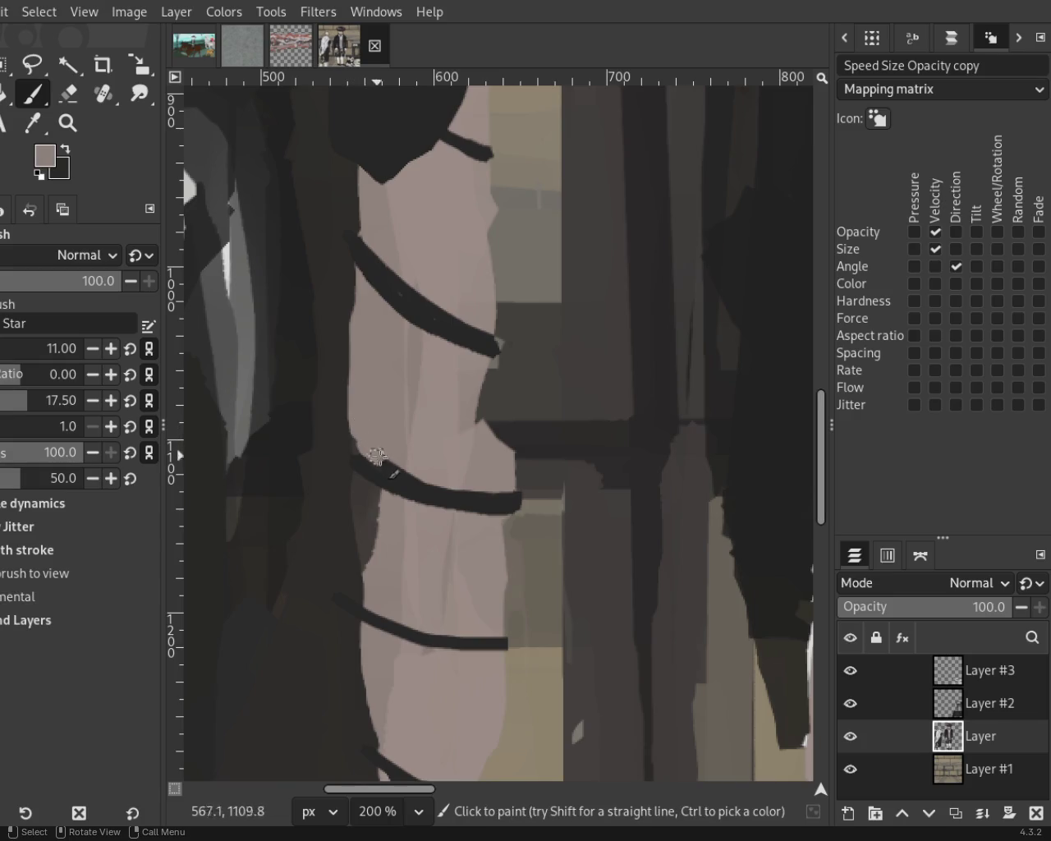
{"action": "left_click", "coordinate": [367, 453], "text": "ctrl"}
{"action": "left_click", "coordinate": [362, 423], "text": "ctrl"}
{"action": "left_click", "coordinate": [365, 614], "text": "ctrl"}
{"action": "left_click_drag", "start_coordinate": [348, 611], "coordinate": [454, 645]}
{"action": "key", "text": "ctrl+z"}
{"action": "left_click_drag", "start_coordinate": [359, 627], "coordinate": [500, 649]}
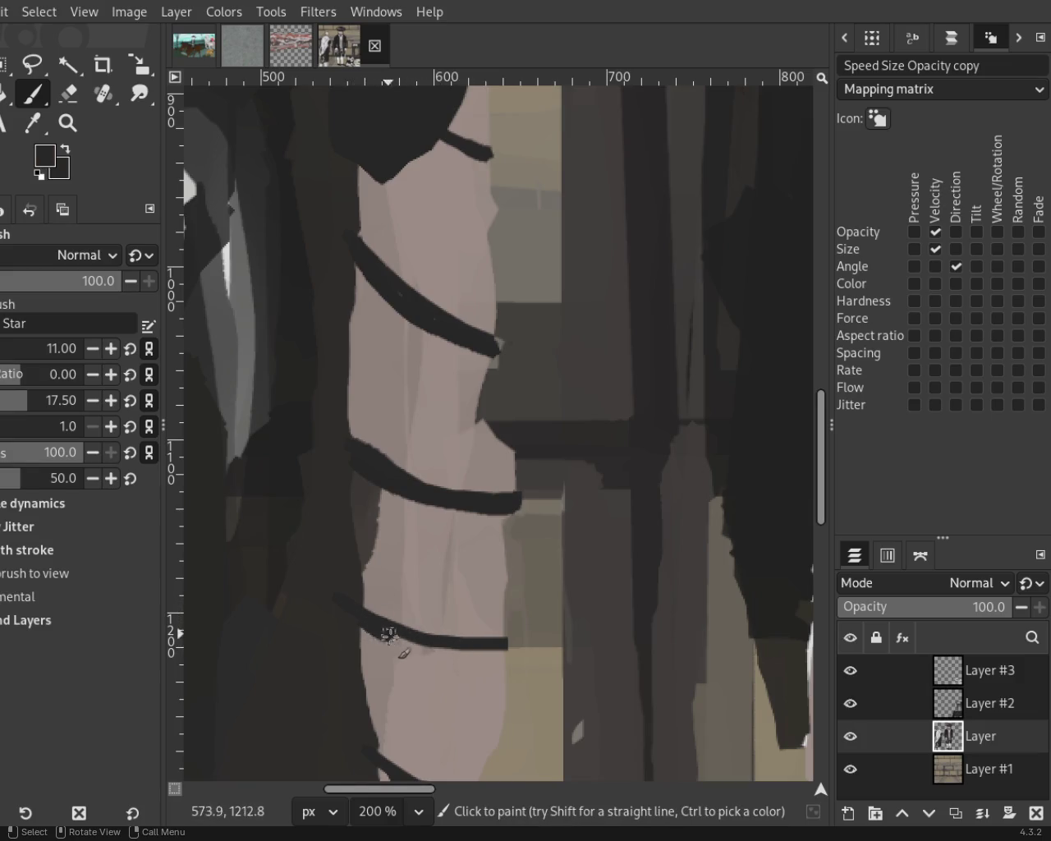
Hide Layer #3 and Layer #2, keeping the base layer visible.
{"action": "left_click", "coordinate": [68, 93]}
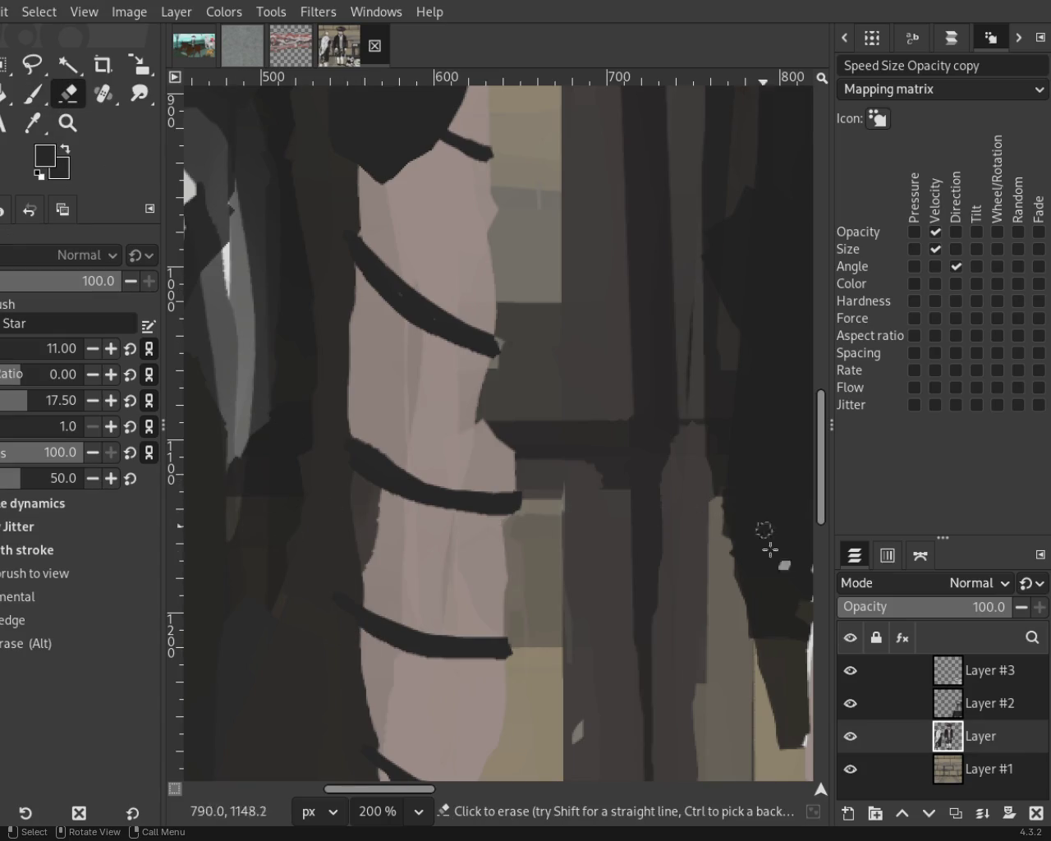
{"action": "left_click_drag", "start_coordinate": [851, 670], "coordinate": [853, 738]}
{"action": "left_click", "coordinate": [854, 743]}
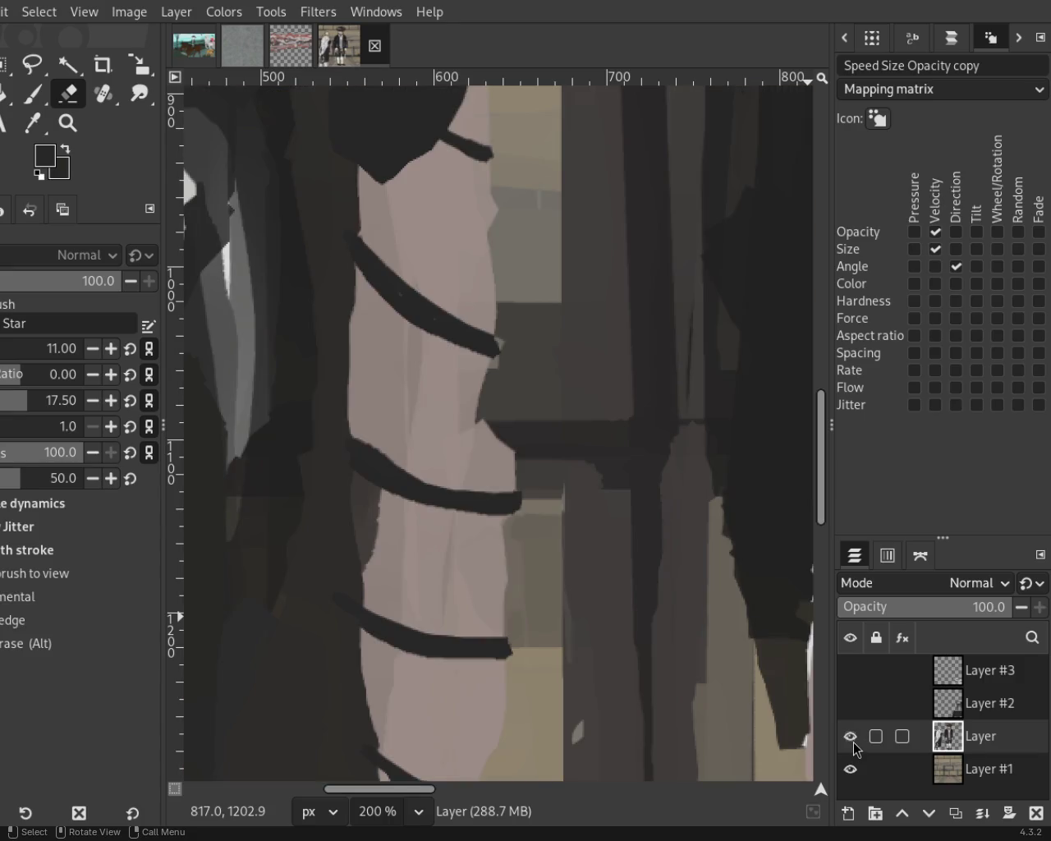
{"action": "key", "text": "z"}
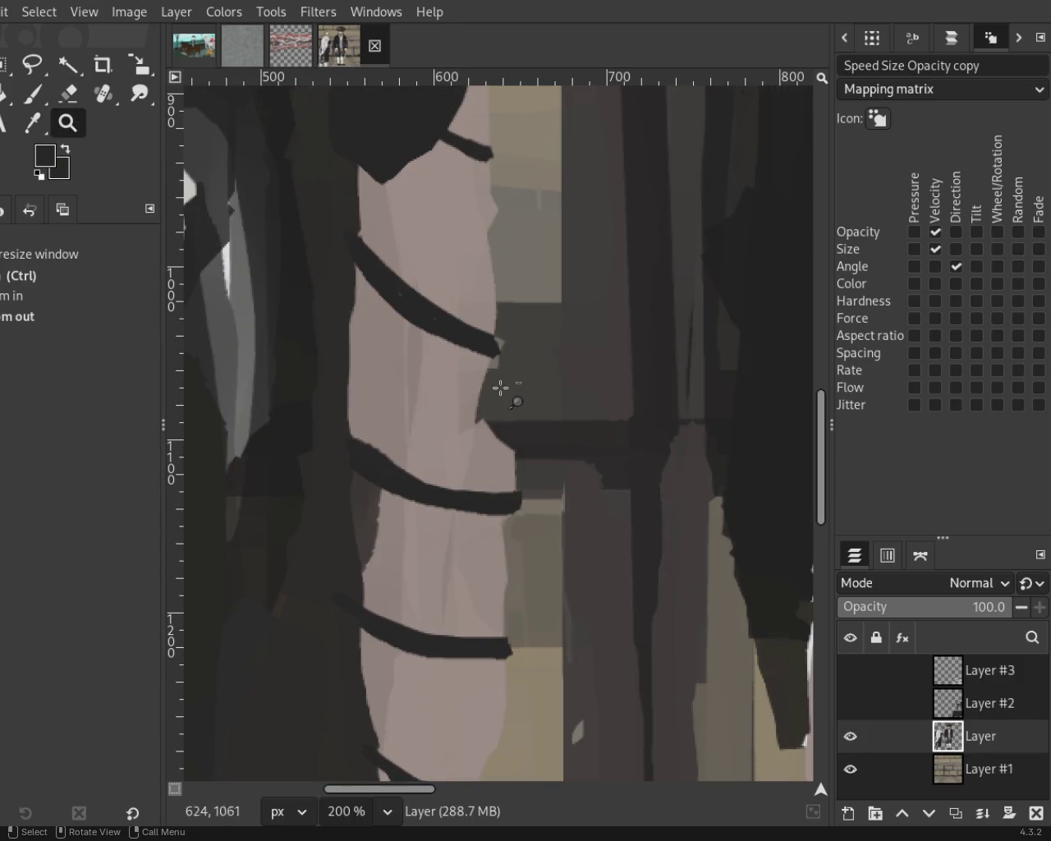
{"action": "scroll", "coordinate": [493, 410], "scroll_direction": "down", "scroll_amount": 3}
{"action": "scroll", "coordinate": [434, 515], "scroll_direction": "down", "scroll_amount": 1}
{"action": "scroll", "coordinate": [340, 408], "scroll_direction": "up", "scroll_amount": 3}
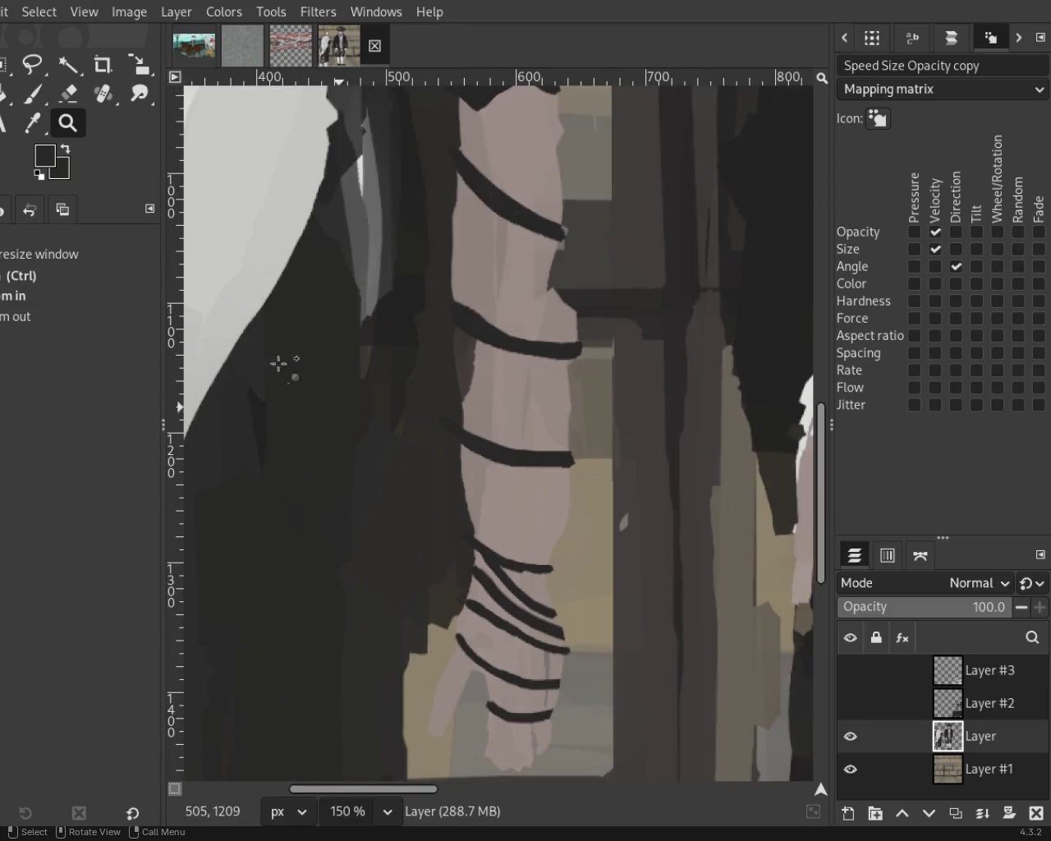
Replace the patchy strap marks with one continuous thick black strap, skin-toning its left end.
{"action": "left_click", "coordinate": [28, 97]}
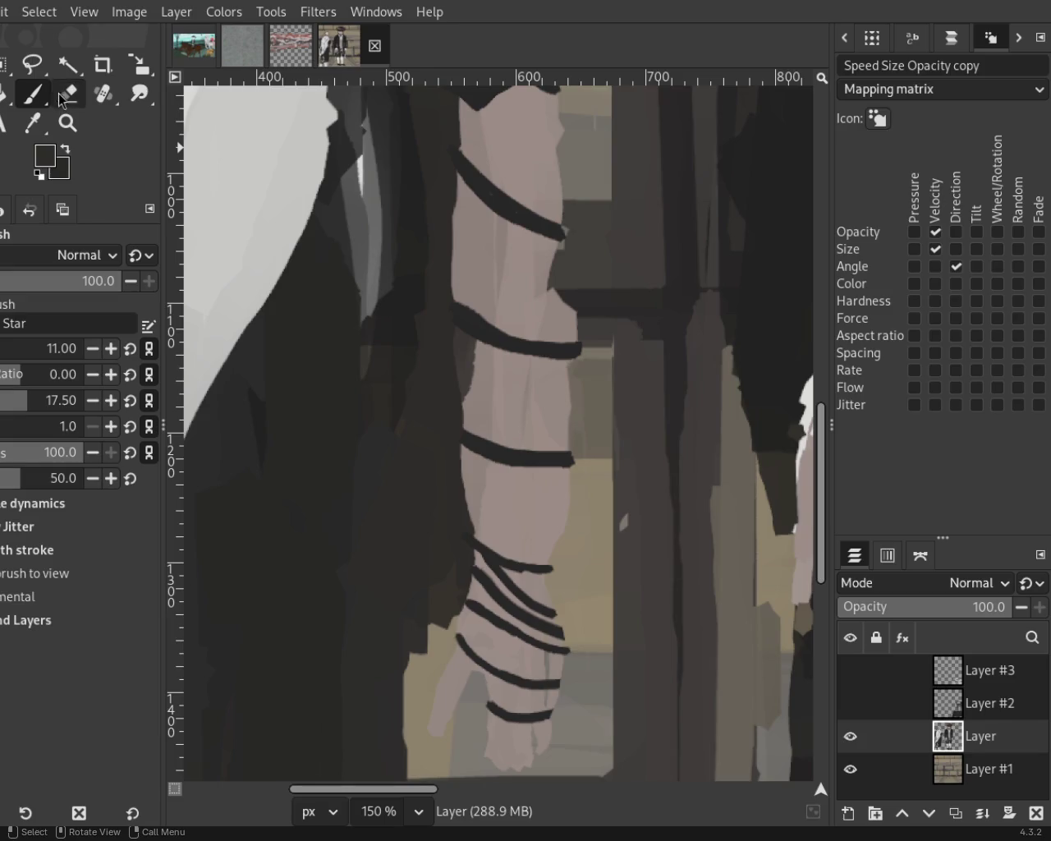
{"action": "left_click", "coordinate": [486, 457], "text": "ctrl"}
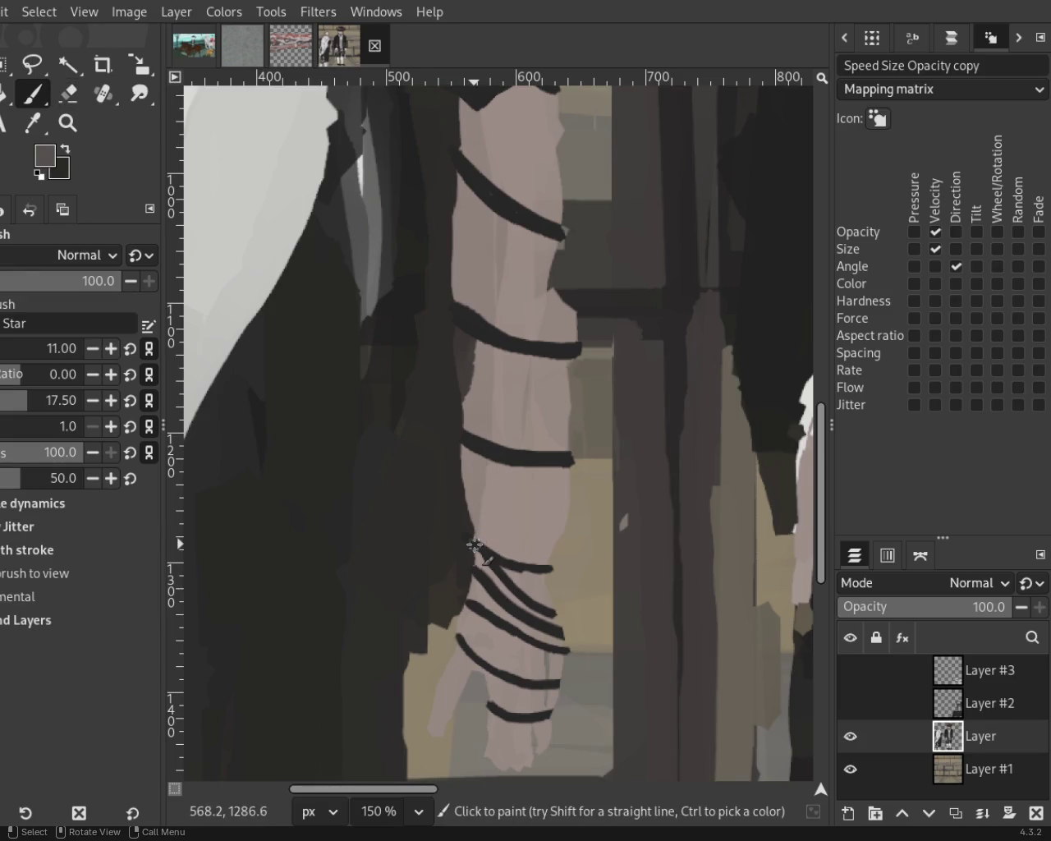
{"action": "key", "text": "ctrl+z"}
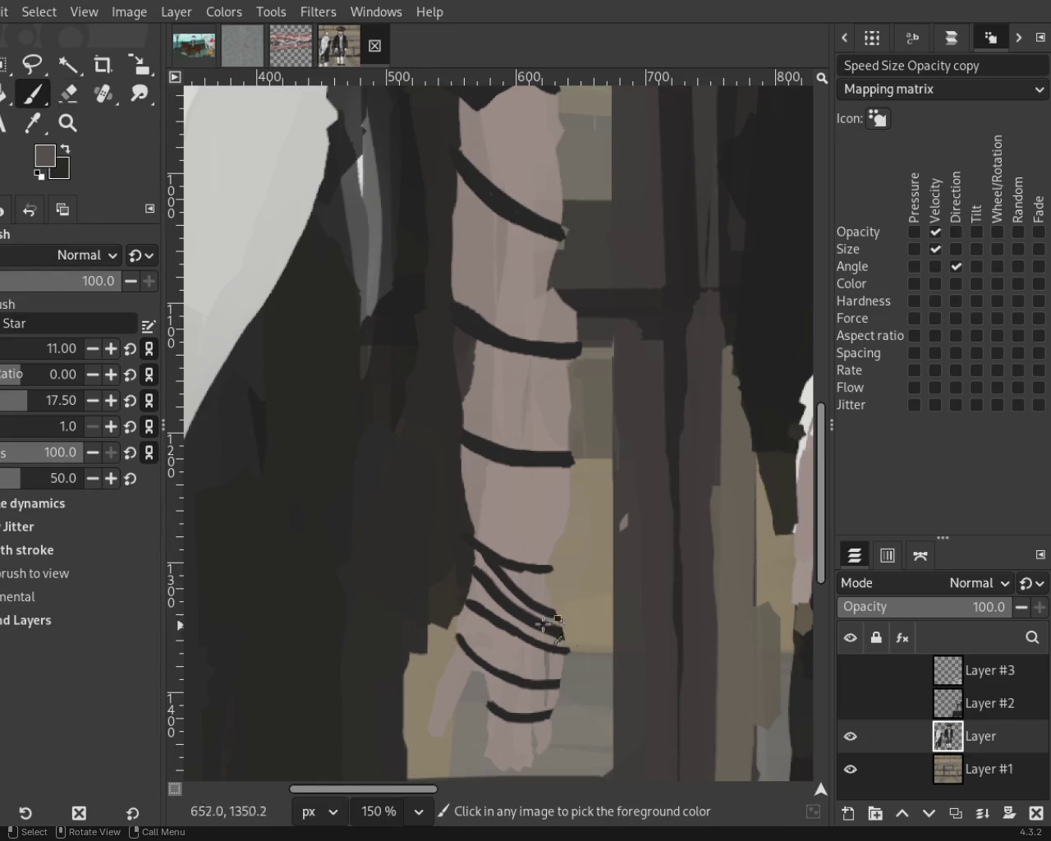
{"action": "left_click", "coordinate": [509, 561], "text": "ctrl"}
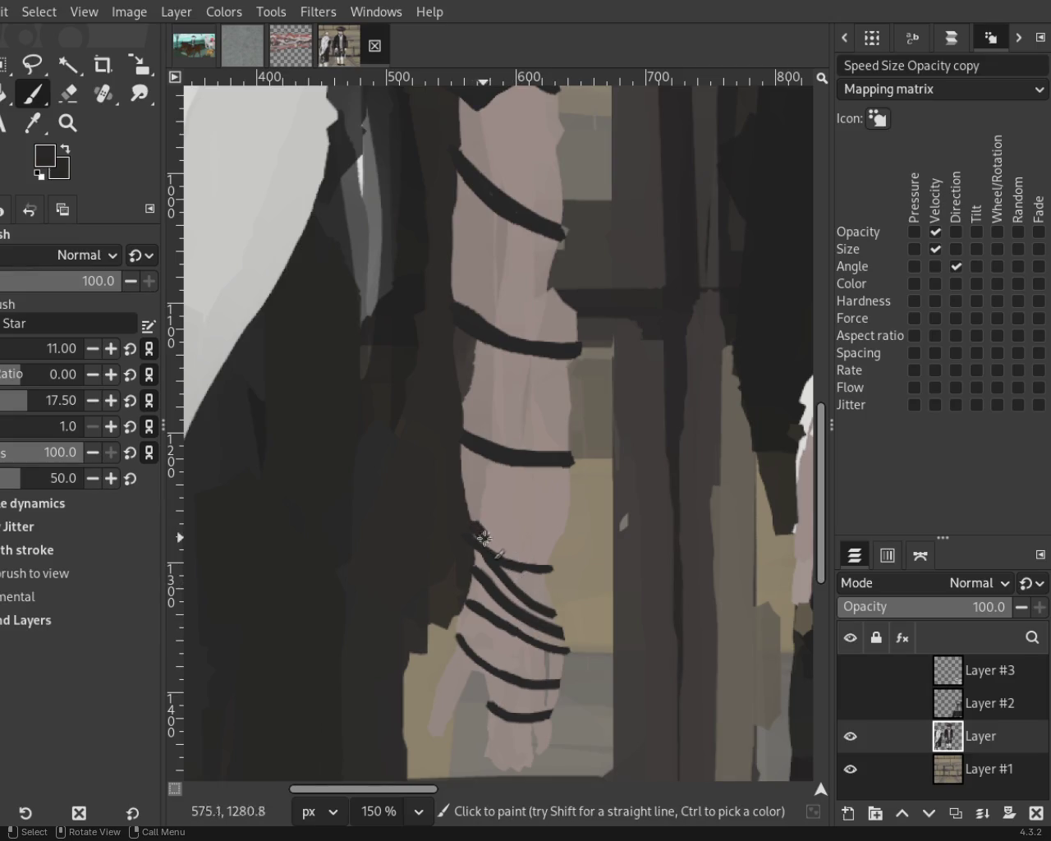
{"action": "key", "text": "ctrl+z"}
{"action": "left_click_drag", "start_coordinate": [476, 535], "coordinate": [554, 568]}
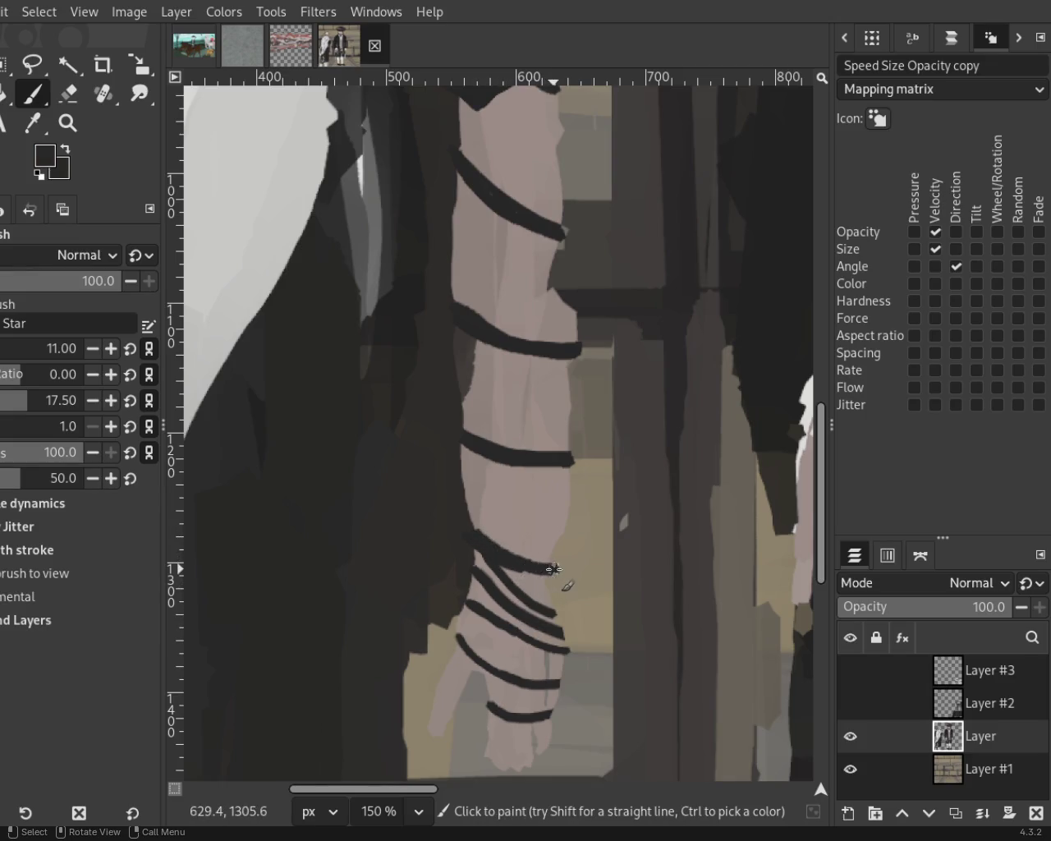
{"action": "left_click", "coordinate": [489, 593], "text": "ctrl"}
{"action": "mouse_move", "coordinate": [491, 593]}
{"action": "left_mouse_down"}
{"action": "mouse_move", "coordinate": [479, 572]}
{"action": "mouse_move", "coordinate": [535, 624]}
{"action": "left_mouse_up"}
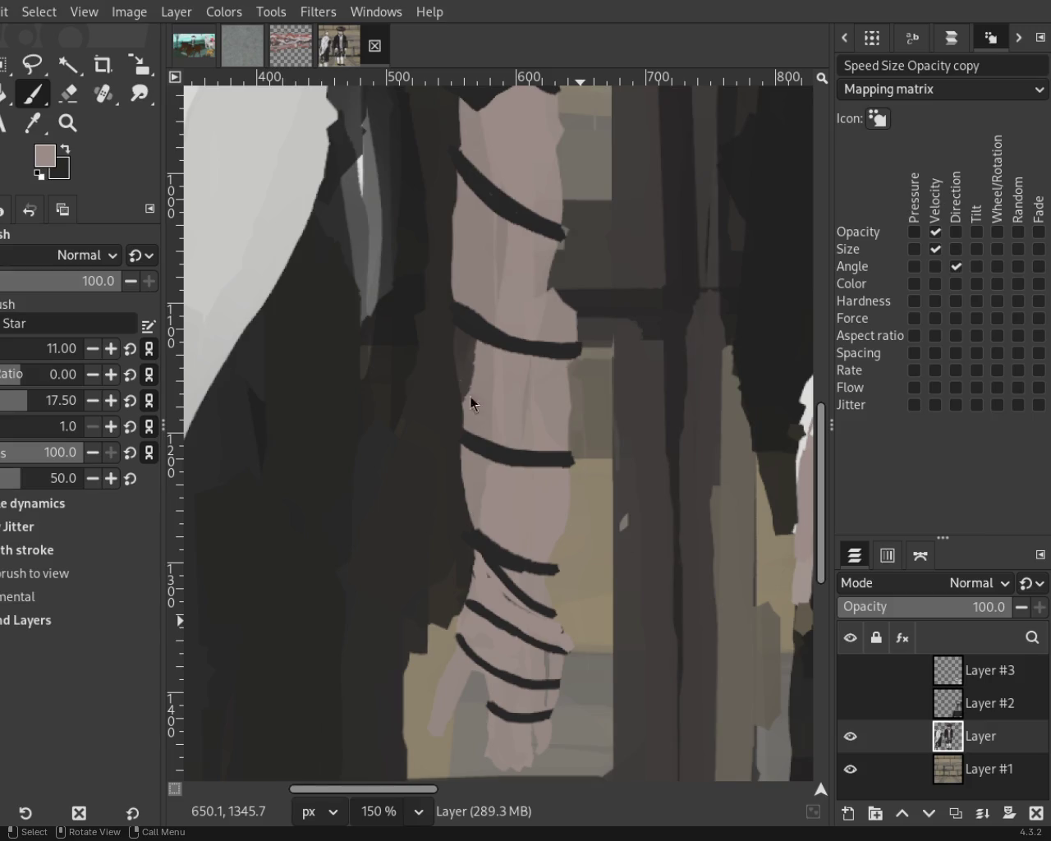
Add a new dark strap band and thicken the mid-arm and upper strap bands.
{"action": "left_click", "coordinate": [471, 444], "text": "ctrl"}
{"action": "mouse_move", "coordinate": [468, 452]}
{"action": "left_mouse_down"}
{"action": "mouse_move", "coordinate": [555, 475]}
{"action": "mouse_move", "coordinate": [502, 457]}
{"action": "left_mouse_up"}
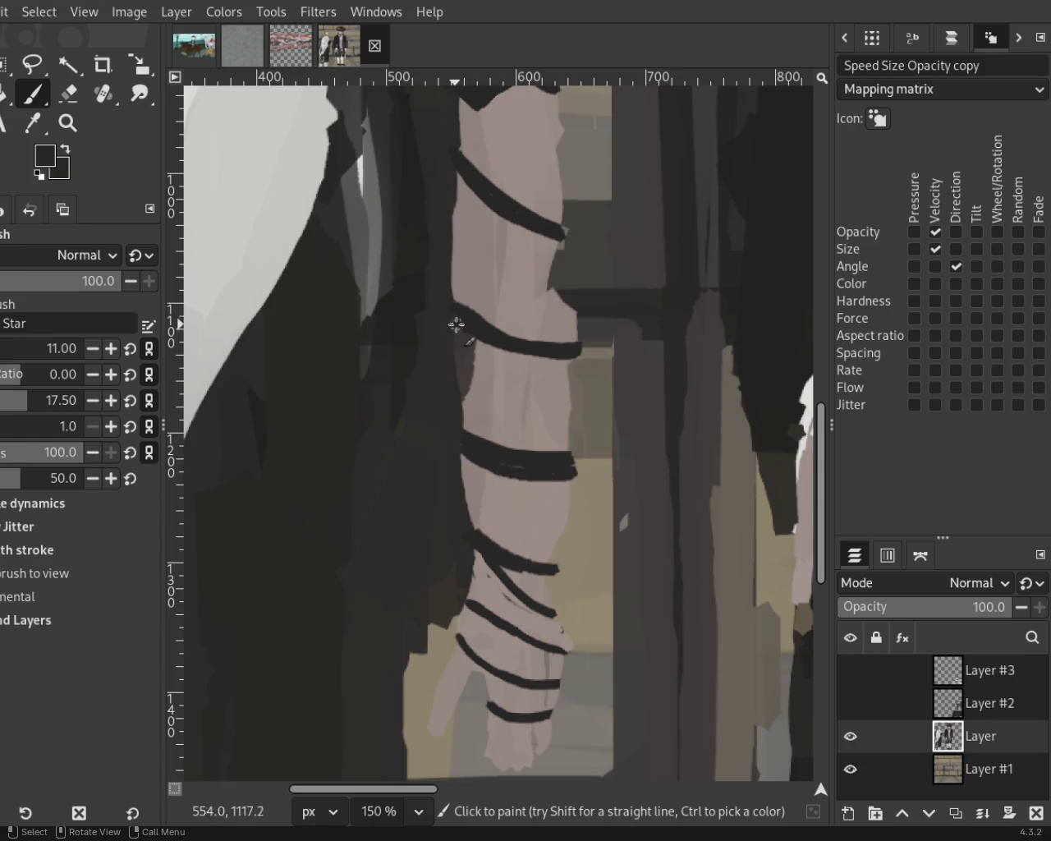
{"action": "left_click_drag", "start_coordinate": [485, 355], "coordinate": [556, 364]}
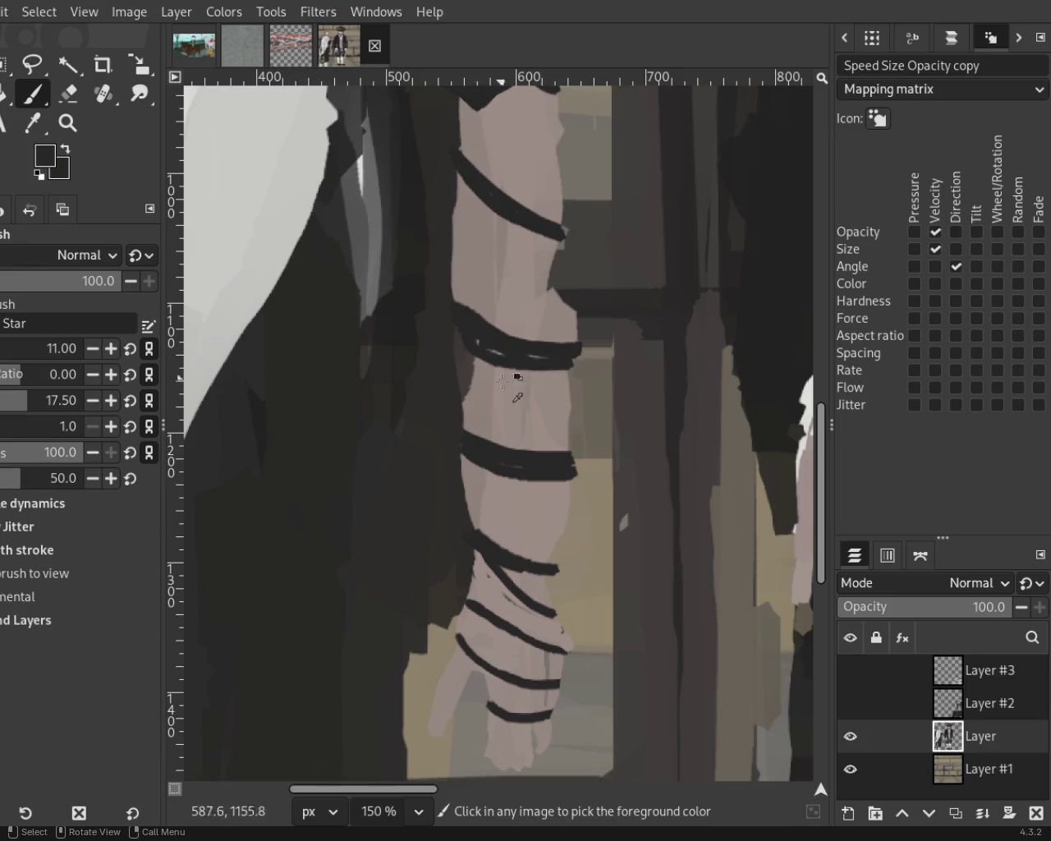
{"action": "left_click", "coordinate": [473, 359], "text": "ctrl"}
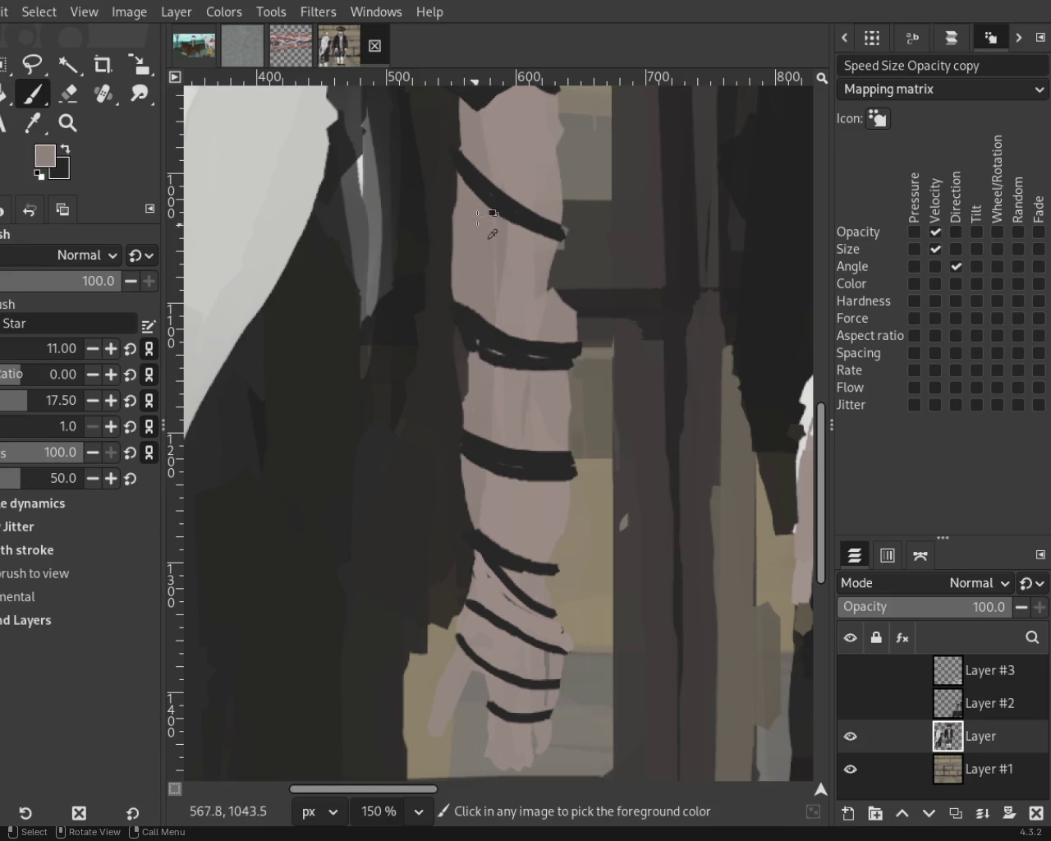
{"action": "left_click", "coordinate": [466, 174], "text": "ctrl"}
{"action": "mouse_move", "coordinate": [464, 177]}
{"action": "left_mouse_down"}
{"action": "mouse_move", "coordinate": [485, 224]}
{"action": "mouse_move", "coordinate": [535, 238]}
{"action": "mouse_move", "coordinate": [479, 199]}
{"action": "left_mouse_up"}
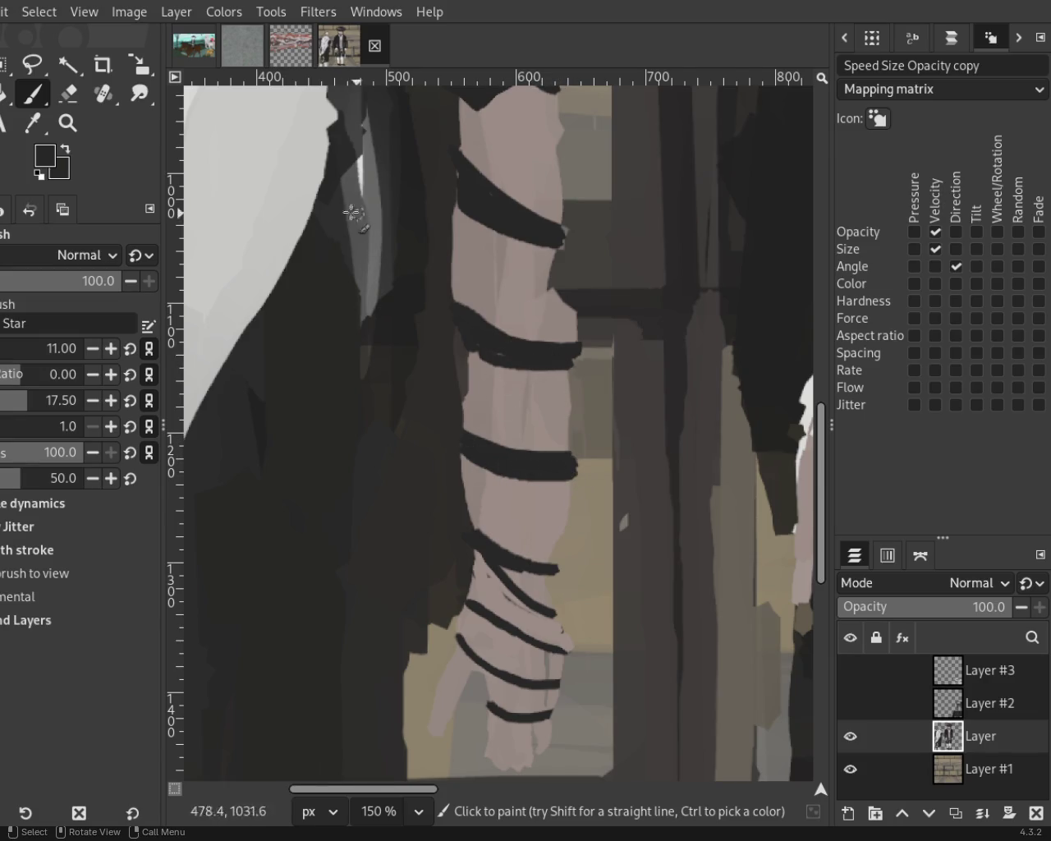
{"action": "left_click", "coordinate": [68, 123]}
{"action": "left_click", "coordinate": [410, 444], "text": "ctrl"}
{"action": "left_click", "coordinate": [411, 446], "text": "ctrl"}
{"action": "left_click", "coordinate": [411, 446]}
{"action": "left_click", "coordinate": [411, 446], "text": "ctrl"}
{"action": "triple_click", "coordinate": [411, 411]}
{"action": "double_click", "coordinate": [431, 375]}
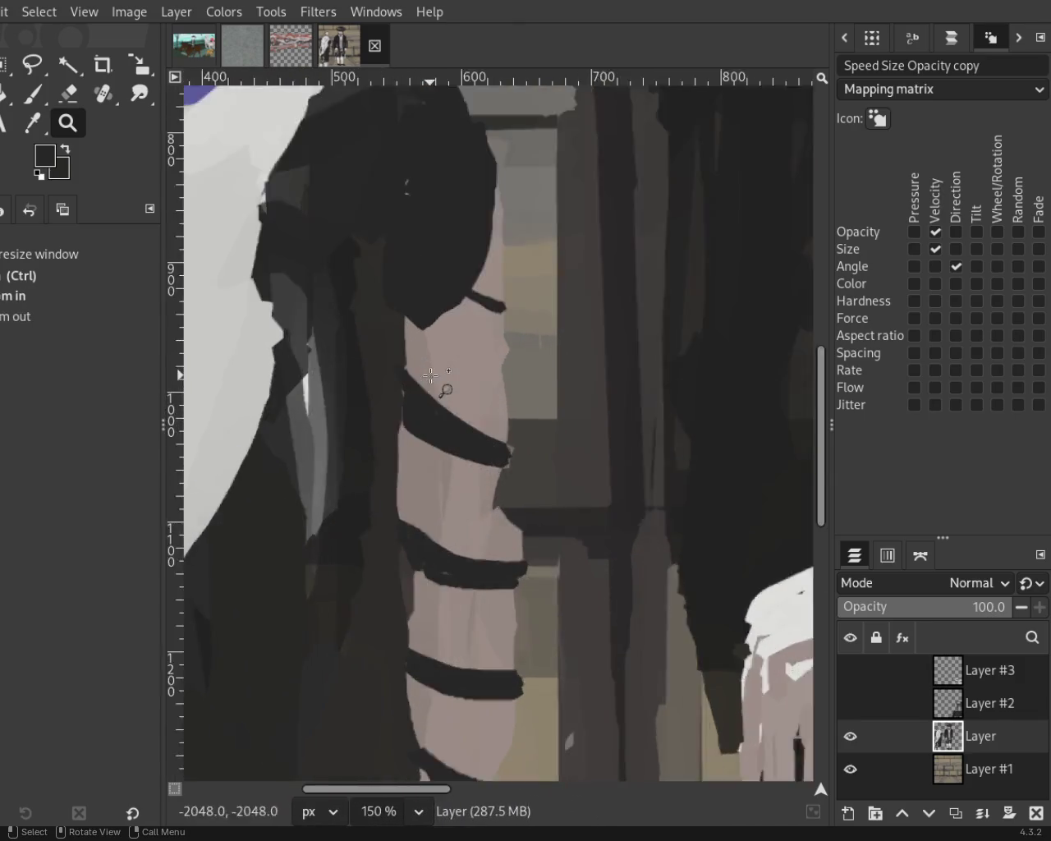
Paint the pinkish skin tone over the unwanted parts of the upper dark band.
{"action": "left_click", "coordinate": [431, 375]}
{"action": "key", "text": "p"}
{"action": "left_click", "coordinate": [533, 477], "text": "ctrl"}
{"action": "mouse_move", "coordinate": [533, 478]}
{"action": "left_mouse_down"}
{"action": "mouse_move", "coordinate": [429, 438]}
{"action": "mouse_move", "coordinate": [394, 411]}
{"action": "mouse_move", "coordinate": [409, 403]}
{"action": "left_mouse_up"}
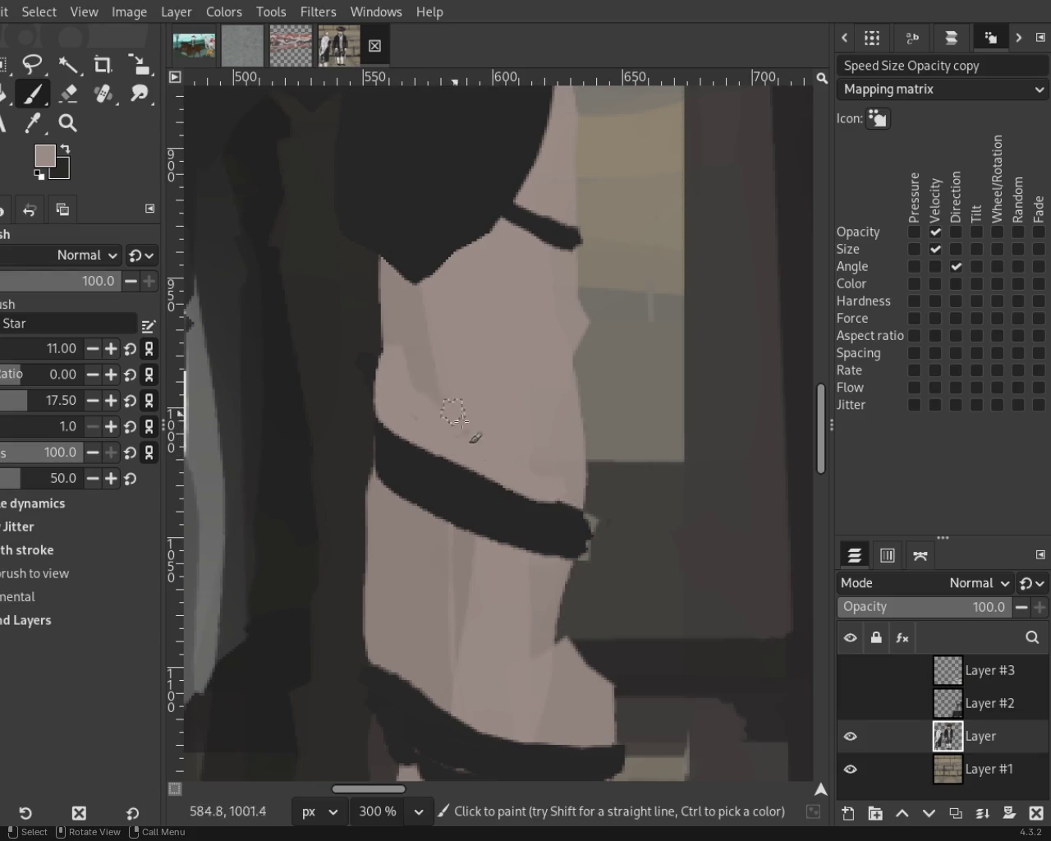
{"action": "mouse_move", "coordinate": [510, 219]}
{"action": "left_mouse_down"}
{"action": "mouse_move", "coordinate": [535, 241]}
{"action": "mouse_move", "coordinate": [561, 225]}
{"action": "left_mouse_up"}
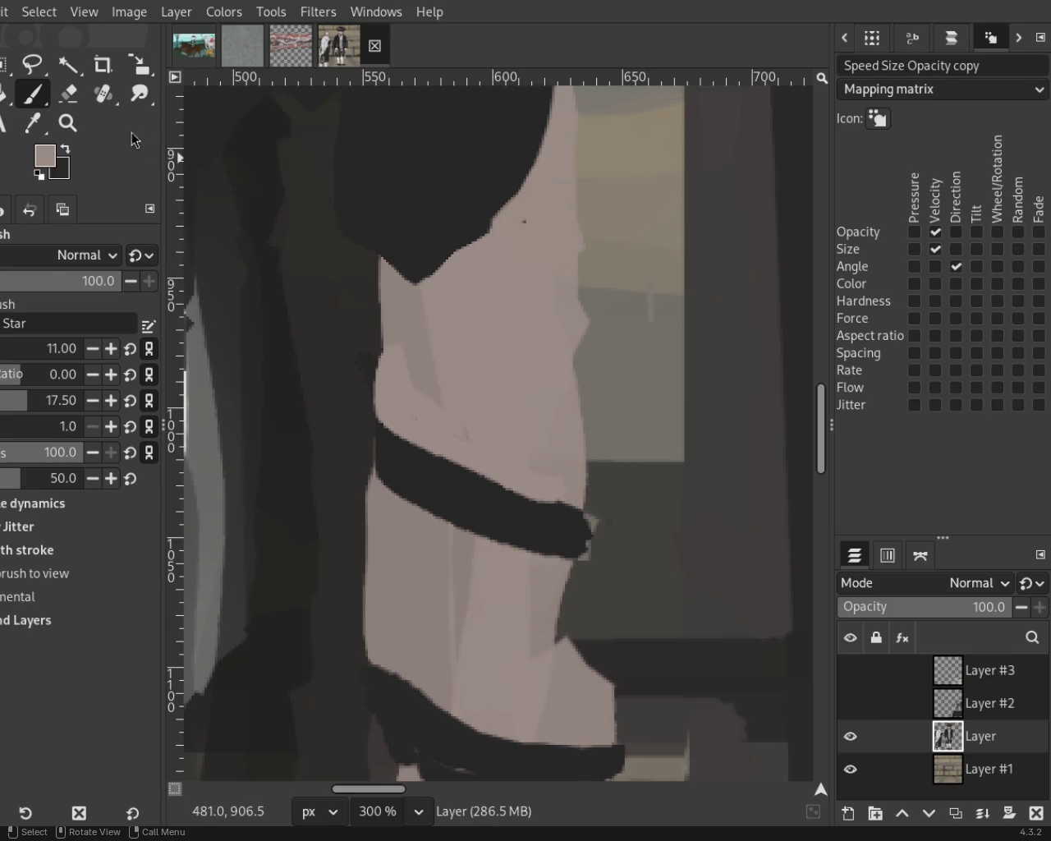
Fill the middle strap's light streak, square its right end, and round the lower strap's end.
{"action": "key", "text": "z"}
{"action": "left_click", "coordinate": [507, 376], "text": "ctrl"}
{"action": "left_click", "coordinate": [490, 483], "text": "ctrl"}
{"action": "left_click", "coordinate": [490, 483]}
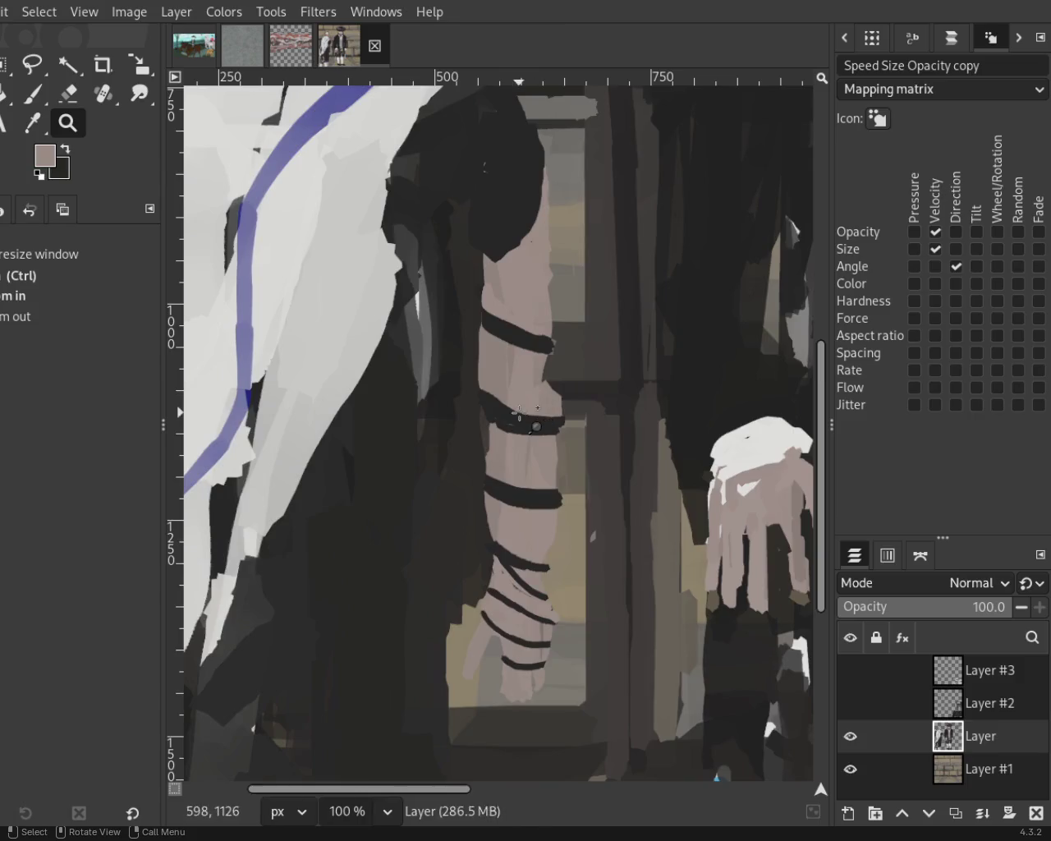
{"action": "left_click", "coordinate": [538, 378]}
{"action": "key", "text": "p"}
{"action": "left_click", "coordinate": [430, 429], "text": "ctrl"}
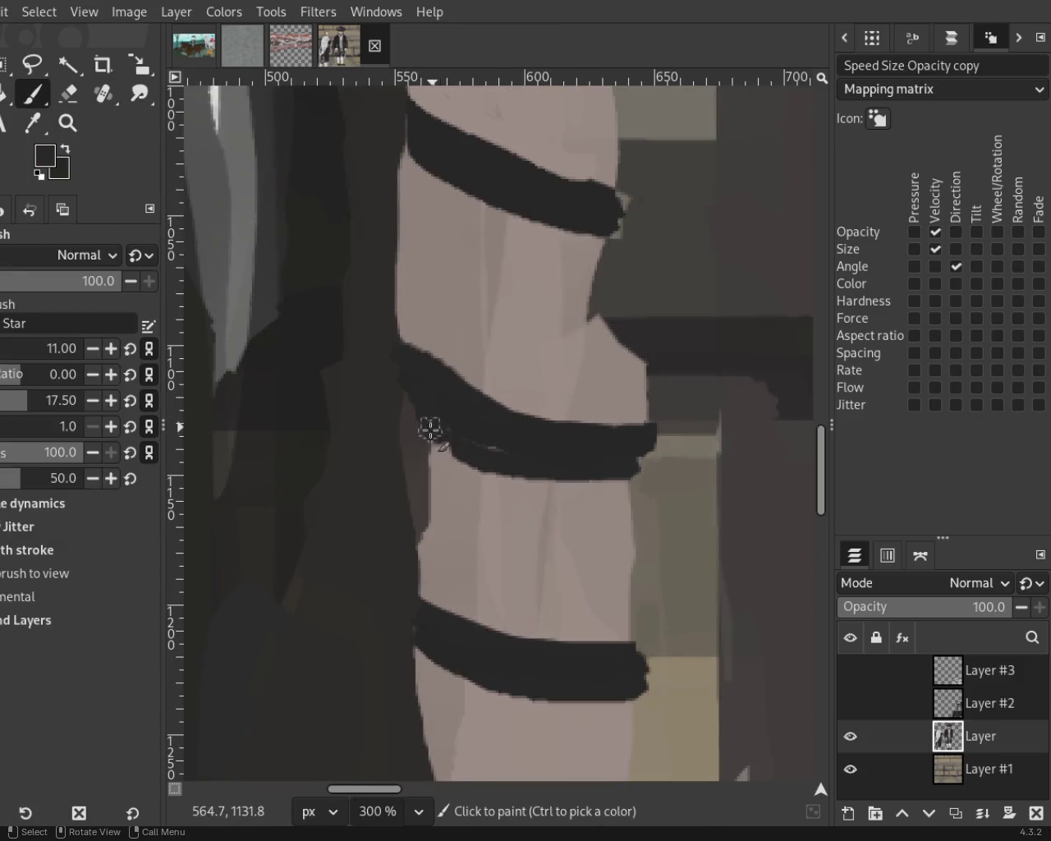
{"action": "left_click_drag", "start_coordinate": [439, 450], "coordinate": [468, 460]}
{"action": "left_click_drag", "start_coordinate": [641, 445], "coordinate": [645, 480]}
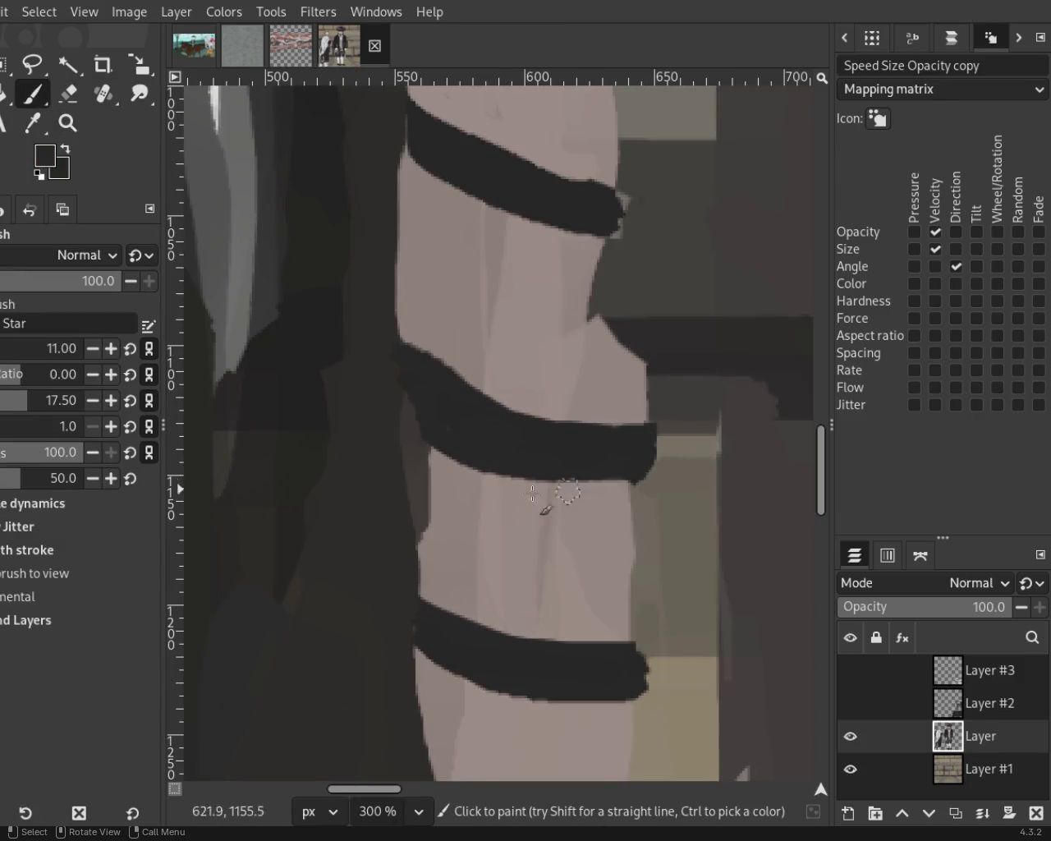
{"action": "mouse_move", "coordinate": [622, 667]}
{"action": "left_mouse_down"}
{"action": "mouse_move", "coordinate": [628, 657]}
{"action": "mouse_move", "coordinate": [662, 688]}
{"action": "left_mouse_up"}
Trim the lowest strap's ragged tip with the Eraser and sample the light skin colour.
{"action": "key", "text": "shift+e"}
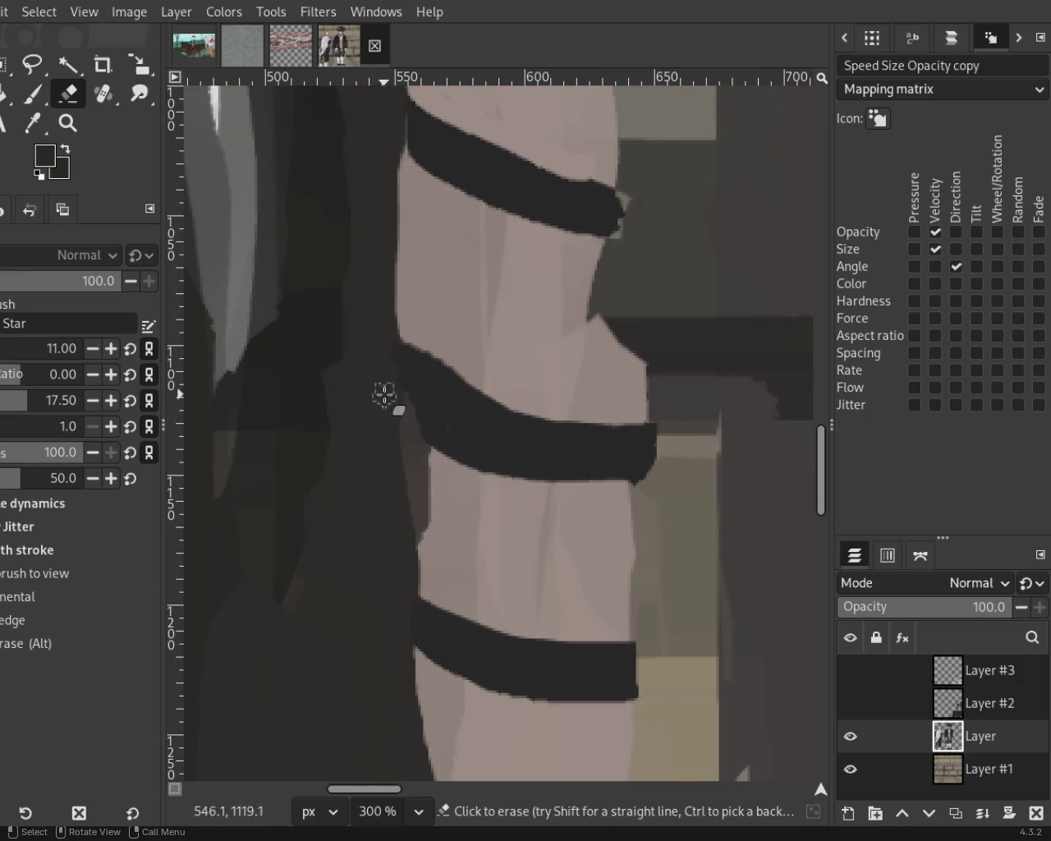
{"action": "key", "text": "p"}
{"action": "left_click", "coordinate": [448, 509], "text": "ctrl"}
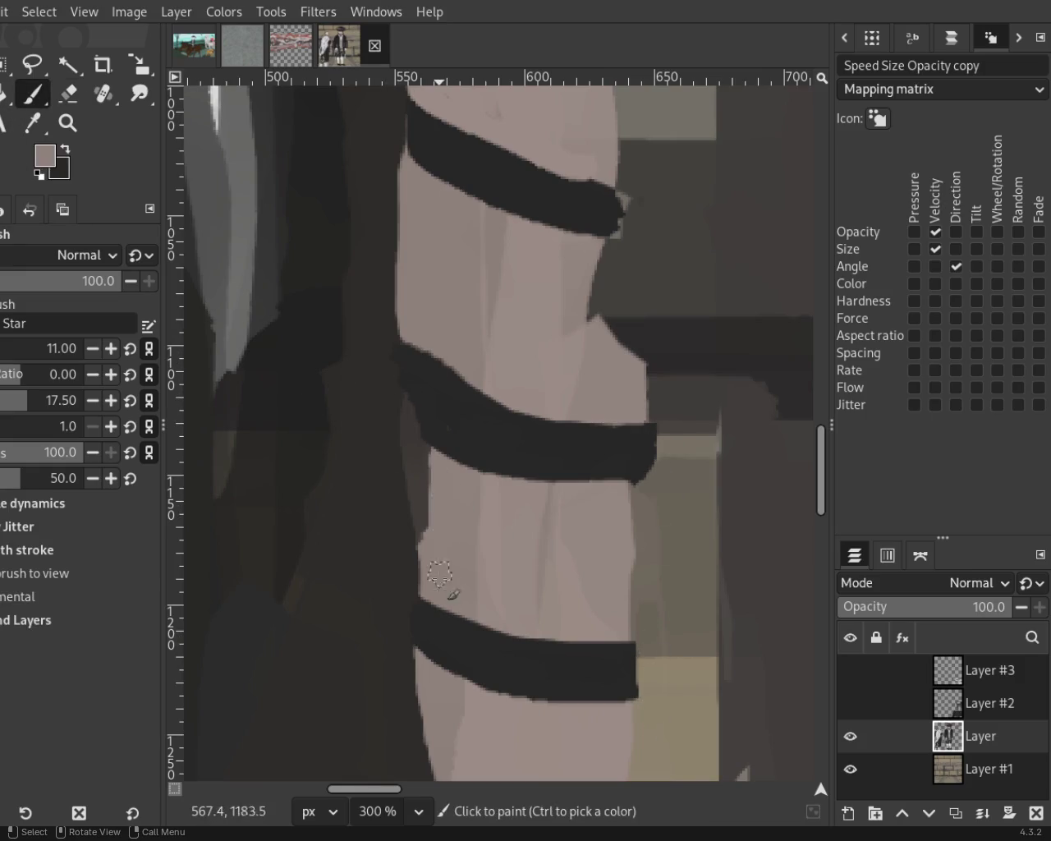
{"action": "left_click", "coordinate": [67, 123]}
{"action": "scroll", "coordinate": [506, 375], "scroll_direction": "down", "scroll_amount": 4}
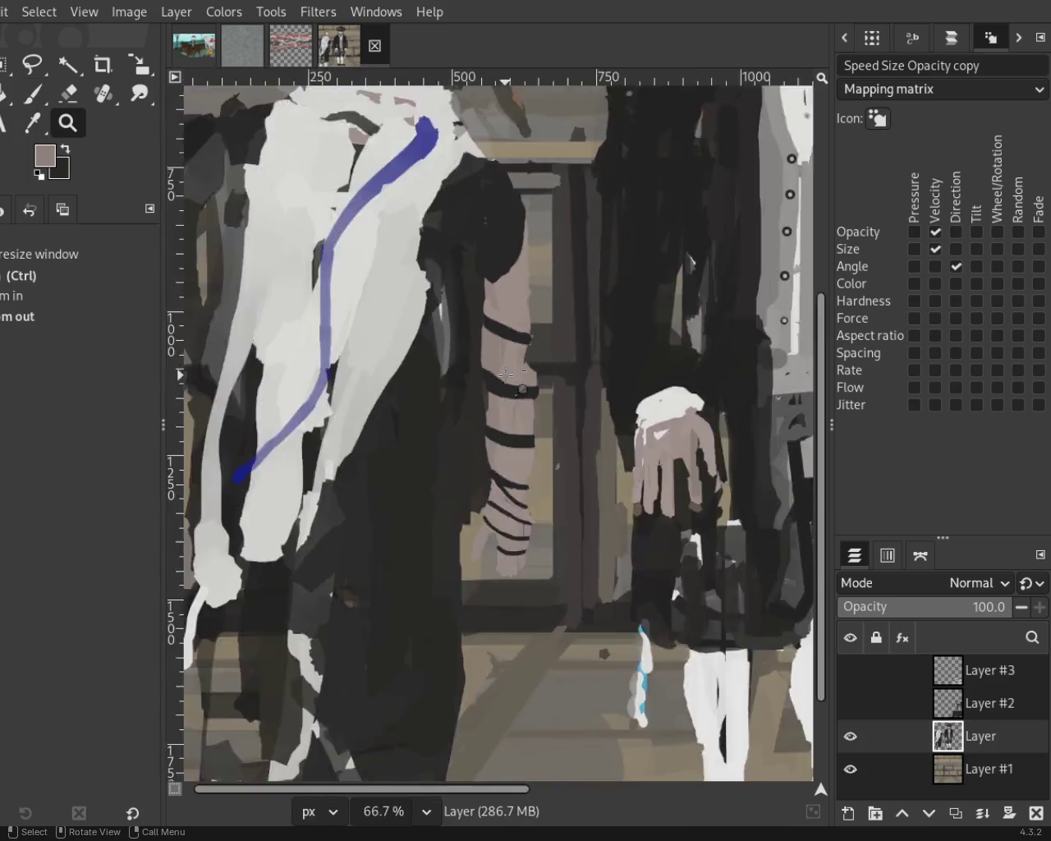
Erase the light patch at the arm's right edge.
{"action": "scroll", "coordinate": [506, 375], "scroll_direction": "down", "scroll_amount": 2}
{"action": "scroll", "coordinate": [501, 292], "scroll_direction": "up", "scroll_amount": 2}
{"action": "scroll", "coordinate": [501, 292], "scroll_direction": "down", "scroll_amount": 1}
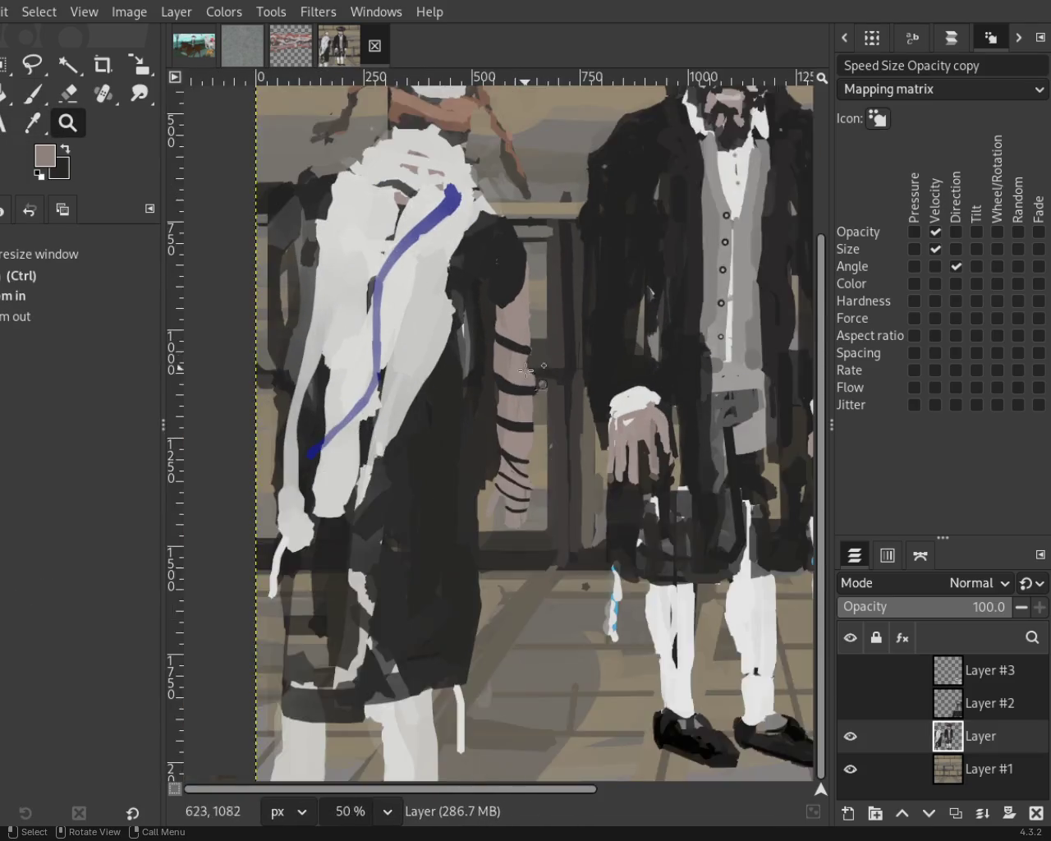
{"action": "scroll", "coordinate": [501, 292], "scroll_direction": "up", "scroll_amount": 3}
{"action": "left_click", "coordinate": [37, 97]}
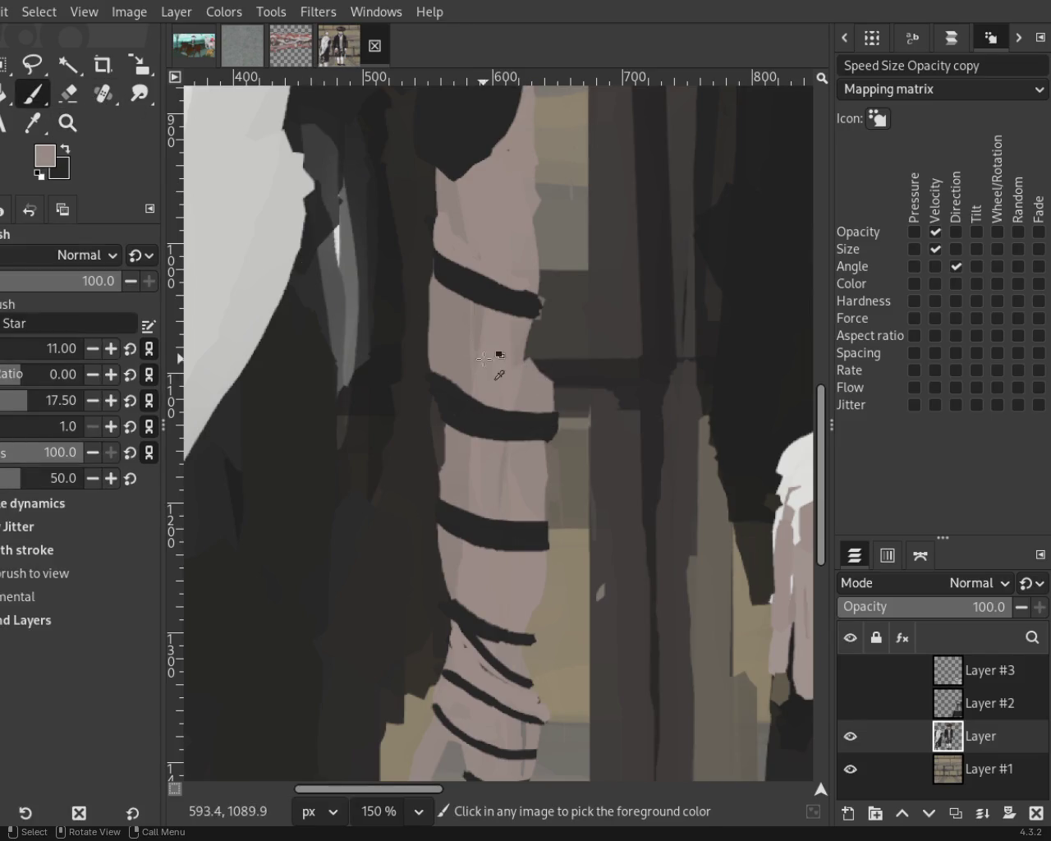
{"action": "left_click", "coordinate": [69, 93]}
{"action": "left_click_drag", "start_coordinate": [533, 387], "coordinate": [536, 423]}
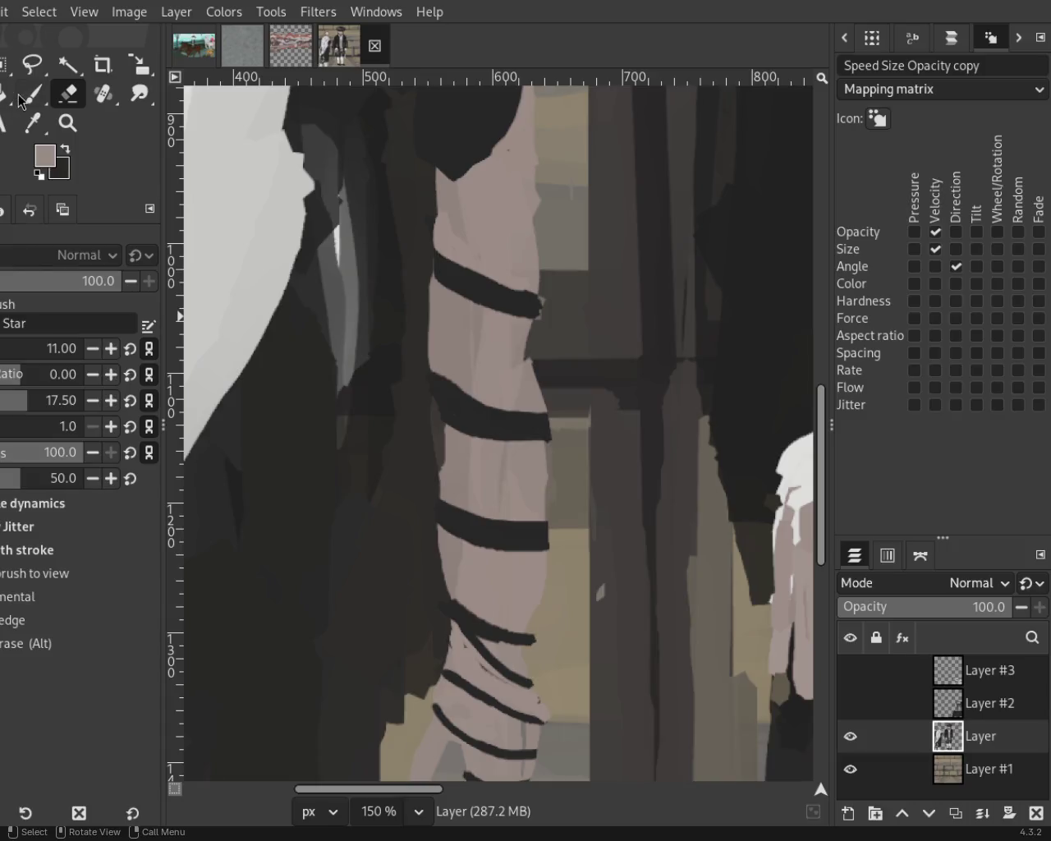
{"action": "key", "text": "p"}
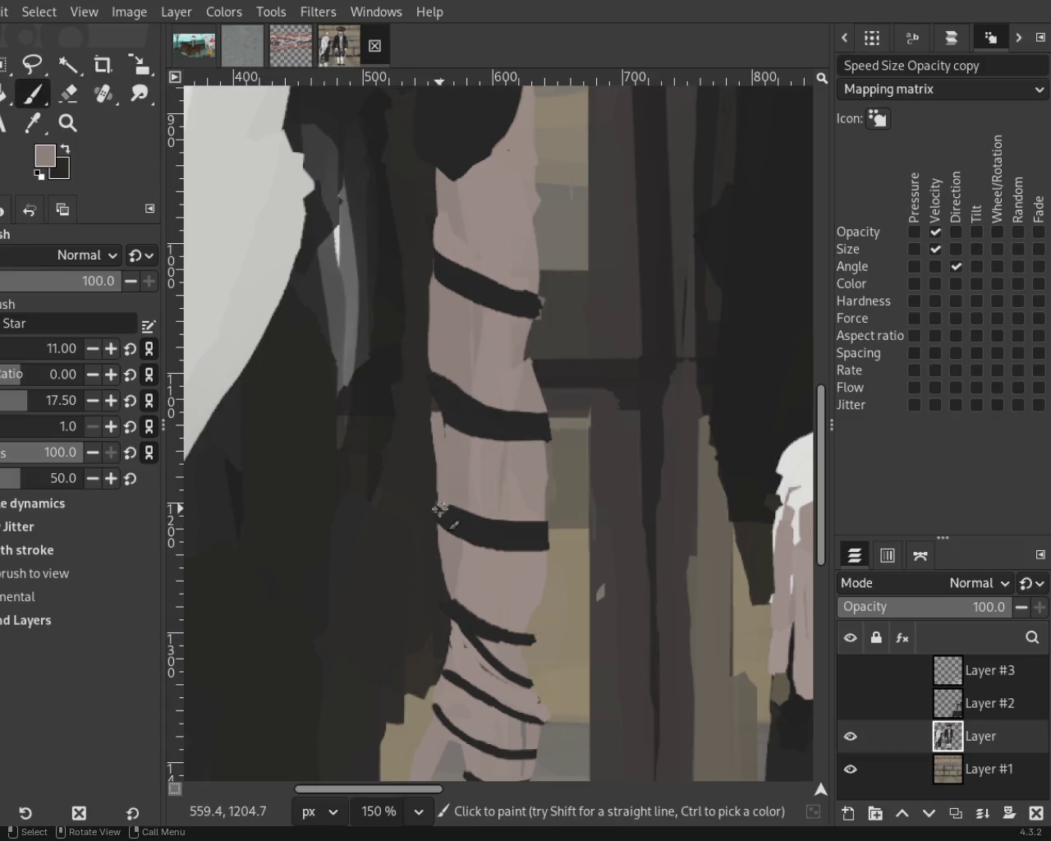
Review the striped arm at several zoom levels and save the painting as 54.xcf.
{"action": "left_click", "coordinate": [67, 123]}
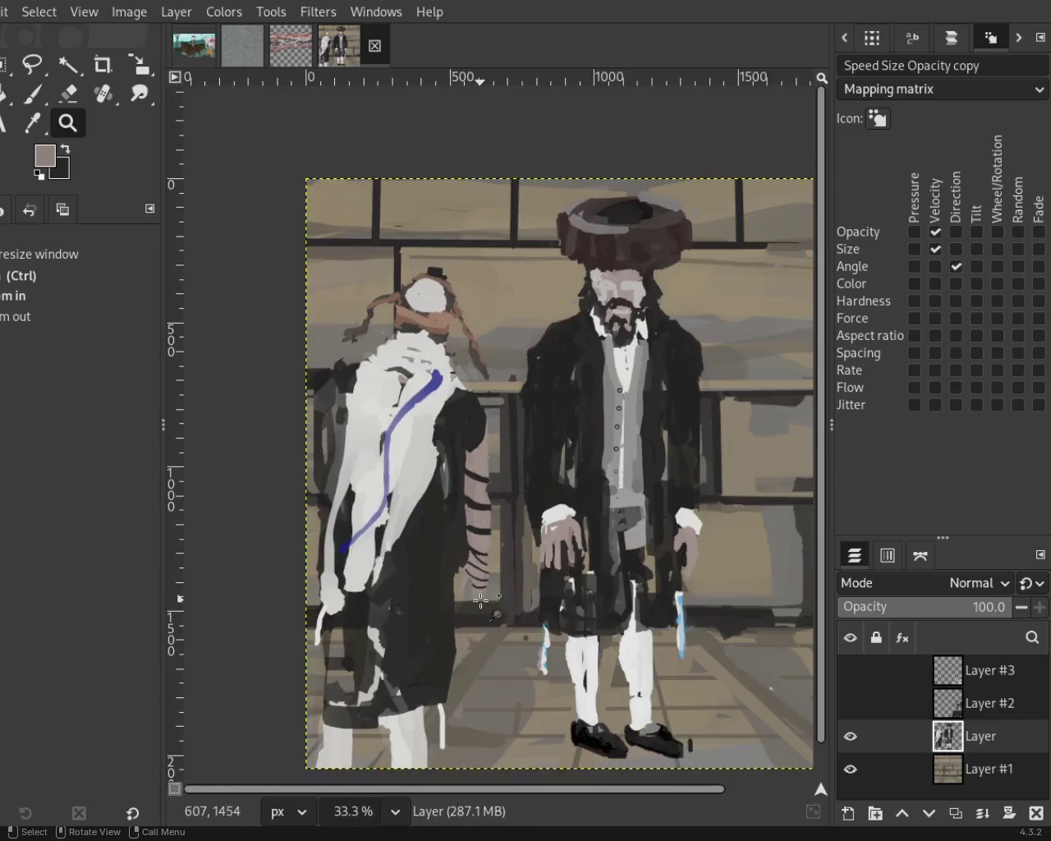
{"action": "left_click", "coordinate": [493, 501]}
{"action": "left_click", "coordinate": [451, 572], "text": "ctrl"}
{"action": "left_click", "coordinate": [463, 547]}
{"action": "double_click", "coordinate": [444, 493]}
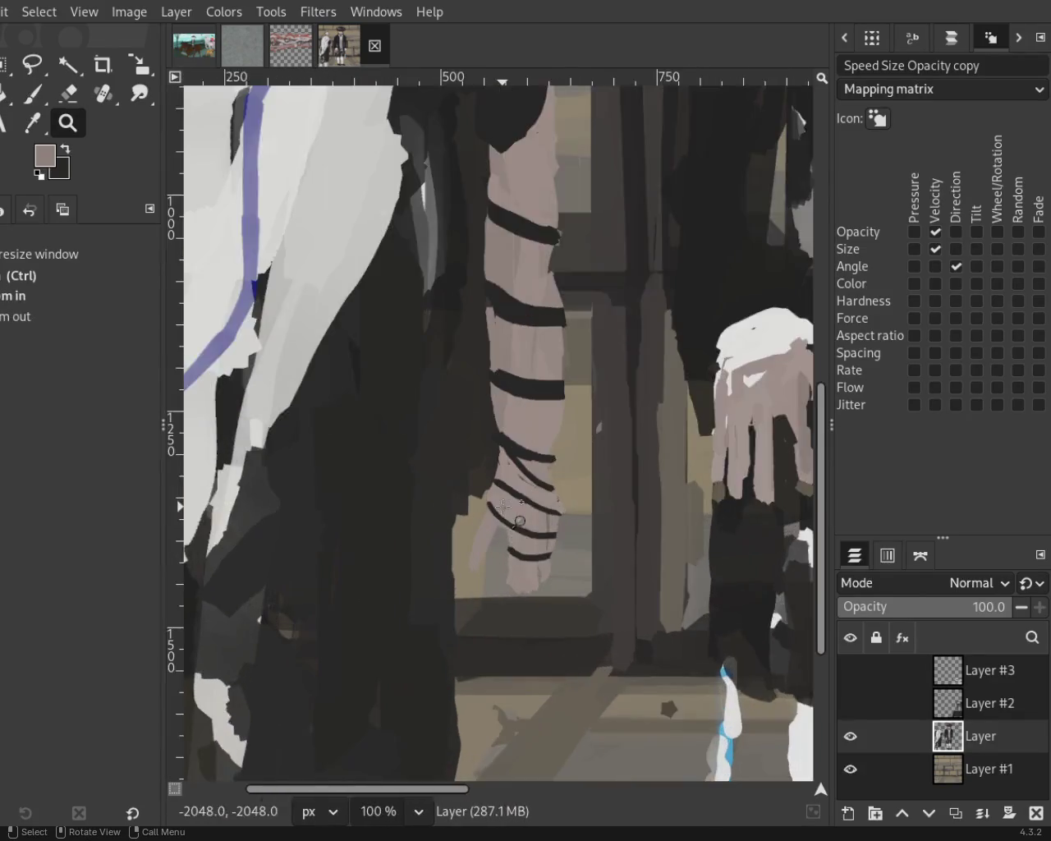
{"action": "left_click", "coordinate": [424, 448]}
{"action": "left_click", "coordinate": [437, 441], "text": "ctrl"}
{"action": "left_click", "coordinate": [438, 439], "text": "ctrl"}
{"action": "key", "text": "ctrl+s"}
Zoom in on the hand, cover a dark stripe in skin tone, and shape a finger.
{"action": "left_click", "coordinate": [460, 411]}
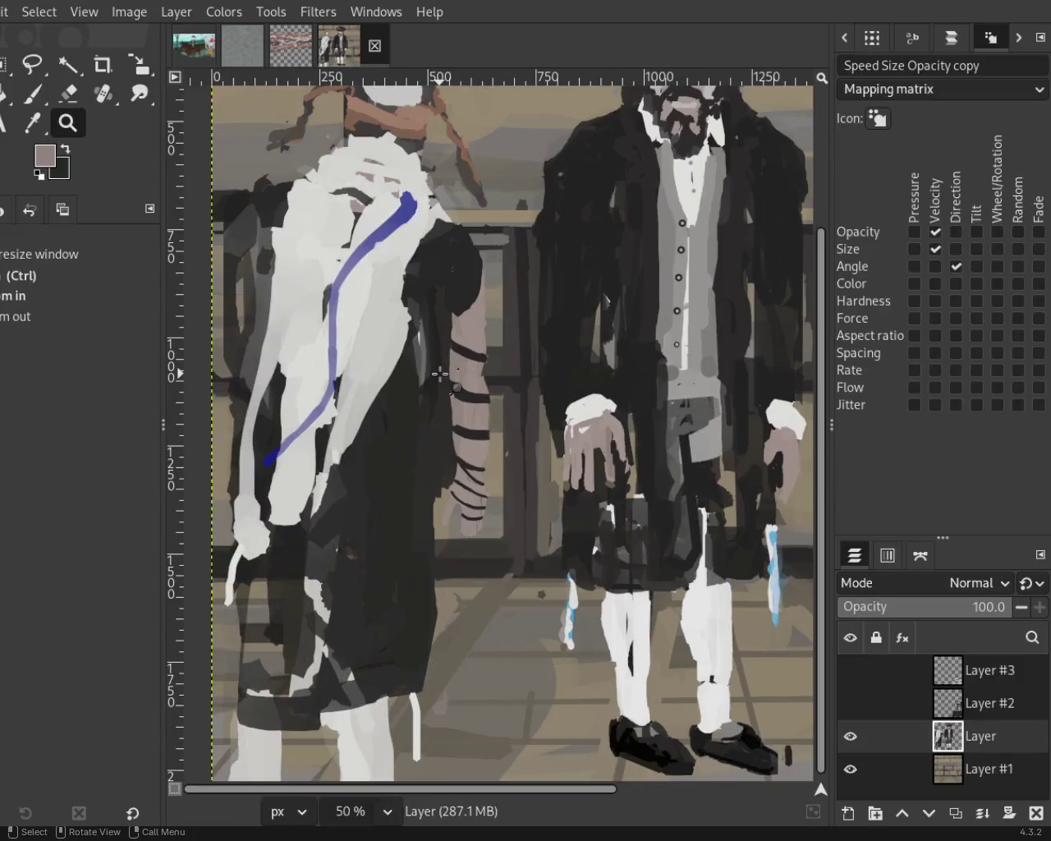
{"action": "left_click", "coordinate": [484, 390], "text": "ctrl"}
{"action": "left_click", "coordinate": [485, 389]}
{"action": "left_click", "coordinate": [484, 389], "text": "ctrl"}
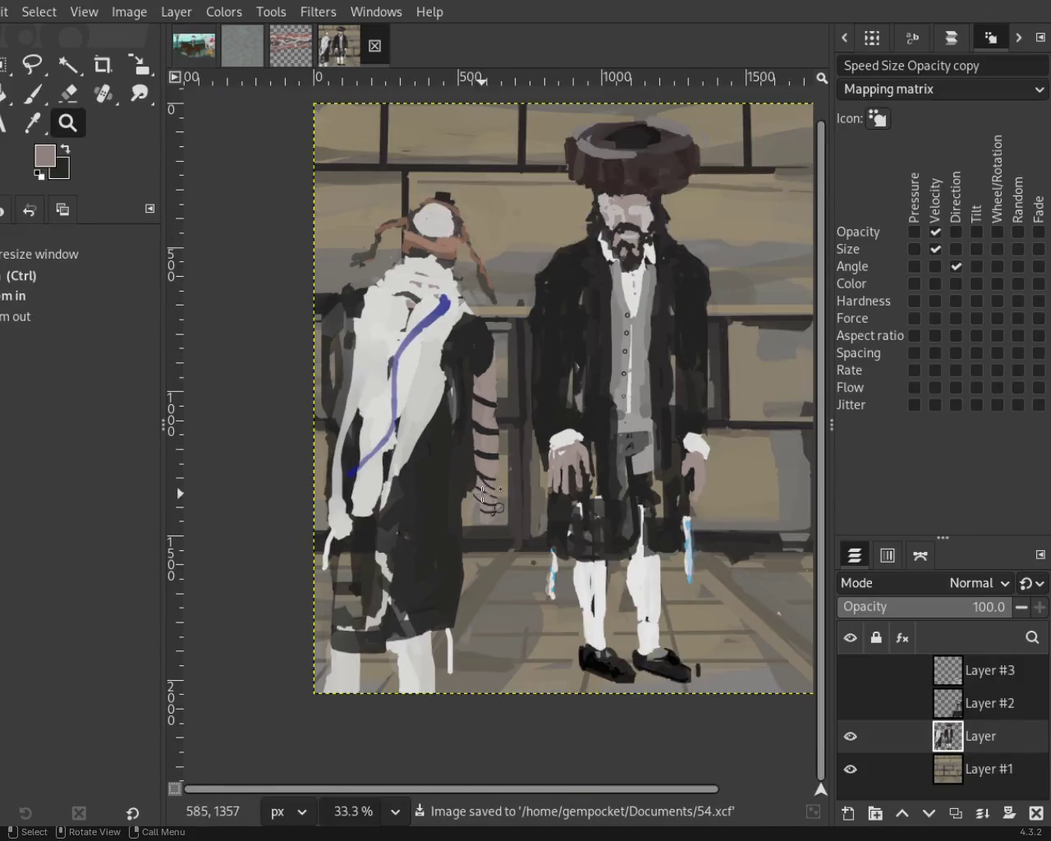
{"action": "double_click", "coordinate": [480, 411]}
{"action": "double_click", "coordinate": [470, 474]}
{"action": "left_click", "coordinate": [31, 96]}
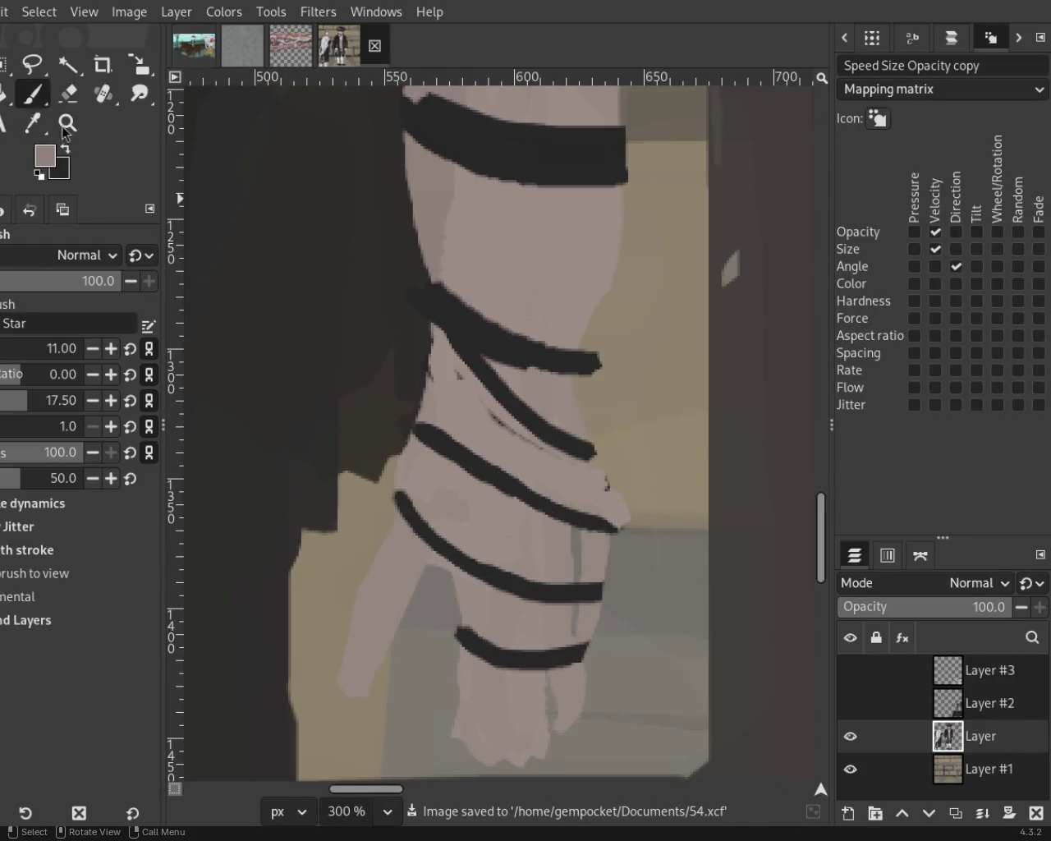
{"action": "mouse_move", "coordinate": [450, 349]}
{"action": "left_mouse_down"}
{"action": "mouse_move", "coordinate": [535, 390]}
{"action": "mouse_move", "coordinate": [522, 401]}
{"action": "mouse_move", "coordinate": [576, 456]}
{"action": "mouse_move", "coordinate": [417, 352]}
{"action": "mouse_move", "coordinate": [421, 419]}
{"action": "left_mouse_up"}
{"action": "left_click_drag", "start_coordinate": [612, 511], "coordinate": [610, 688]}
{"action": "key", "text": "ctrl+z"}
{"action": "mouse_move", "coordinate": [612, 511]}
{"action": "left_mouse_down"}
{"action": "mouse_move", "coordinate": [612, 600]}
{"action": "mouse_move", "coordinate": [593, 670]}
{"action": "left_mouse_up"}
Paint skin tone over the strap ends on the fingers and tidy the lower finger strap.
{"action": "left_click_drag", "start_coordinate": [593, 581], "coordinate": [578, 651]}
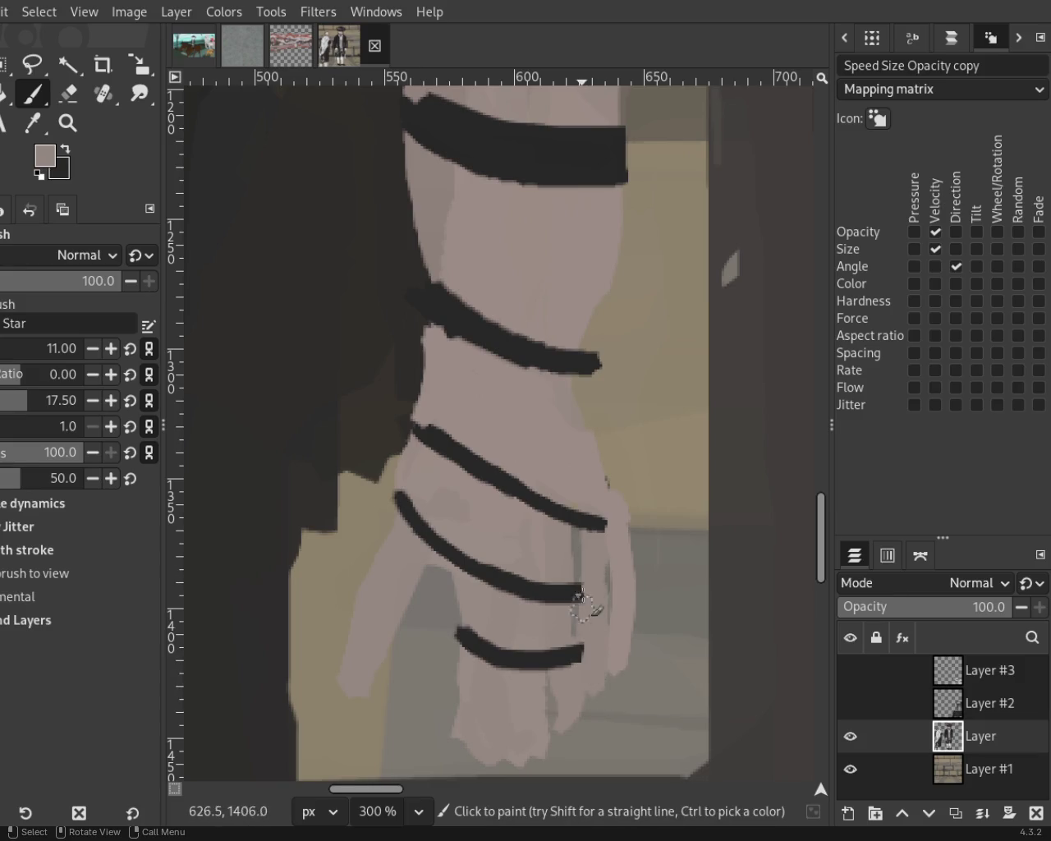
{"action": "mouse_move", "coordinate": [561, 550]}
{"action": "left_mouse_down"}
{"action": "mouse_move", "coordinate": [570, 555]}
{"action": "mouse_move", "coordinate": [571, 606]}
{"action": "left_mouse_up"}
{"action": "key", "text": "ctrl+z"}
{"action": "left_click_drag", "start_coordinate": [538, 554], "coordinate": [538, 717]}
{"action": "left_click_drag", "start_coordinate": [514, 575], "coordinate": [513, 667]}
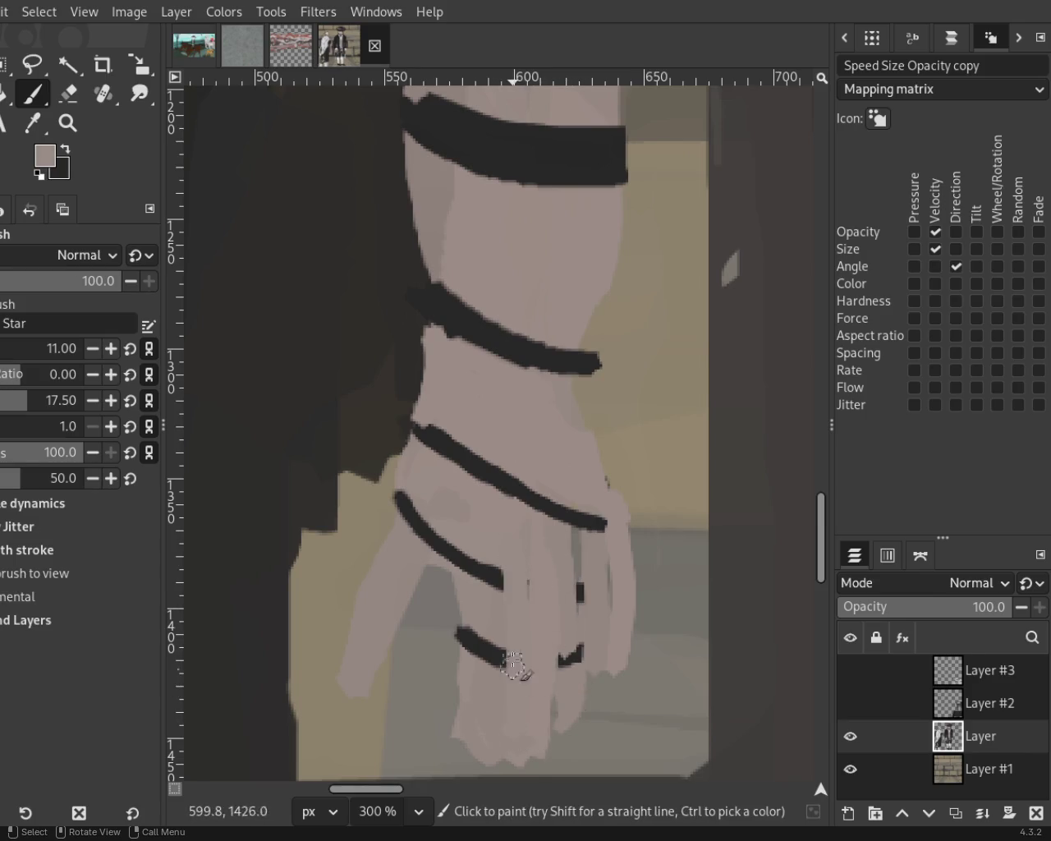
{"action": "mouse_move", "coordinate": [482, 548]}
{"action": "left_mouse_down"}
{"action": "mouse_move", "coordinate": [516, 579]}
{"action": "mouse_move", "coordinate": [499, 649]}
{"action": "mouse_move", "coordinate": [520, 649]}
{"action": "left_mouse_up"}
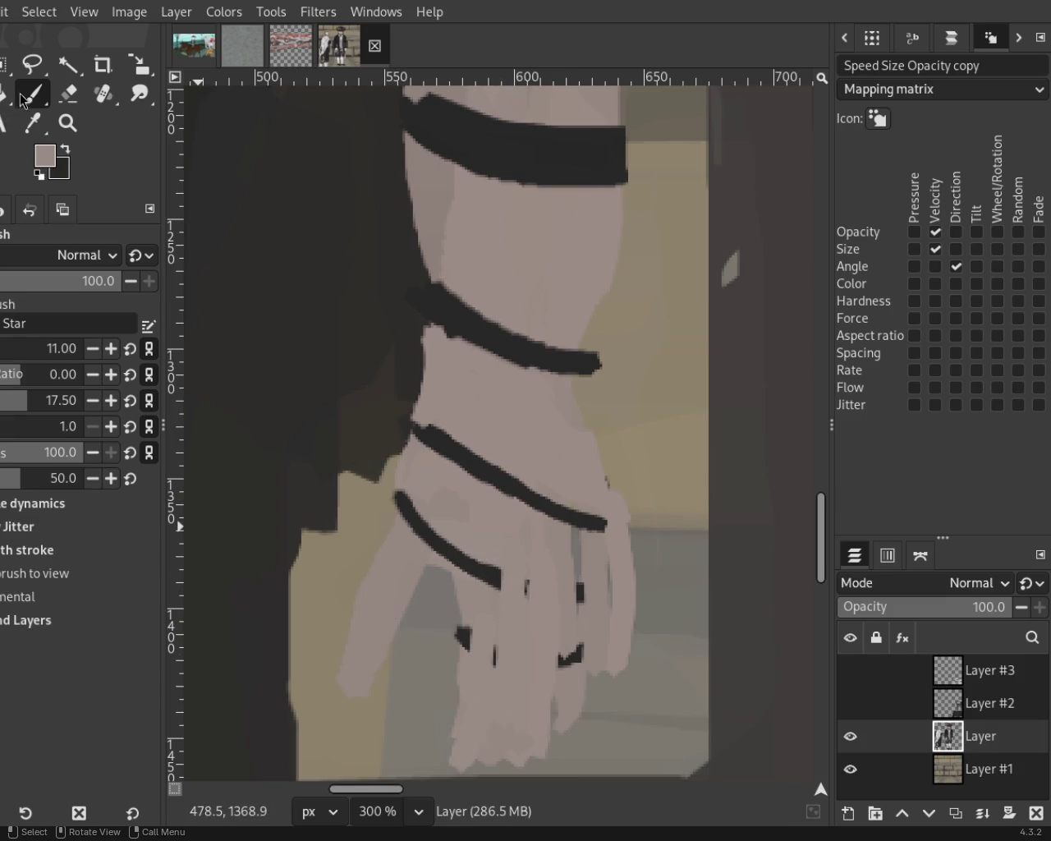
Thicken the dark strap diagonally across the hand and clean up its lower edge.
{"action": "left_click", "coordinate": [453, 453], "text": "ctrl"}
{"action": "mouse_move", "coordinate": [458, 614]}
{"action": "left_mouse_down"}
{"action": "mouse_move", "coordinate": [571, 624]}
{"action": "mouse_move", "coordinate": [495, 649]}
{"action": "mouse_move", "coordinate": [451, 648]}
{"action": "mouse_move", "coordinate": [526, 666]}
{"action": "mouse_move", "coordinate": [625, 658]}
{"action": "left_mouse_up"}
{"action": "key", "text": "ctrl+z"}
{"action": "mouse_move", "coordinate": [397, 477]}
{"action": "left_mouse_down"}
{"action": "mouse_move", "coordinate": [453, 535]}
{"action": "mouse_move", "coordinate": [608, 582]}
{"action": "mouse_move", "coordinate": [460, 563]}
{"action": "mouse_move", "coordinate": [395, 491]}
{"action": "left_mouse_up"}
{"action": "mouse_move", "coordinate": [413, 421]}
{"action": "left_mouse_down"}
{"action": "mouse_move", "coordinate": [516, 485]}
{"action": "mouse_move", "coordinate": [629, 520]}
{"action": "mouse_move", "coordinate": [472, 469]}
{"action": "mouse_move", "coordinate": [415, 431]}
{"action": "left_mouse_up"}
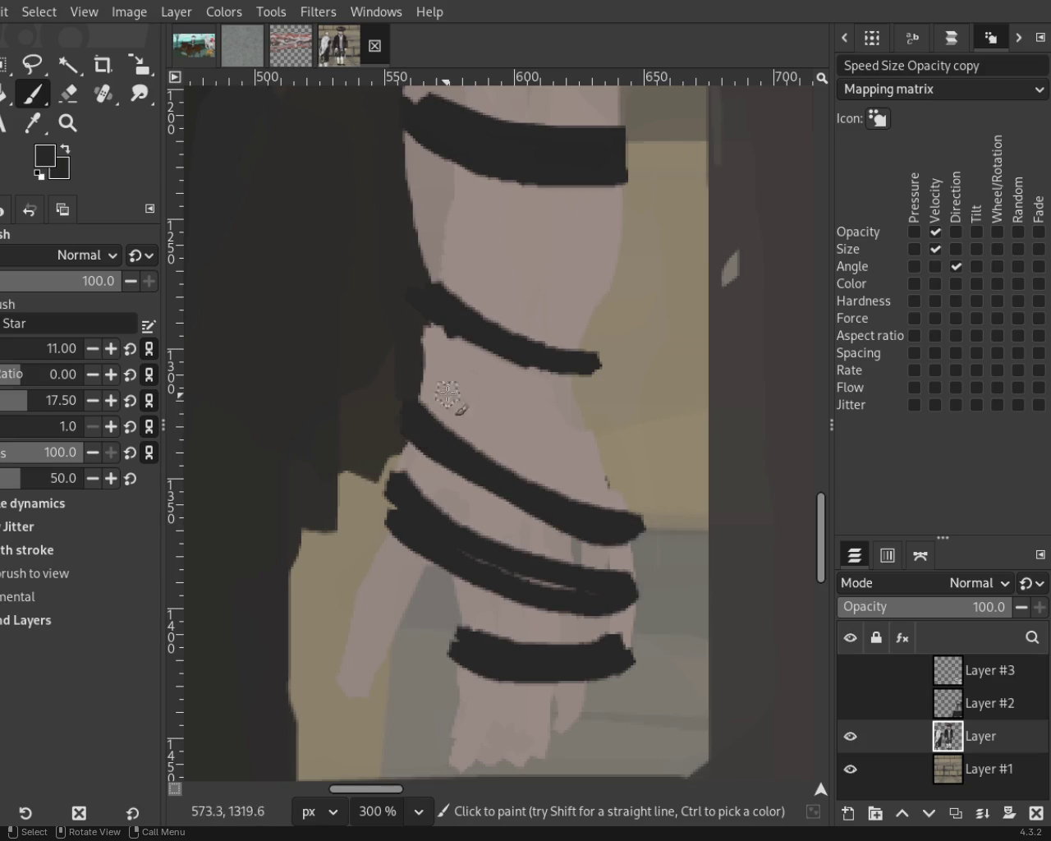
{"action": "left_click", "coordinate": [441, 403], "text": "ctrl"}
{"action": "left_click_drag", "start_coordinate": [422, 322], "coordinate": [476, 313]}
{"action": "left_click", "coordinate": [586, 357], "text": "ctrl"}
{"action": "left_click_drag", "start_coordinate": [587, 356], "coordinate": [442, 281]}
Erase the strap's right end and stray dark paint beside the arm near the sleeve.
{"action": "left_click", "coordinate": [480, 253], "text": "ctrl"}
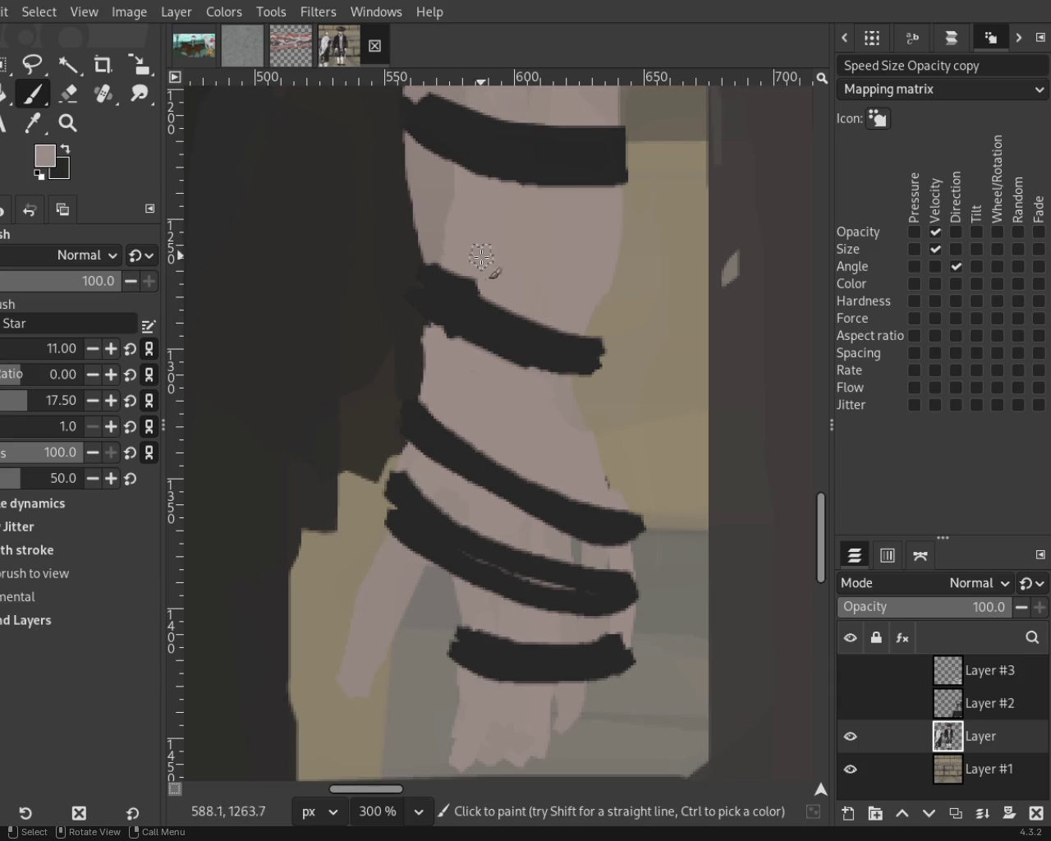
{"action": "left_click", "coordinate": [69, 93]}
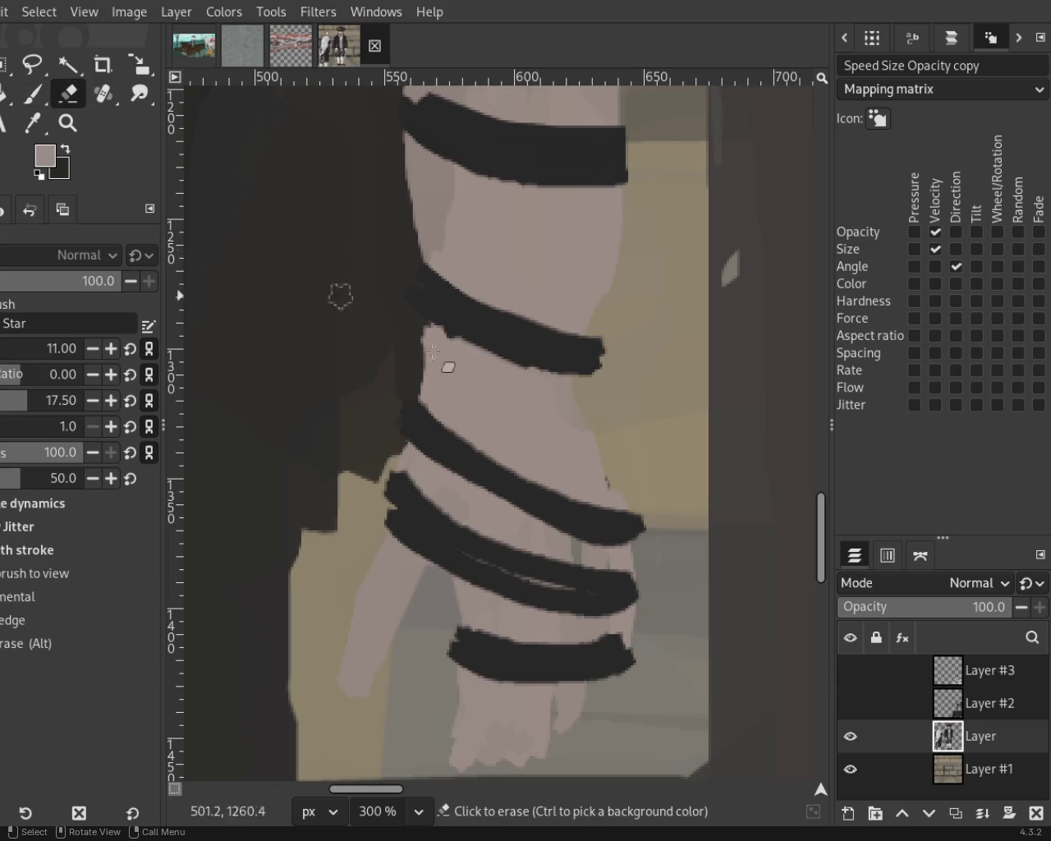
{"action": "left_click_drag", "start_coordinate": [603, 340], "coordinate": [611, 364]}
{"action": "mouse_move", "coordinate": [399, 379]}
{"action": "left_mouse_down"}
{"action": "mouse_move", "coordinate": [391, 422]}
{"action": "mouse_move", "coordinate": [373, 420]}
{"action": "left_mouse_up"}
{"action": "key", "text": "ctrl+z"}
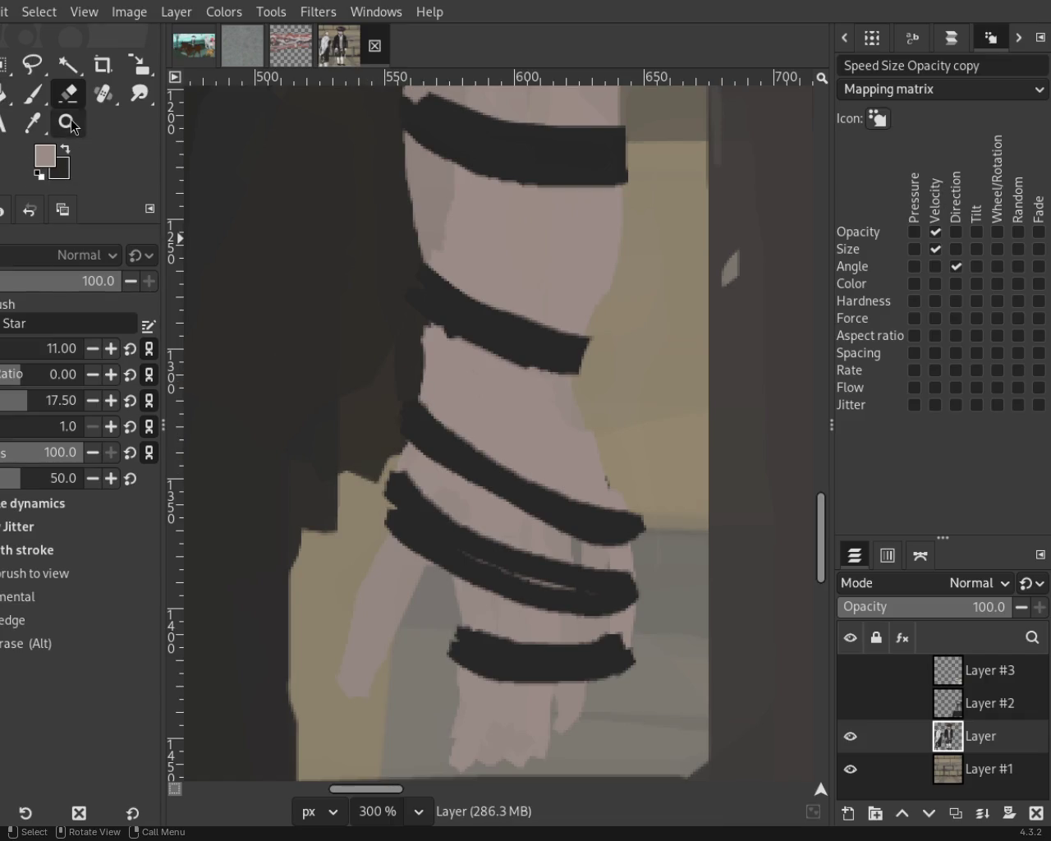
Zoom in on the forearm and sample near-black from the dark sleeve with the Paintbrush.
{"action": "left_click", "coordinate": [70, 120]}
{"action": "scroll", "coordinate": [493, 425], "scroll_direction": "down", "scroll_amount": 1}
{"action": "scroll", "coordinate": [493, 425], "scroll_direction": "down", "scroll_amount": 3}
{"action": "scroll", "coordinate": [493, 424], "scroll_direction": "down", "scroll_amount": 1}
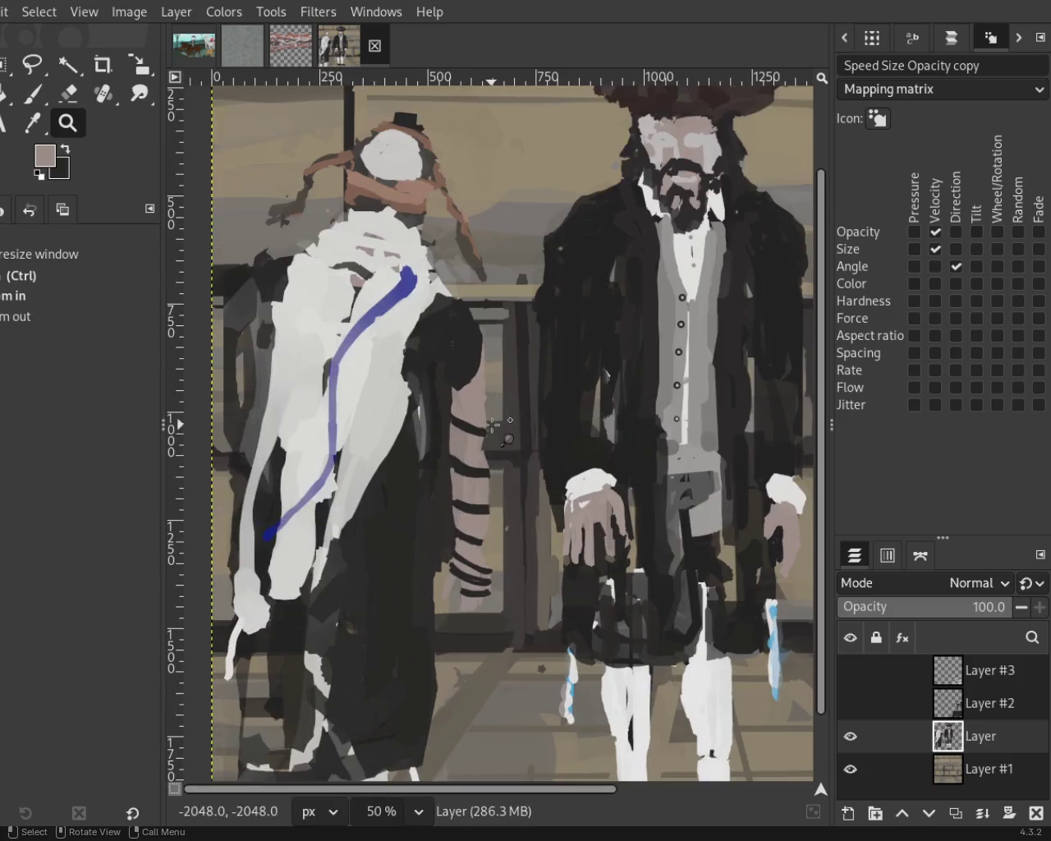
{"action": "scroll", "coordinate": [493, 425], "scroll_direction": "down", "scroll_amount": 1}
{"action": "scroll", "coordinate": [464, 386], "scroll_direction": "up", "scroll_amount": 1}
{"action": "scroll", "coordinate": [464, 386], "scroll_direction": "down", "scroll_amount": 1}
{"action": "scroll", "coordinate": [465, 380], "scroll_direction": "up", "scroll_amount": 2}
{"action": "scroll", "coordinate": [465, 381], "scroll_direction": "up", "scroll_amount": 1}
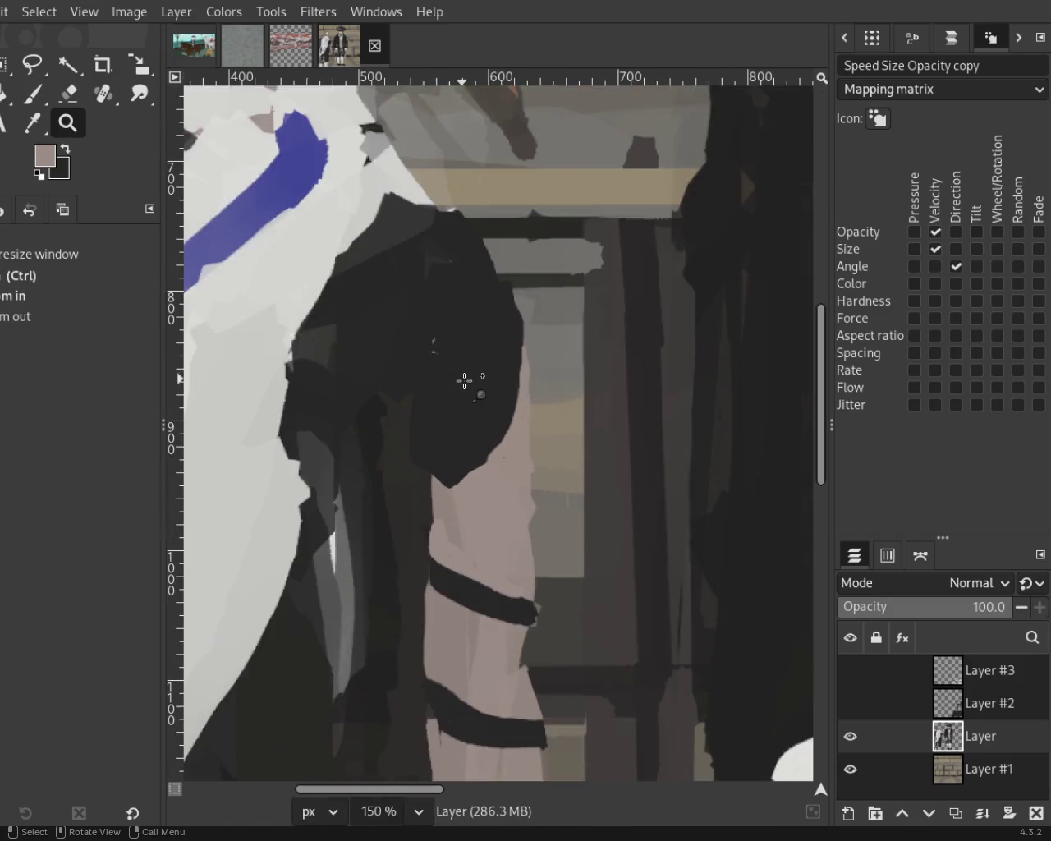
{"action": "key", "text": "p"}
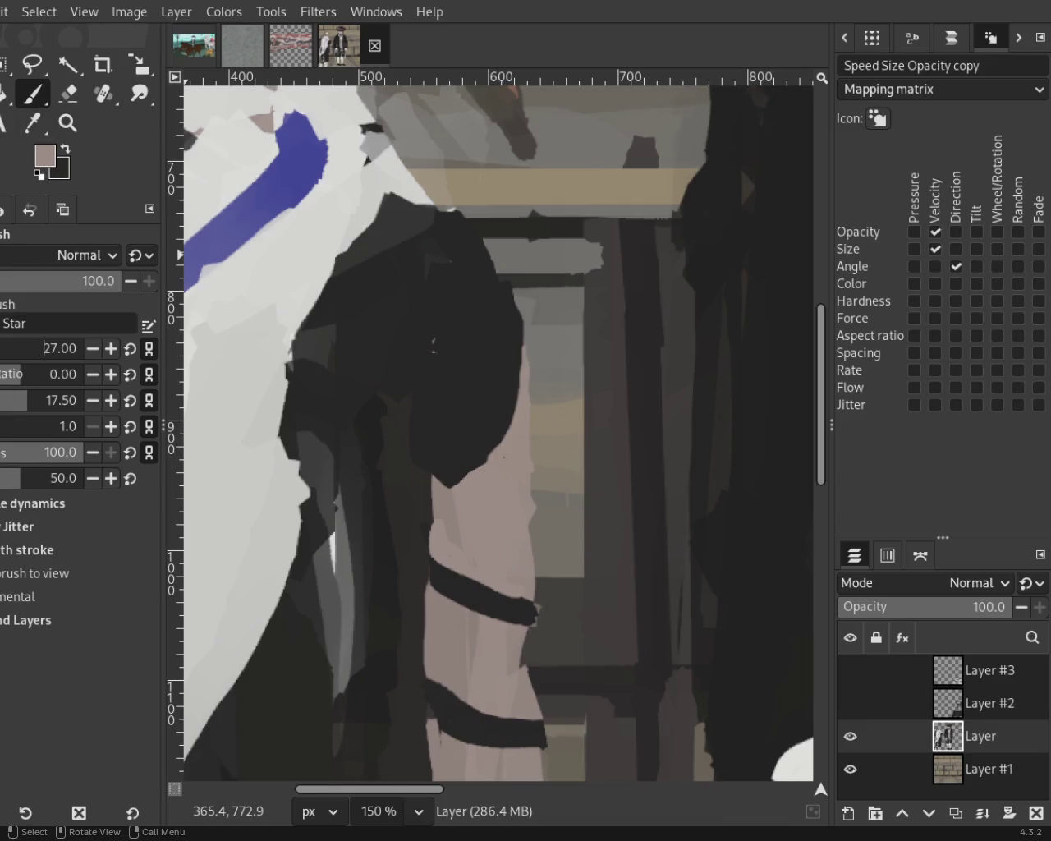
{"action": "left_click", "coordinate": [513, 398], "text": "ctrl"}
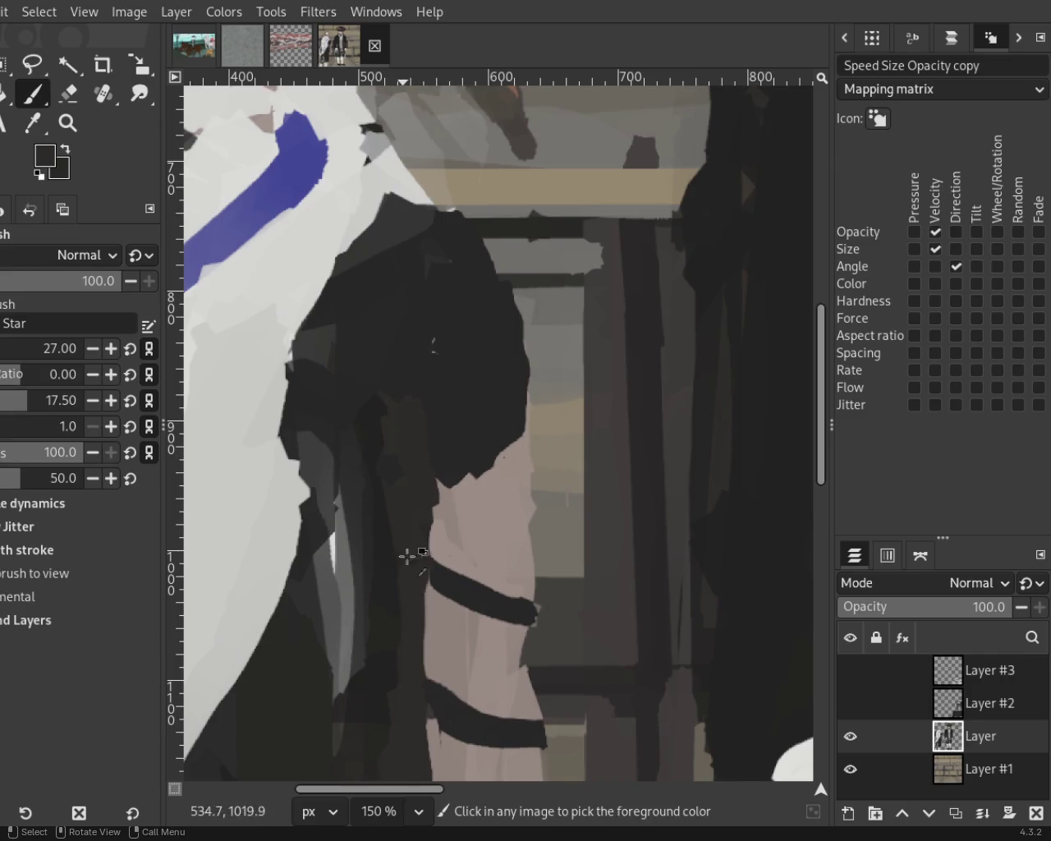
{"action": "key", "text": "ctrl+z"}
{"action": "key", "text": "ctrl+z"}
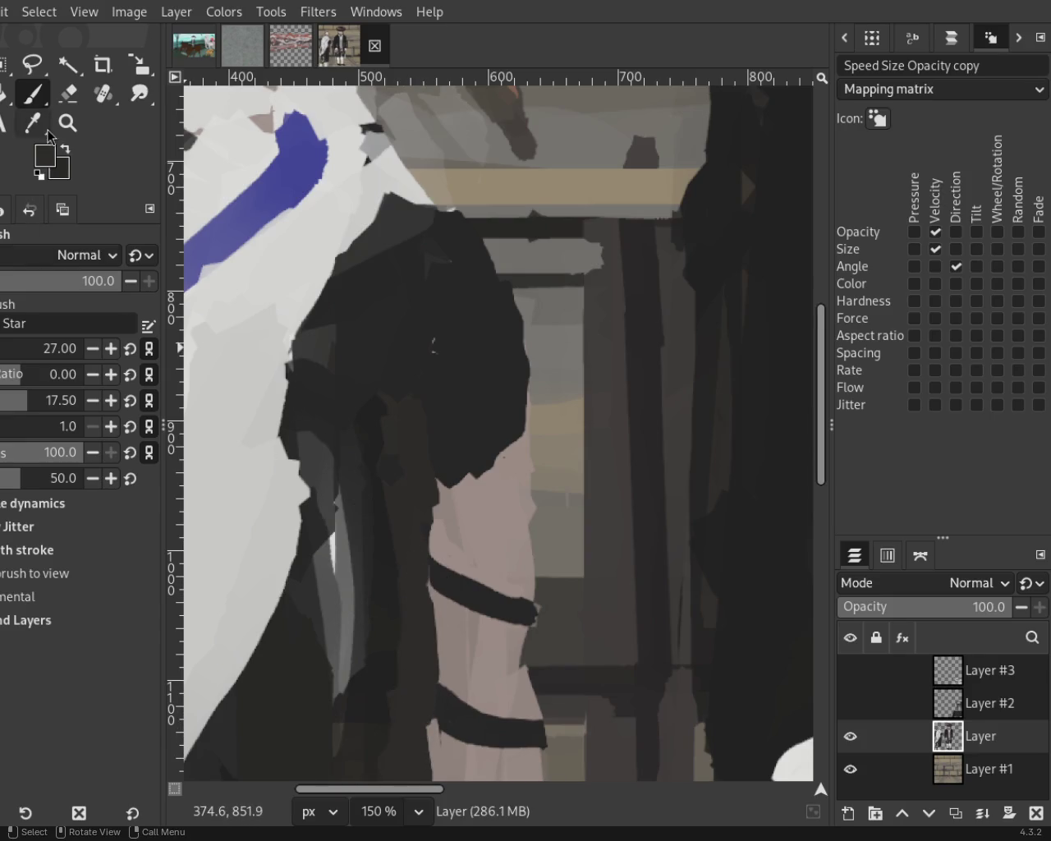
Re-zoom on the forearm straps and sample the skin tone and dark strap colour.
{"action": "key", "text": "z"}
{"action": "scroll", "coordinate": [474, 360], "scroll_direction": "down", "scroll_amount": 3}
{"action": "scroll", "coordinate": [505, 369], "scroll_direction": "down", "scroll_amount": 1}
{"action": "scroll", "coordinate": [521, 546], "scroll_direction": "up", "scroll_amount": 2}
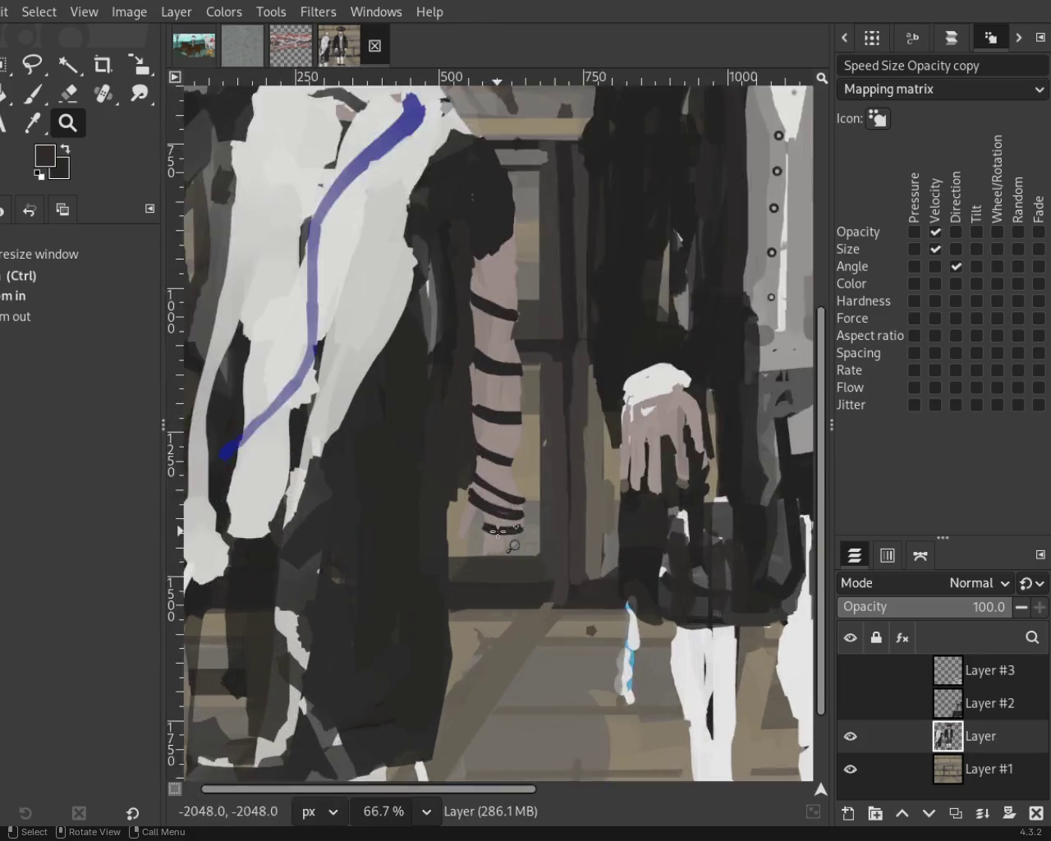
{"action": "scroll", "coordinate": [554, 573], "scroll_direction": "up", "scroll_amount": 1}
{"action": "scroll", "coordinate": [569, 589], "scroll_direction": "down", "scroll_amount": 1}
{"action": "scroll", "coordinate": [556, 572], "scroll_direction": "up", "scroll_amount": 3}
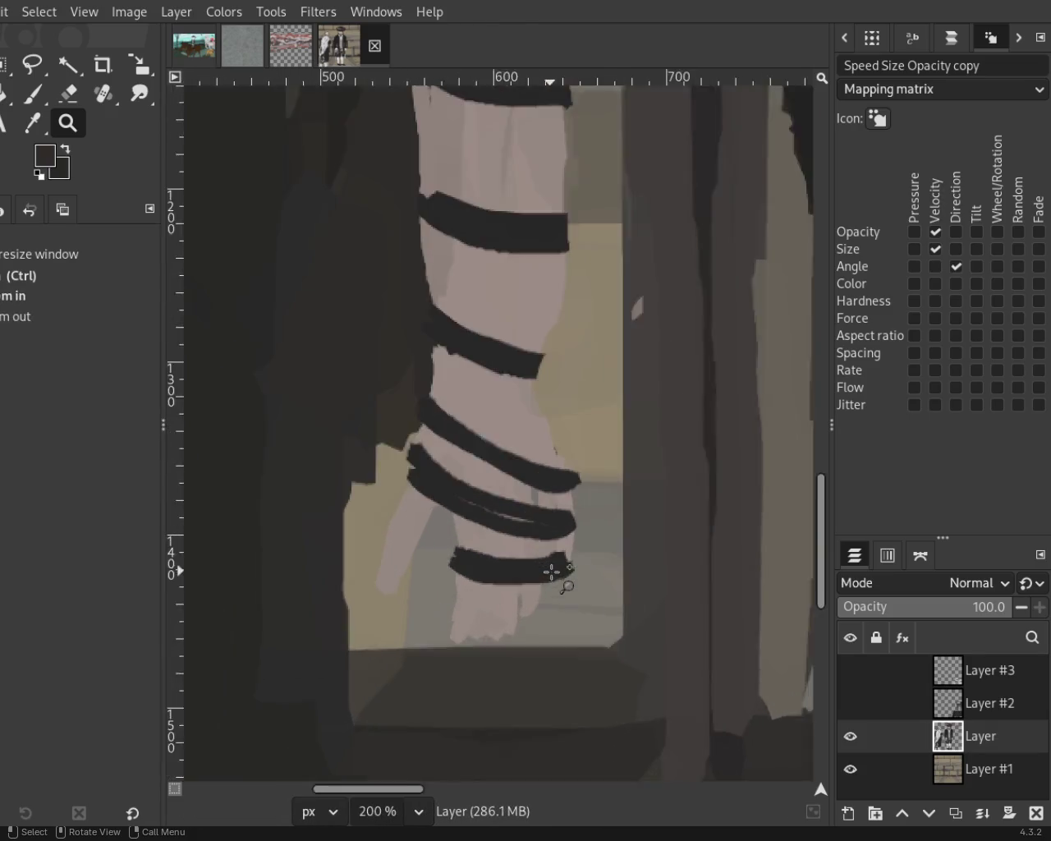
{"action": "scroll", "coordinate": [301, 350], "scroll_direction": "up", "scroll_amount": 1}
{"action": "left_click", "coordinate": [32, 94]}
{"action": "left_click", "coordinate": [448, 431], "text": "ctrl"}
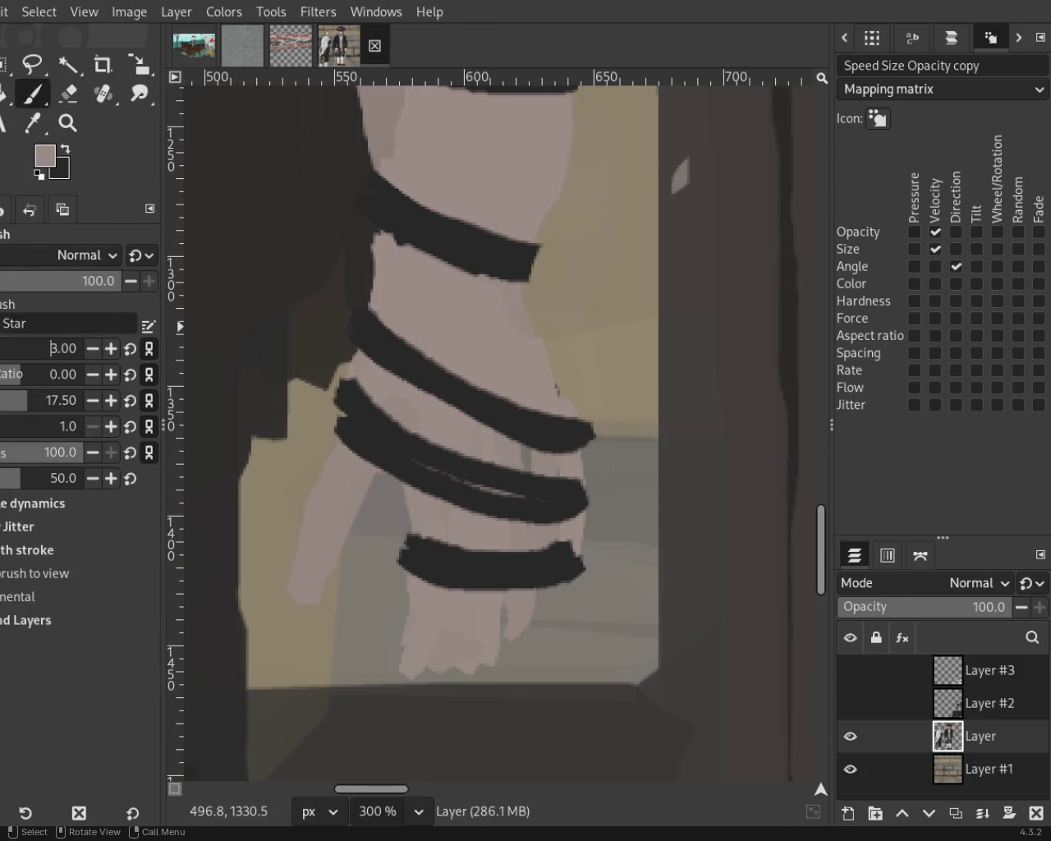
{"action": "left_click", "coordinate": [453, 476], "text": "ctrl"}
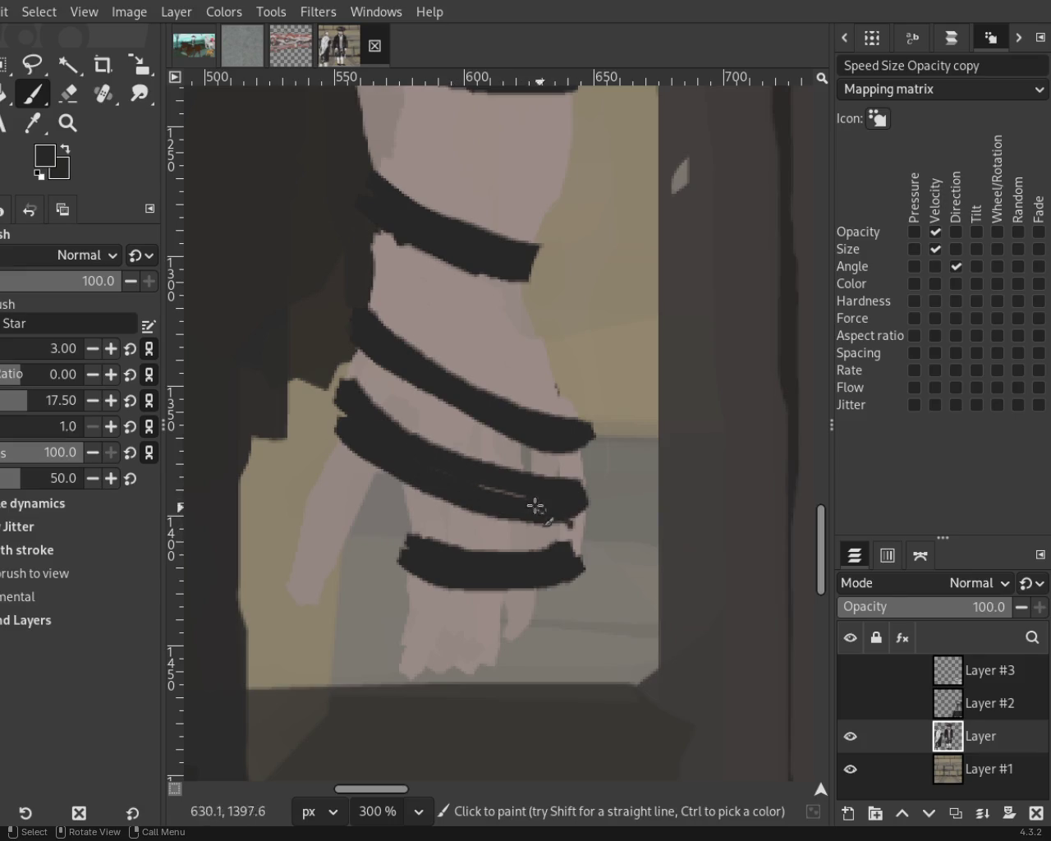
At brush size 22, repaint the strap bands thicker and smoother, undoing a stray stroke.
{"action": "left_click", "coordinate": [50, 349]}
{"action": "type", "text": "22"}
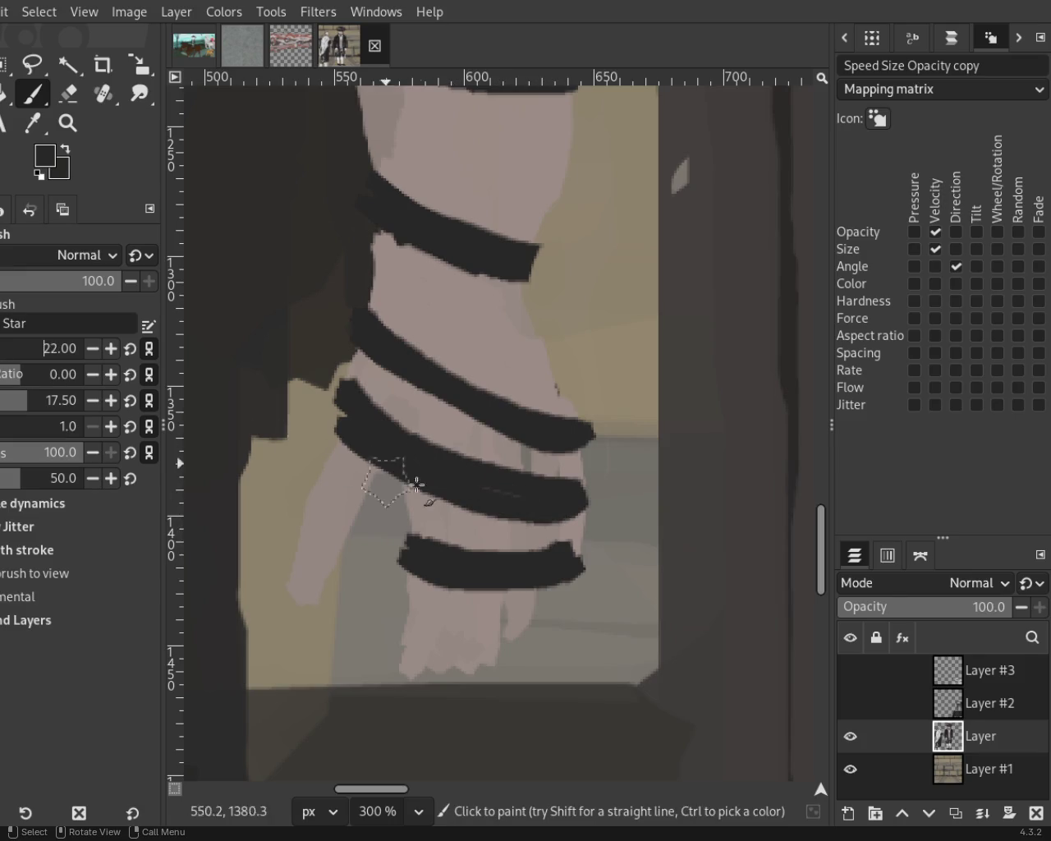
{"action": "left_click_drag", "start_coordinate": [518, 484], "coordinate": [329, 417]}
{"action": "mouse_move", "coordinate": [453, 468]}
{"action": "left_mouse_down"}
{"action": "mouse_move", "coordinate": [556, 499]}
{"action": "mouse_move", "coordinate": [417, 452]}
{"action": "left_mouse_up"}
{"action": "mouse_move", "coordinate": [427, 543]}
{"action": "left_mouse_down"}
{"action": "mouse_move", "coordinate": [446, 556]}
{"action": "mouse_move", "coordinate": [428, 538]}
{"action": "mouse_move", "coordinate": [622, 551]}
{"action": "mouse_move", "coordinate": [402, 558]}
{"action": "left_mouse_up"}
{"action": "key", "text": "ctrl+z"}
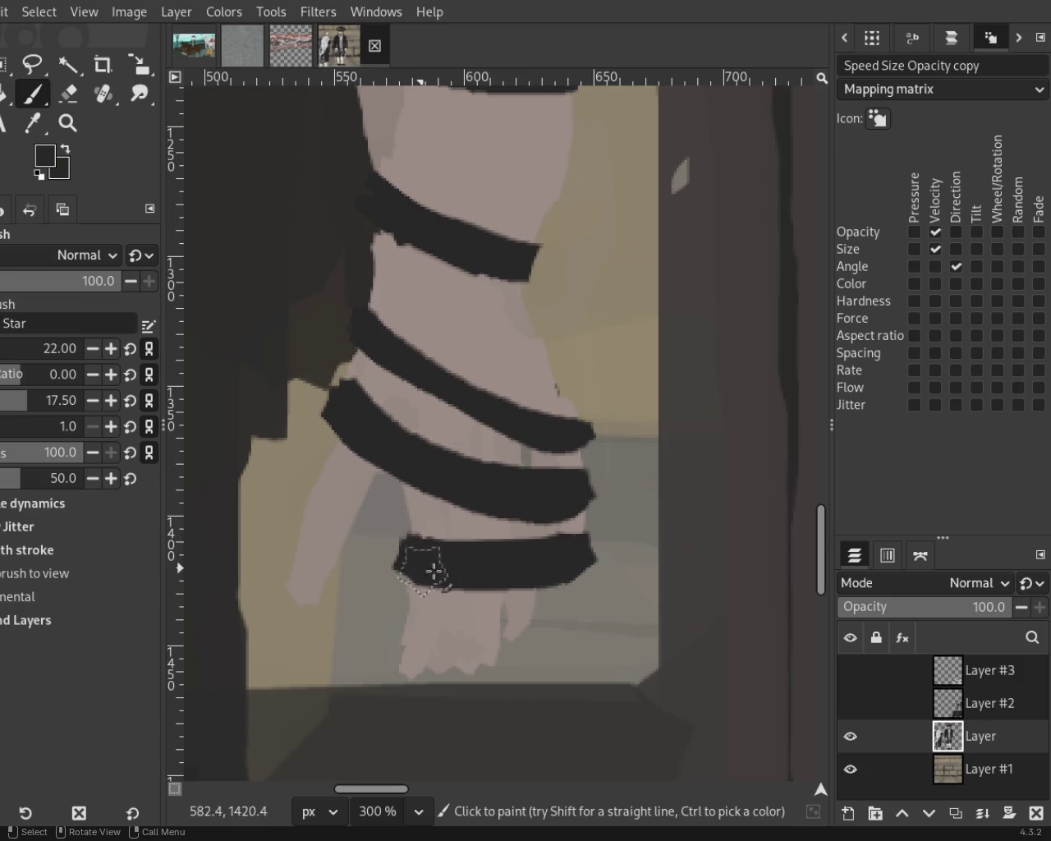
Erase the lowest strap band's left end clean with the Eraser.
{"action": "key", "text": "shift+e"}
{"action": "left_click_drag", "start_coordinate": [340, 580], "coordinate": [367, 595]}
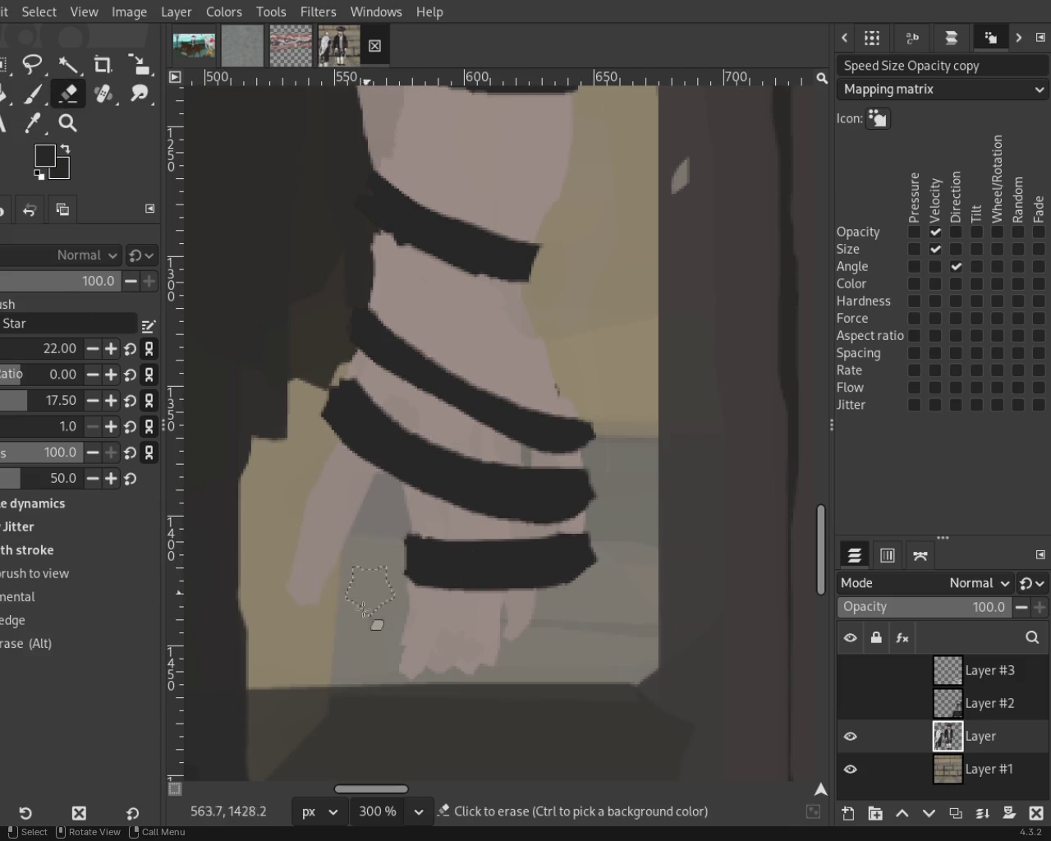
{"action": "left_click", "coordinate": [69, 124]}
Zoom in near the head strap and sample a grey from the painting.
{"action": "scroll", "coordinate": [493, 505], "scroll_direction": "down", "scroll_amount": 4}
{"action": "scroll", "coordinate": [493, 505], "scroll_direction": "down", "scroll_amount": 2}
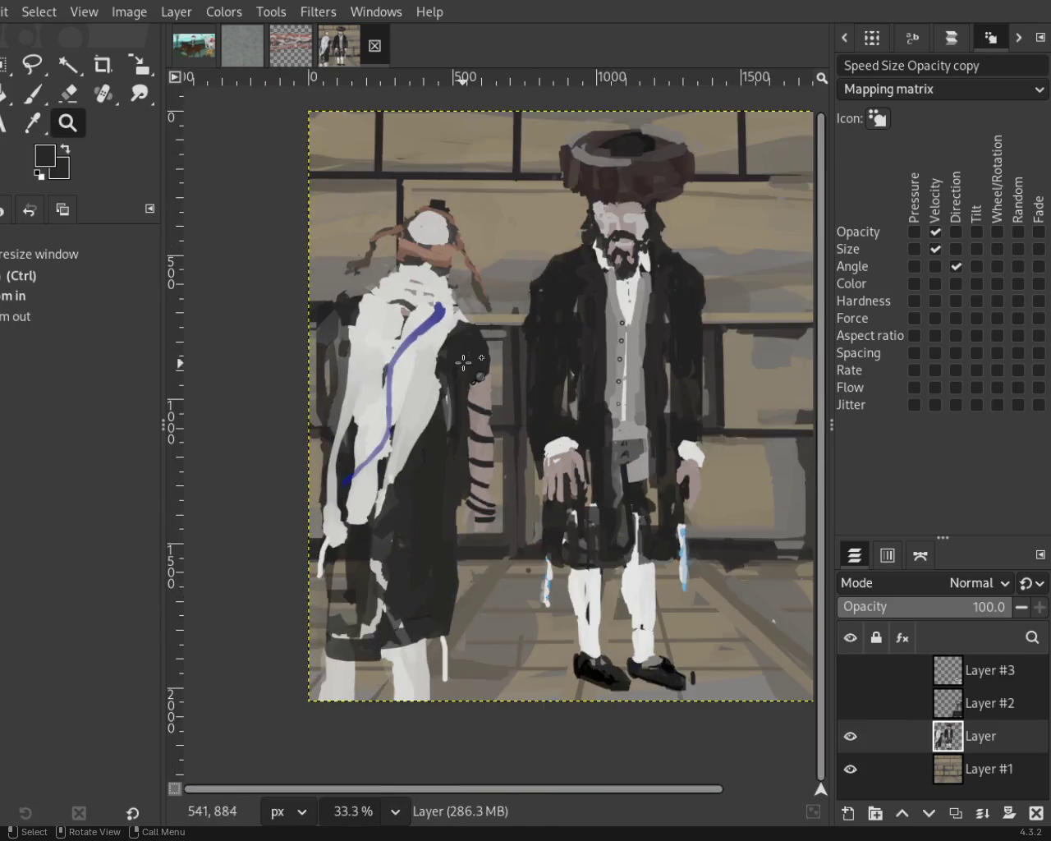
{"action": "scroll", "coordinate": [523, 499], "scroll_direction": "up", "scroll_amount": 1}
{"action": "scroll", "coordinate": [524, 499], "scroll_direction": "down", "scroll_amount": 1}
{"action": "scroll", "coordinate": [498, 493], "scroll_direction": "up", "scroll_amount": 1}
{"action": "scroll", "coordinate": [507, 460], "scroll_direction": "down", "scroll_amount": 1}
{"action": "scroll", "coordinate": [507, 515], "scroll_direction": "up", "scroll_amount": 1}
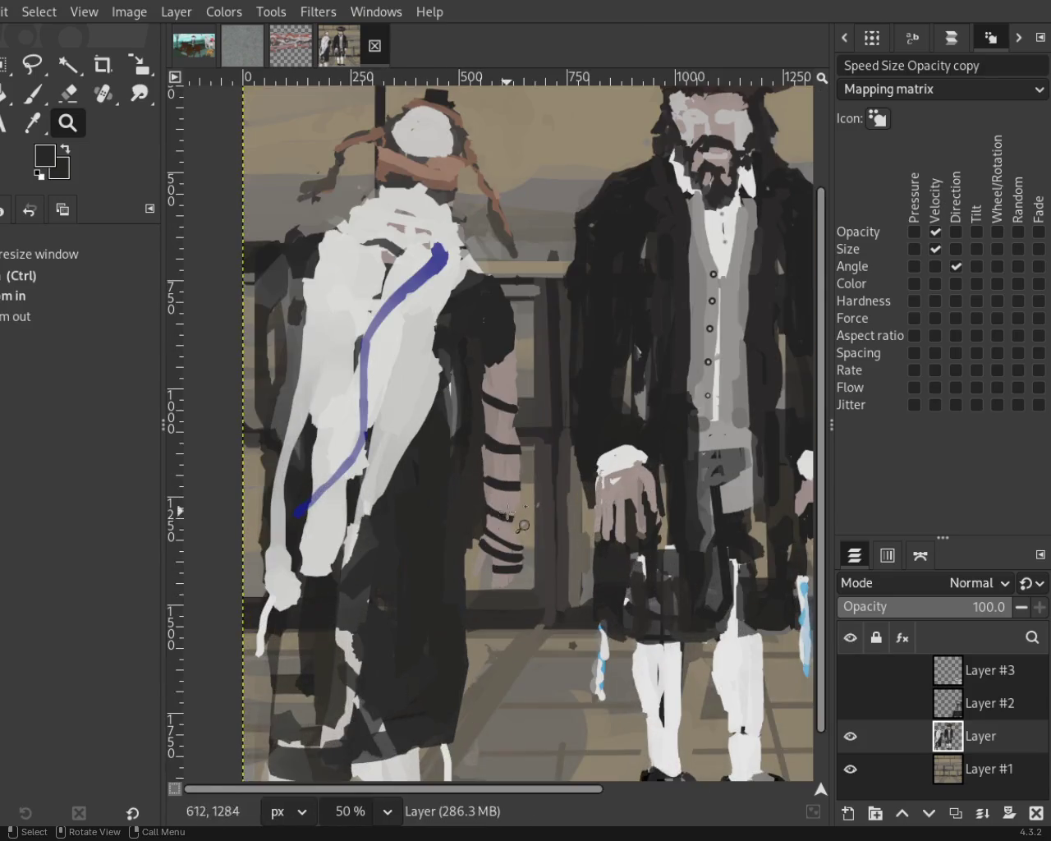
{"action": "scroll", "coordinate": [397, 337], "scroll_direction": "up", "scroll_amount": 1}
{"action": "scroll", "coordinate": [397, 337], "scroll_direction": "up", "scroll_amount": 3}
{"action": "key", "text": "p"}
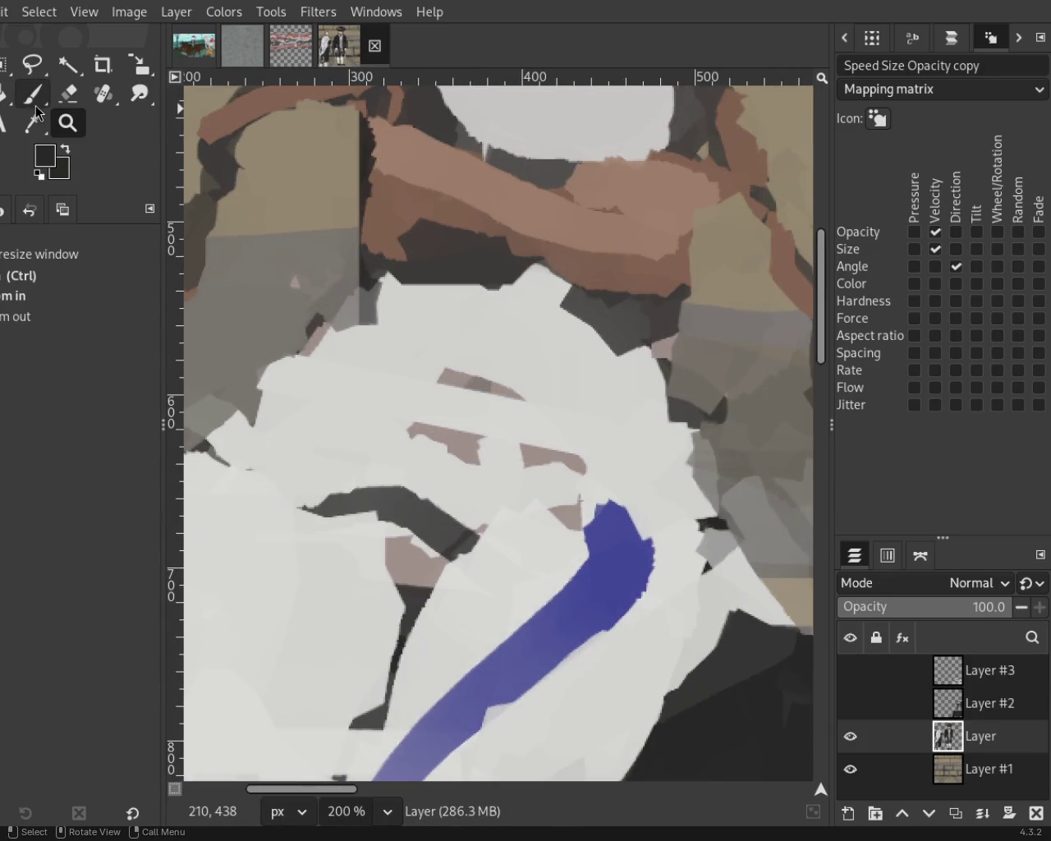
{"action": "left_click", "coordinate": [536, 179], "text": "ctrl"}
Paint a grey stroke and a dark vertical stroke beside the brown head strap.
{"action": "left_click_drag", "start_coordinate": [465, 152], "coordinate": [551, 195]}
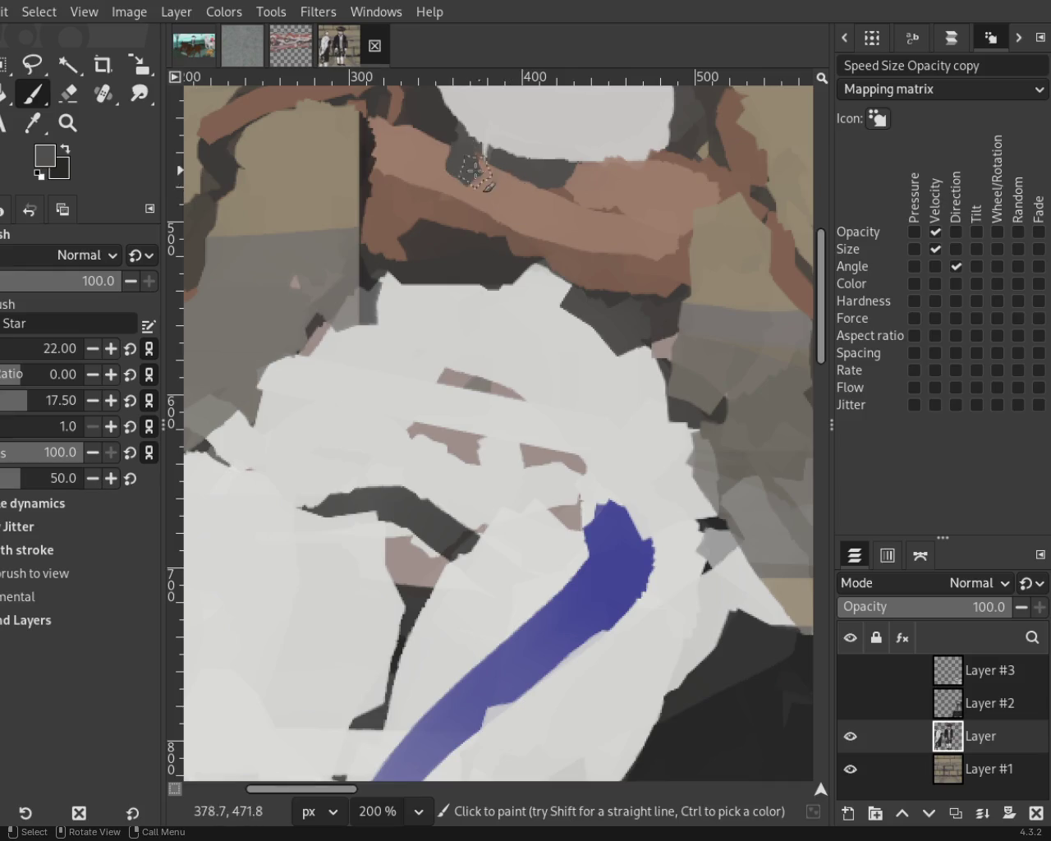
{"action": "key", "text": "ctrl"}
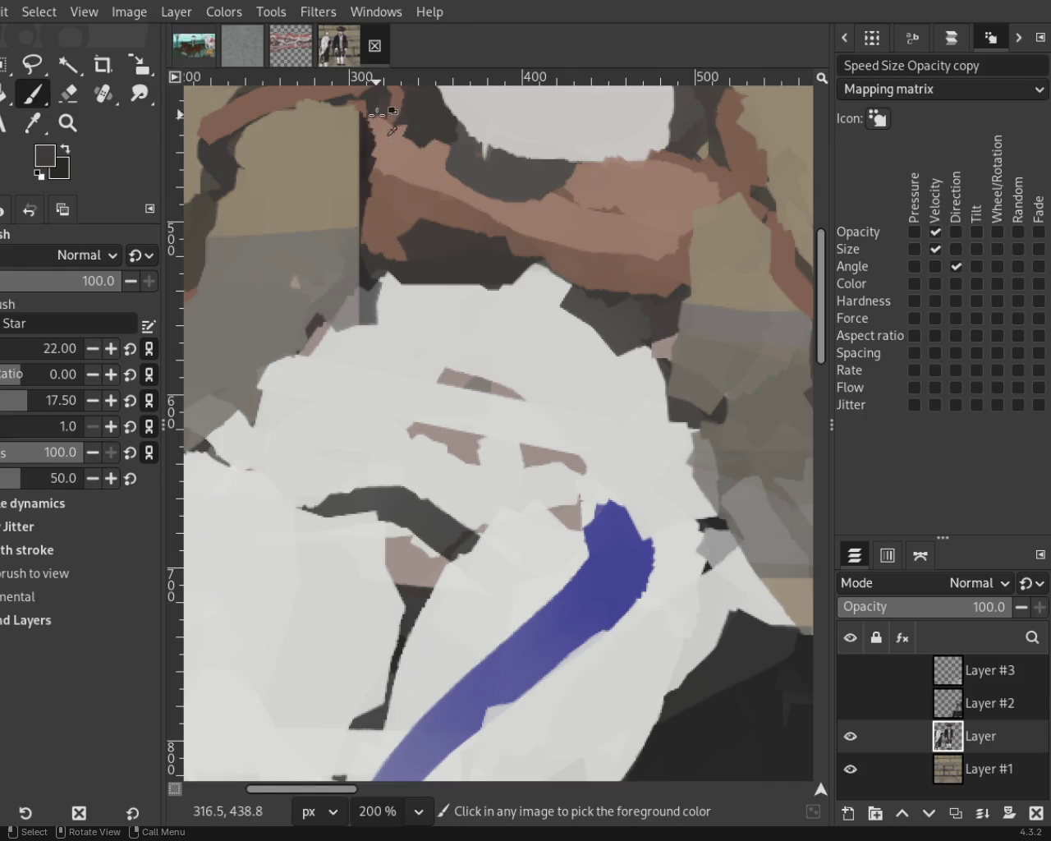
{"action": "left_click_drag", "start_coordinate": [364, 128], "coordinate": [375, 261]}
{"action": "left_click", "coordinate": [452, 215], "text": "ctrl"}
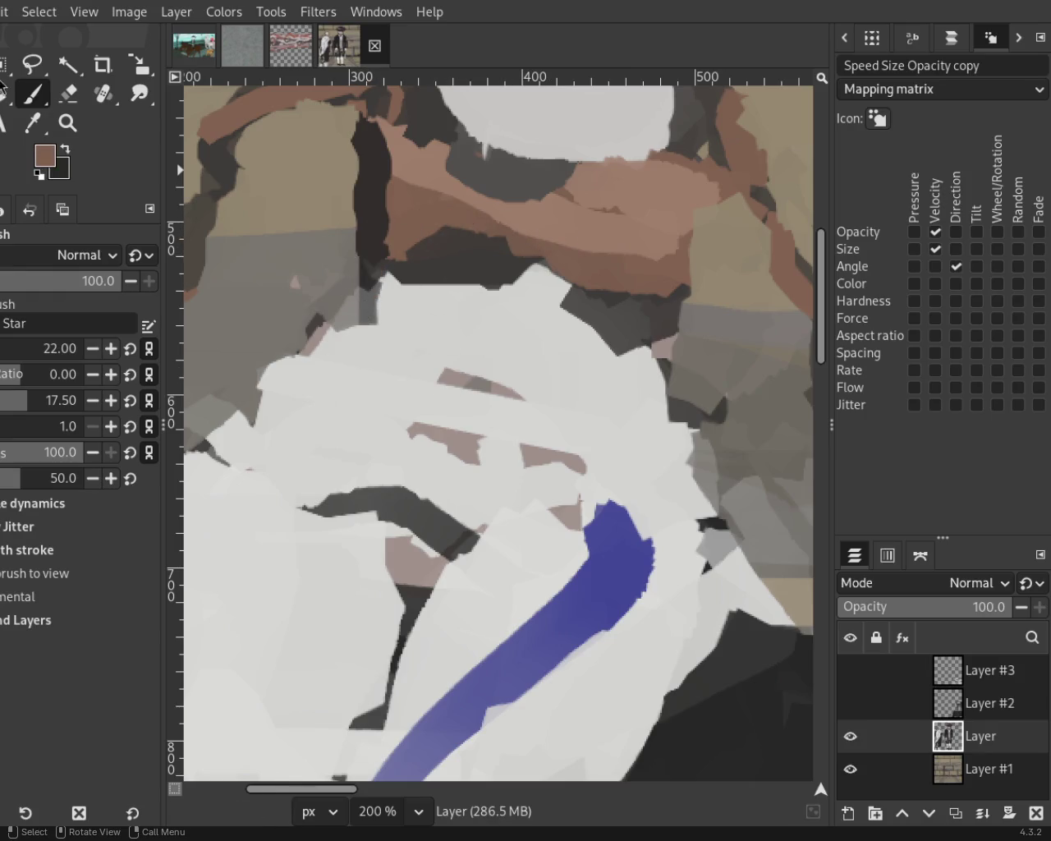
Zoom out to the whole painting, then back in on the shawl figure's head.
{"action": "left_click", "coordinate": [68, 123]}
{"action": "left_click", "coordinate": [501, 367], "text": "ctrl"}
{"action": "left_click", "coordinate": [501, 368], "text": "ctrl"}
{"action": "left_click", "coordinate": [501, 367], "text": "ctrl"}
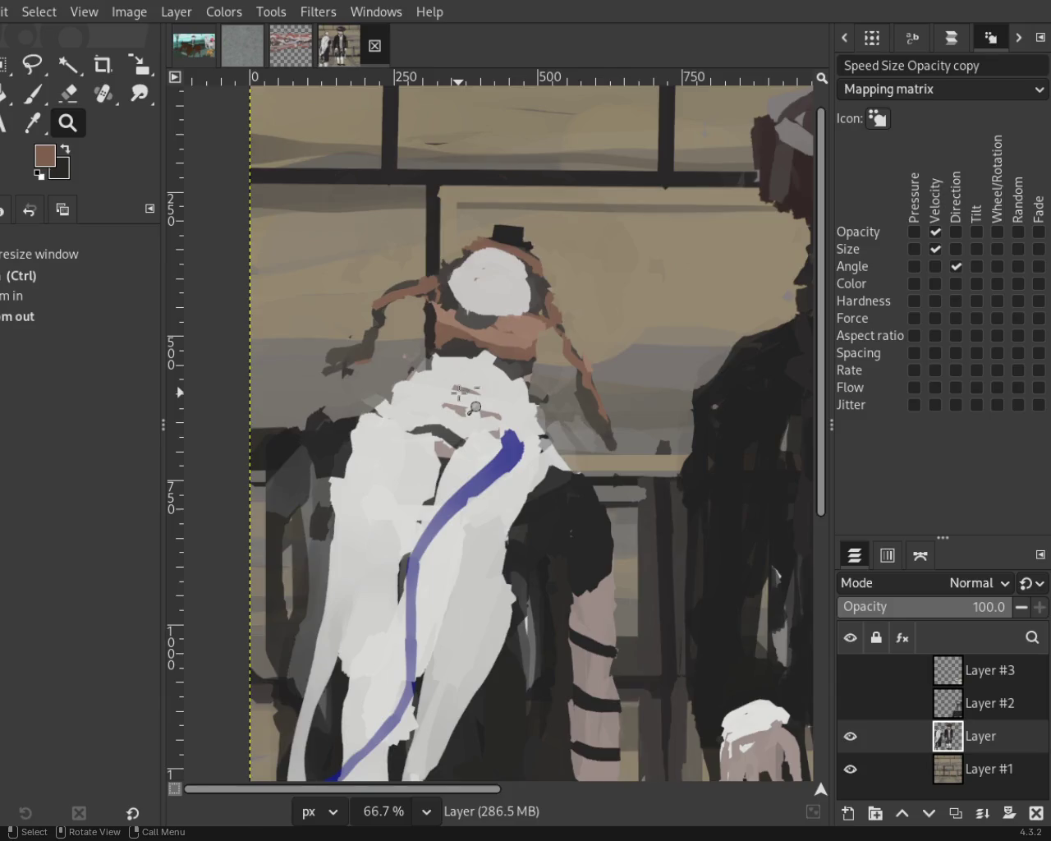
{"action": "left_click", "coordinate": [501, 368], "text": "ctrl"}
{"action": "left_click", "coordinate": [411, 450], "text": "ctrl"}
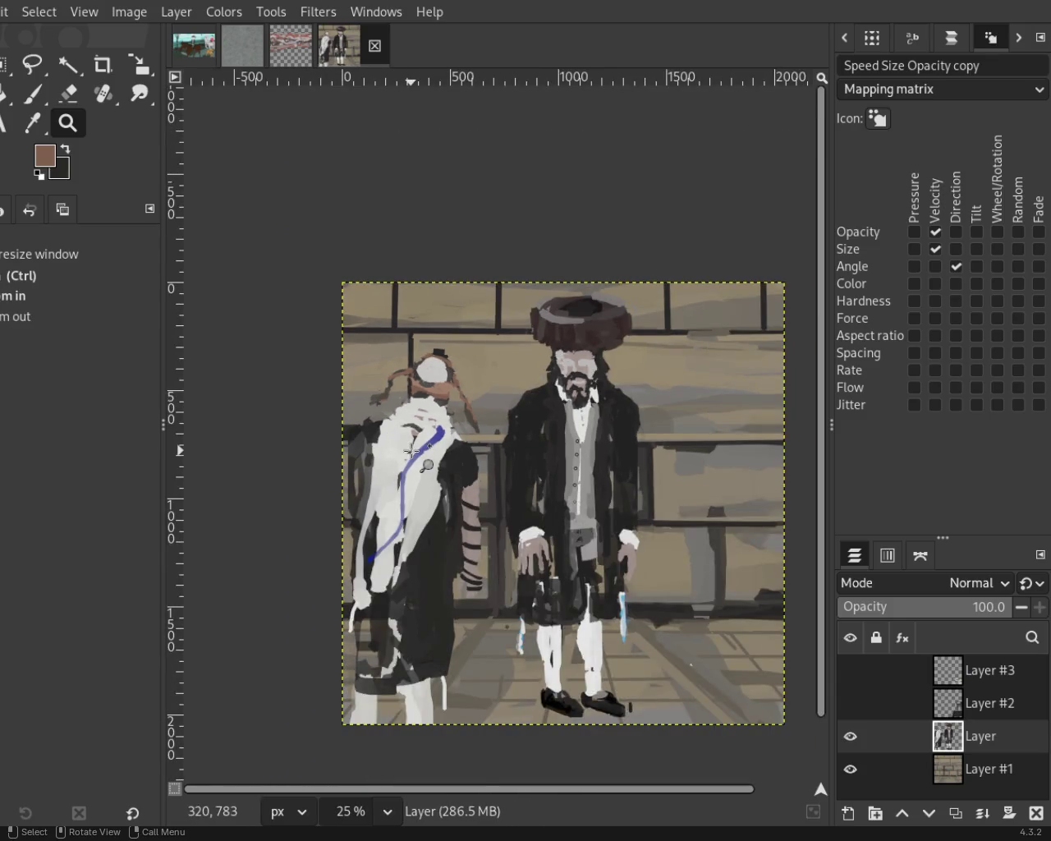
{"action": "left_click", "coordinate": [411, 450], "text": "ctrl"}
{"action": "left_click", "coordinate": [409, 433]}
{"action": "left_click", "coordinate": [408, 432]}
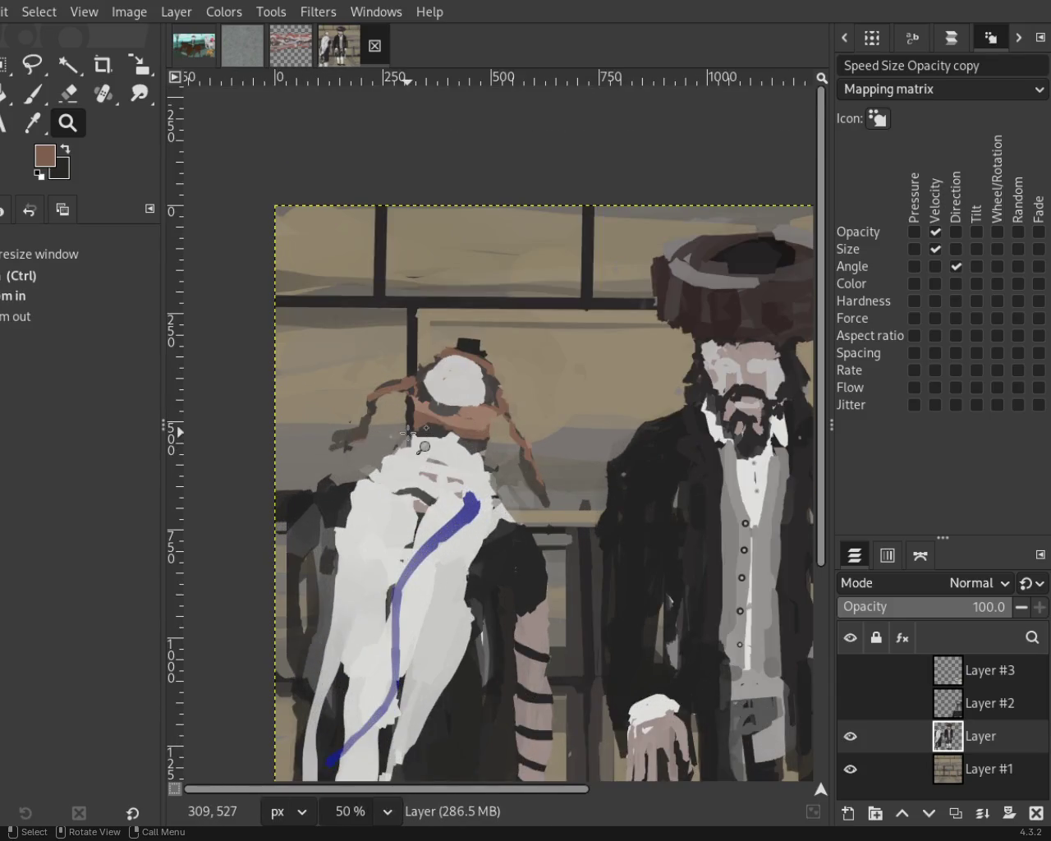
{"action": "left_click", "coordinate": [408, 433]}
{"action": "left_click", "coordinate": [408, 433]}
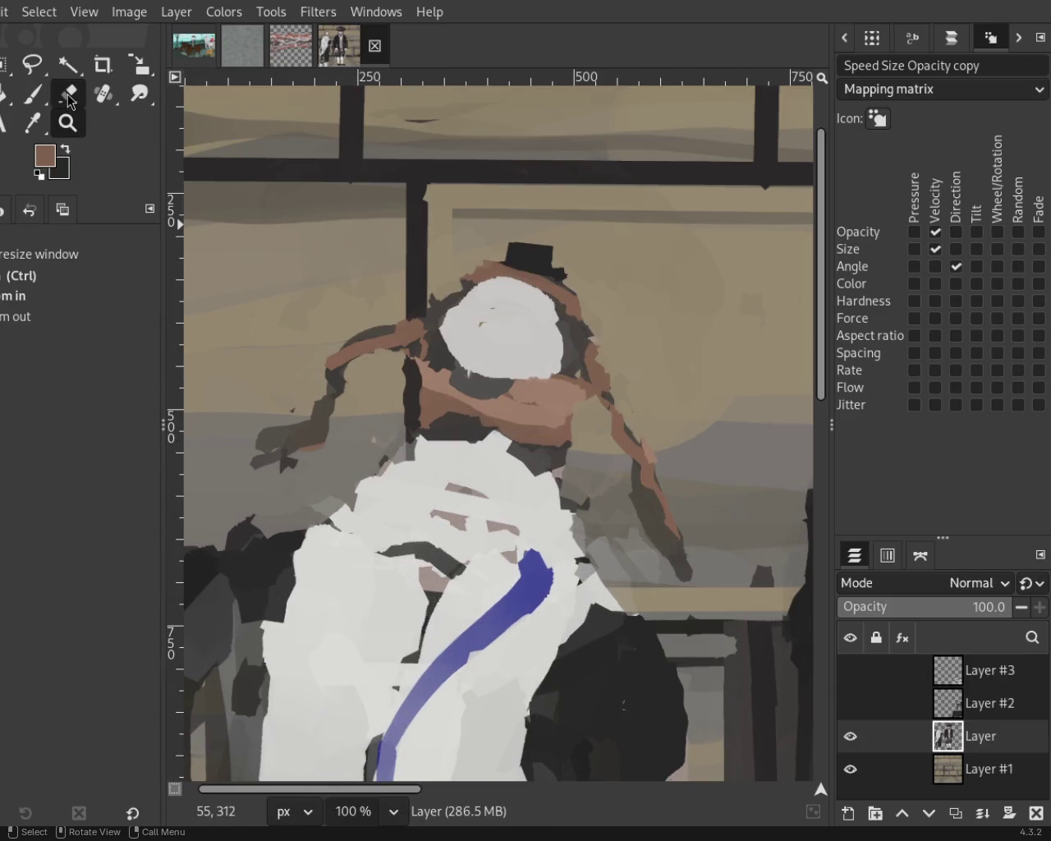
Zoom out to the full painting, then in on the left figure's lower robe.
{"action": "left_click", "coordinate": [413, 382], "text": "ctrl"}
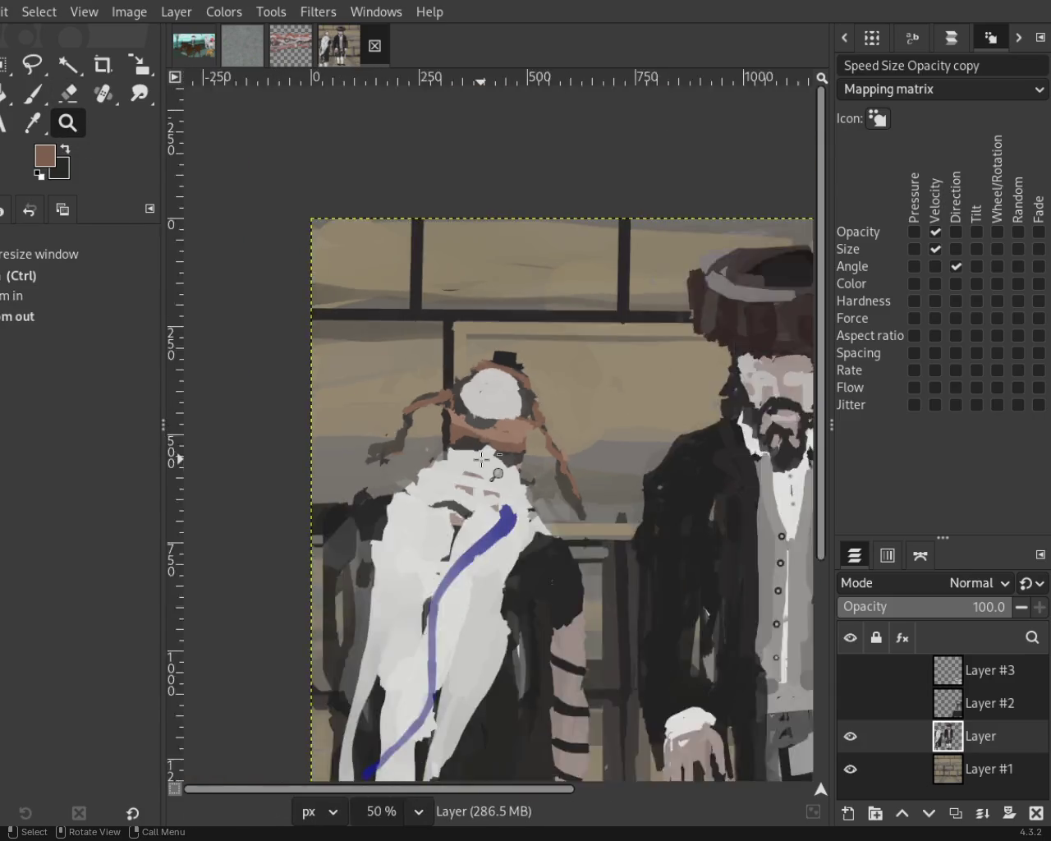
{"action": "left_click", "coordinate": [501, 616], "text": "ctrl"}
{"action": "left_click", "coordinate": [492, 676]}
{"action": "left_click", "coordinate": [493, 677], "text": "ctrl"}
{"action": "left_click", "coordinate": [485, 672]}
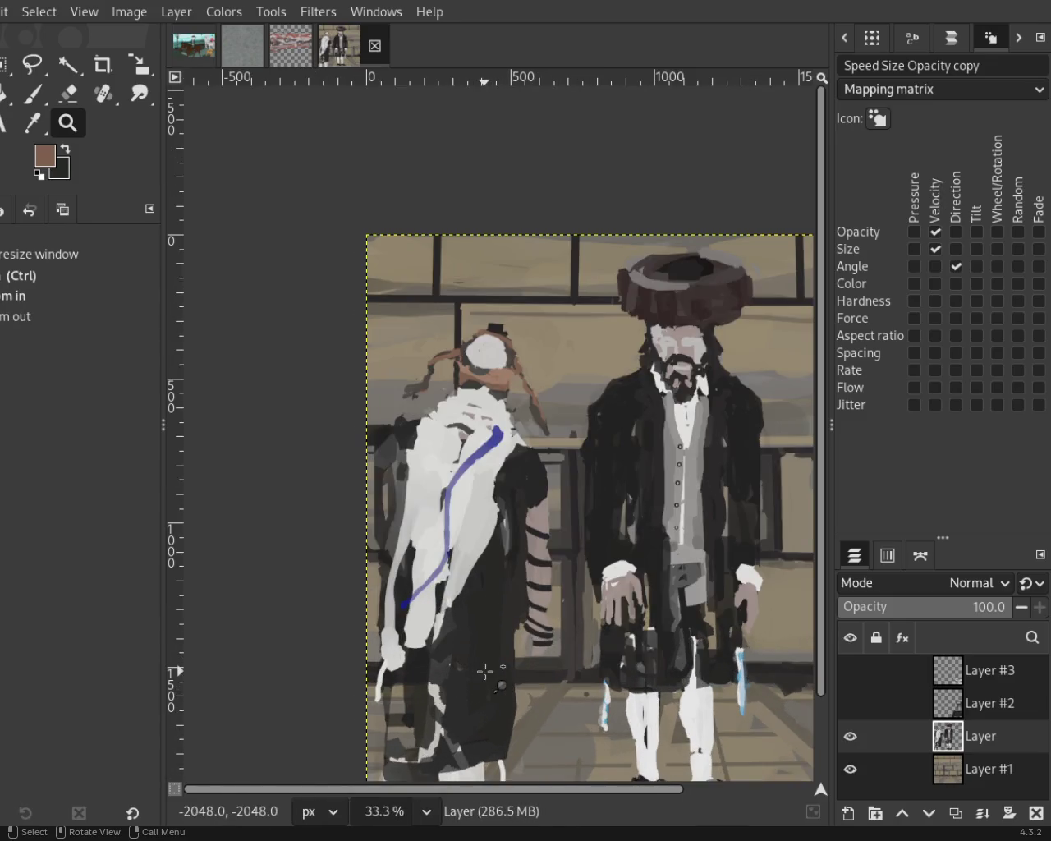
{"action": "left_click", "coordinate": [486, 678], "text": "ctrl"}
{"action": "left_click", "coordinate": [489, 690]}
{"action": "left_click", "coordinate": [489, 690], "text": "ctrl"}
{"action": "left_click", "coordinate": [483, 670]}
{"action": "left_click", "coordinate": [481, 661]}
Try erase strokes through the dark robe and white streak, undoing the missteps.
{"action": "left_click", "coordinate": [479, 659]}
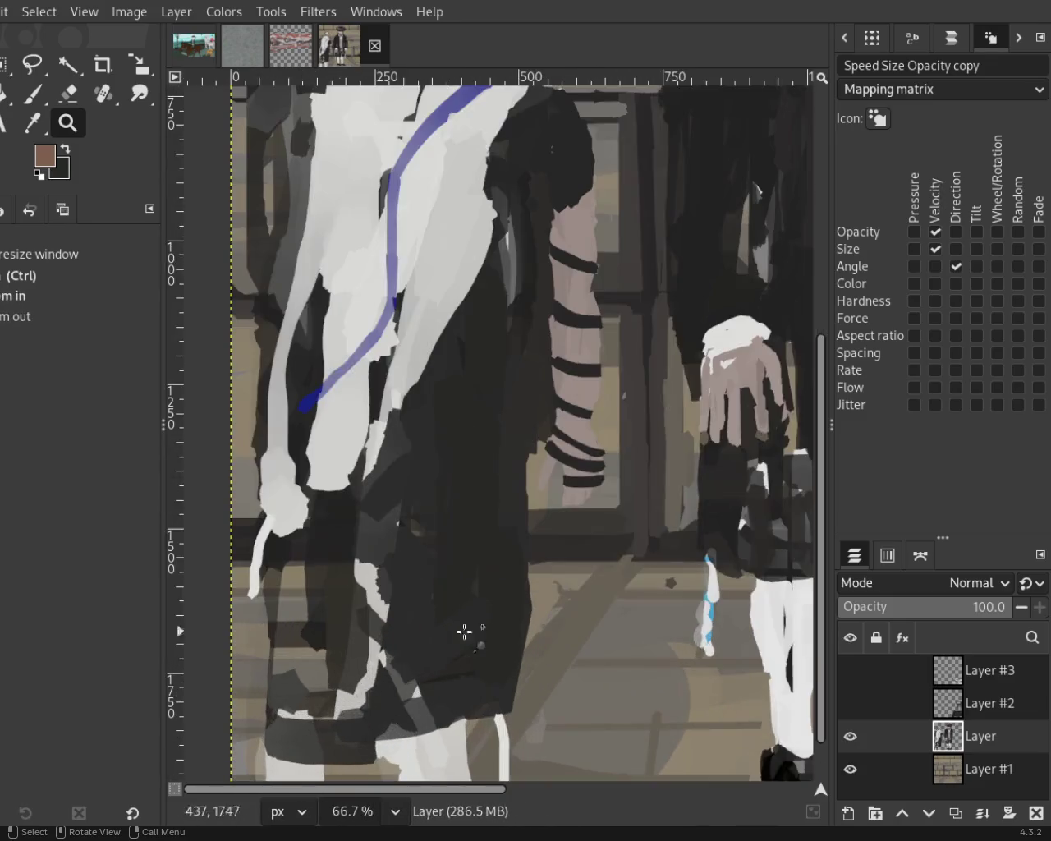
{"action": "left_click", "coordinate": [69, 93]}
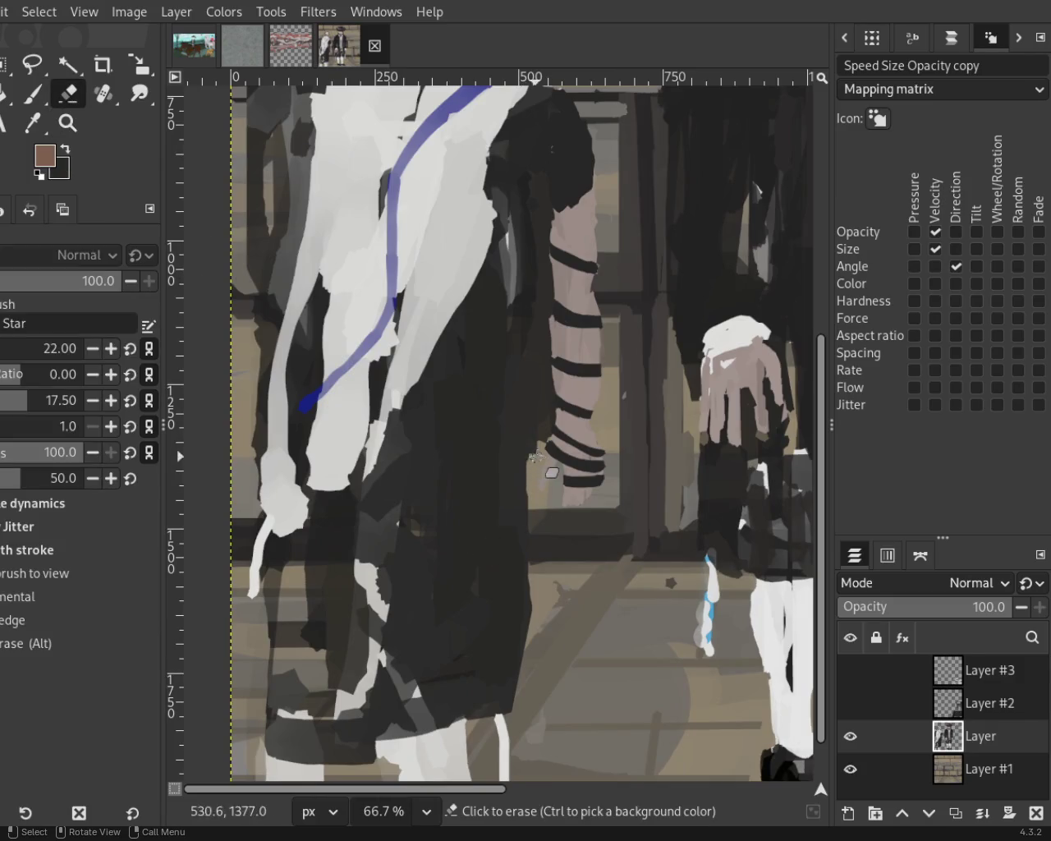
{"action": "left_click", "coordinate": [491, 565], "text": "shift"}
{"action": "left_click", "coordinate": [521, 621], "text": "shift"}
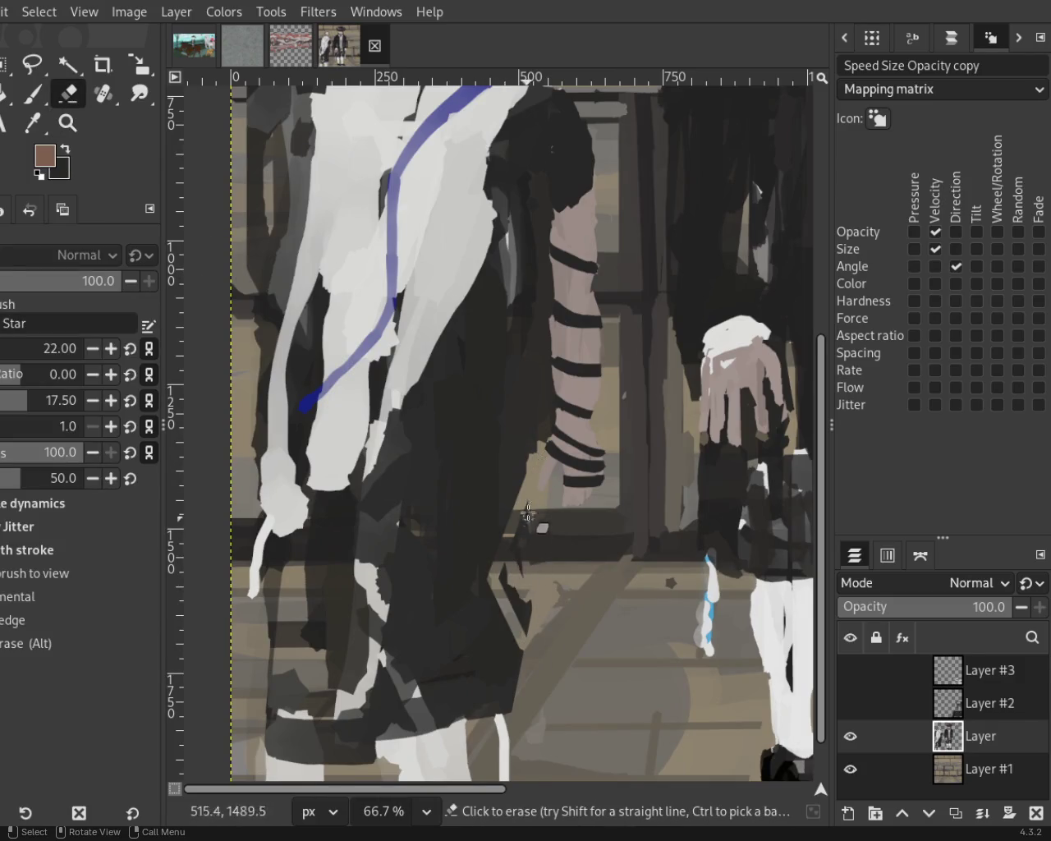
{"action": "key", "text": "ctrl+z"}
{"action": "mouse_move", "coordinate": [520, 329]}
{"action": "left_mouse_down"}
{"action": "mouse_move", "coordinate": [513, 529]}
{"action": "mouse_move", "coordinate": [538, 370]}
{"action": "left_mouse_up"}
{"action": "left_click_drag", "start_coordinate": [264, 386], "coordinate": [261, 607]}
{"action": "key", "text": "ctrl+z"}
{"action": "left_click_drag", "start_coordinate": [257, 427], "coordinate": [247, 575]}
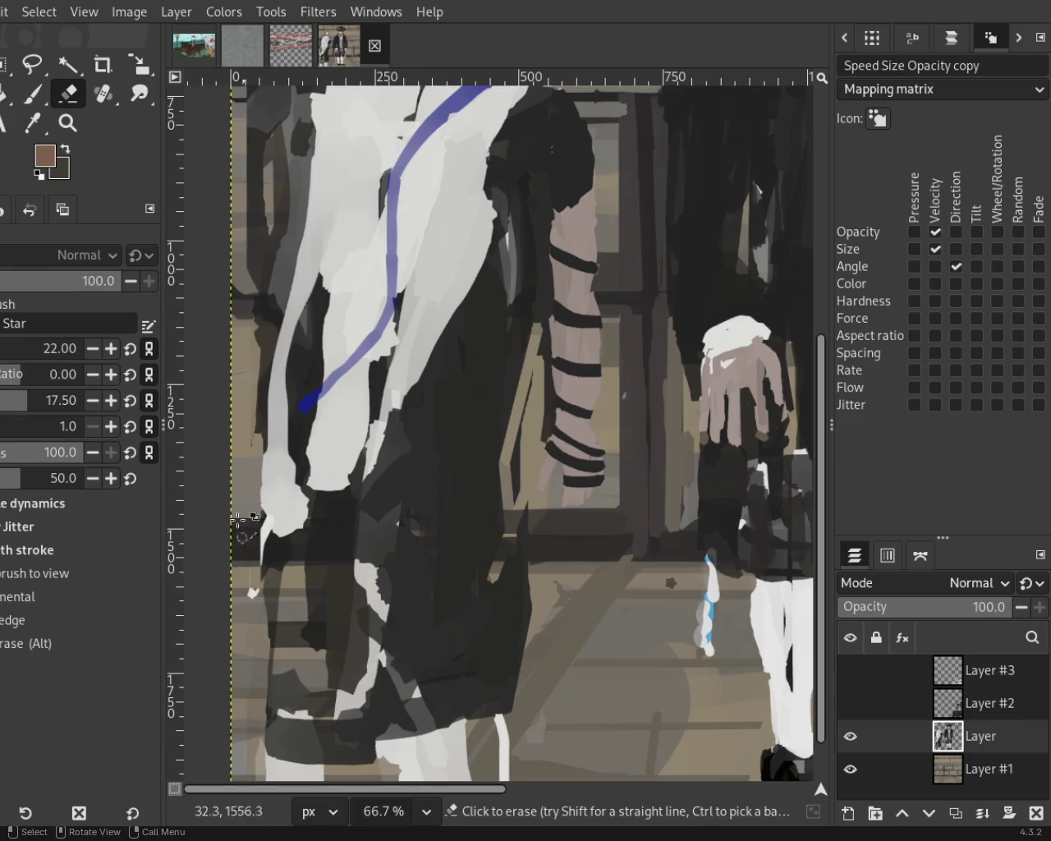
{"action": "key", "text": "ctrl+z"}
Paint dark grey lines along the white streak and the robe's lower edge.
{"action": "key", "text": "p"}
{"action": "left_click", "coordinate": [266, 335], "text": "ctrl"}
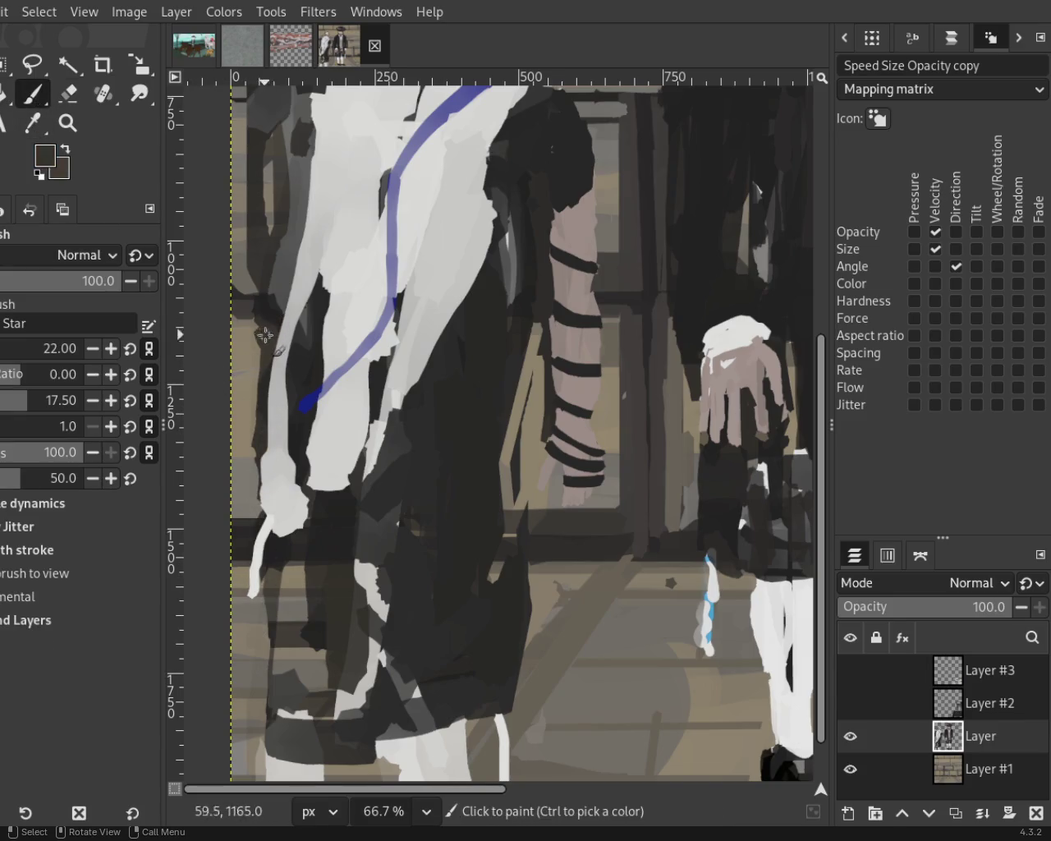
{"action": "left_click", "coordinate": [247, 555], "text": "shift"}
{"action": "mouse_move", "coordinate": [261, 612]}
{"action": "left_mouse_down"}
{"action": "mouse_move", "coordinate": [279, 690]}
{"action": "mouse_move", "coordinate": [271, 698]}
{"action": "left_mouse_up"}
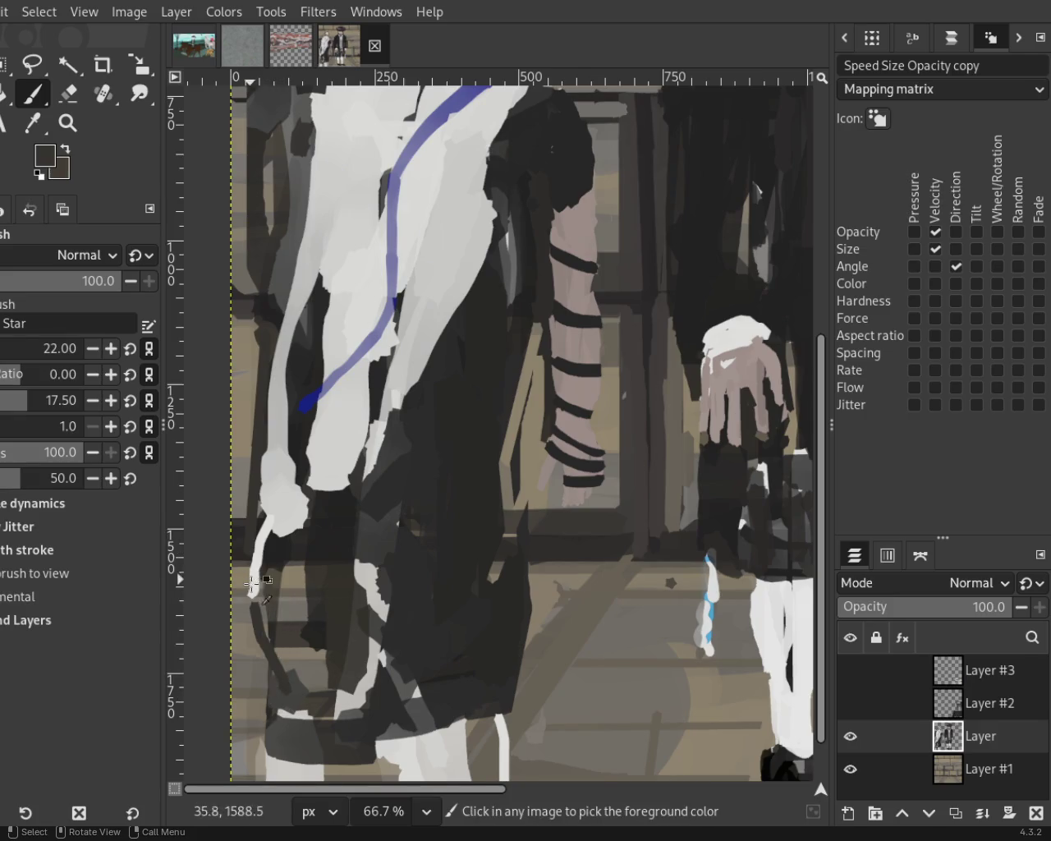
Lighten the lower robe's dark paint with the Eraser, then repaint a near-black stroke there.
{"action": "left_click", "coordinate": [499, 442], "text": "ctrl"}
{"action": "key", "text": "shift+e"}
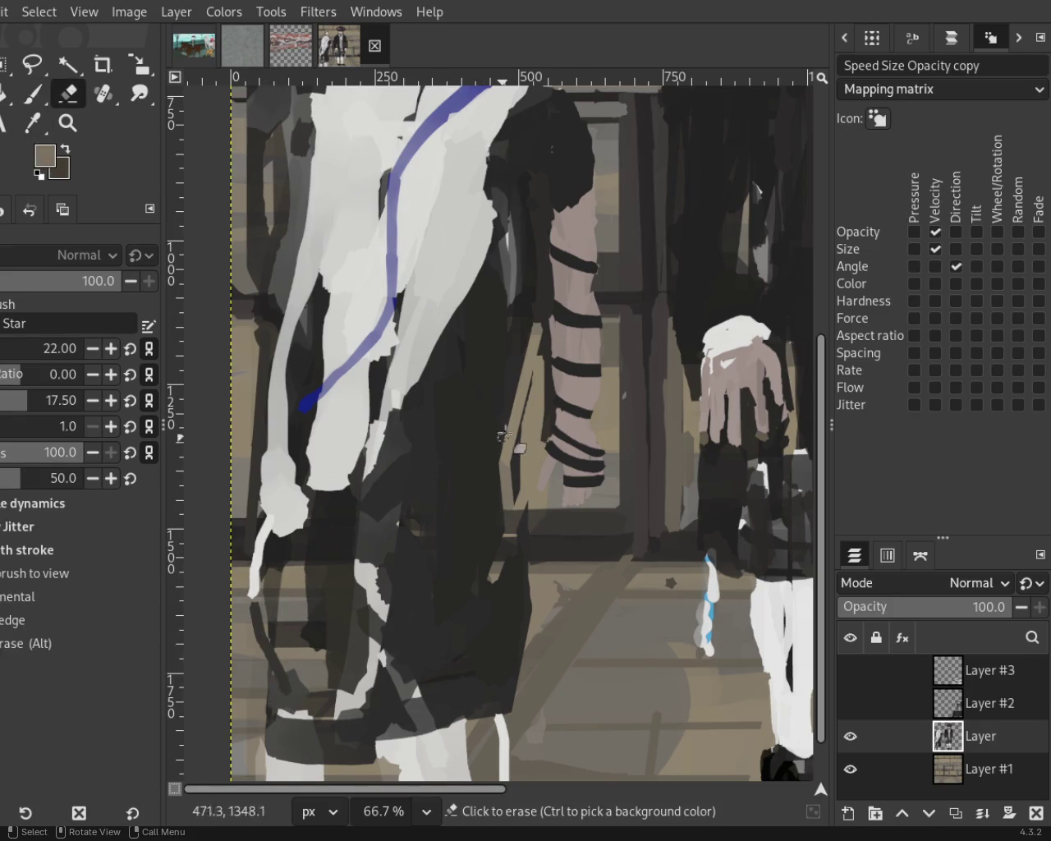
{"action": "left_click_drag", "start_coordinate": [509, 435], "coordinate": [530, 552]}
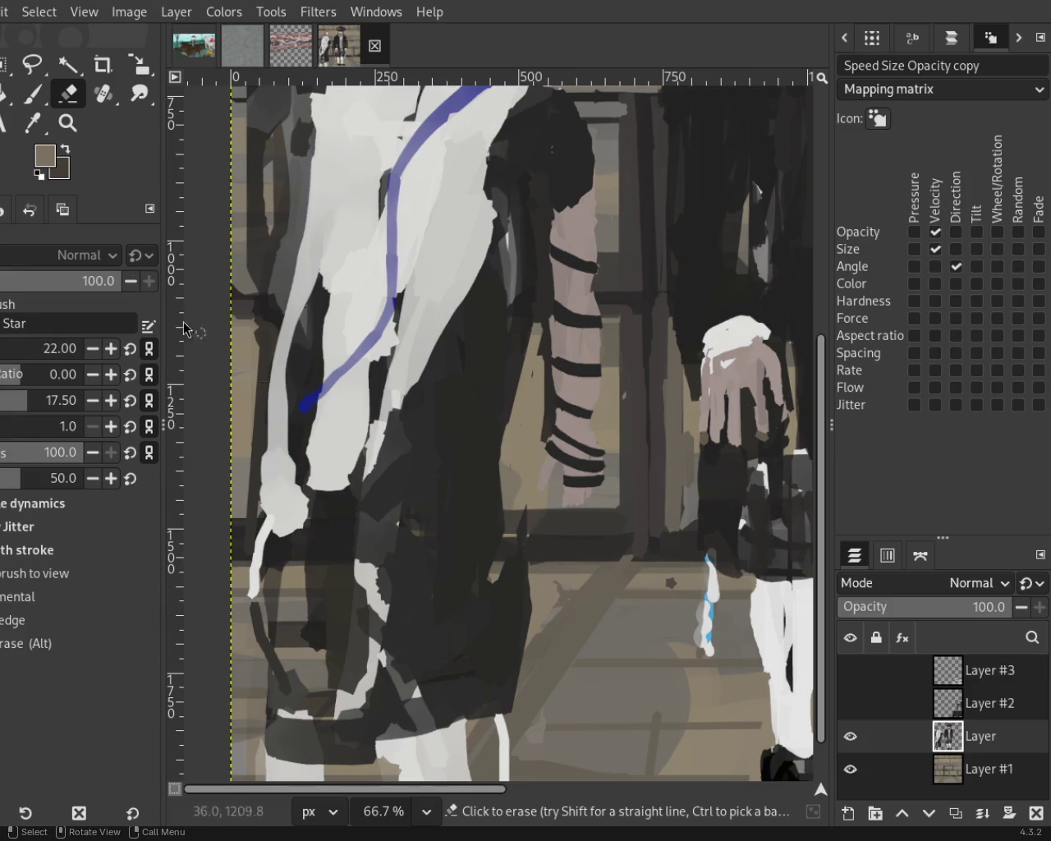
{"action": "key", "text": "o"}
{"action": "left_click", "coordinate": [499, 383]}
{"action": "key", "text": "p"}
{"action": "left_click_drag", "start_coordinate": [504, 421], "coordinate": [505, 520]}
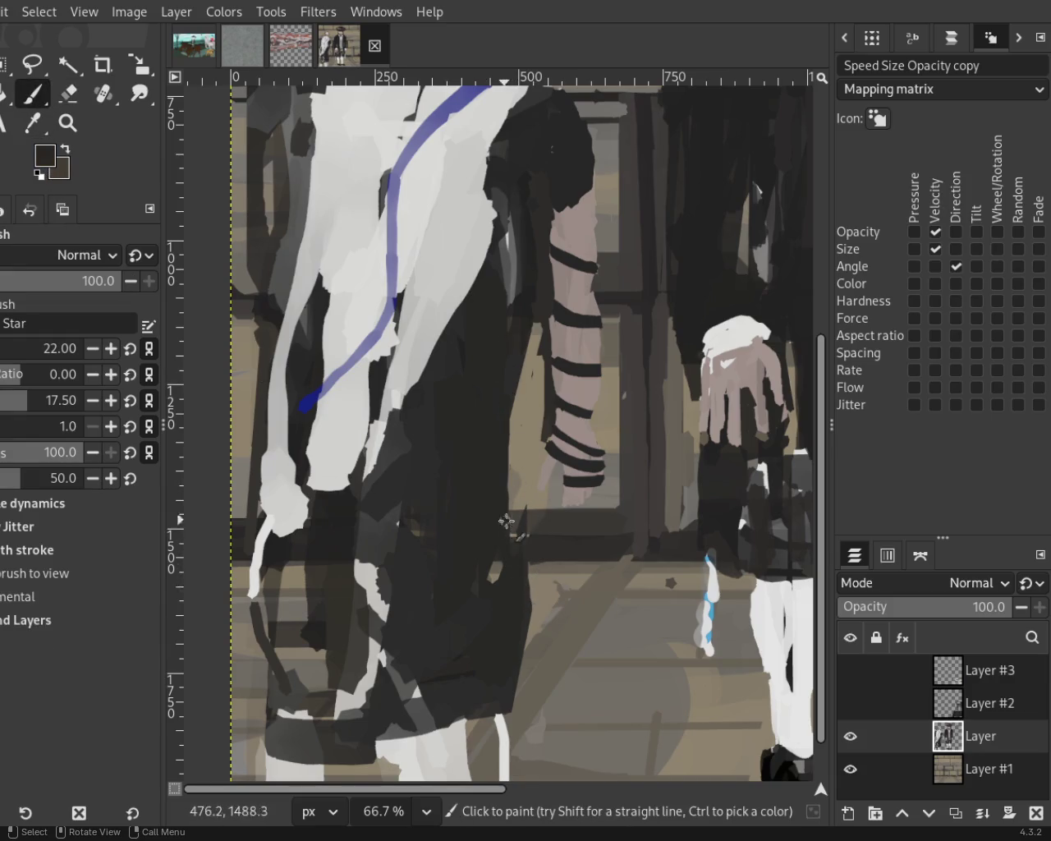
{"action": "key", "text": "z"}
{"action": "left_click", "coordinate": [342, 575], "text": "ctrl"}
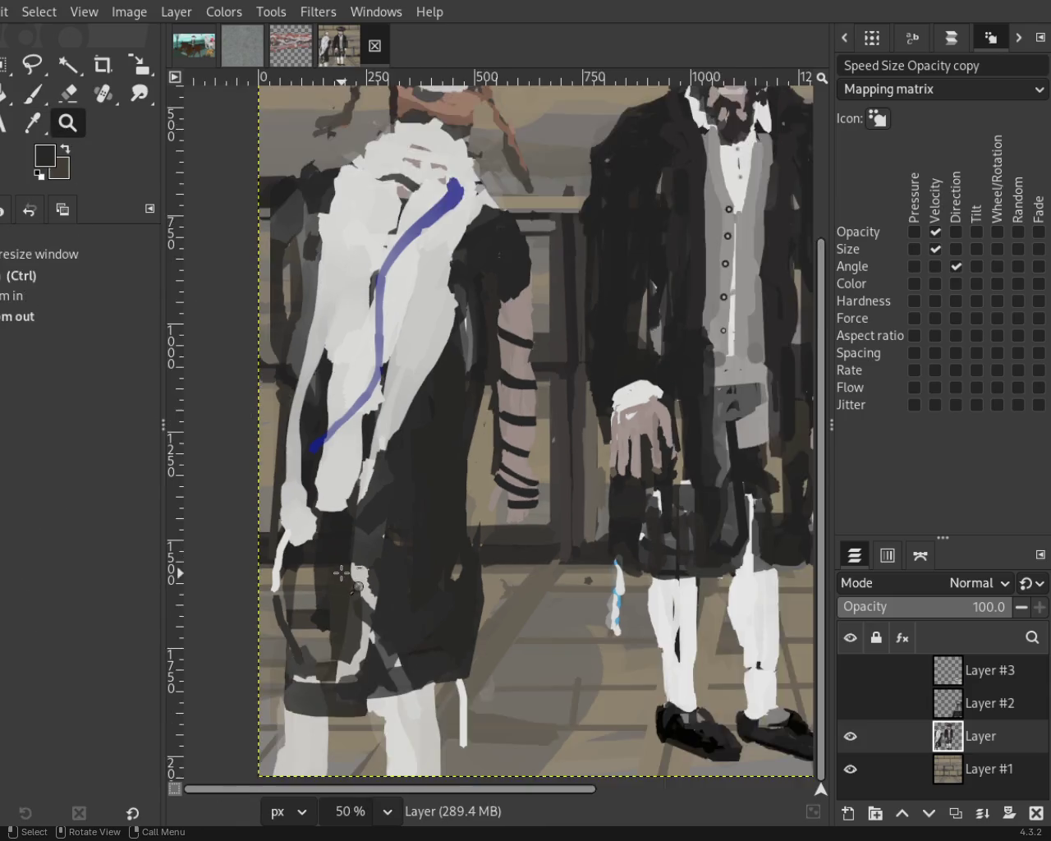
Zoom out to view the whole painting, then back in on it.
{"action": "left_click", "coordinate": [342, 575], "text": "ctrl"}
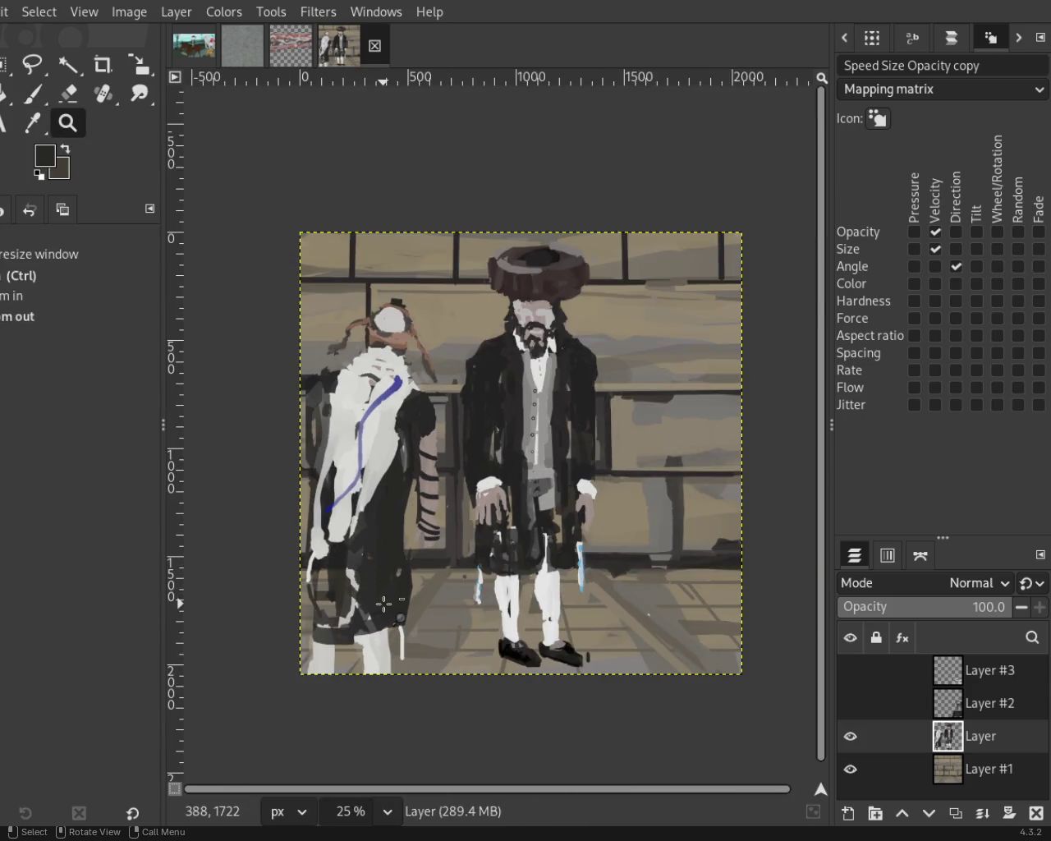
{"action": "left_click", "coordinate": [383, 604], "text": "ctrl"}
{"action": "left_click", "coordinate": [345, 430]}
{"action": "left_click", "coordinate": [368, 391], "text": "ctrl"}
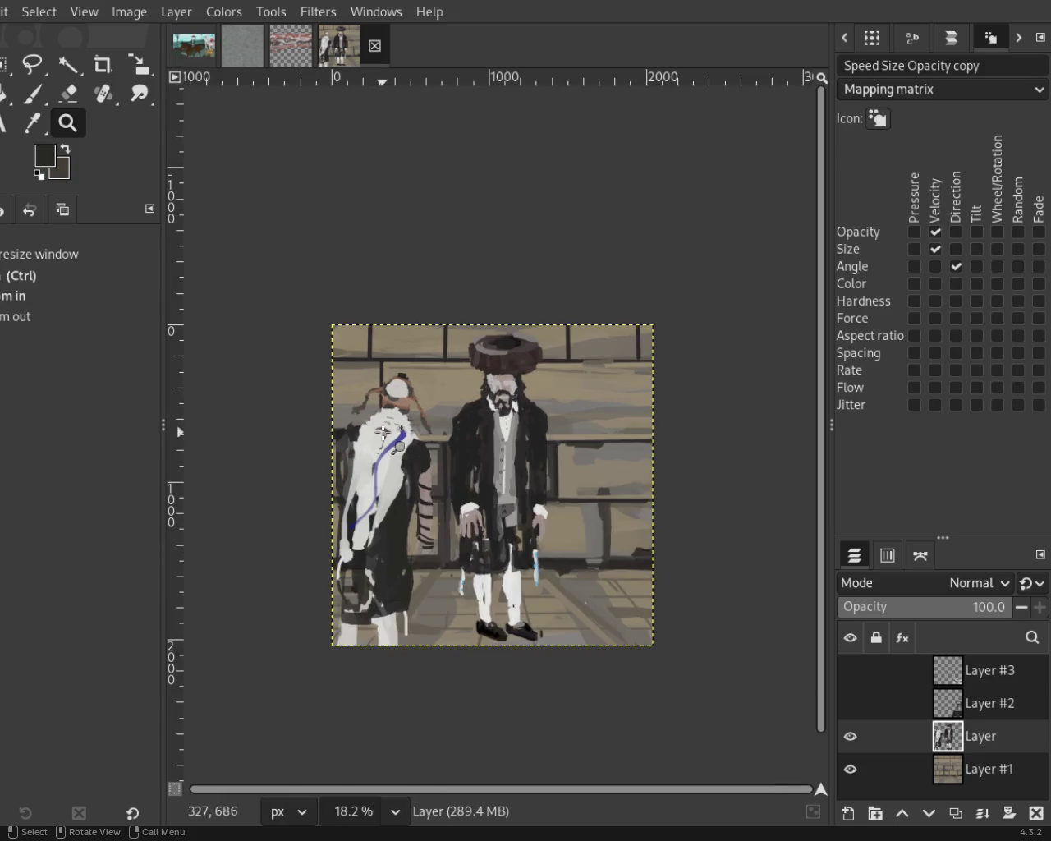
{"action": "left_click", "coordinate": [380, 452]}
{"action": "left_click", "coordinate": [382, 450]}
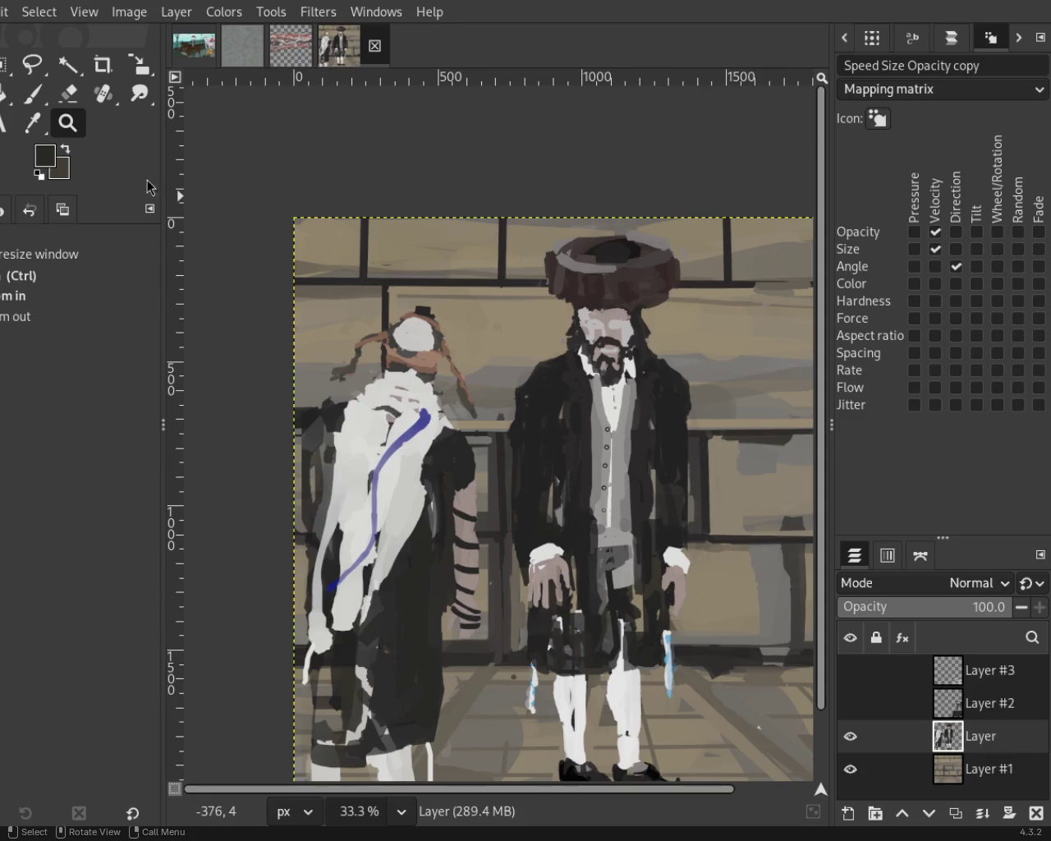
Zoom in on the bearded man's fur hat brim and pick the Paintbrush.
{"action": "scroll", "coordinate": [433, 376], "scroll_direction": "down", "scroll_amount": 1}
{"action": "scroll", "coordinate": [433, 376], "scroll_direction": "down", "scroll_amount": 1}
{"action": "scroll", "coordinate": [433, 375], "scroll_direction": "up", "scroll_amount": 4}
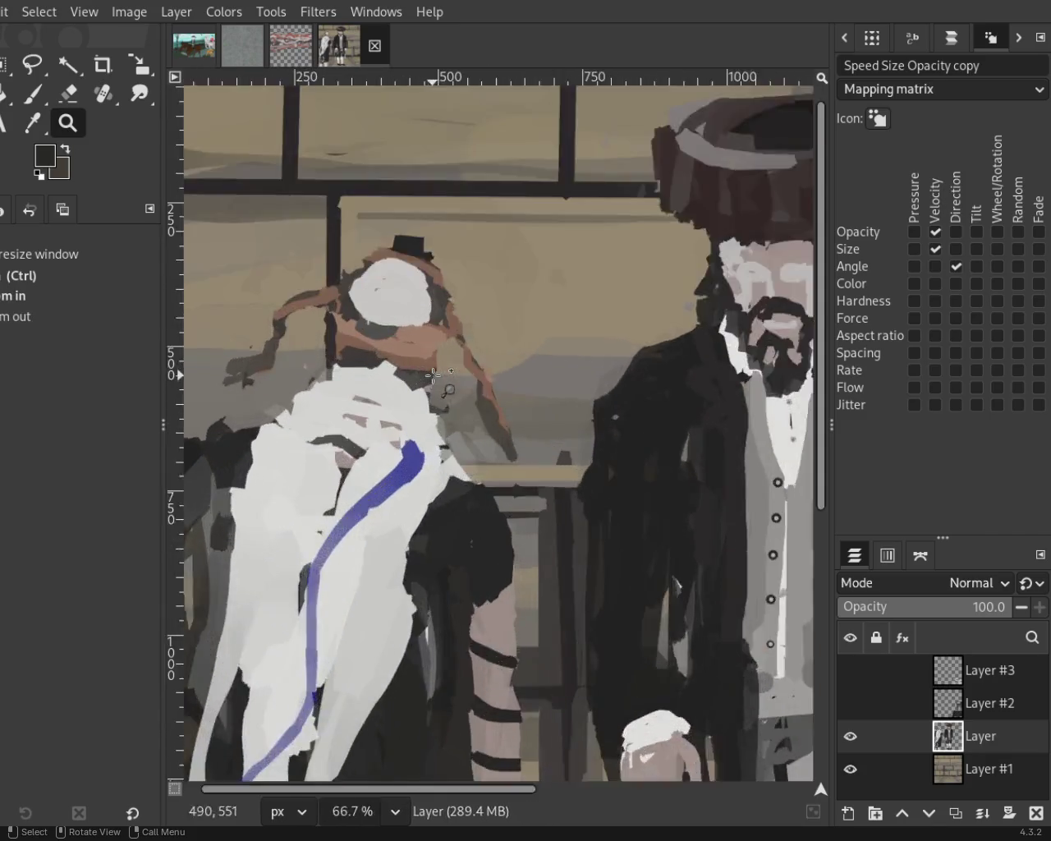
{"action": "scroll", "coordinate": [434, 375], "scroll_direction": "up", "scroll_amount": 2}
{"action": "scroll", "coordinate": [433, 376], "scroll_direction": "down", "scroll_amount": 1}
{"action": "scroll", "coordinate": [434, 375], "scroll_direction": "up", "scroll_amount": 1}
{"action": "scroll", "coordinate": [410, 353], "scroll_direction": "down", "scroll_amount": 2}
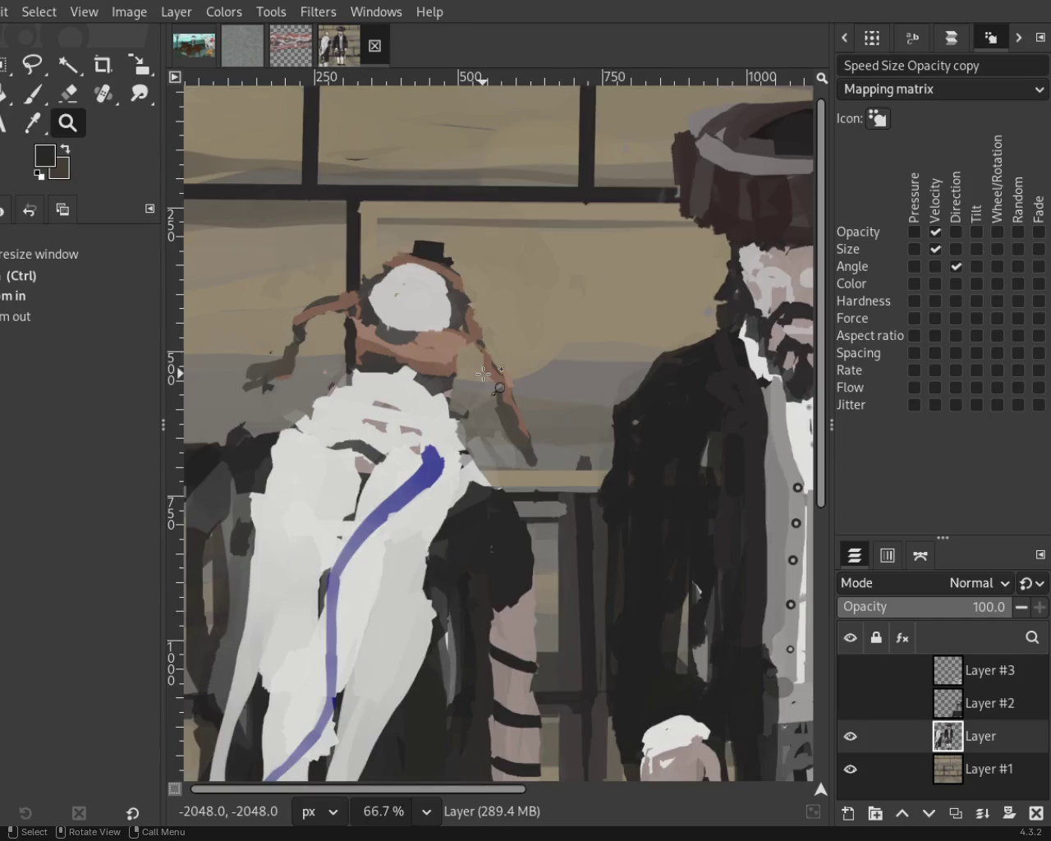
{"action": "scroll", "coordinate": [392, 330], "scroll_direction": "up", "scroll_amount": 1}
{"action": "scroll", "coordinate": [407, 346], "scroll_direction": "down", "scroll_amount": 10}
{"action": "scroll", "coordinate": [446, 336], "scroll_direction": "up", "scroll_amount": 1}
{"action": "scroll", "coordinate": [446, 338], "scroll_direction": "up", "scroll_amount": 2}
{"action": "scroll", "coordinate": [447, 339], "scroll_direction": "up", "scroll_amount": 1}
{"action": "scroll", "coordinate": [448, 339], "scroll_direction": "up", "scroll_amount": 5}
{"action": "scroll", "coordinate": [457, 331], "scroll_direction": "up", "scroll_amount": 2}
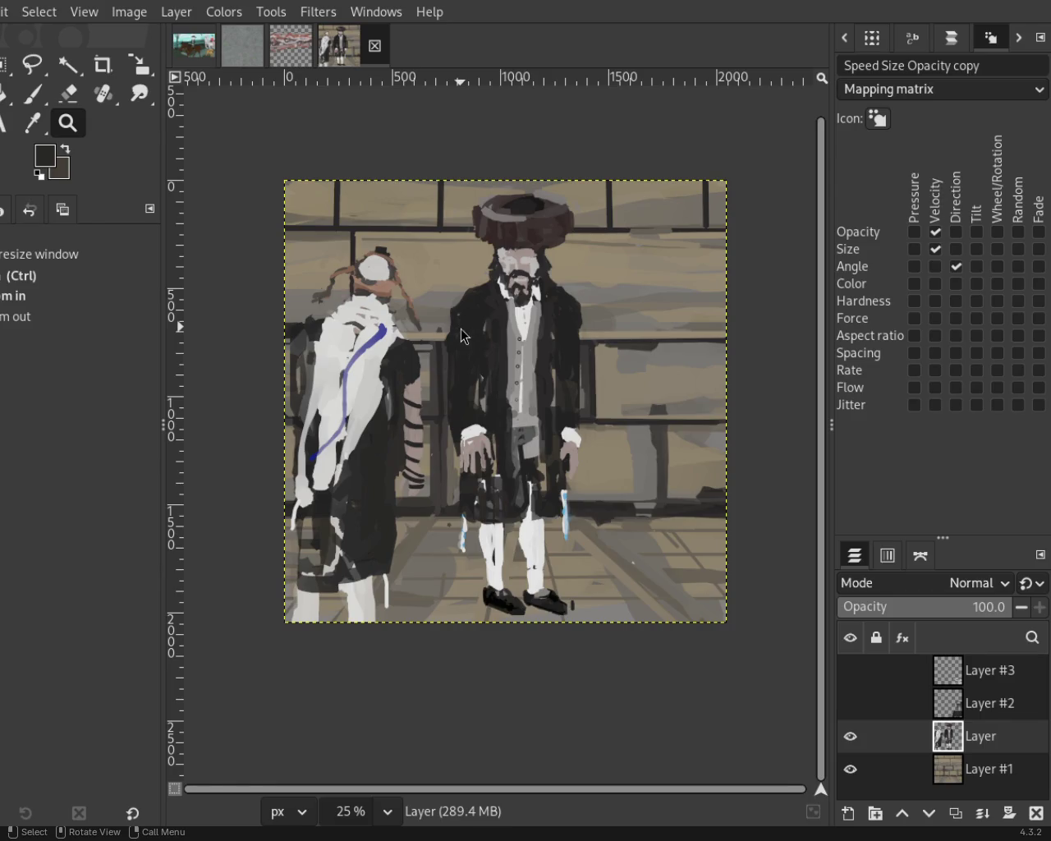
{"action": "scroll", "coordinate": [595, 339], "scroll_direction": "down", "scroll_amount": 1}
{"action": "scroll", "coordinate": [579, 317], "scroll_direction": "up", "scroll_amount": 2}
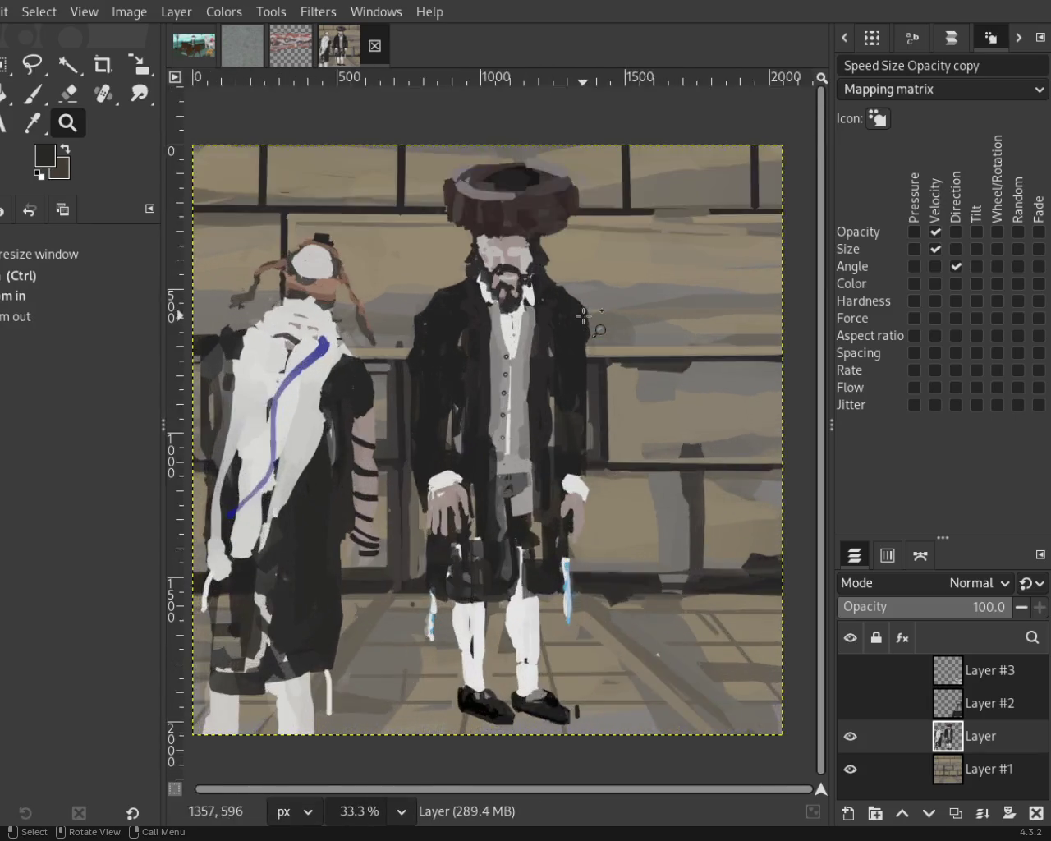
{"action": "scroll", "coordinate": [563, 308], "scroll_direction": "up", "scroll_amount": 1}
{"action": "left_click", "coordinate": [41, 92]}
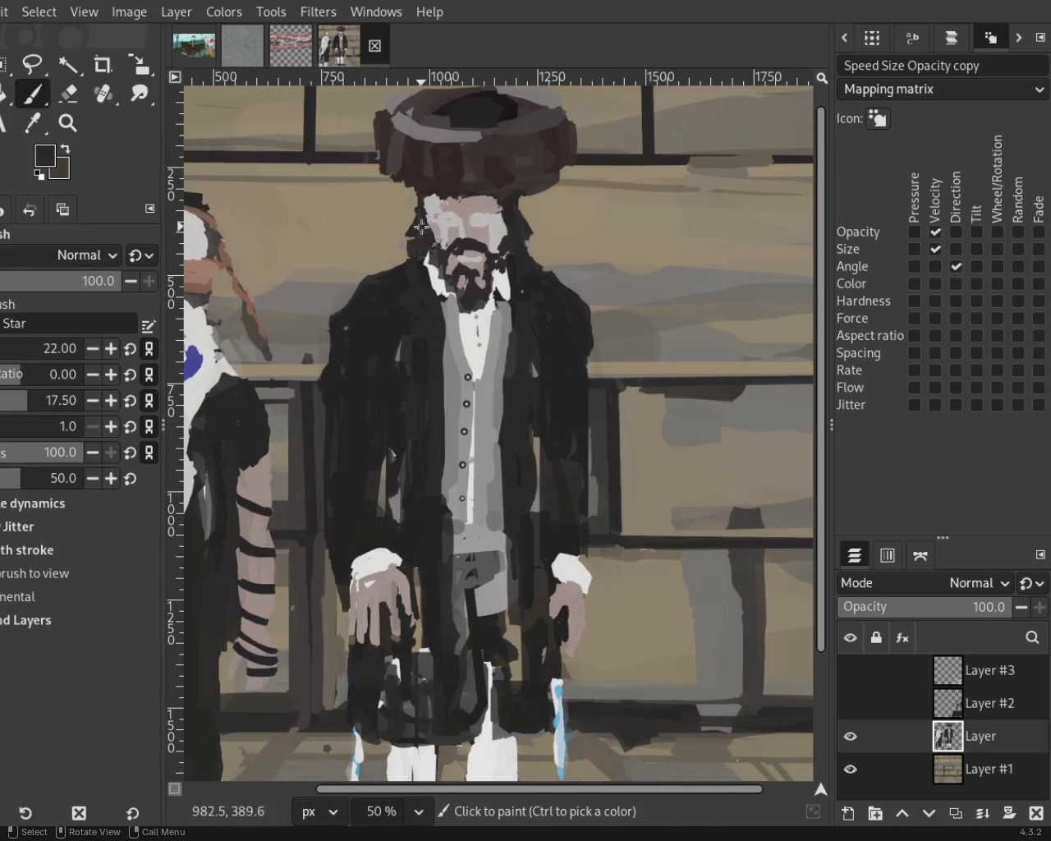
Paint a thin dark strand hanging down-left from under the hat brim.
{"action": "left_click_drag", "start_coordinate": [422, 200], "coordinate": [351, 284]}
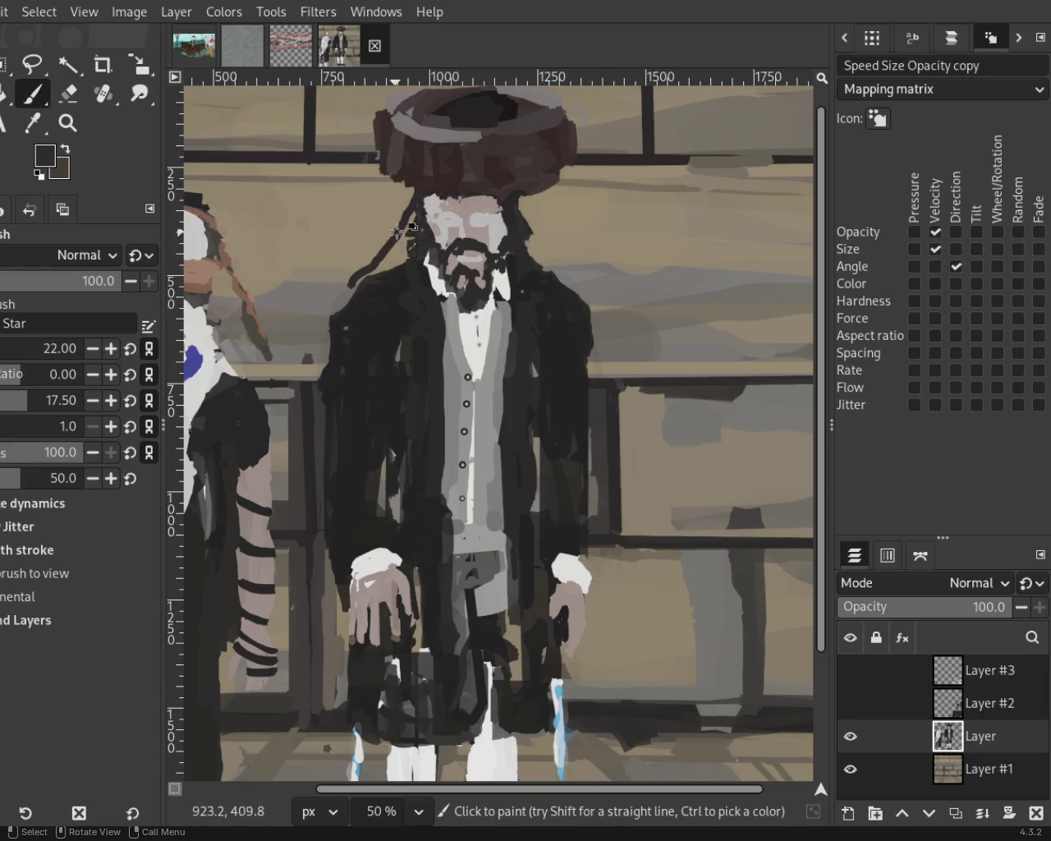
{"action": "key", "text": "ctrl+z"}
{"action": "left_click_drag", "start_coordinate": [410, 205], "coordinate": [389, 271]}
{"action": "key", "text": "ctrl+z"}
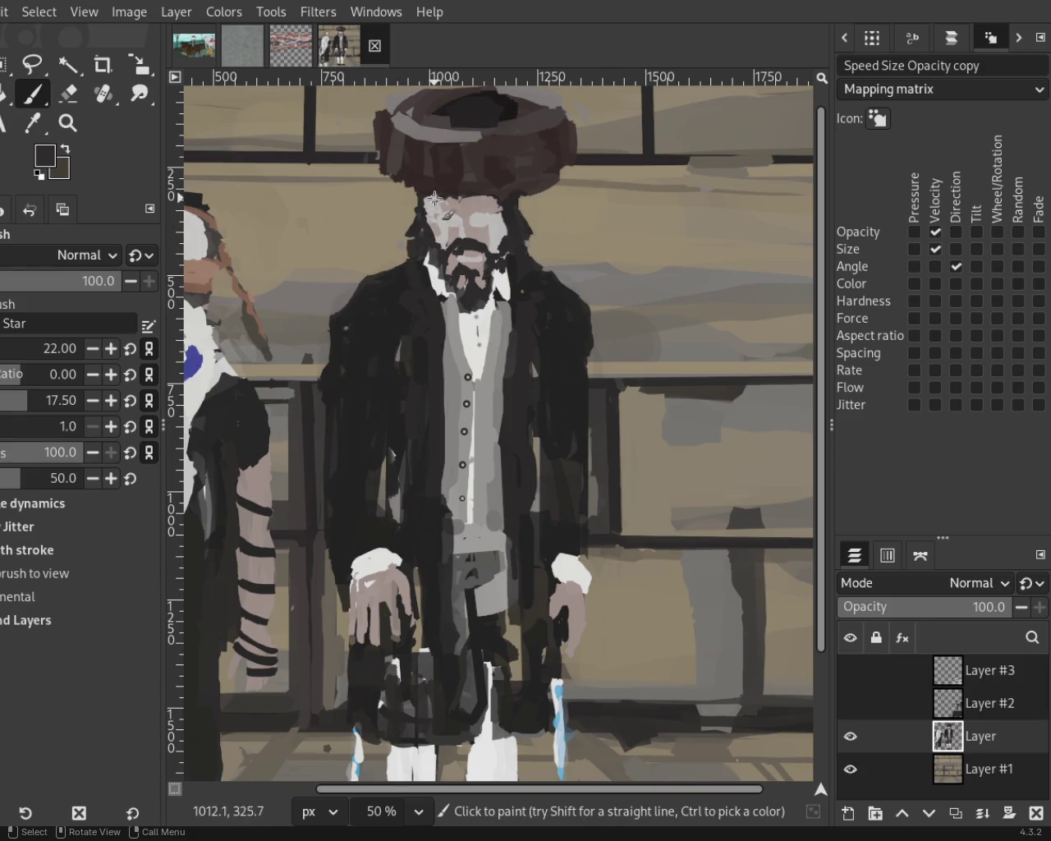
{"action": "left_click_drag", "start_coordinate": [421, 194], "coordinate": [393, 266]}
Try a strand on the brim's right side, then sample the dark coat colour.
{"action": "left_click_drag", "start_coordinate": [521, 188], "coordinate": [544, 349]}
{"action": "key", "text": "ctrl+z"}
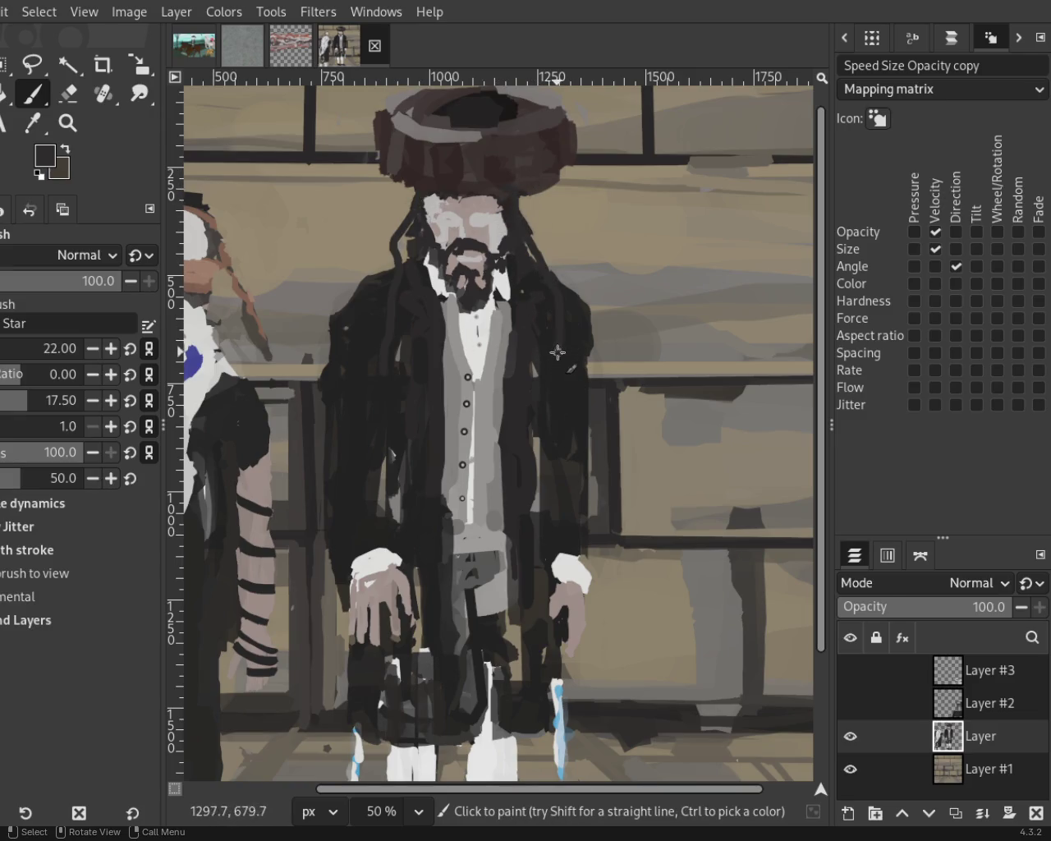
{"action": "left_click", "coordinate": [407, 325], "text": "ctrl"}
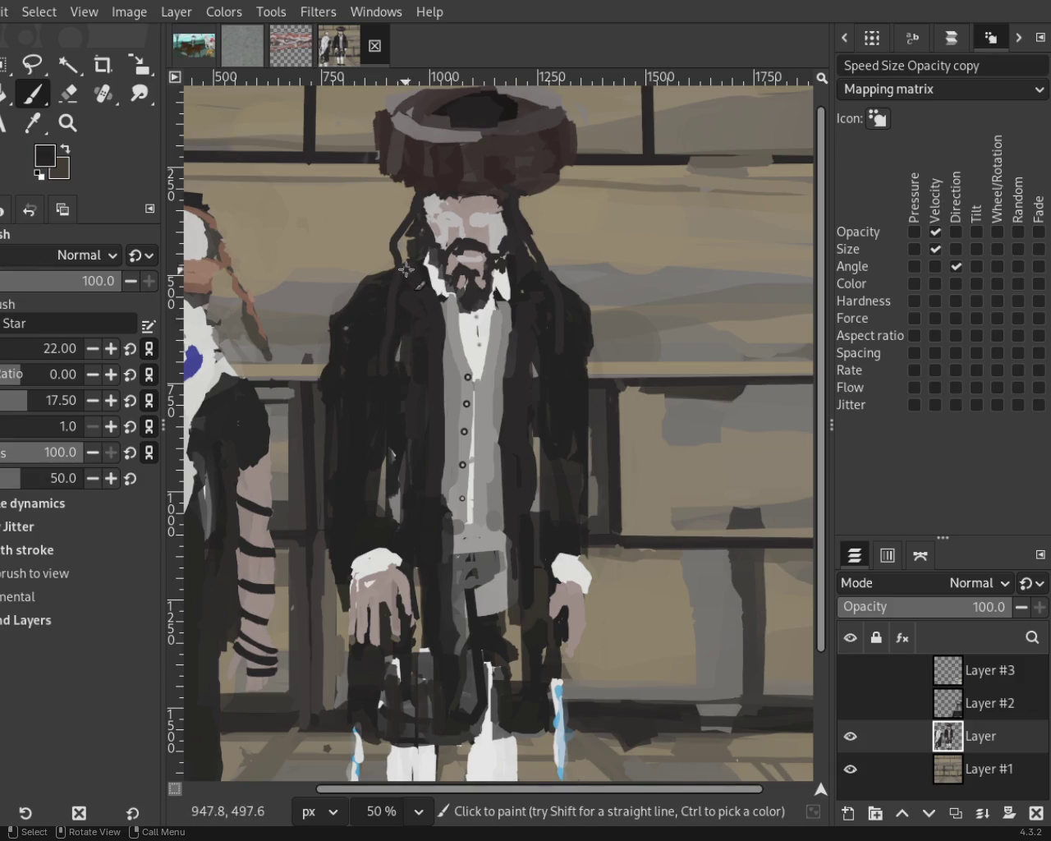
{"action": "key", "text": "z"}
{"action": "left_click", "coordinate": [397, 375], "text": "ctrl"}
{"action": "left_click", "coordinate": [398, 374], "text": "ctrl"}
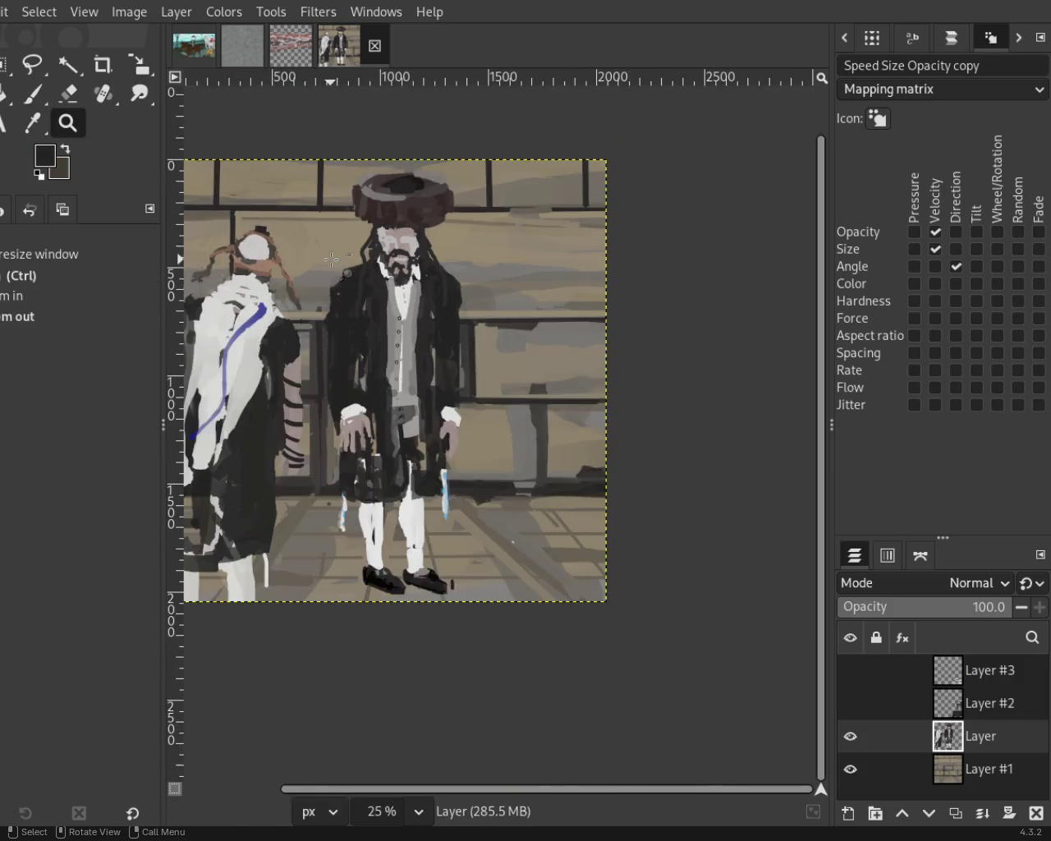
Zoom out to the whole painting, then magnify the left man's striped arm to 200%.
{"action": "left_click", "coordinate": [398, 375]}
{"action": "left_click", "coordinate": [397, 374], "text": "ctrl"}
{"action": "left_click", "coordinate": [397, 374], "text": "ctrl"}
{"action": "left_click", "coordinate": [397, 374]}
{"action": "left_click", "coordinate": [398, 375]}
{"action": "left_click", "coordinate": [393, 386], "text": "ctrl"}
{"action": "left_click", "coordinate": [386, 398]}
{"action": "left_click", "coordinate": [386, 397], "text": "ctrl"}
{"action": "left_click", "coordinate": [393, 378]}
{"action": "left_click", "coordinate": [403, 353], "text": "ctrl"}
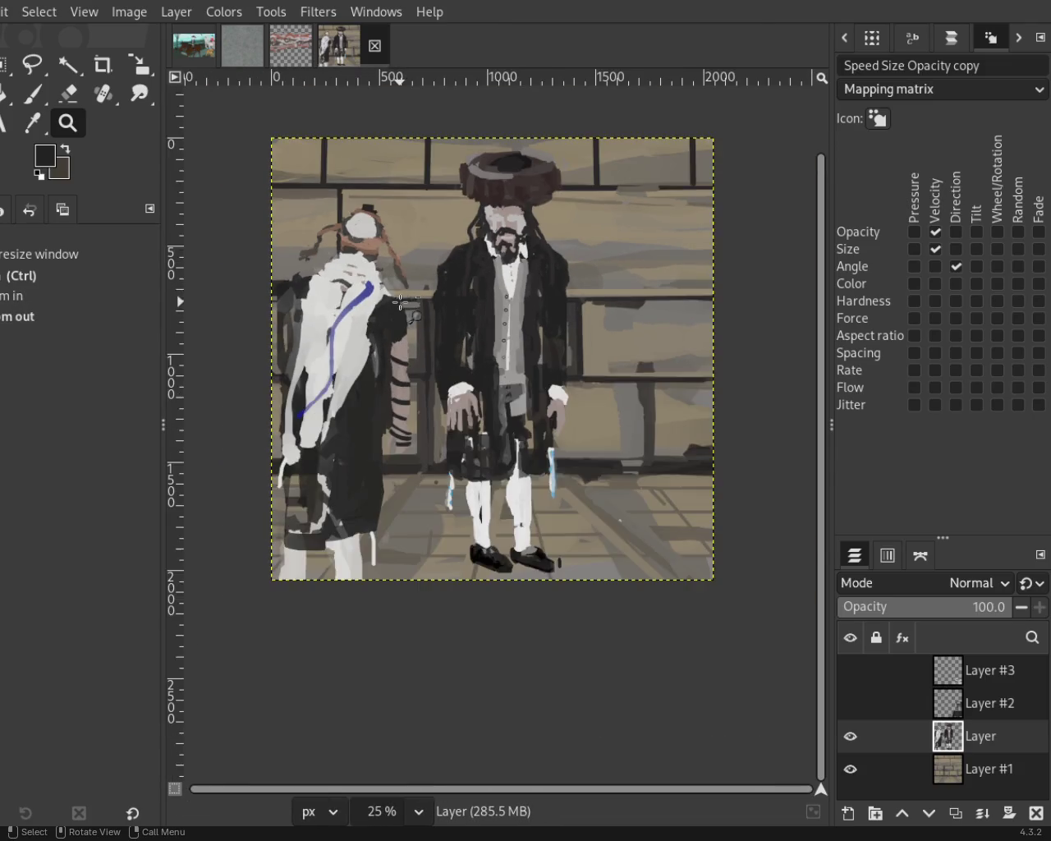
{"action": "left_click", "coordinate": [411, 333]}
{"action": "left_click", "coordinate": [400, 400]}
{"action": "left_click", "coordinate": [401, 419]}
{"action": "left_click", "coordinate": [400, 419]}
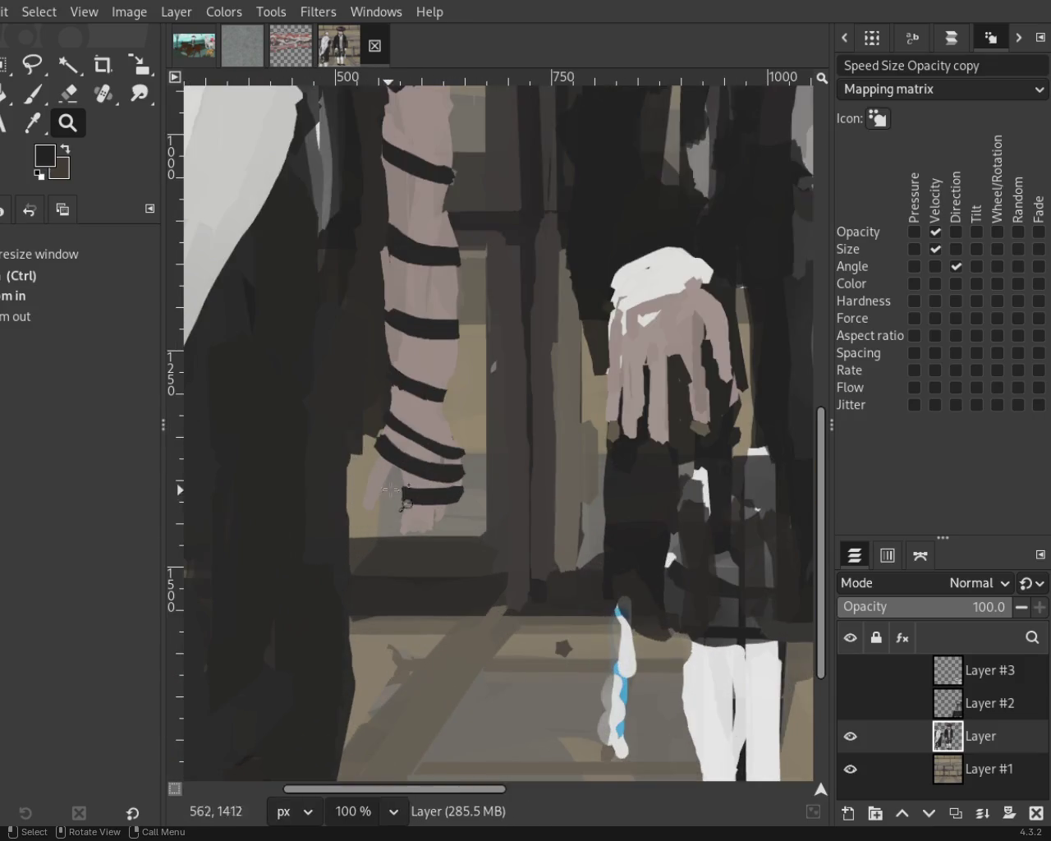
{"action": "left_click", "coordinate": [395, 425], "text": "ctrl"}
{"action": "left_click", "coordinate": [395, 424]}
{"action": "left_click", "coordinate": [390, 424]}
{"action": "left_click", "coordinate": [384, 425]}
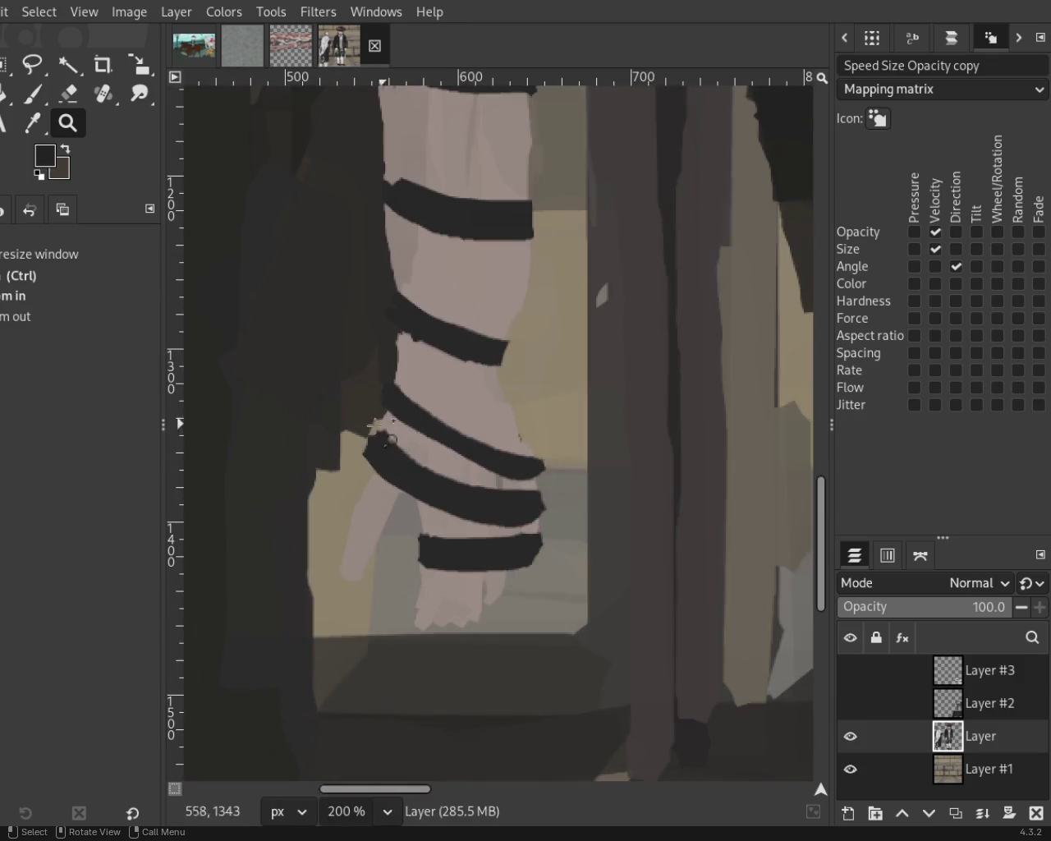
Repaint the third arm strap as one longer band with the Paintbrush.
{"action": "left_click", "coordinate": [44, 96]}
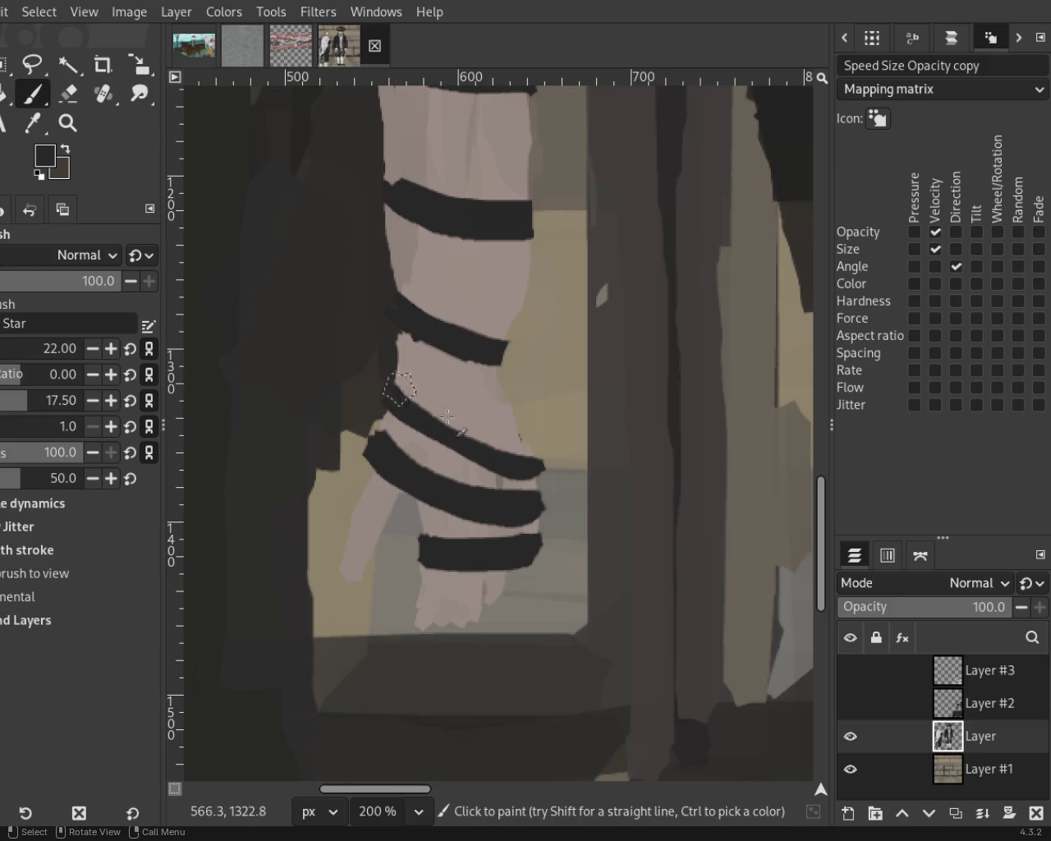
{"action": "mouse_move", "coordinate": [403, 386]}
{"action": "left_mouse_down"}
{"action": "mouse_move", "coordinate": [423, 410]}
{"action": "mouse_move", "coordinate": [587, 430]}
{"action": "left_mouse_up"}
{"action": "key", "text": "ctrl+z"}
{"action": "key", "text": "ctrl+z"}
{"action": "left_click_drag", "start_coordinate": [368, 404], "coordinate": [567, 465]}
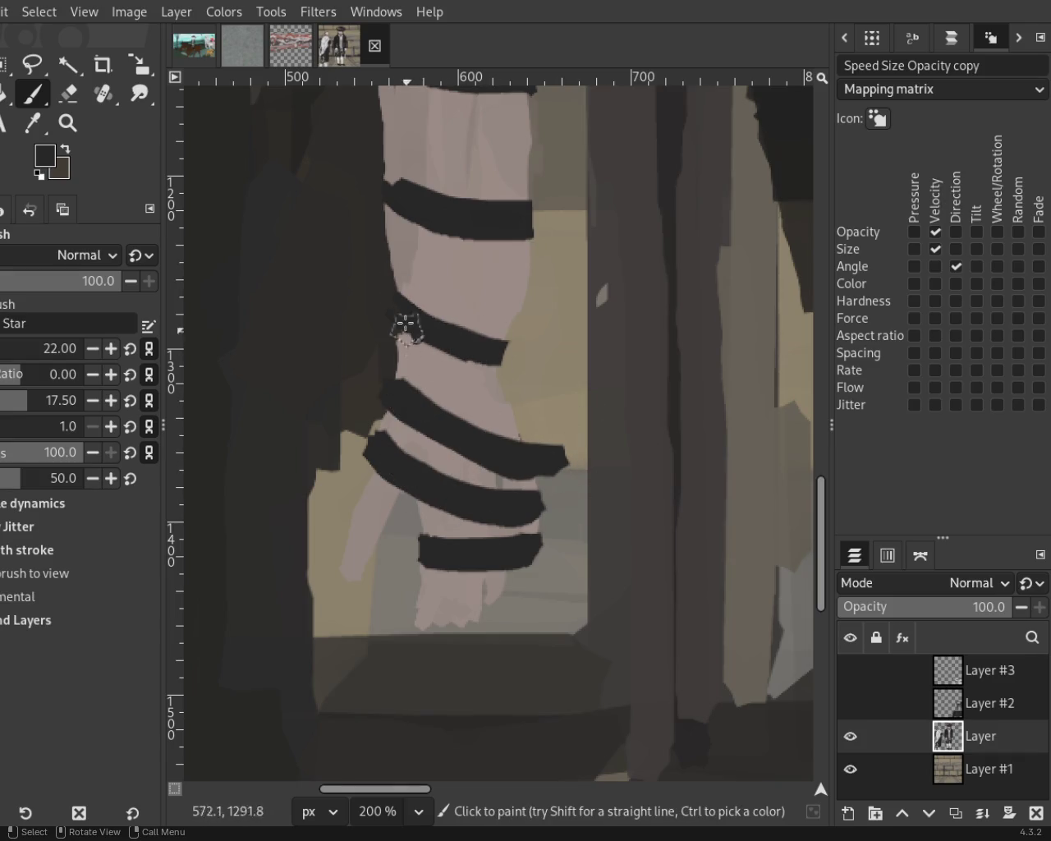
Erase the third strap's overlong tip and save the painting as 54.xcf.
{"action": "left_click", "coordinate": [69, 93]}
{"action": "left_click_drag", "start_coordinate": [591, 459], "coordinate": [553, 449]}
{"action": "key", "text": "z"}
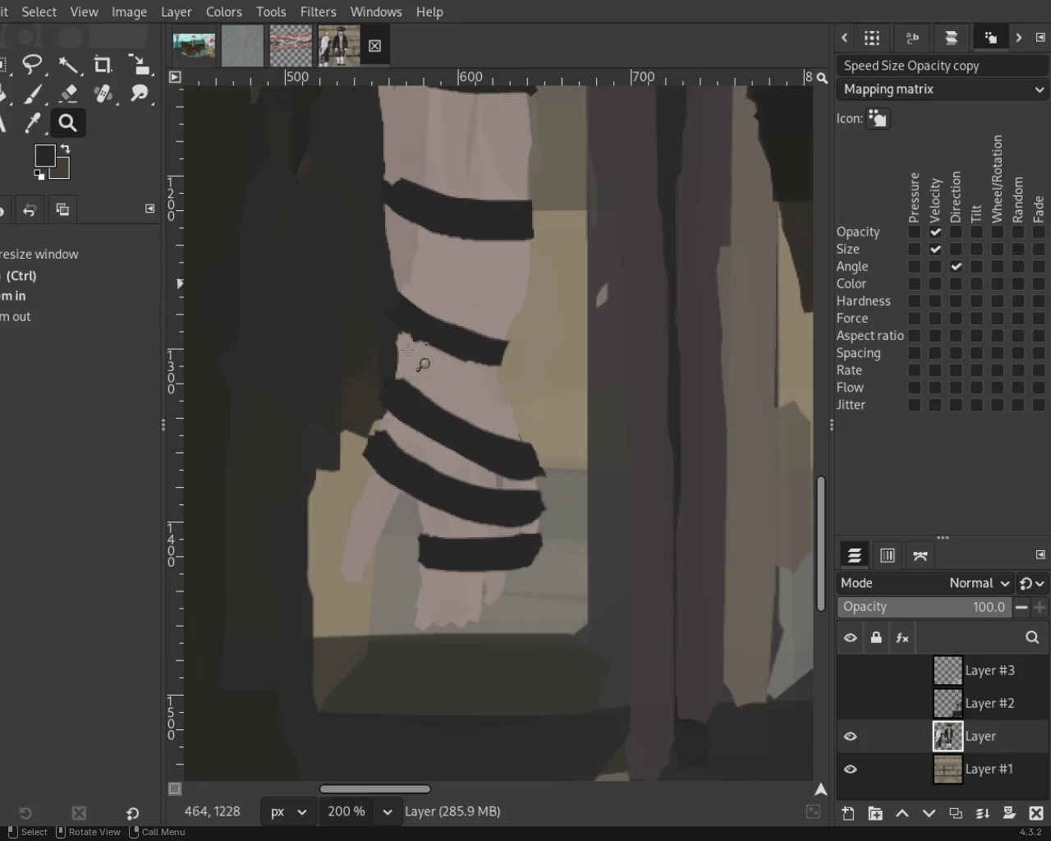
{"action": "scroll", "coordinate": [548, 434], "scroll_direction": "down", "scroll_amount": 3}
{"action": "scroll", "coordinate": [548, 433], "scroll_direction": "down", "scroll_amount": 2}
{"action": "key", "text": "ctrl+s"}
{"action": "left_click", "coordinate": [548, 434]}
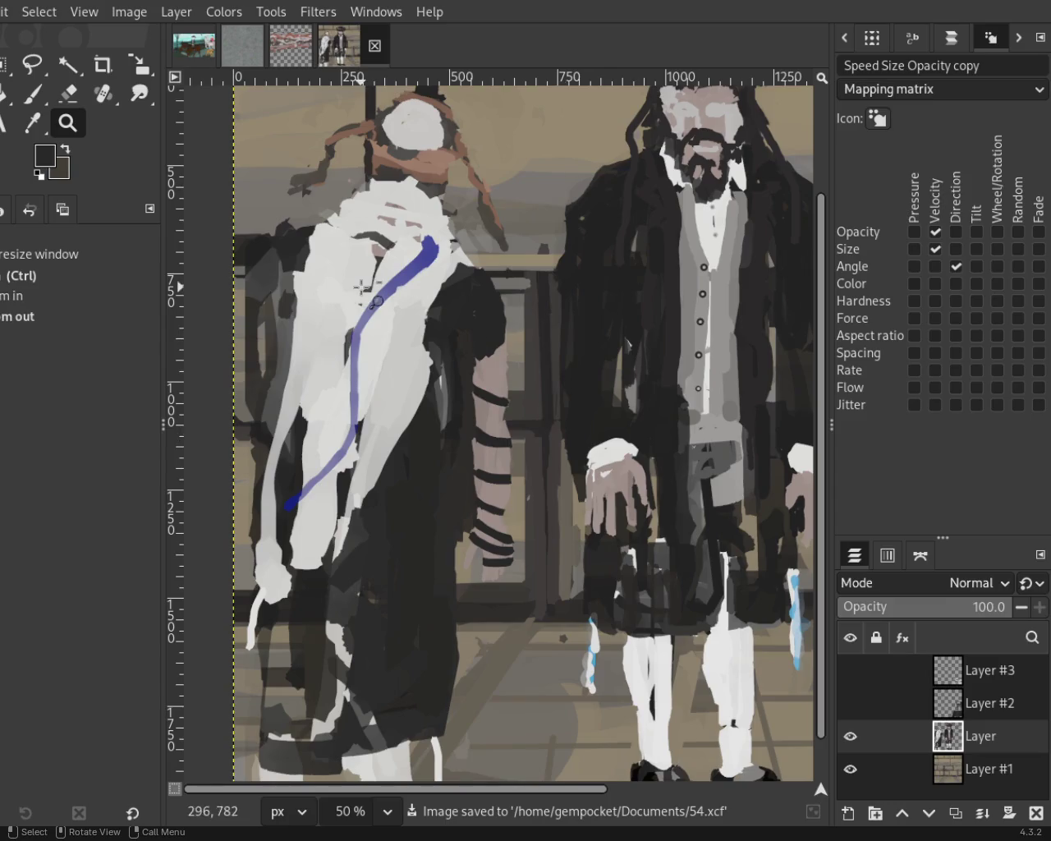
Turn on the eye toggles of Layer #3 and Layer #2 to show them again.
{"action": "scroll", "coordinate": [362, 286], "scroll_direction": "down", "scroll_amount": 3}
{"action": "scroll", "coordinate": [472, 243], "scroll_direction": "up", "scroll_amount": 2}
{"action": "scroll", "coordinate": [579, 540], "scroll_direction": "down", "scroll_amount": 1}
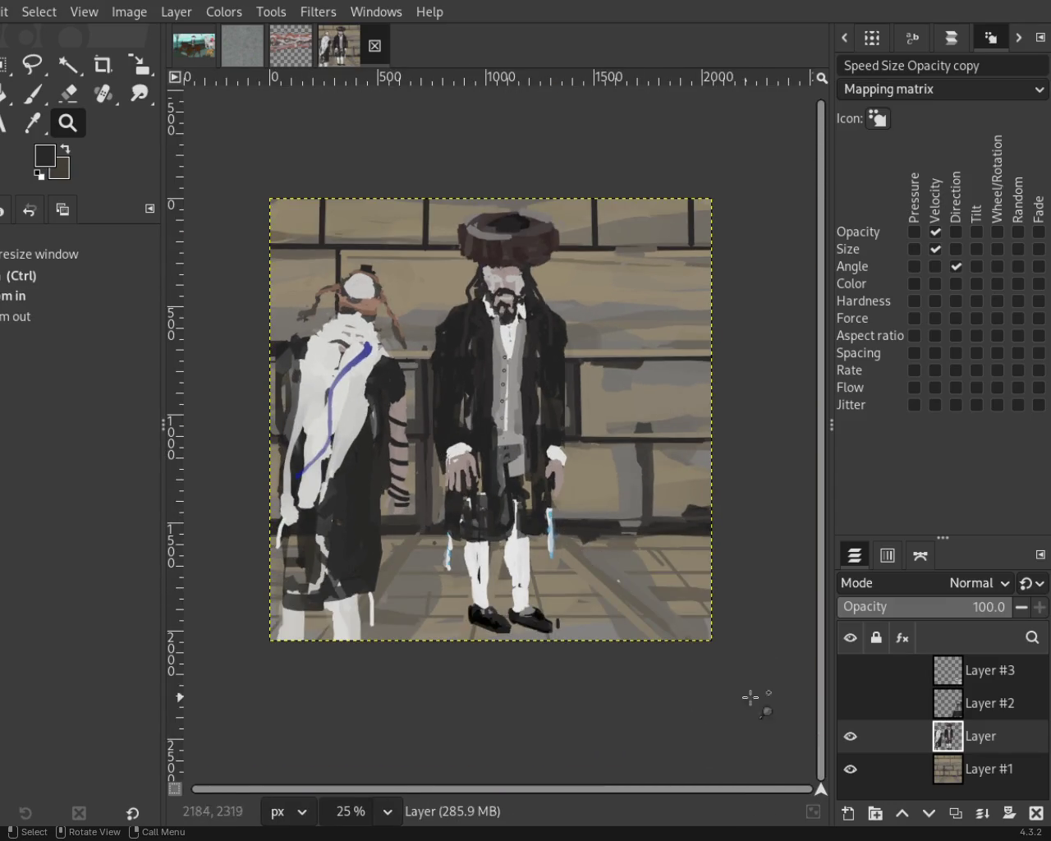
{"action": "left_click_drag", "start_coordinate": [855, 676], "coordinate": [851, 708]}
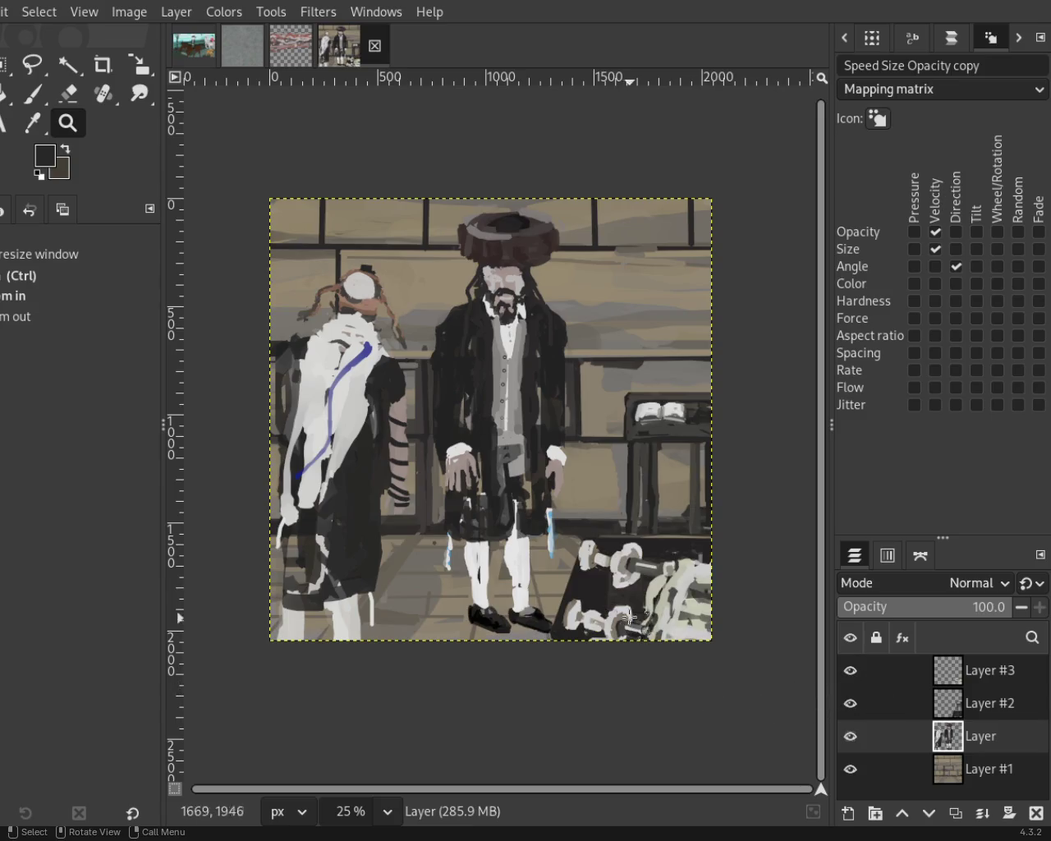
{"action": "scroll", "coordinate": [420, 509], "scroll_direction": "down", "scroll_amount": 1}
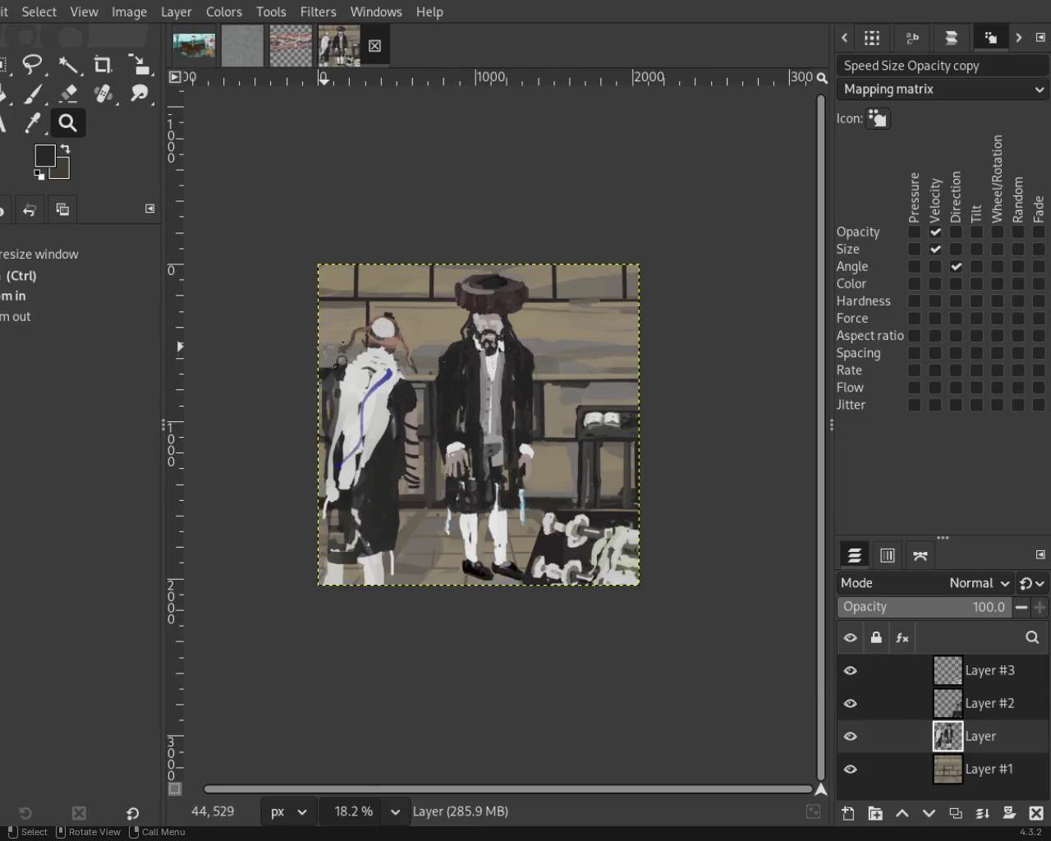
{"action": "scroll", "coordinate": [415, 534], "scroll_direction": "up", "scroll_amount": 2}
{"action": "scroll", "coordinate": [410, 559], "scroll_direction": "up", "scroll_amount": 1}
{"action": "scroll", "coordinate": [411, 547], "scroll_direction": "down", "scroll_amount": 1}
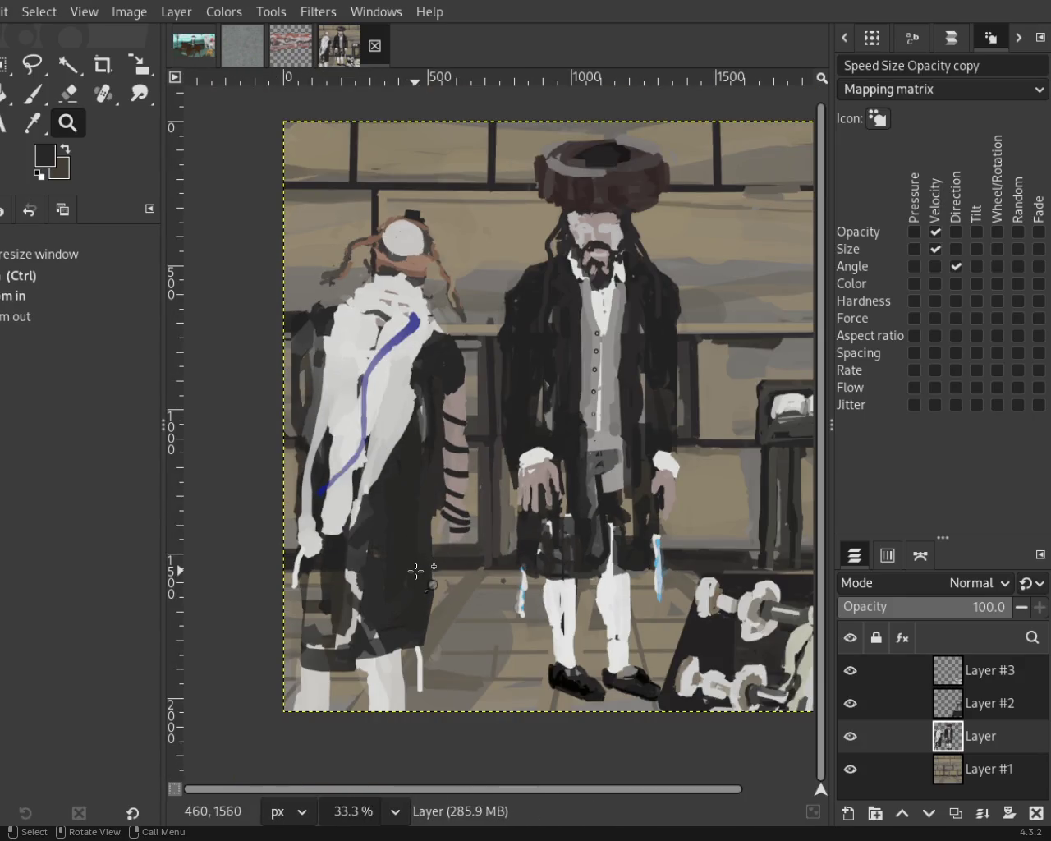
{"action": "left_click", "coordinate": [374, 557], "text": "ctrl"}
Magnify the left man's arm to 200% and switch to the Paintbrush.
{"action": "left_click", "coordinate": [374, 556]}
{"action": "double_click", "coordinate": [460, 493]}
{"action": "left_click", "coordinate": [520, 455]}
{"action": "left_click", "coordinate": [520, 454]}
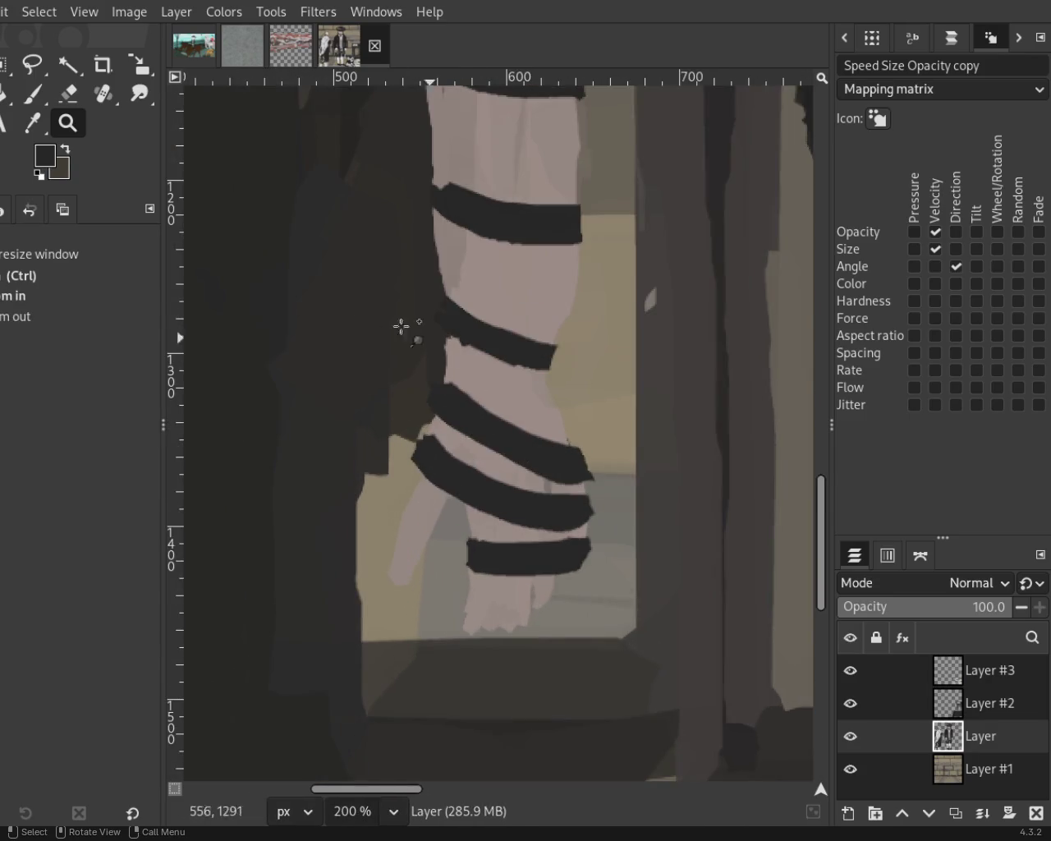
{"action": "left_click", "coordinate": [69, 92]}
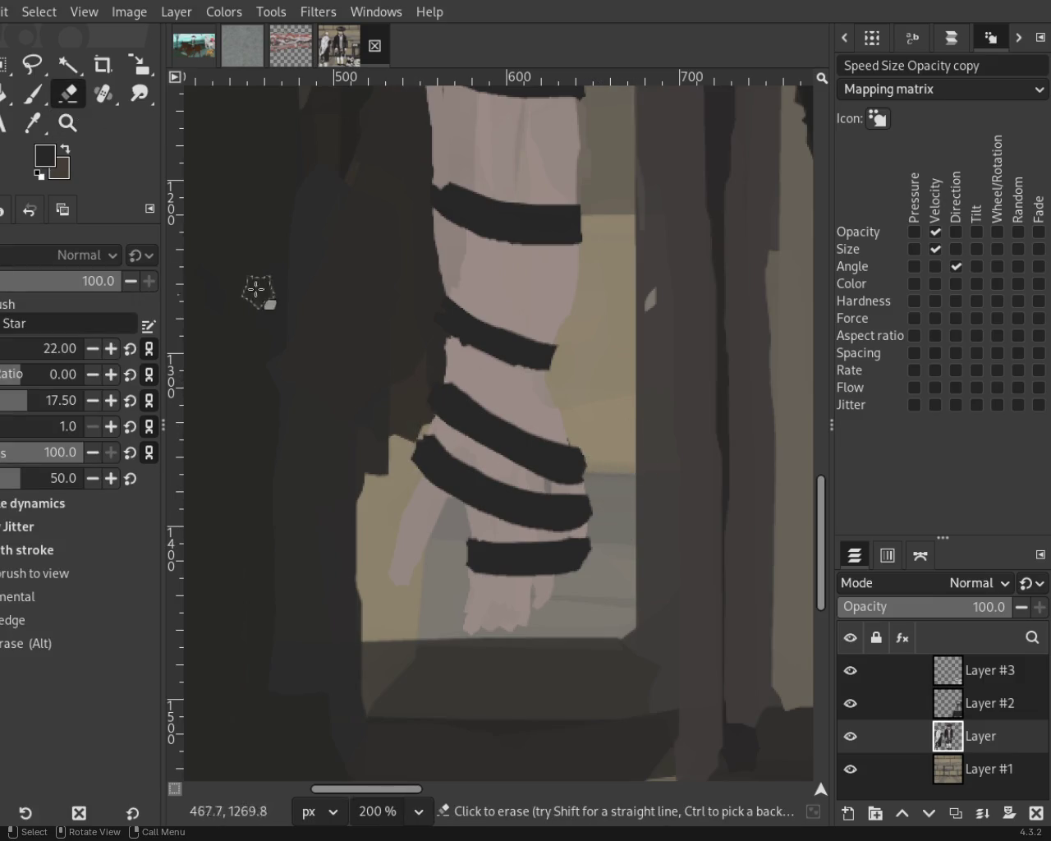
{"action": "left_click", "coordinate": [33, 92]}
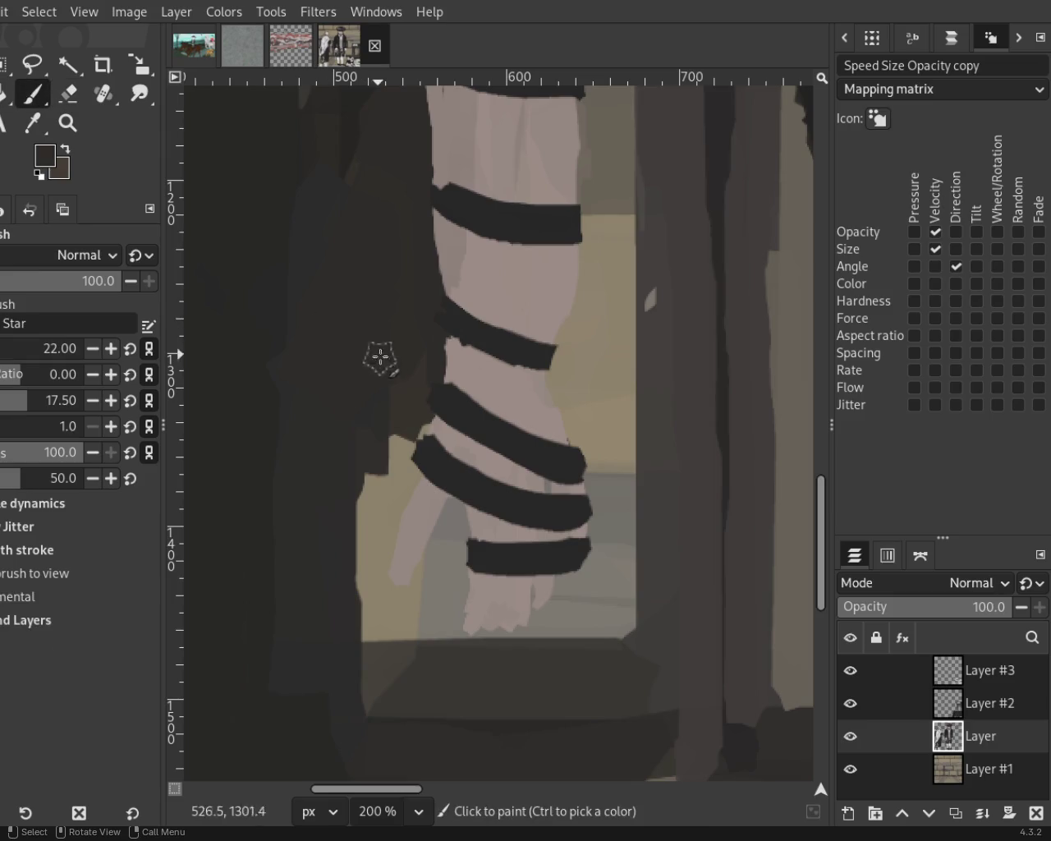
Erase the stray dark paint just left of the forearm.
{"action": "left_click_drag", "start_coordinate": [420, 379], "coordinate": [391, 464]}
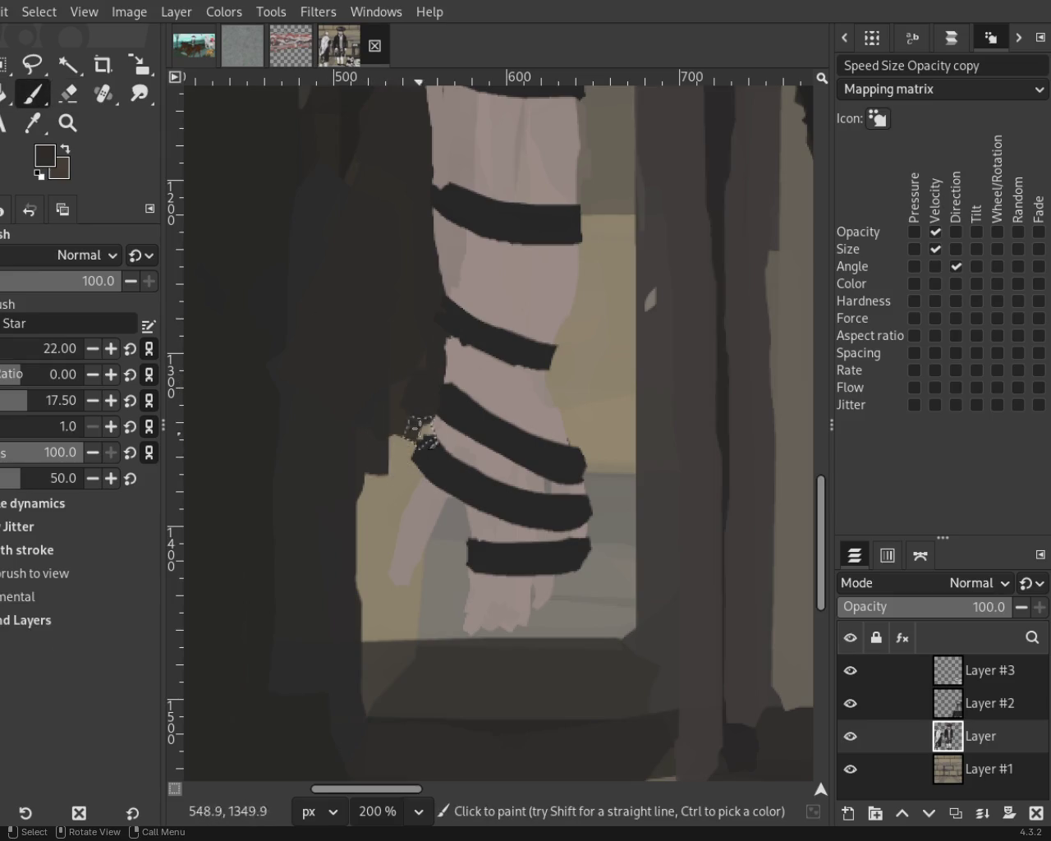
{"action": "key", "text": "ctrl+z"}
{"action": "left_click", "coordinate": [456, 440], "text": "ctrl"}
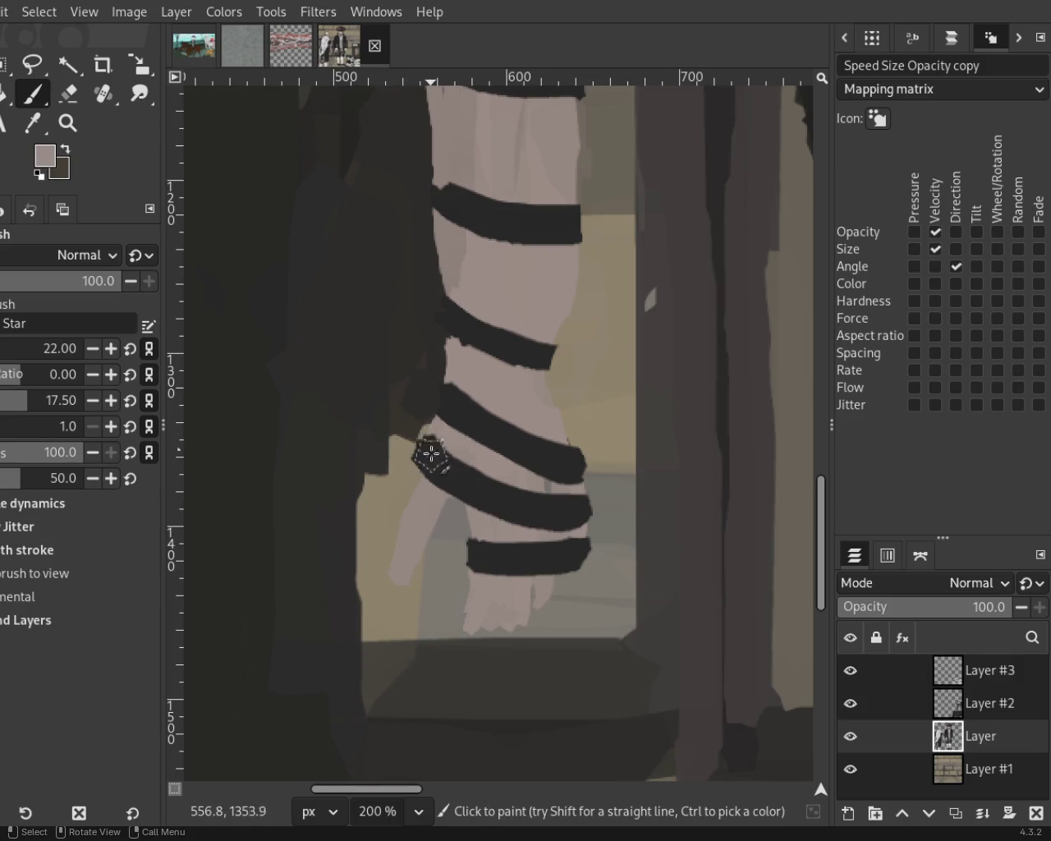
{"action": "key", "text": "shift+e"}
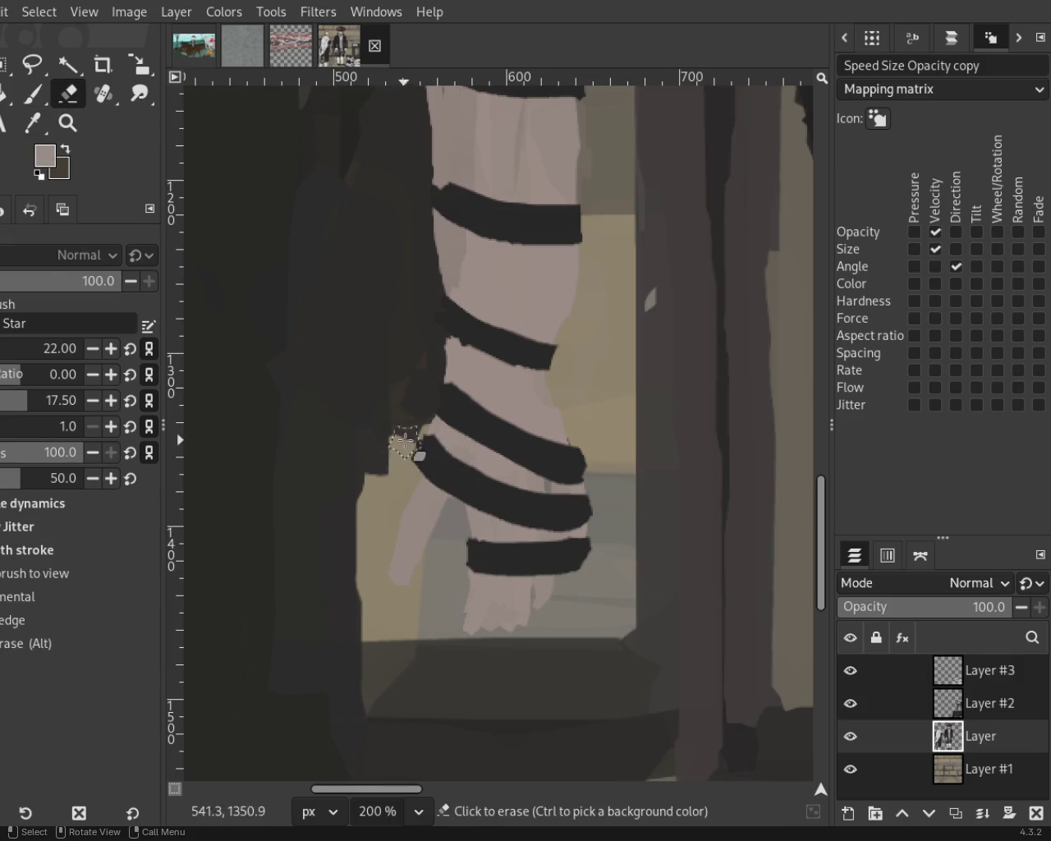
{"action": "left_click_drag", "start_coordinate": [395, 505], "coordinate": [417, 437]}
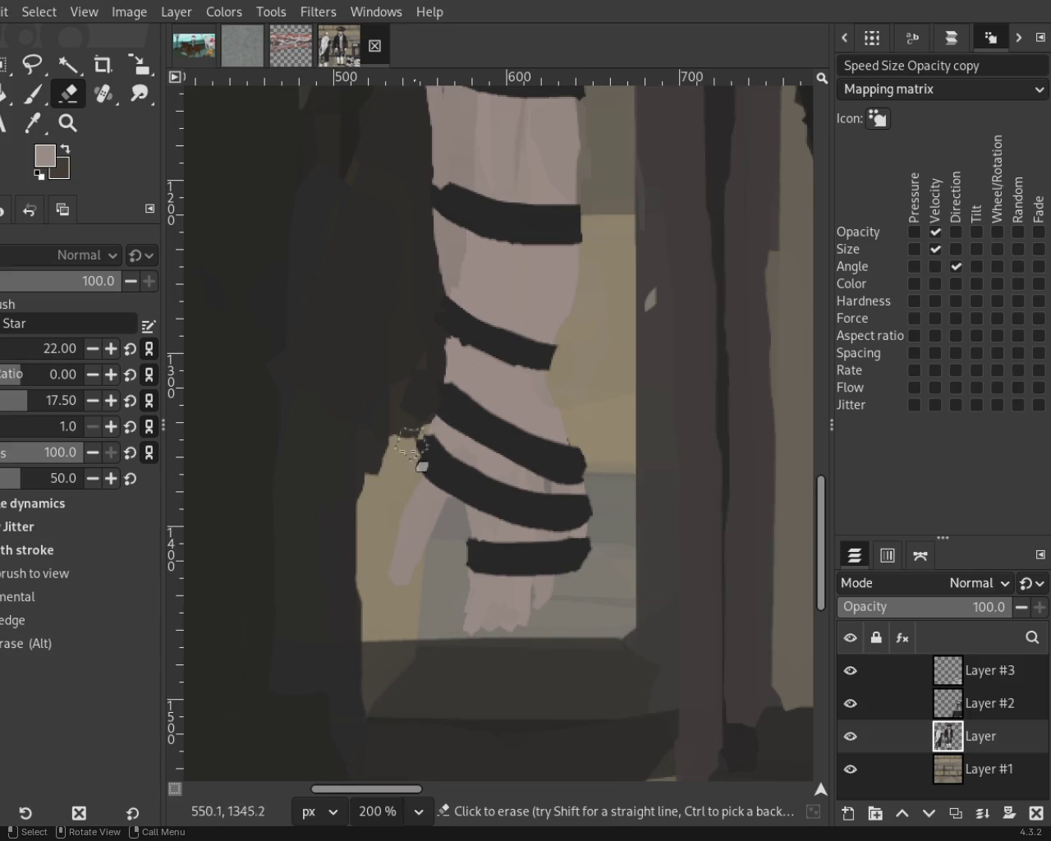
{"action": "left_click_drag", "start_coordinate": [403, 530], "coordinate": [418, 436]}
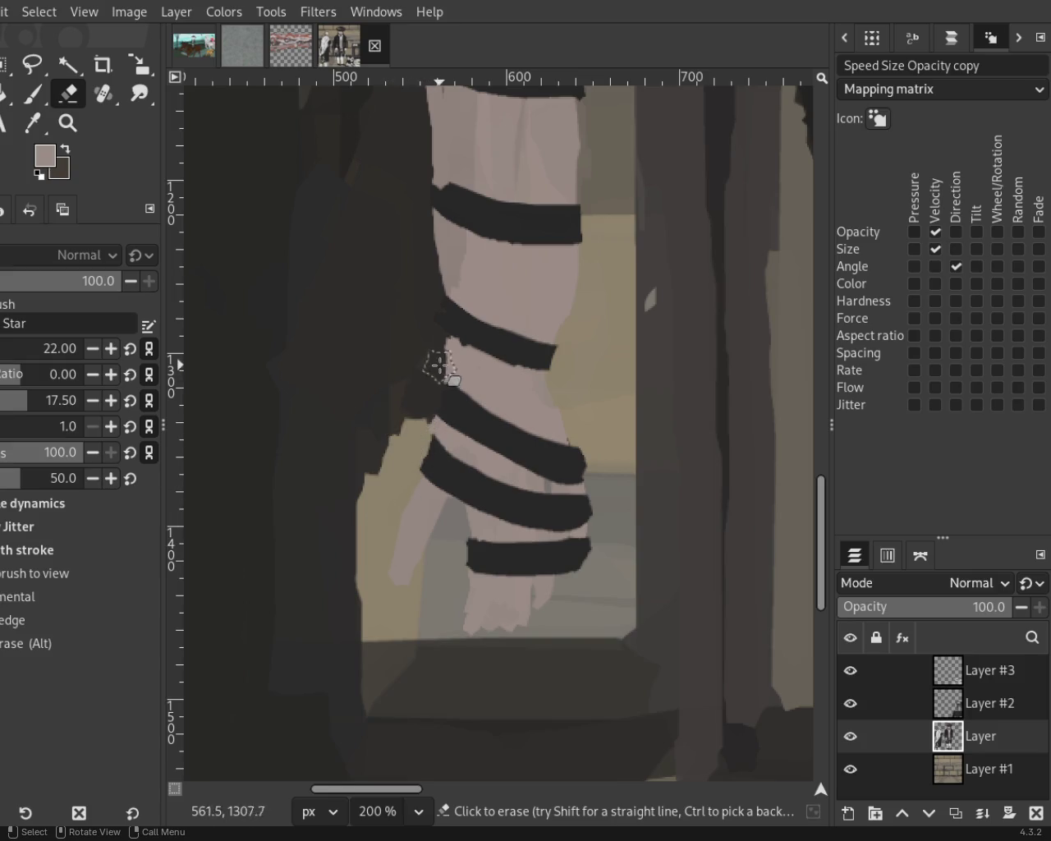
{"action": "left_click", "coordinate": [33, 94]}
{"action": "left_click", "coordinate": [362, 484], "text": "ctrl"}
Paint a dark stroke along the forearm's left edge, retrying until it fits.
{"action": "key", "text": "ctrl+z"}
{"action": "left_click_drag", "start_coordinate": [375, 438], "coordinate": [353, 535]}
{"action": "key", "text": "ctrl+z"}
{"action": "left_click_drag", "start_coordinate": [372, 456], "coordinate": [363, 569]}
{"action": "key", "text": "ctrl+z"}
{"action": "left_click_drag", "start_coordinate": [375, 457], "coordinate": [361, 575]}
{"action": "key", "text": "ctrl+z"}
{"action": "left_click_drag", "start_coordinate": [366, 475], "coordinate": [365, 544]}
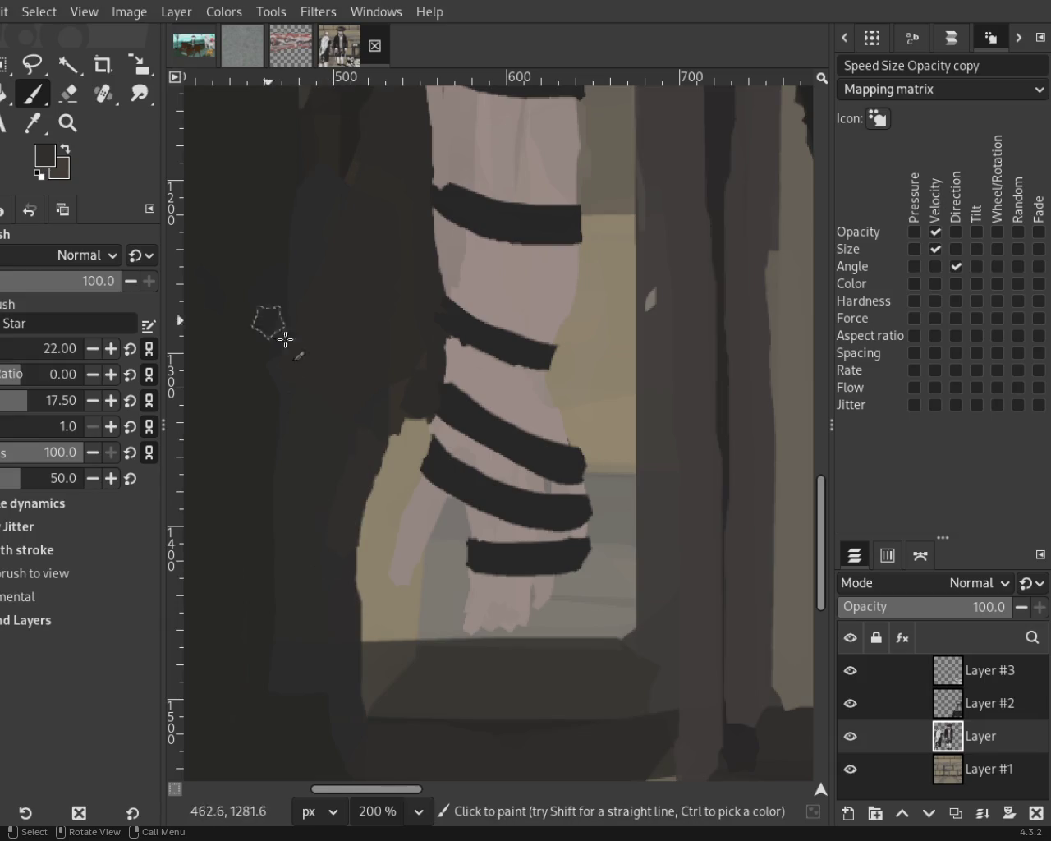
{"action": "key", "text": "ctrl+z"}
{"action": "left_click_drag", "start_coordinate": [366, 473], "coordinate": [353, 587]}
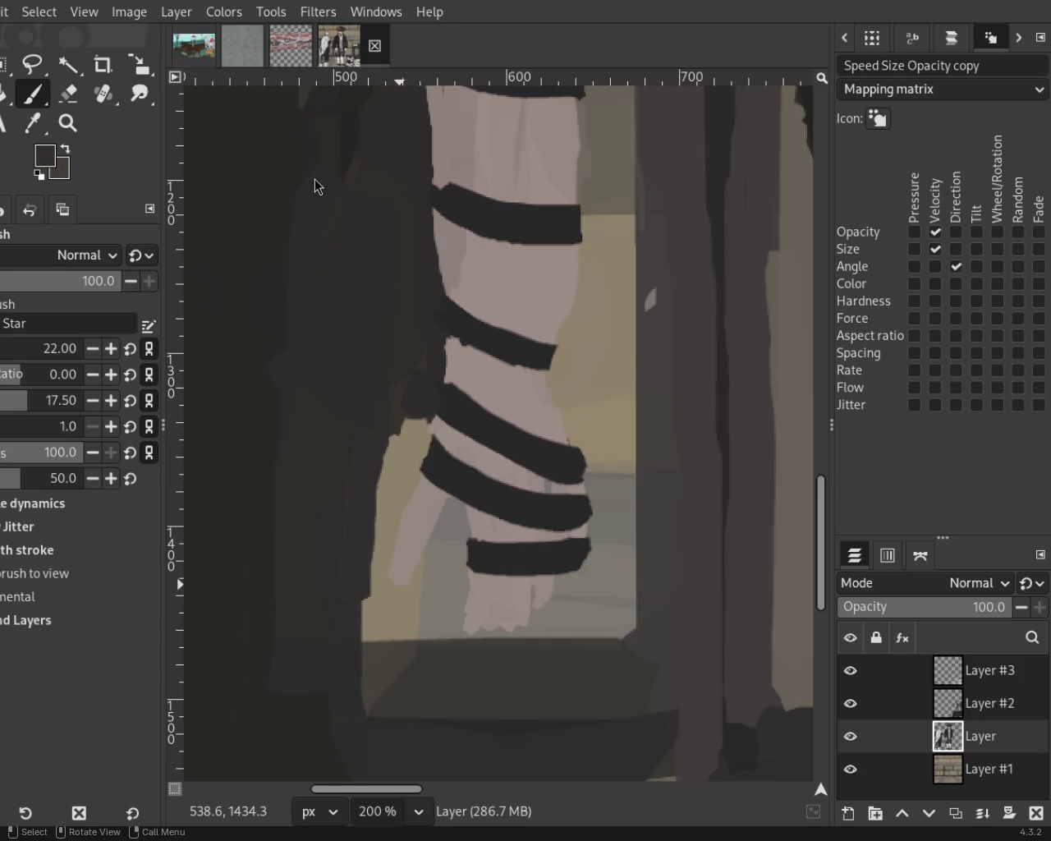
{"action": "left_click", "coordinate": [82, 127]}
{"action": "scroll", "coordinate": [399, 371], "scroll_direction": "down", "scroll_amount": 1}
Erase the dark hat's top-left edge, right edge and pointed top.
{"action": "scroll", "coordinate": [399, 372], "scroll_direction": "down", "scroll_amount": 5}
{"action": "scroll", "coordinate": [355, 203], "scroll_direction": "down", "scroll_amount": 1}
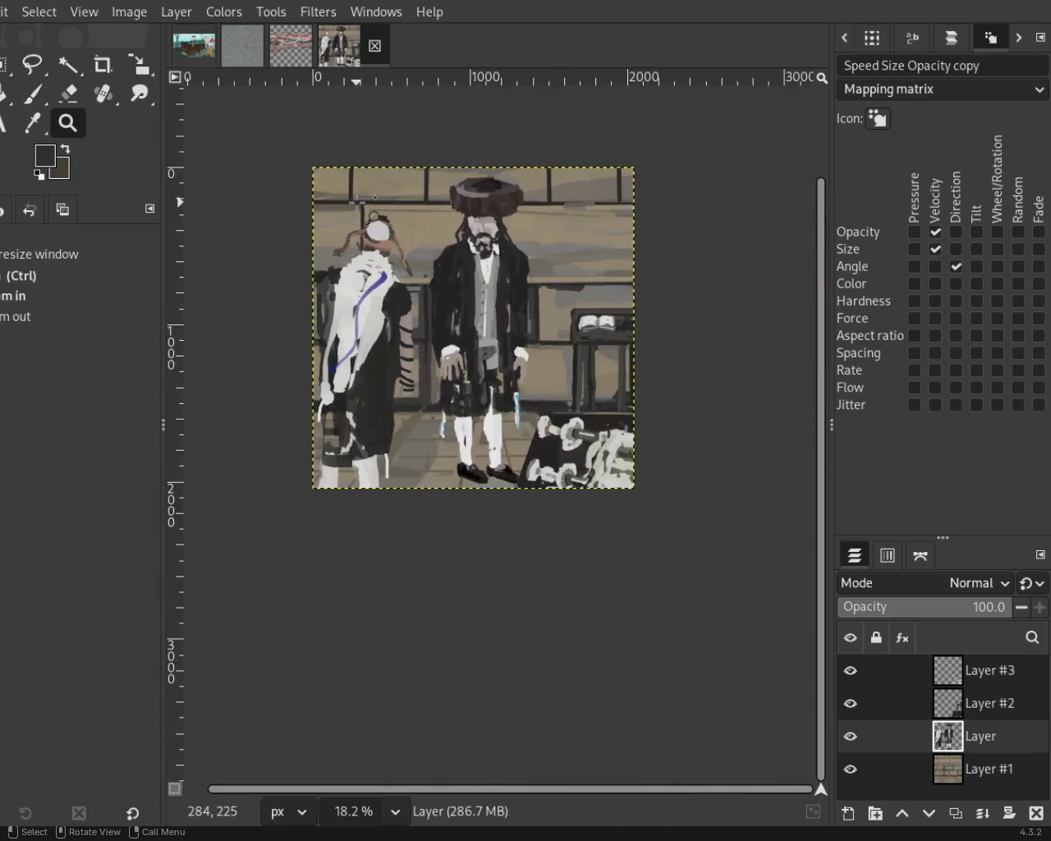
{"action": "scroll", "coordinate": [384, 213], "scroll_direction": "up", "scroll_amount": 3}
{"action": "scroll", "coordinate": [383, 213], "scroll_direction": "up", "scroll_amount": 1}
{"action": "scroll", "coordinate": [384, 213], "scroll_direction": "down", "scroll_amount": 1}
{"action": "scroll", "coordinate": [384, 213], "scroll_direction": "down", "scroll_amount": 1}
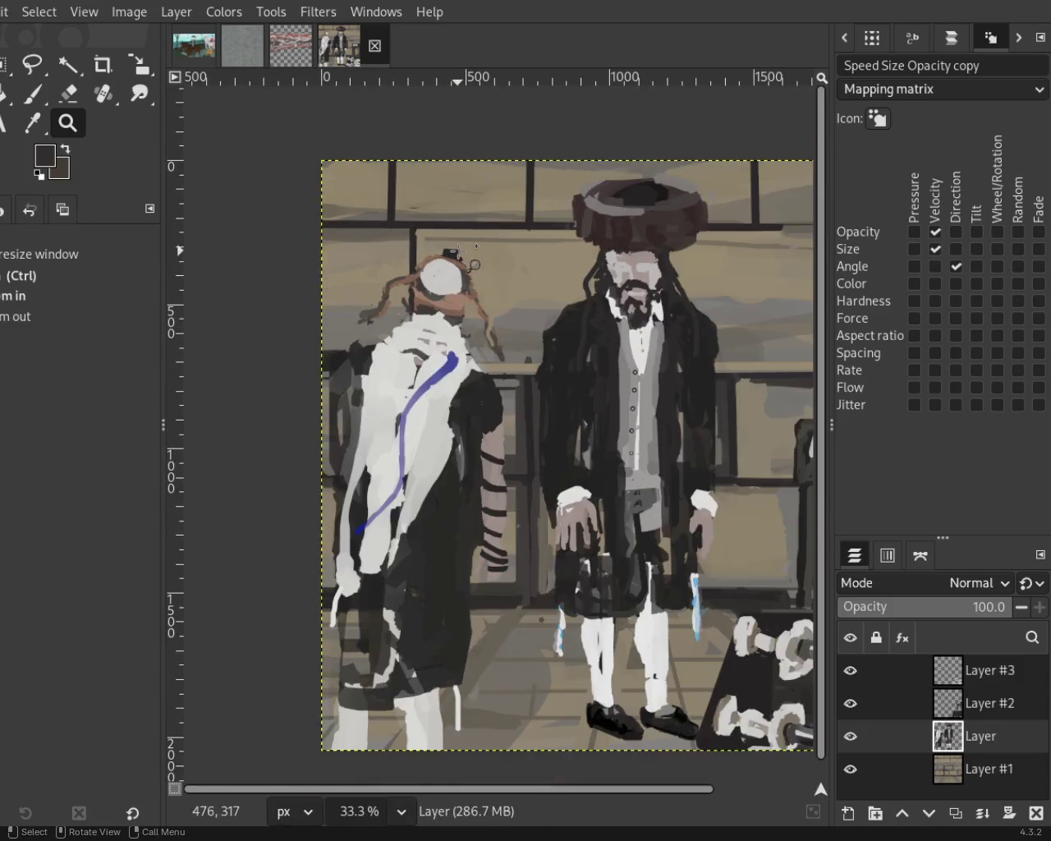
{"action": "scroll", "coordinate": [458, 250], "scroll_direction": "up", "scroll_amount": 3}
{"action": "scroll", "coordinate": [458, 250], "scroll_direction": "up", "scroll_amount": 1}
{"action": "left_click", "coordinate": [69, 93]}
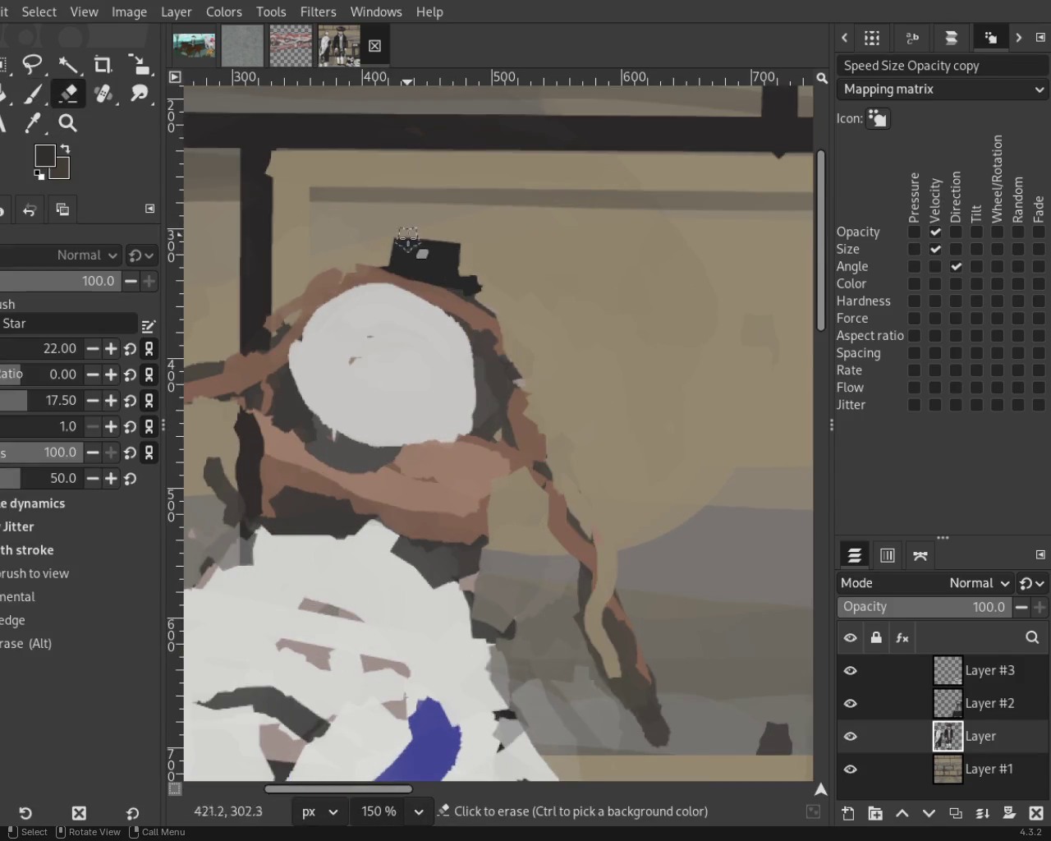
{"action": "left_click", "coordinate": [383, 257]}
{"action": "left_click", "coordinate": [472, 239], "text": "shift"}
{"action": "left_click", "coordinate": [456, 273], "text": "shift"}
{"action": "left_click", "coordinate": [405, 238]}
Zoom around both figures to check the trimmed hat outline.
{"action": "left_click", "coordinate": [67, 122]}
{"action": "scroll", "coordinate": [549, 357], "scroll_direction": "down", "scroll_amount": 2}
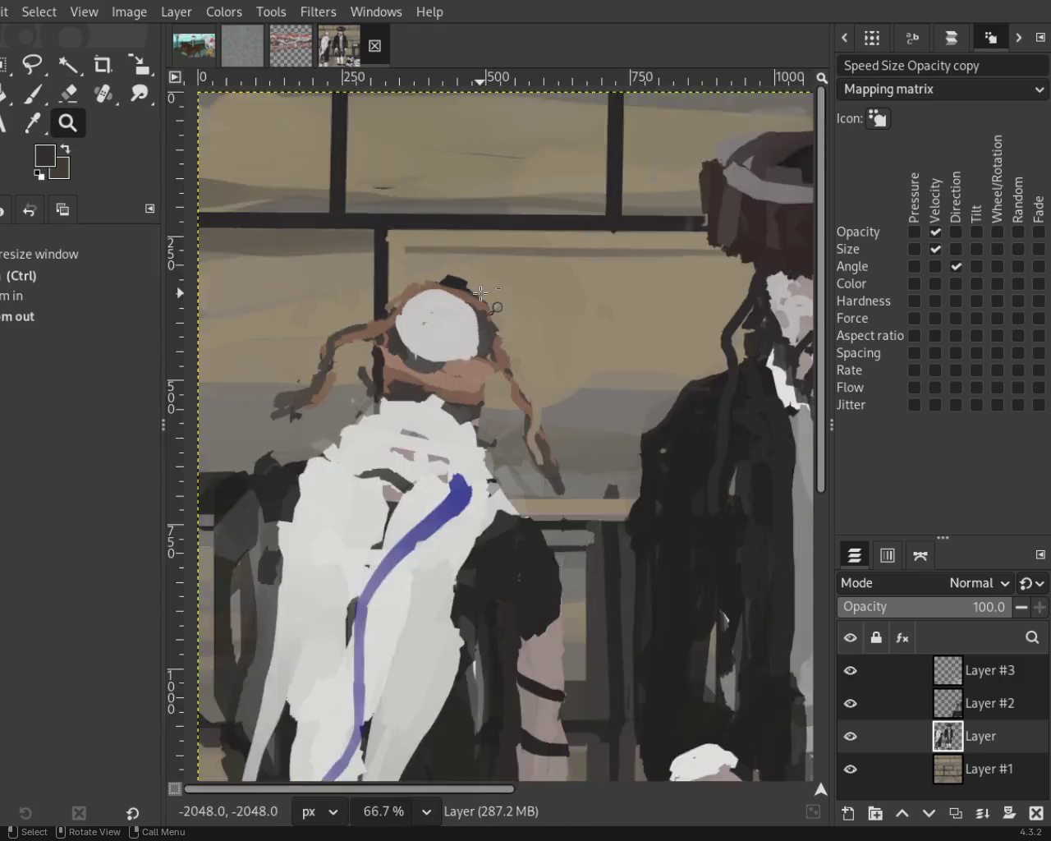
{"action": "scroll", "coordinate": [549, 358], "scroll_direction": "down", "scroll_amount": 2}
{"action": "scroll", "coordinate": [549, 358], "scroll_direction": "up", "scroll_amount": 1}
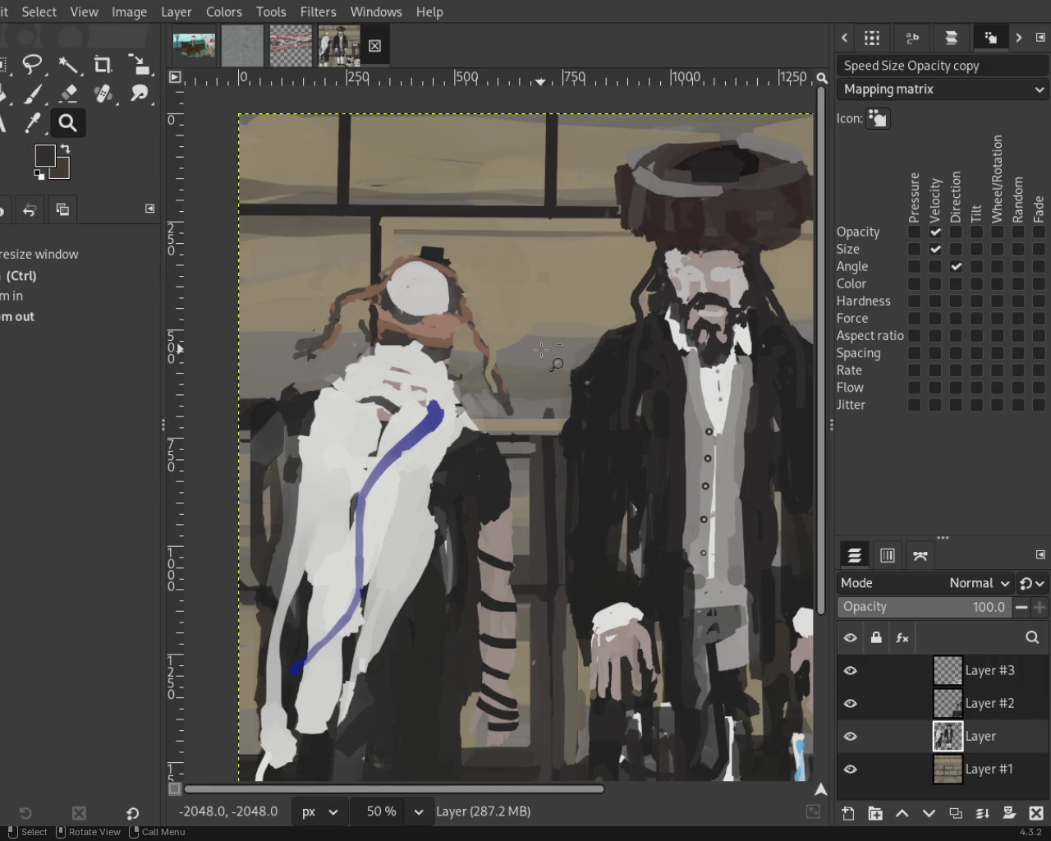
{"action": "scroll", "coordinate": [531, 307], "scroll_direction": "down", "scroll_amount": 1}
{"action": "scroll", "coordinate": [517, 295], "scroll_direction": "up", "scroll_amount": 1}
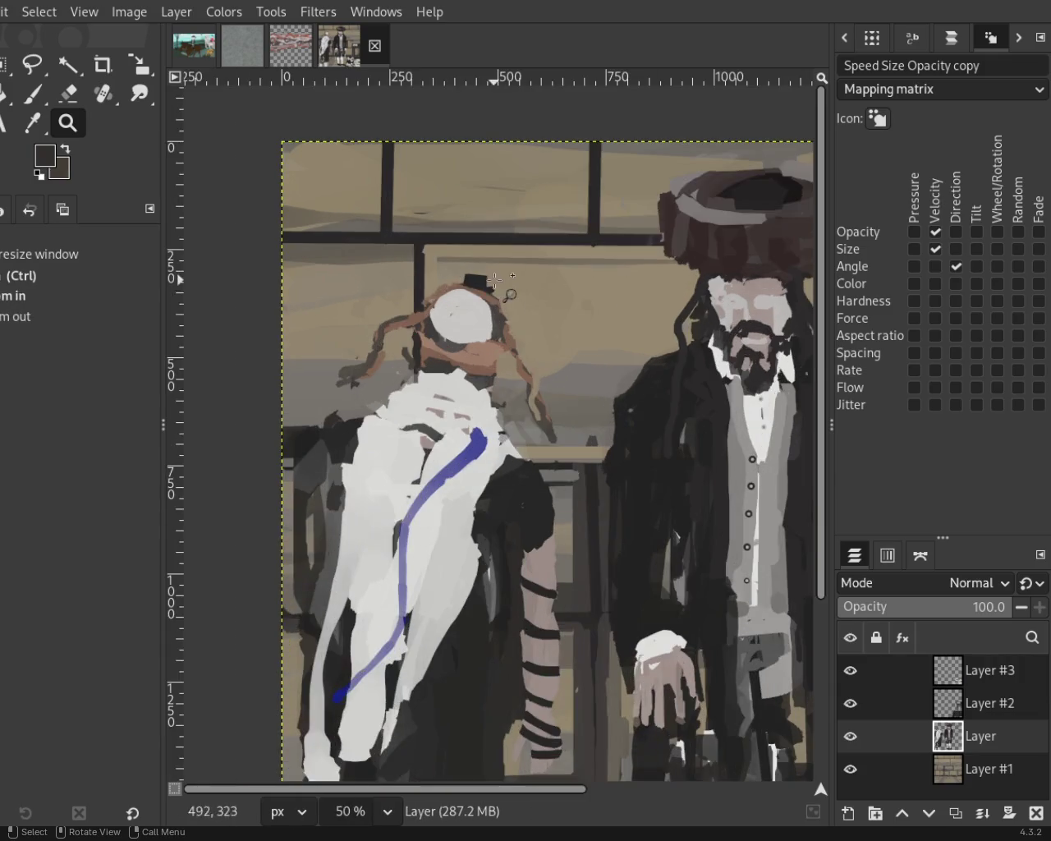
{"action": "scroll", "coordinate": [499, 283], "scroll_direction": "up", "scroll_amount": 2}
{"action": "scroll", "coordinate": [500, 283], "scroll_direction": "up", "scroll_amount": 2}
{"action": "left_click", "coordinate": [68, 96]}
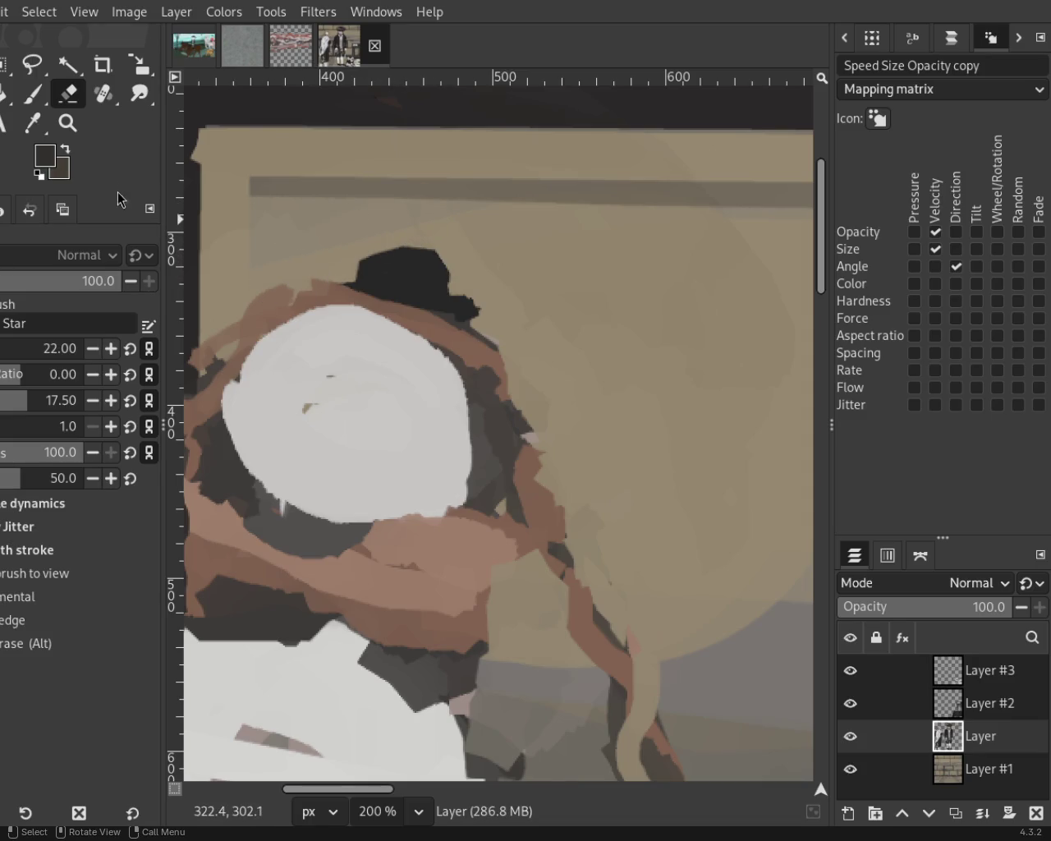
{"action": "left_click", "coordinate": [68, 123]}
{"action": "scroll", "coordinate": [427, 313], "scroll_direction": "down", "scroll_amount": 2}
{"action": "scroll", "coordinate": [427, 312], "scroll_direction": "down", "scroll_amount": 2}
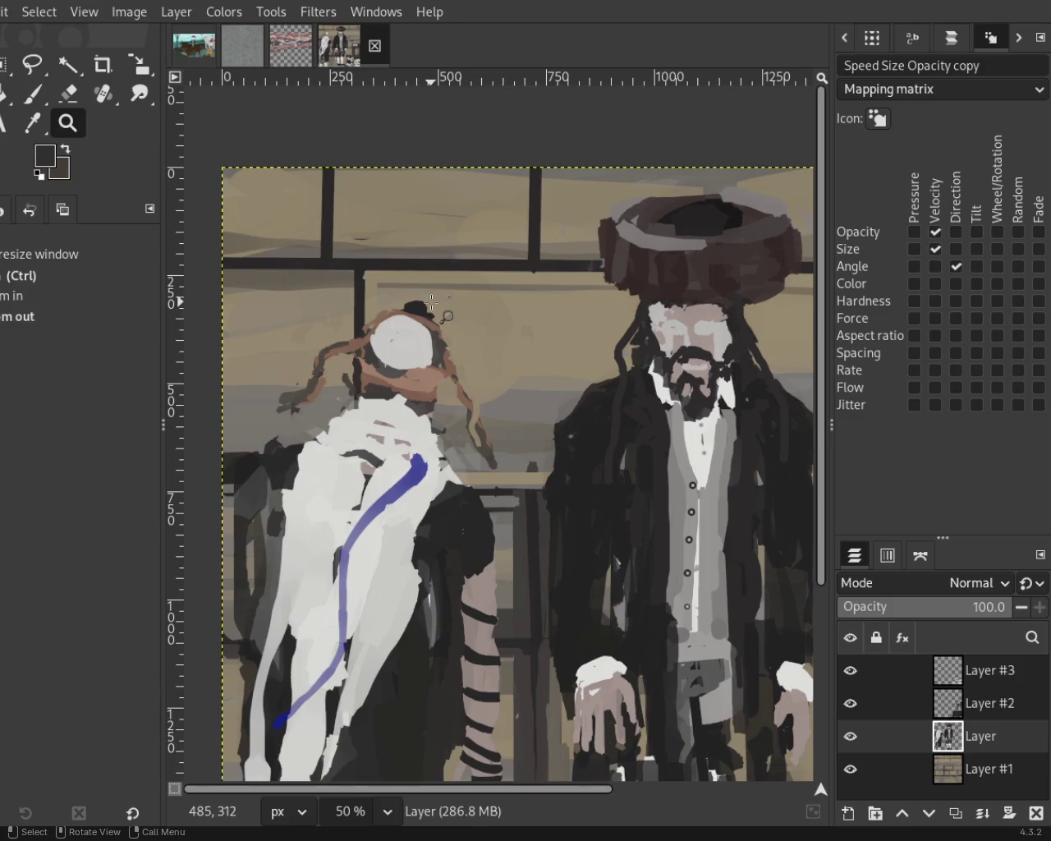
{"action": "scroll", "coordinate": [402, 289], "scroll_direction": "down", "scroll_amount": 1}
{"action": "scroll", "coordinate": [403, 289], "scroll_direction": "up", "scroll_amount": 4}
{"action": "scroll", "coordinate": [445, 329], "scroll_direction": "up", "scroll_amount": 2}
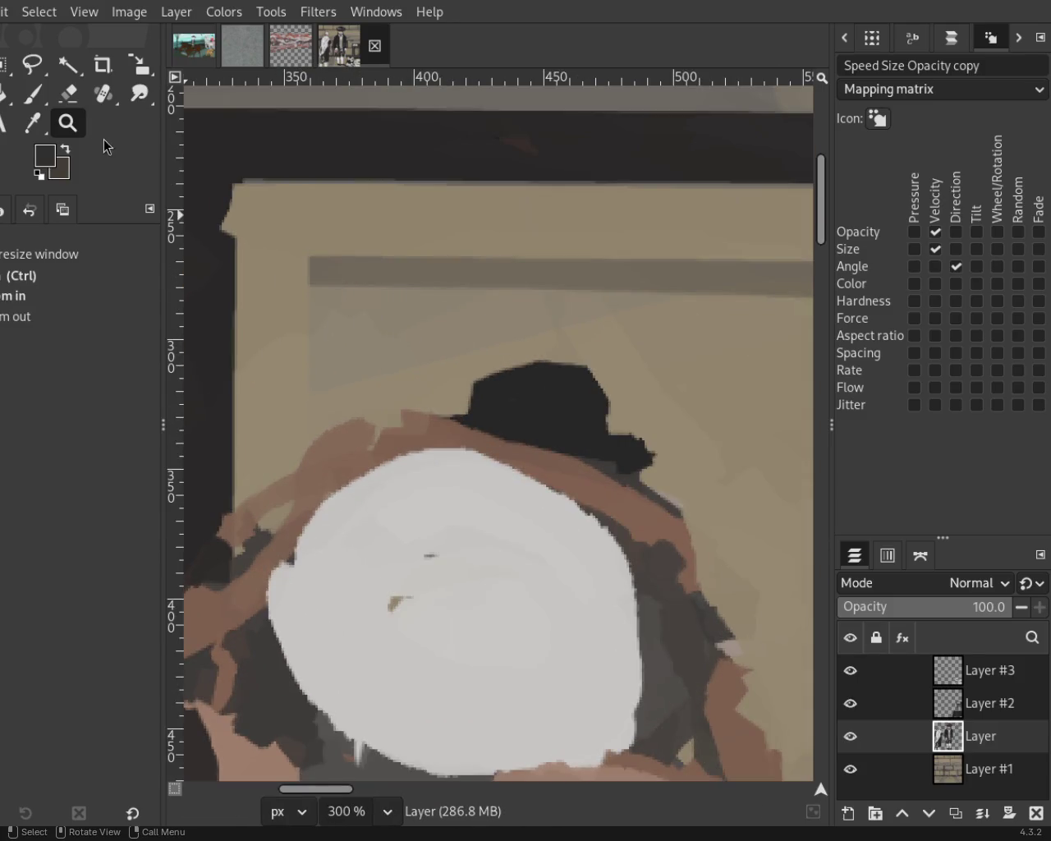
Zoom out from the hat and re-save the painting as 54.xcf.
{"action": "key", "text": "shift+e"}
{"action": "left_click", "coordinate": [67, 124]}
{"action": "scroll", "coordinate": [376, 324], "scroll_direction": "down", "scroll_amount": 1}
{"action": "scroll", "coordinate": [435, 310], "scroll_direction": "down", "scroll_amount": 3}
{"action": "key", "text": "ctrl+s"}
{"action": "scroll", "coordinate": [435, 311], "scroll_direction": "down", "scroll_amount": 1}
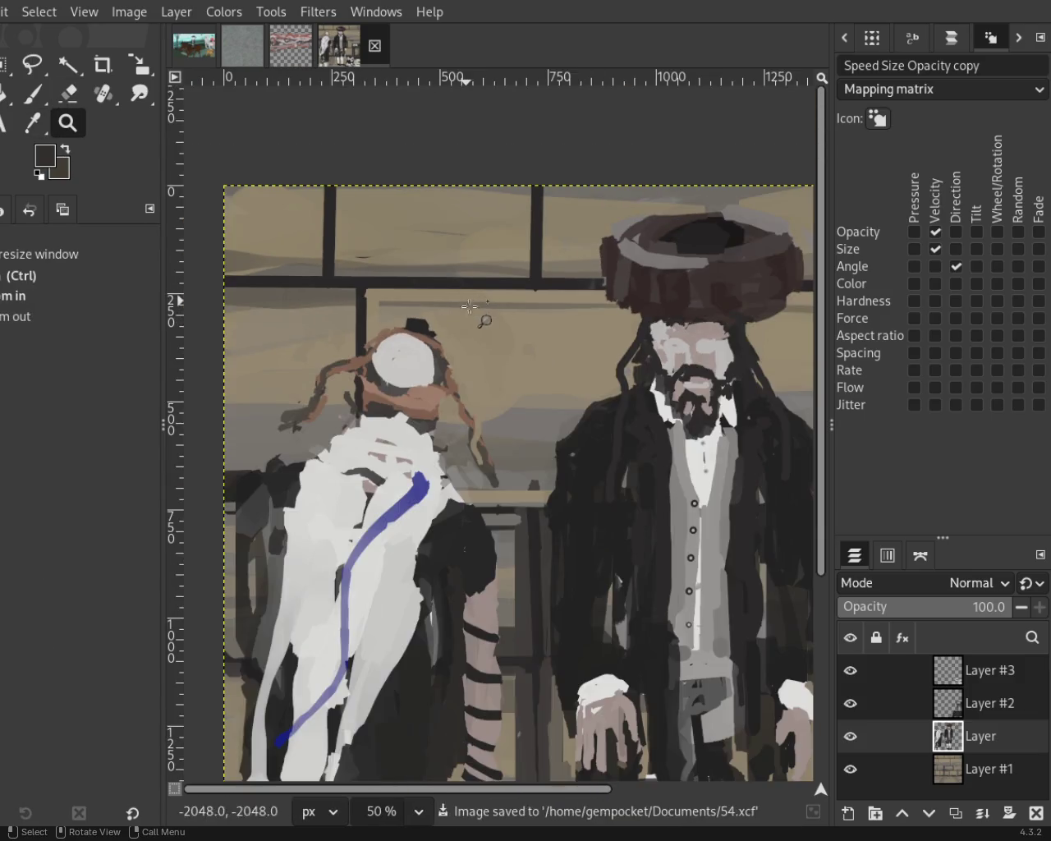
Zoom in and out across the painting to inspect the strapped forearm.
{"action": "scroll", "coordinate": [440, 280], "scroll_direction": "up", "scroll_amount": 1}
{"action": "scroll", "coordinate": [444, 246], "scroll_direction": "down", "scroll_amount": 1}
{"action": "scroll", "coordinate": [443, 246], "scroll_direction": "up", "scroll_amount": 1}
{"action": "scroll", "coordinate": [443, 246], "scroll_direction": "down", "scroll_amount": 1}
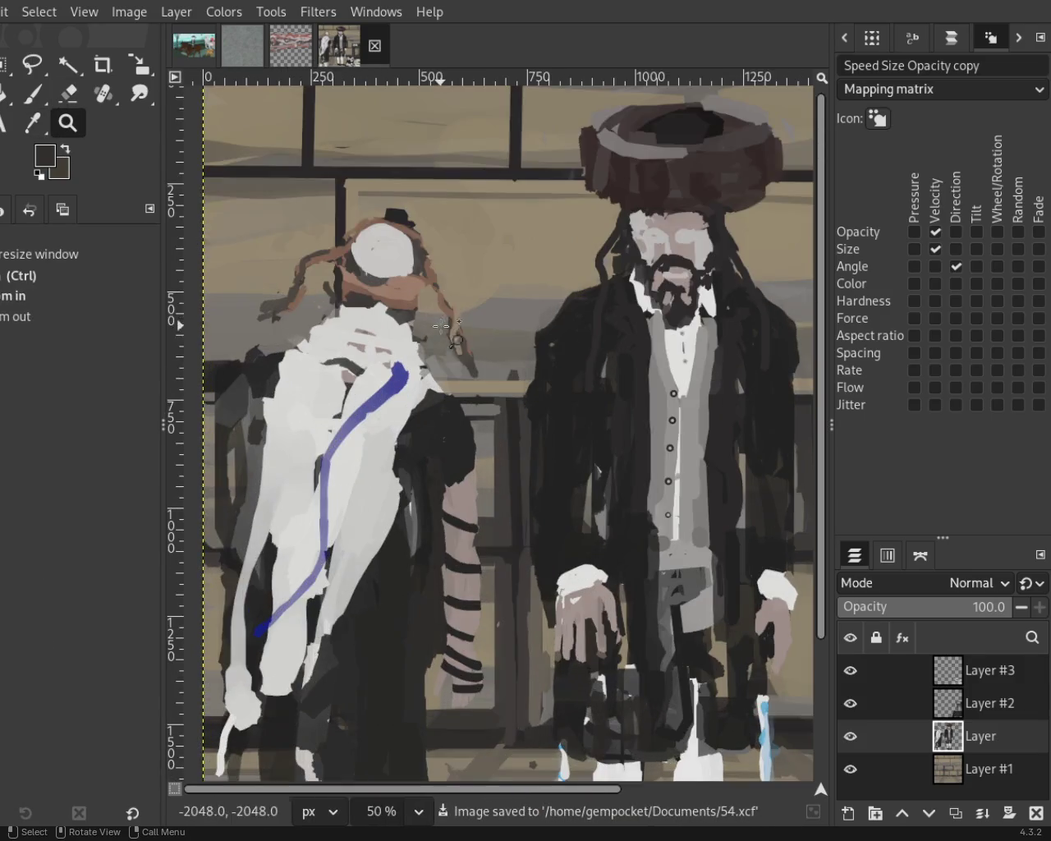
{"action": "scroll", "coordinate": [427, 305], "scroll_direction": "down", "scroll_amount": 1}
{"action": "scroll", "coordinate": [452, 416], "scroll_direction": "up", "scroll_amount": 2}
{"action": "scroll", "coordinate": [452, 416], "scroll_direction": "down", "scroll_amount": 1}
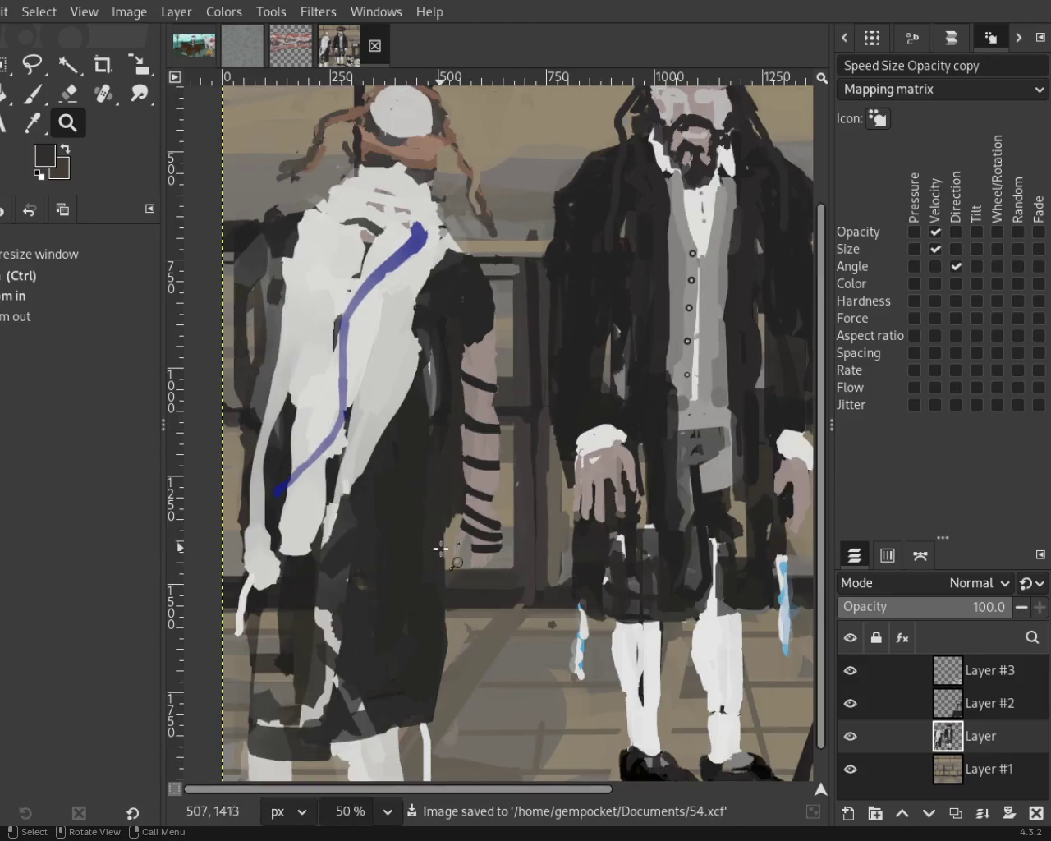
{"action": "scroll", "coordinate": [452, 411], "scroll_direction": "up", "scroll_amount": 1}
{"action": "scroll", "coordinate": [472, 448], "scroll_direction": "down", "scroll_amount": 2}
{"action": "scroll", "coordinate": [497, 487], "scroll_direction": "up", "scroll_amount": 1}
{"action": "scroll", "coordinate": [498, 513], "scroll_direction": "up", "scroll_amount": 1}
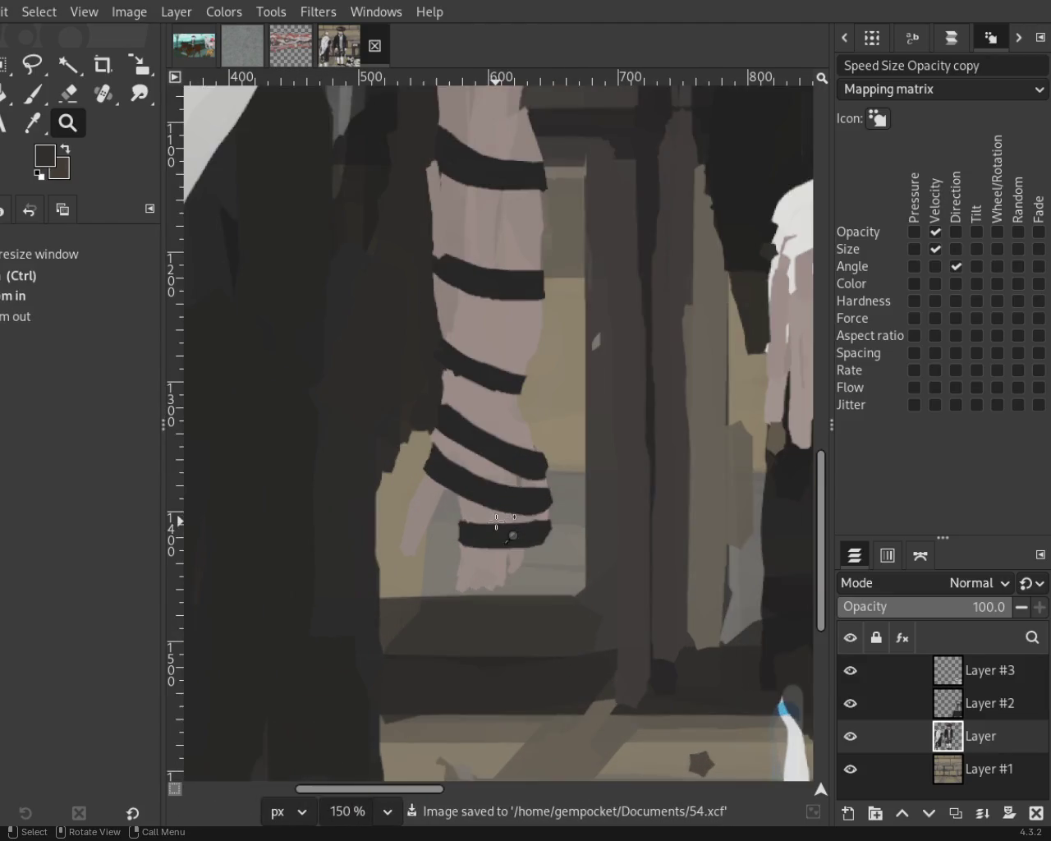
{"action": "scroll", "coordinate": [498, 515], "scroll_direction": "down", "scroll_amount": 1}
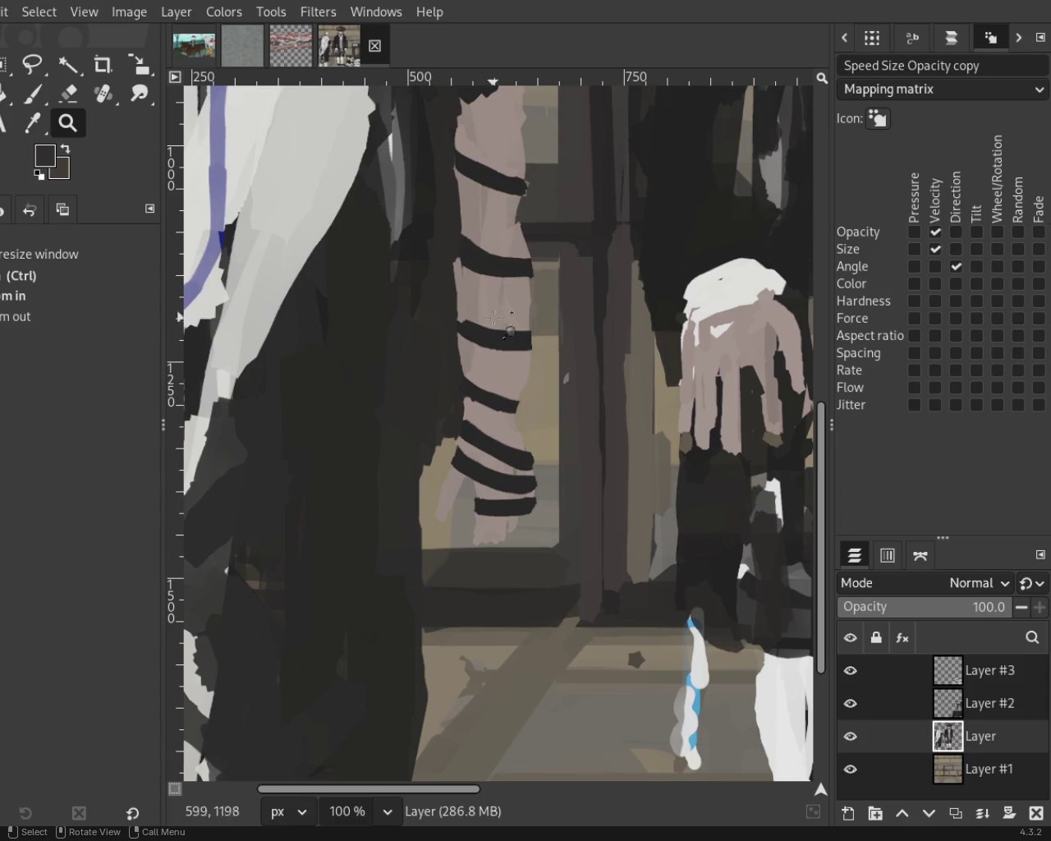
Zoom to 150% on the strapped forearm and select the Paintbrush.
{"action": "left_click", "coordinate": [495, 308], "text": "ctrl"}
{"action": "double_click", "coordinate": [480, 283]}
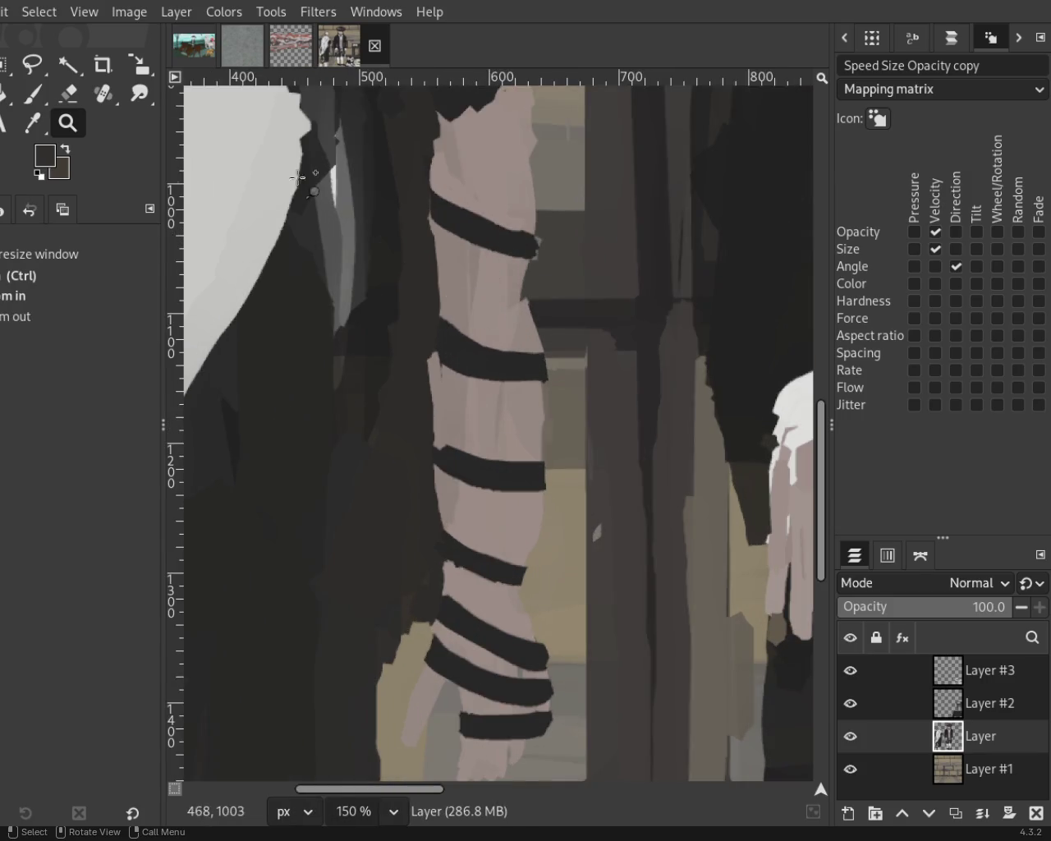
{"action": "left_click", "coordinate": [33, 95]}
{"action": "left_click", "coordinate": [465, 283]}
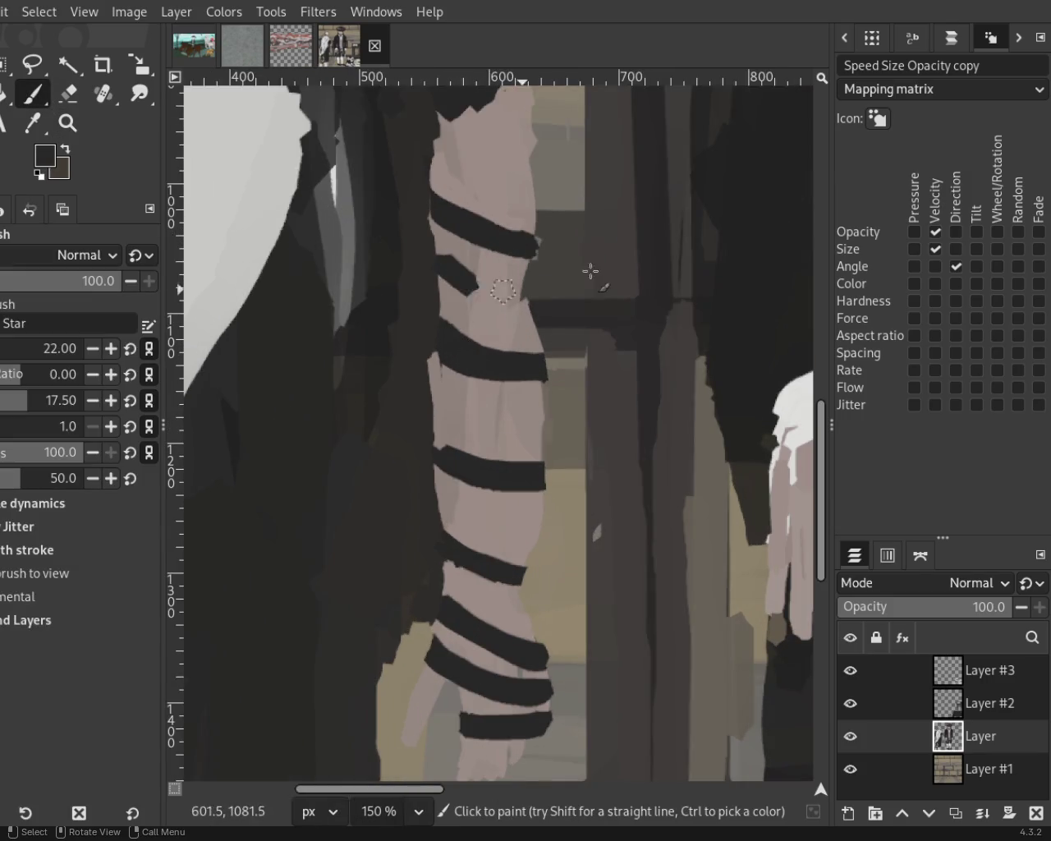
Try dark strokes near the forearm's upper bands, undoing the misplaced ones.
{"action": "key", "text": "ctrl+z"}
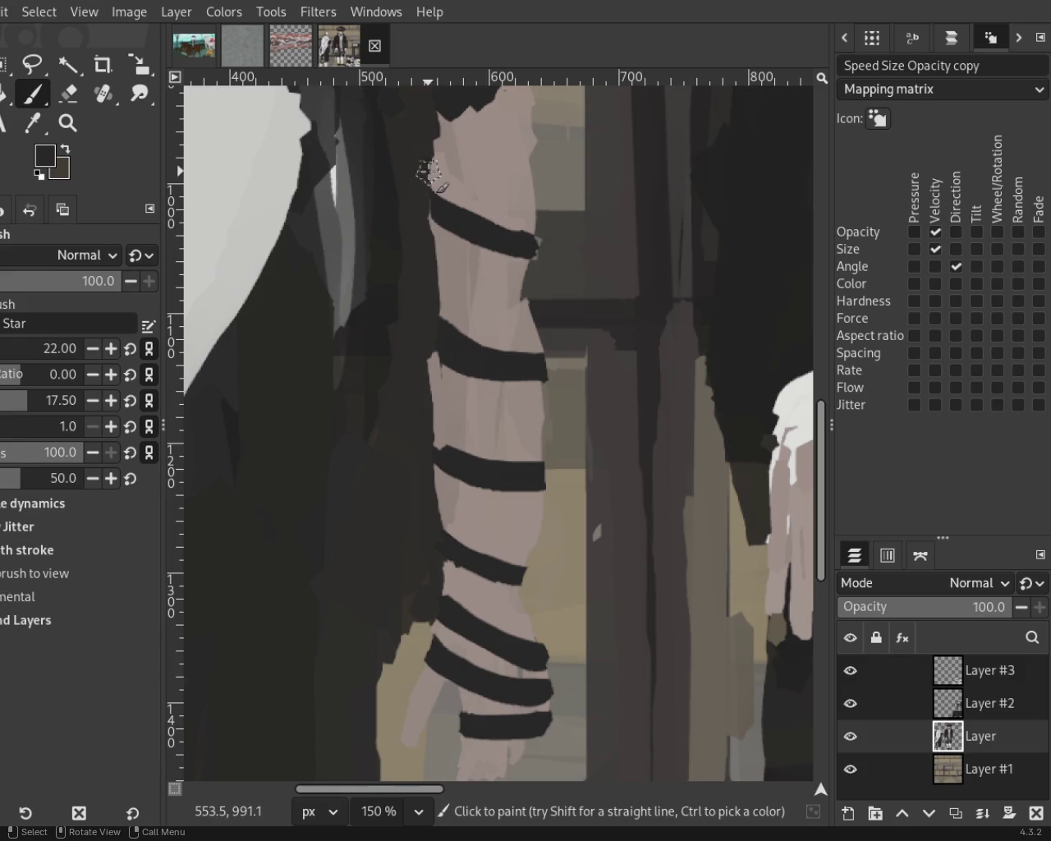
{"action": "left_click_drag", "start_coordinate": [428, 171], "coordinate": [546, 197]}
{"action": "key", "text": "ctrl+z"}
{"action": "left_click", "coordinate": [451, 299]}
{"action": "left_click_drag", "start_coordinate": [452, 306], "coordinate": [543, 345]}
{"action": "key", "text": "ctrl+z"}
Paint three dark strap bands stacked down the mid-forearm toward the wrist.
{"action": "left_click_drag", "start_coordinate": [433, 378], "coordinate": [535, 404]}
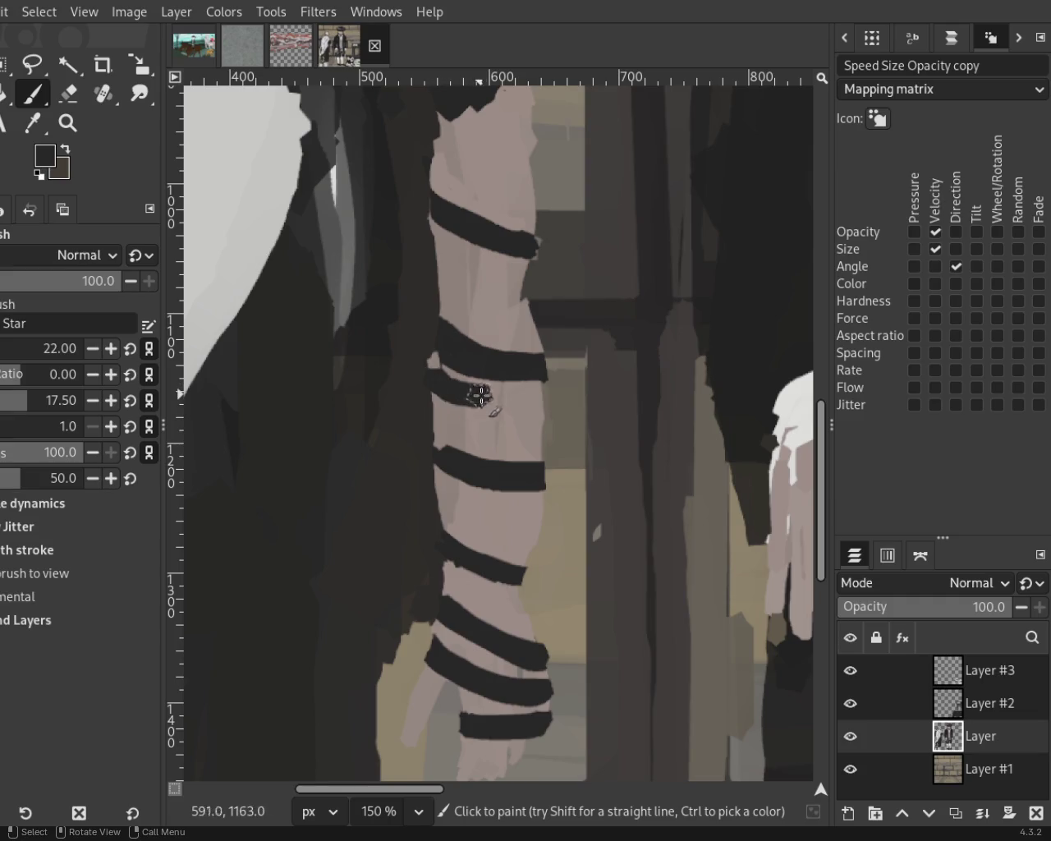
{"action": "left_click_drag", "start_coordinate": [432, 416], "coordinate": [554, 443]}
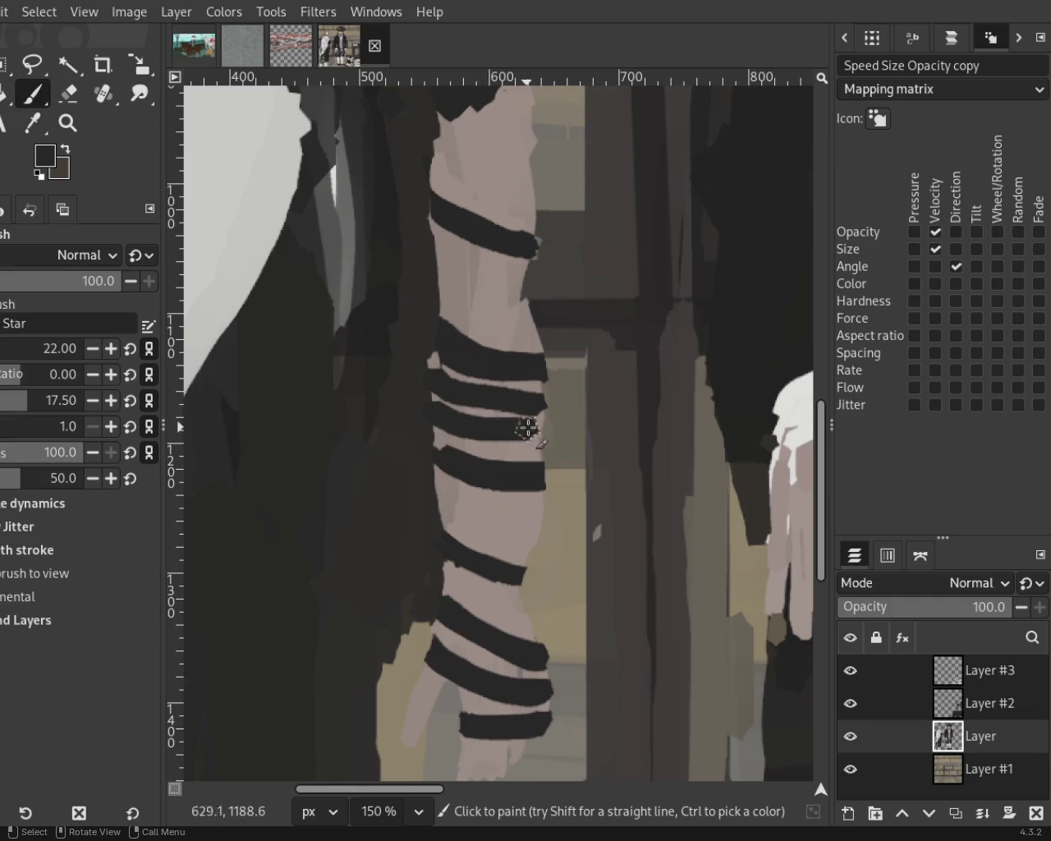
{"action": "key", "text": "ctrl+z"}
{"action": "left_click_drag", "start_coordinate": [432, 416], "coordinate": [551, 448]}
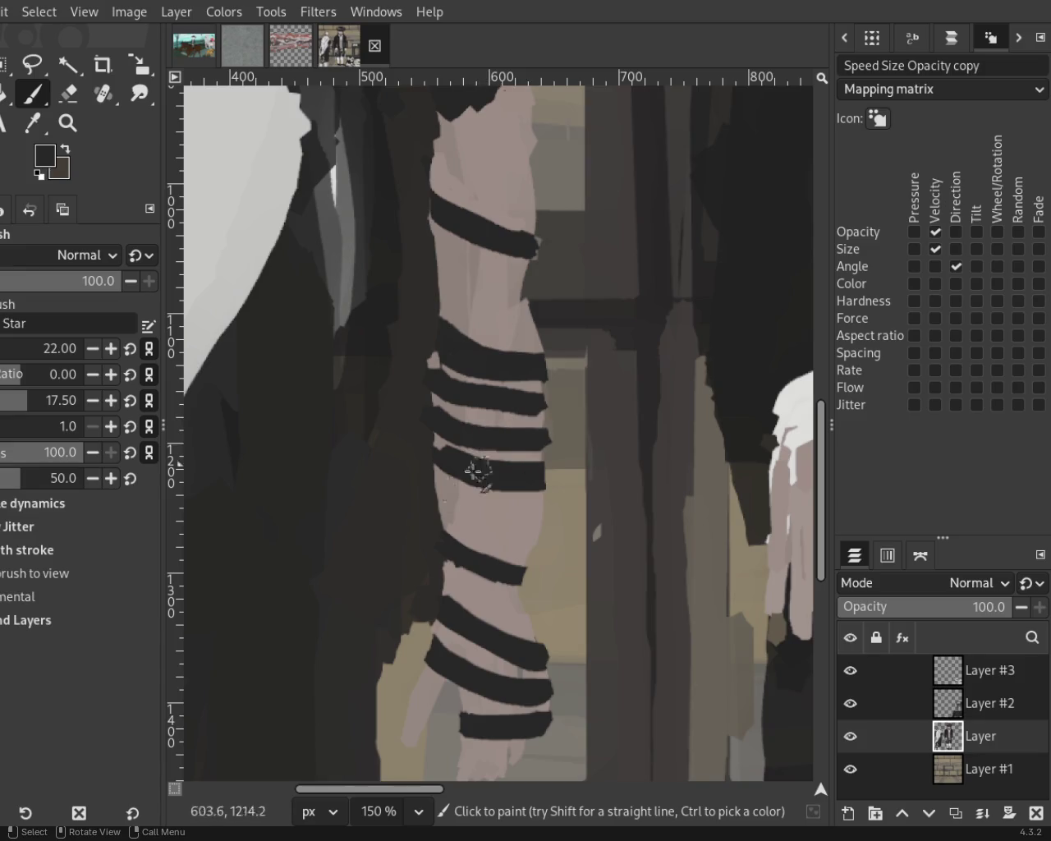
{"action": "mouse_move", "coordinate": [425, 489]}
{"action": "left_mouse_down"}
{"action": "mouse_move", "coordinate": [461, 506]}
{"action": "mouse_move", "coordinate": [534, 511]}
{"action": "left_mouse_up"}
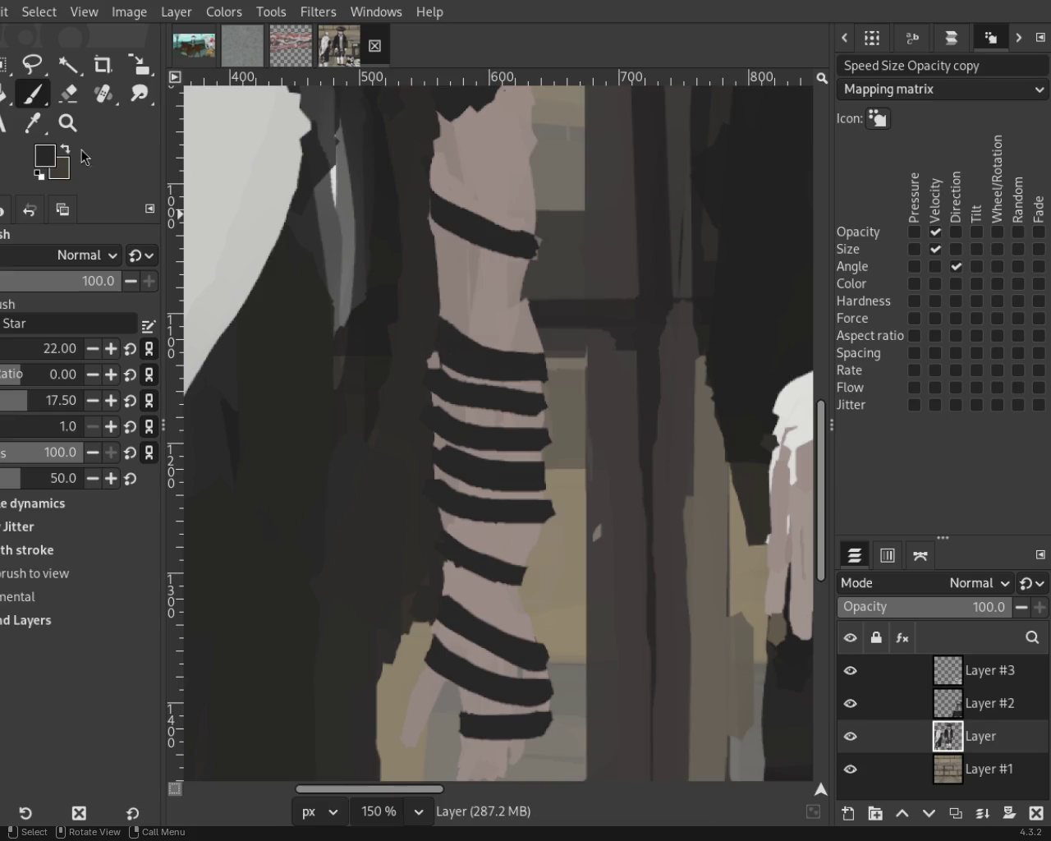
{"action": "key", "text": "z"}
{"action": "left_click", "coordinate": [471, 382], "text": "ctrl"}
Zoom in on the fist and paint skin tone over the lowest band's left end.
{"action": "left_click", "coordinate": [483, 629]}
{"action": "left_click", "coordinate": [483, 629]}
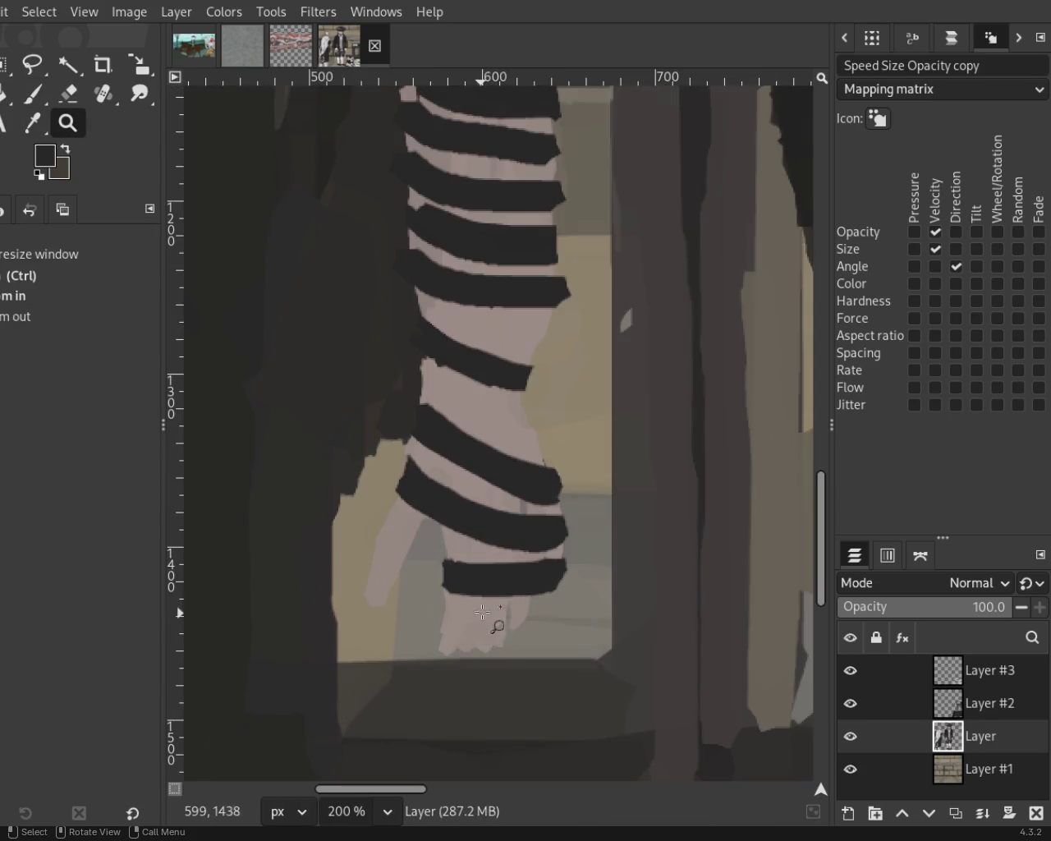
{"action": "left_click", "coordinate": [478, 611]}
{"action": "key", "text": "p"}
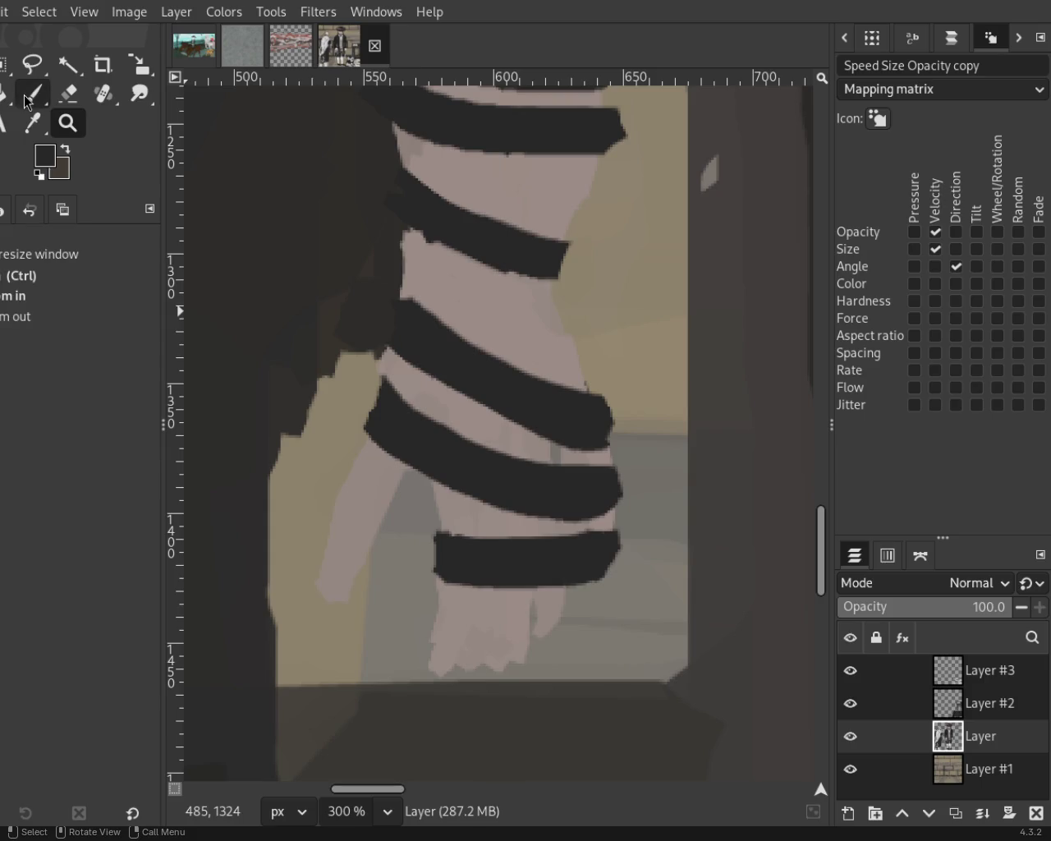
{"action": "left_click", "coordinate": [463, 526], "text": "ctrl"}
{"action": "mouse_move", "coordinate": [463, 525]}
{"action": "left_mouse_down"}
{"action": "mouse_move", "coordinate": [458, 582]}
{"action": "mouse_move", "coordinate": [562, 546]}
{"action": "mouse_move", "coordinate": [585, 556]}
{"action": "mouse_move", "coordinate": [608, 537]}
{"action": "mouse_move", "coordinate": [539, 563]}
{"action": "mouse_move", "coordinate": [605, 547]}
{"action": "mouse_move", "coordinate": [536, 640]}
{"action": "mouse_move", "coordinate": [504, 606]}
{"action": "mouse_move", "coordinate": [482, 617]}
{"action": "mouse_move", "coordinate": [485, 632]}
{"action": "left_mouse_up"}
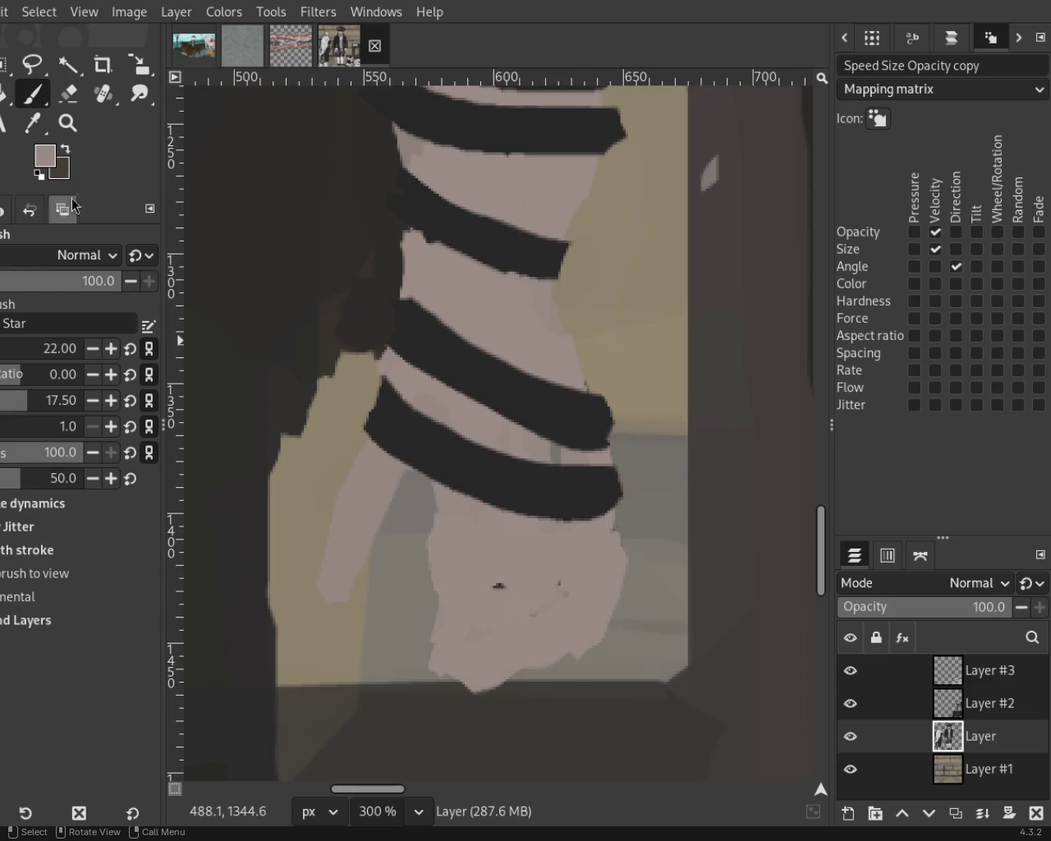
Stamp three dark strap marks down the fist and trim their edges with skin pink.
{"action": "left_click", "coordinate": [500, 484], "text": "ctrl"}
{"action": "left_click", "coordinate": [504, 558]}
{"action": "key", "text": "ctrl+z"}
{"action": "left_click", "coordinate": [524, 558]}
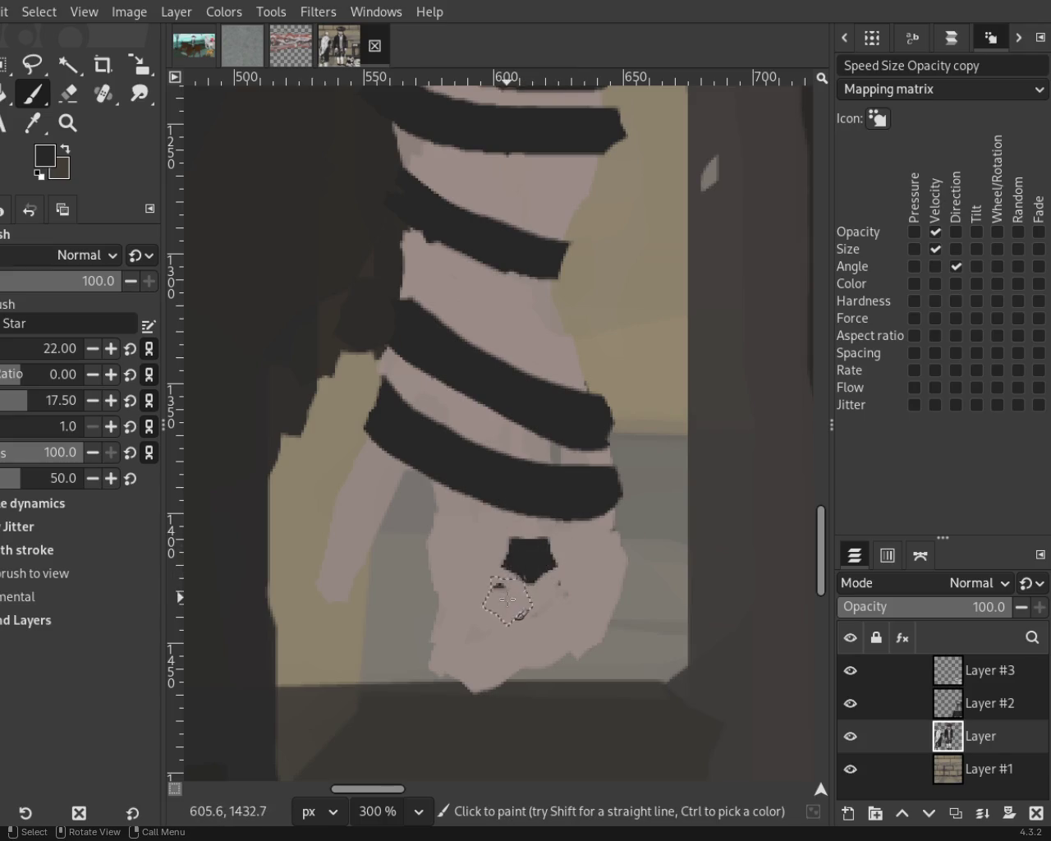
{"action": "left_click", "coordinate": [523, 614]}
{"action": "left_click", "coordinate": [521, 669]}
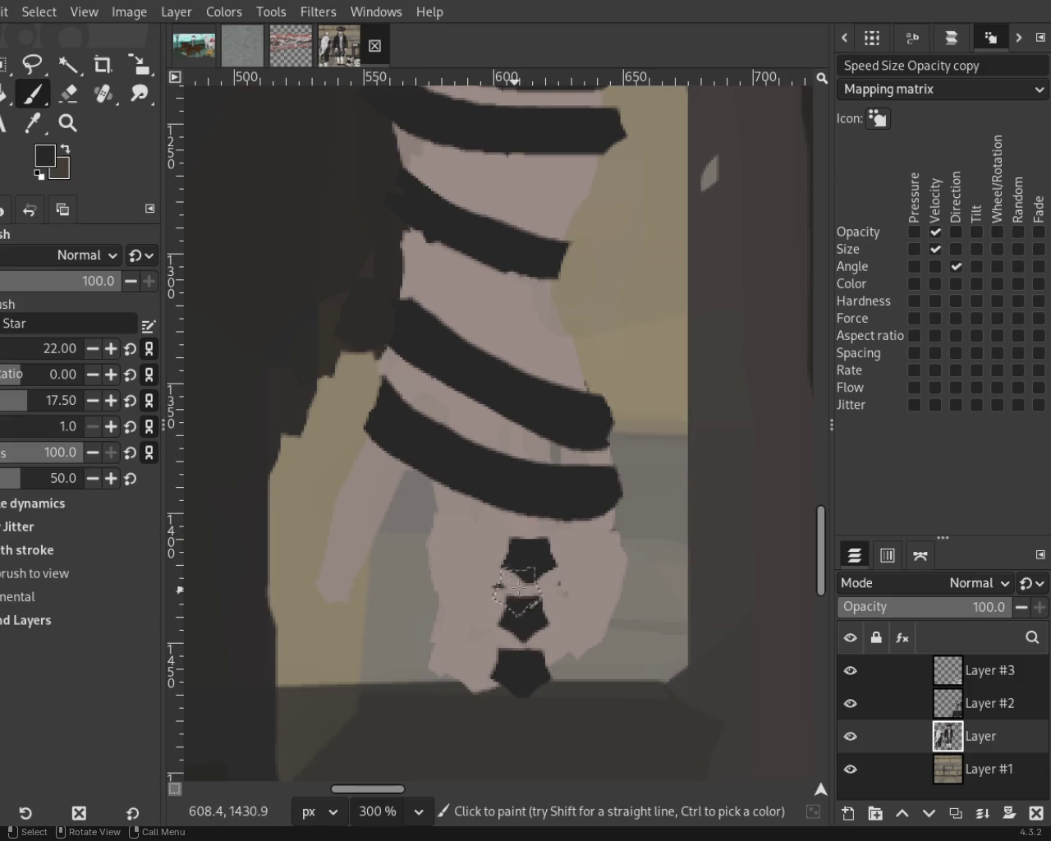
{"action": "left_click", "coordinate": [491, 645], "text": "ctrl"}
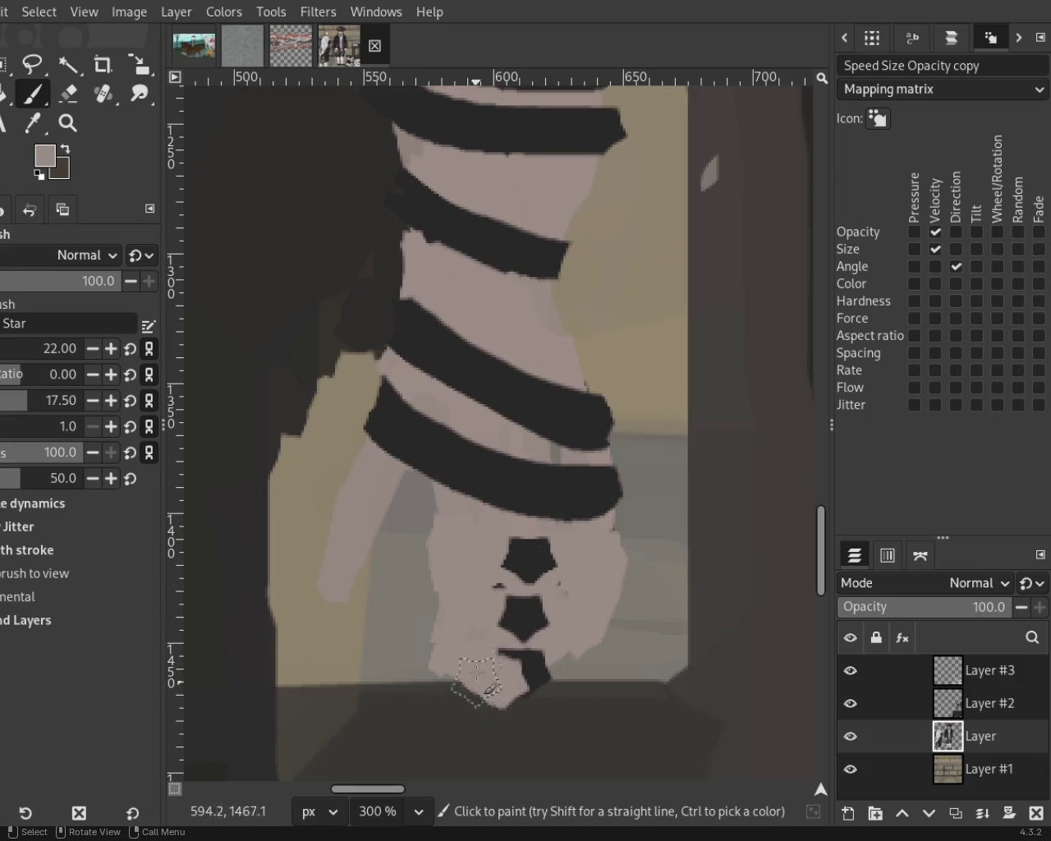
{"action": "left_click_drag", "start_coordinate": [487, 582], "coordinate": [483, 689]}
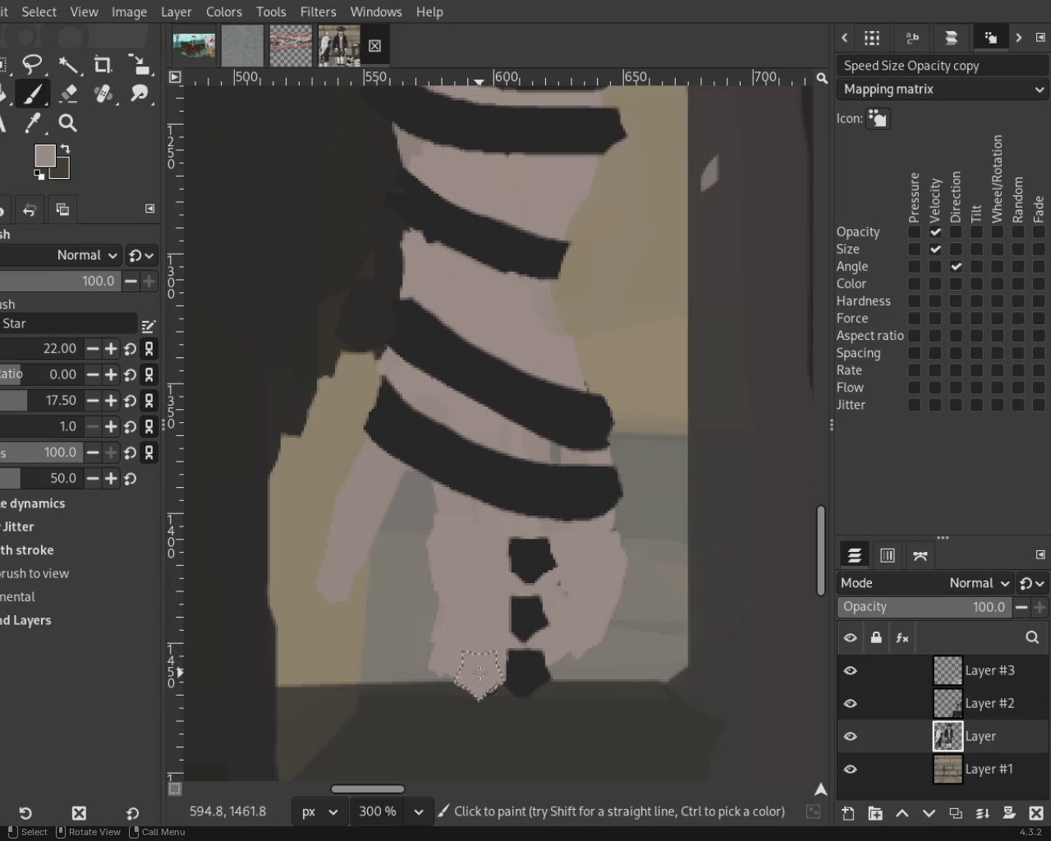
{"action": "left_click_drag", "start_coordinate": [570, 538], "coordinate": [565, 690]}
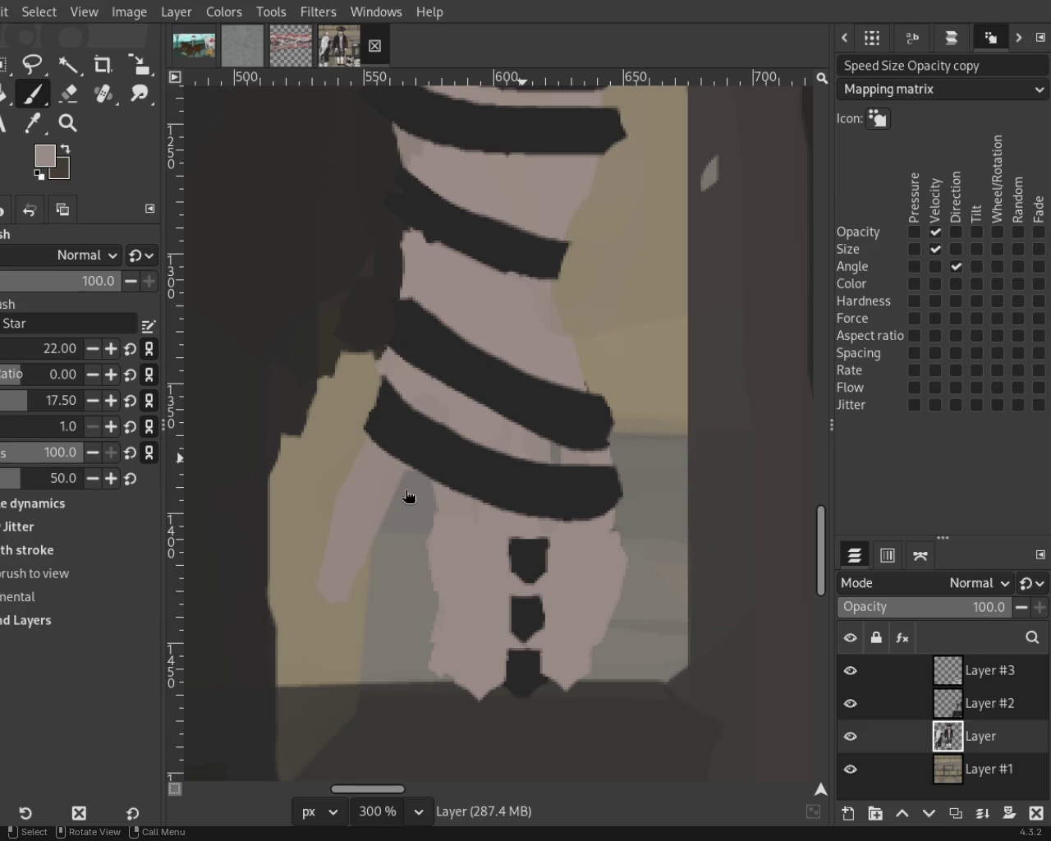
Erase the pale forearm's left edge and draw a straight diagonal black strap forming an X.
{"action": "left_click", "coordinate": [68, 92]}
{"action": "left_click_drag", "start_coordinate": [461, 514], "coordinate": [420, 665]}
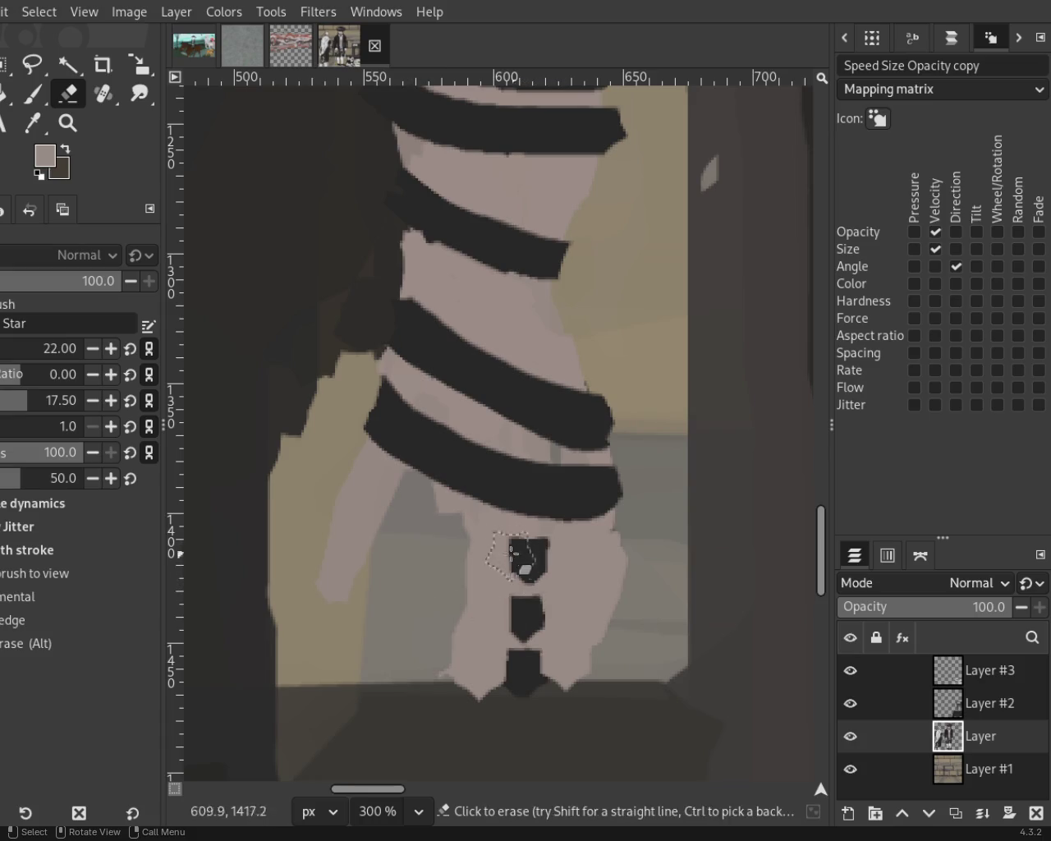
{"action": "left_click", "coordinate": [32, 93]}
{"action": "left_click", "coordinate": [403, 430], "text": "ctrl"}
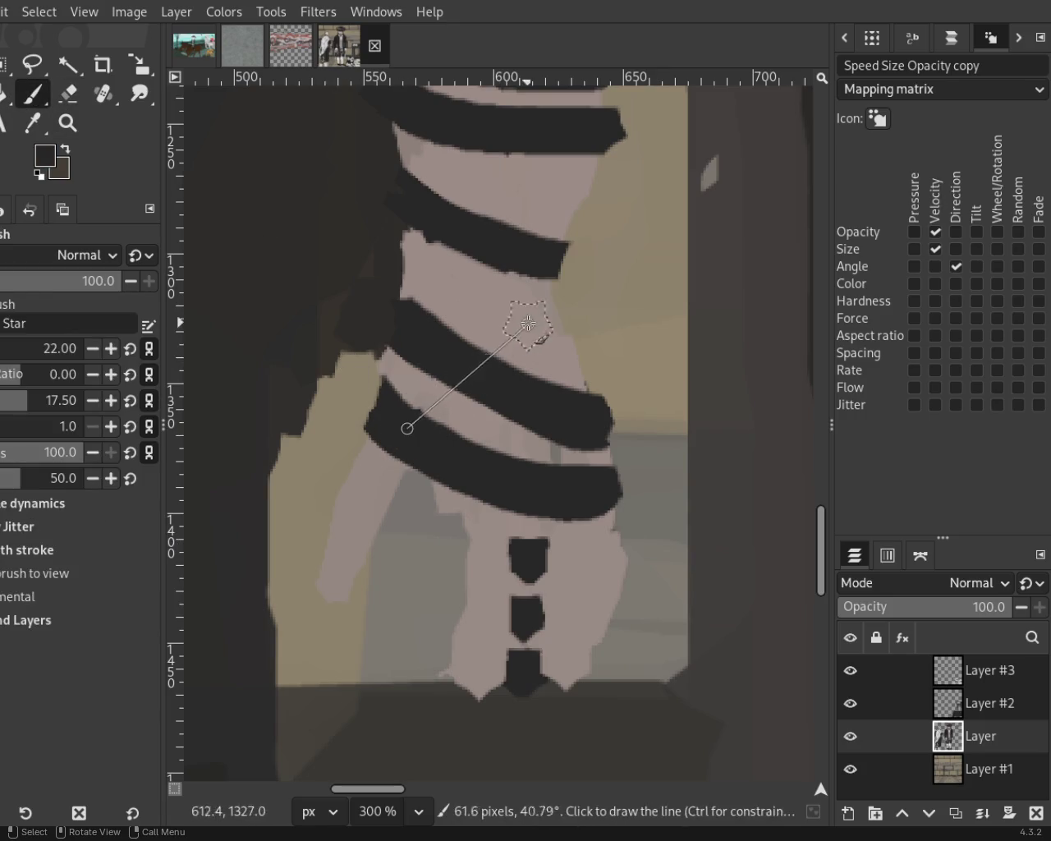
{"action": "left_click", "coordinate": [526, 323], "text": "shift"}
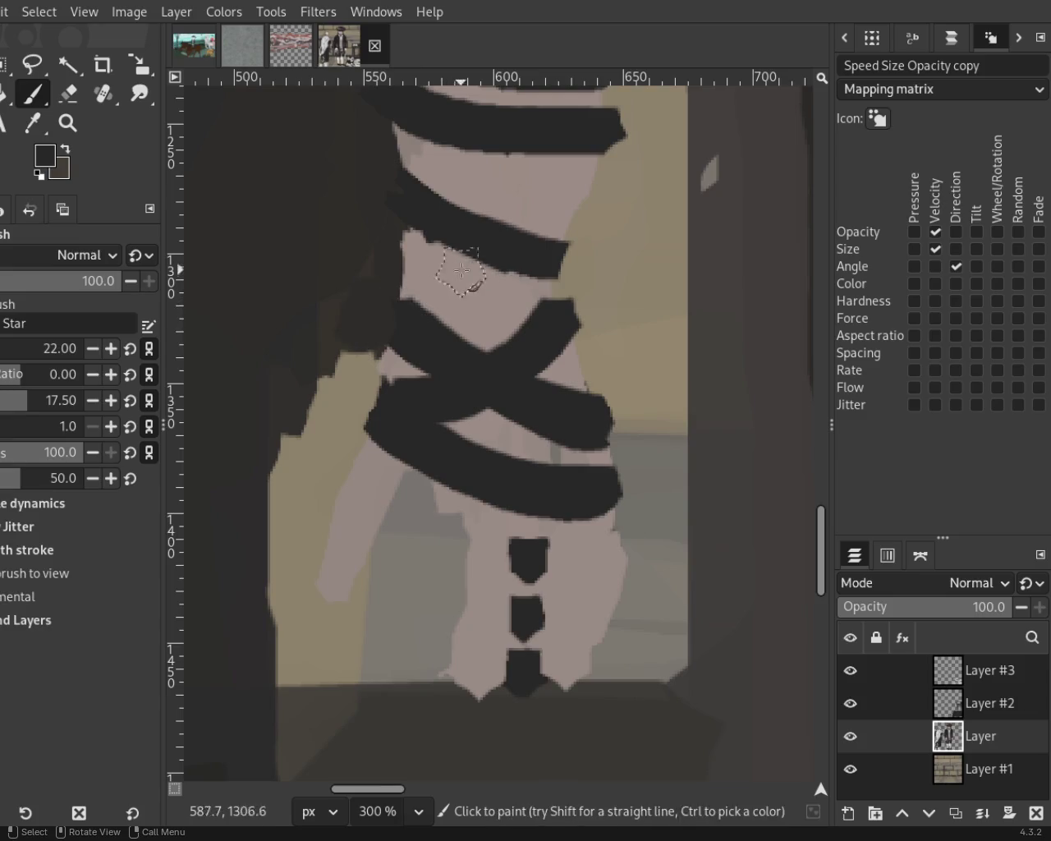
{"action": "key", "text": "z"}
{"action": "left_click", "coordinate": [284, 319], "text": "ctrl"}
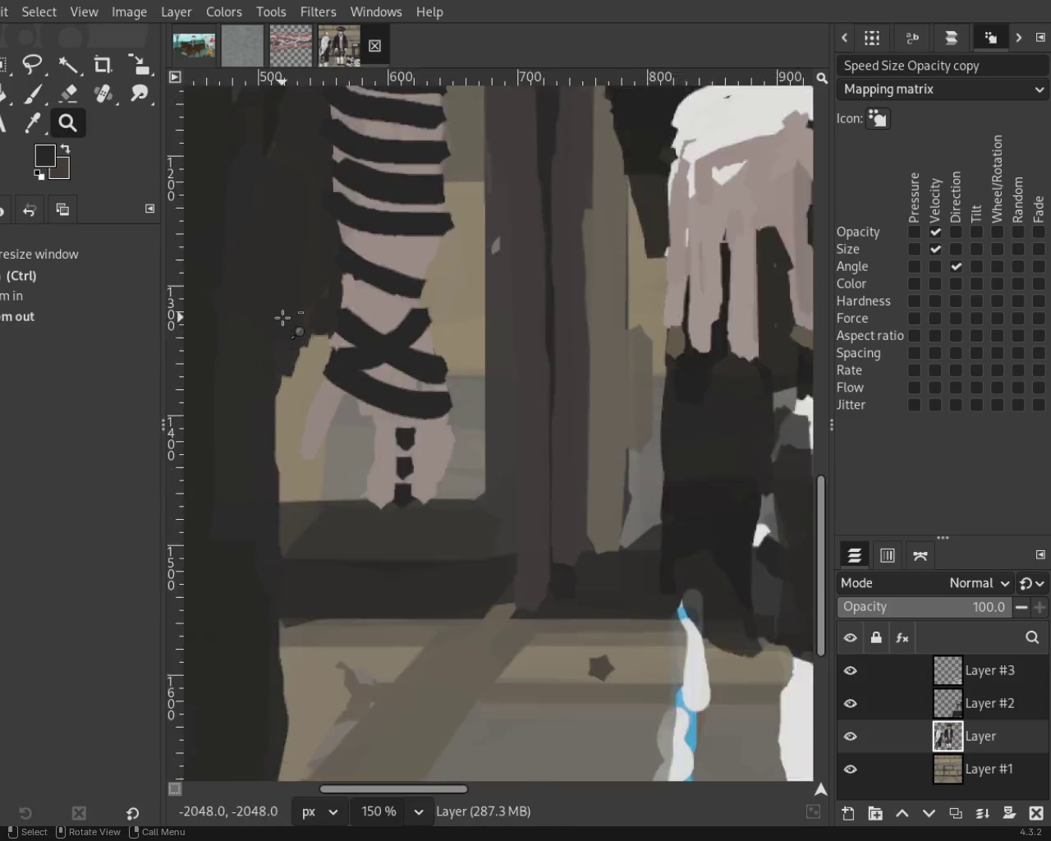
Paint skin pink over part of a dark stripe on the forearm.
{"action": "left_click", "coordinate": [284, 318], "text": "ctrl"}
{"action": "left_click", "coordinate": [523, 353]}
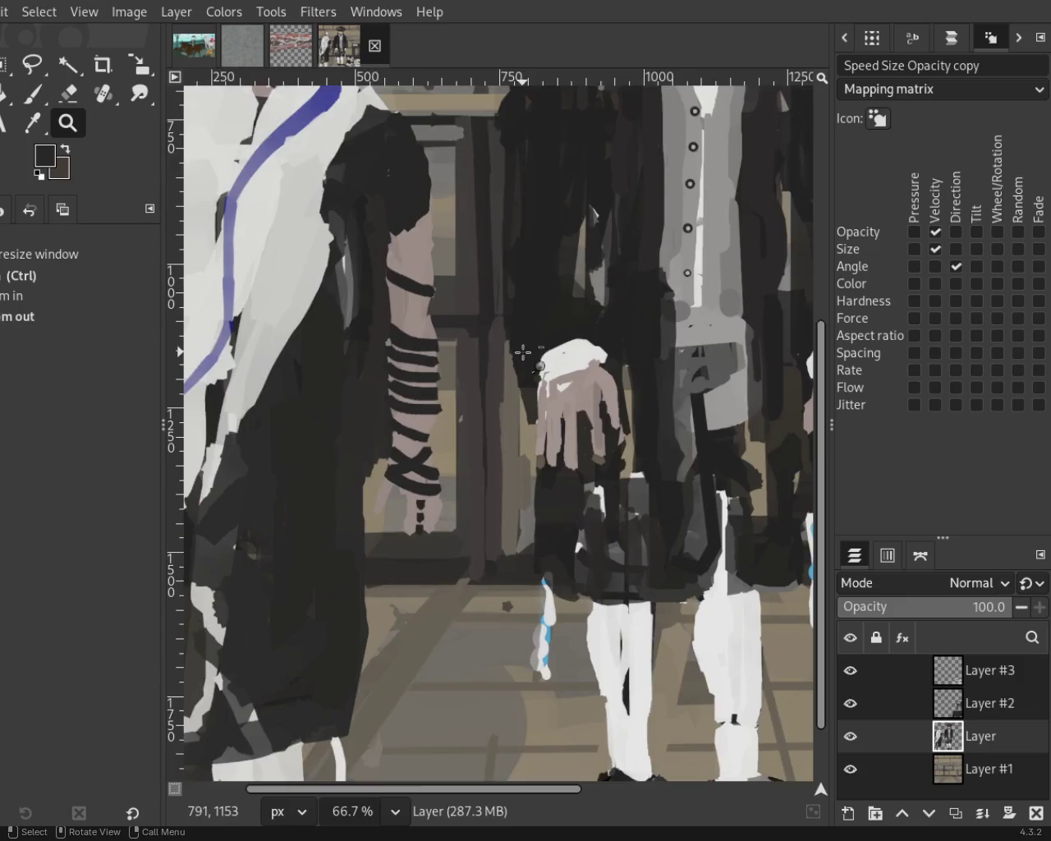
{"action": "left_click", "coordinate": [427, 390]}
{"action": "left_click", "coordinate": [421, 395]}
{"action": "left_click", "coordinate": [420, 395]}
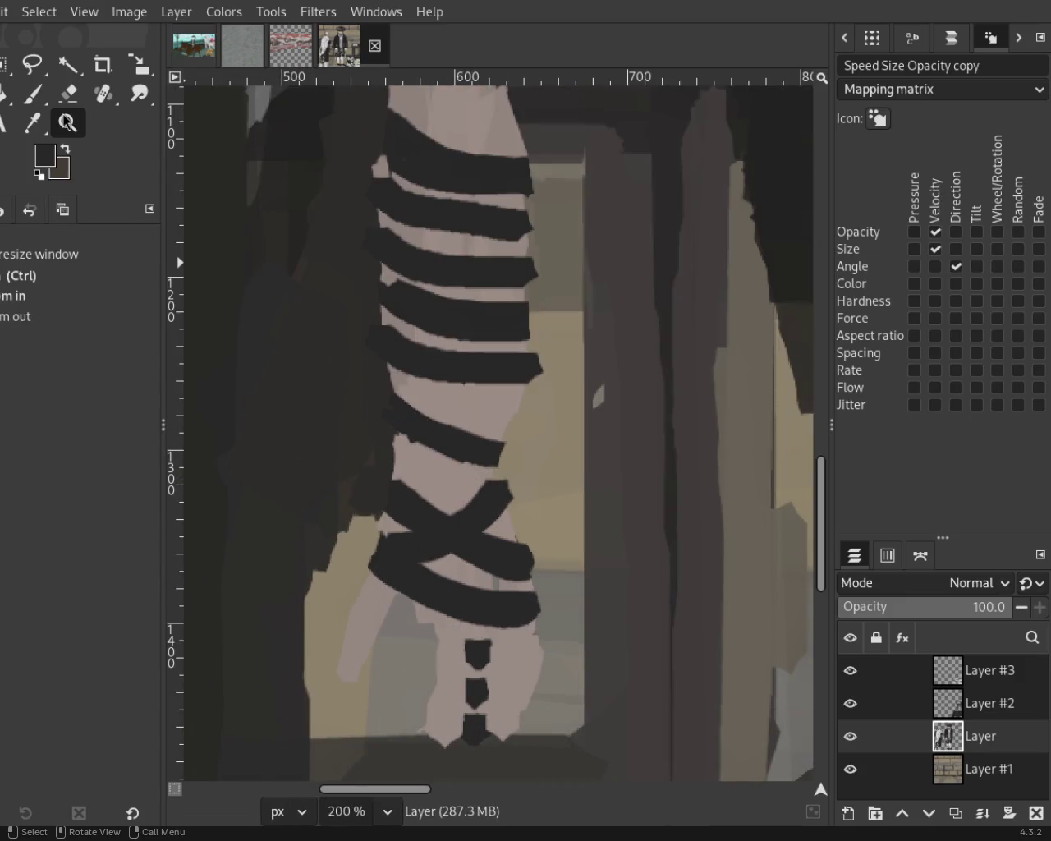
{"action": "key", "text": "p"}
{"action": "left_click", "coordinate": [485, 430], "text": "ctrl"}
{"action": "mouse_move", "coordinate": [450, 413]}
{"action": "left_mouse_down"}
{"action": "mouse_move", "coordinate": [480, 460]}
{"action": "mouse_move", "coordinate": [450, 394]}
{"action": "mouse_move", "coordinate": [412, 431]}
{"action": "mouse_move", "coordinate": [411, 462]}
{"action": "mouse_move", "coordinate": [491, 474]}
{"action": "mouse_move", "coordinate": [475, 427]}
{"action": "left_mouse_up"}
Repaint a dark strap band lower and wider across the forearm.
{"action": "left_click", "coordinate": [477, 368], "text": "ctrl"}
{"action": "left_click_drag", "start_coordinate": [387, 437], "coordinate": [464, 457]}
{"action": "key", "text": "ctrl+z"}
{"action": "left_click_drag", "start_coordinate": [371, 462], "coordinate": [534, 456]}
{"action": "key", "text": "ctrl+z"}
{"action": "left_click_drag", "start_coordinate": [408, 460], "coordinate": [522, 468]}
{"action": "left_click_drag", "start_coordinate": [391, 452], "coordinate": [520, 453]}
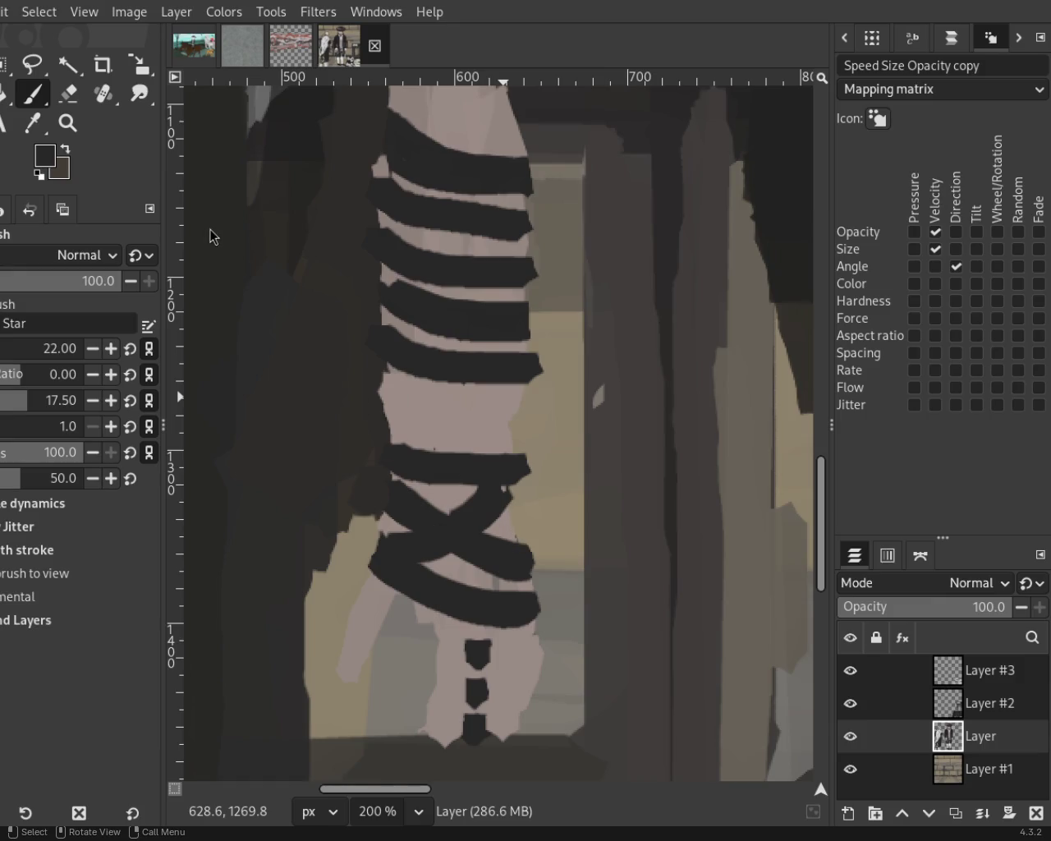
Widen the top small dark strap piece near the hand with extra dabs.
{"action": "left_click", "coordinate": [455, 655], "text": "ctrl"}
{"action": "left_click", "coordinate": [472, 657], "text": "ctrl"}
{"action": "left_click", "coordinate": [470, 648]}
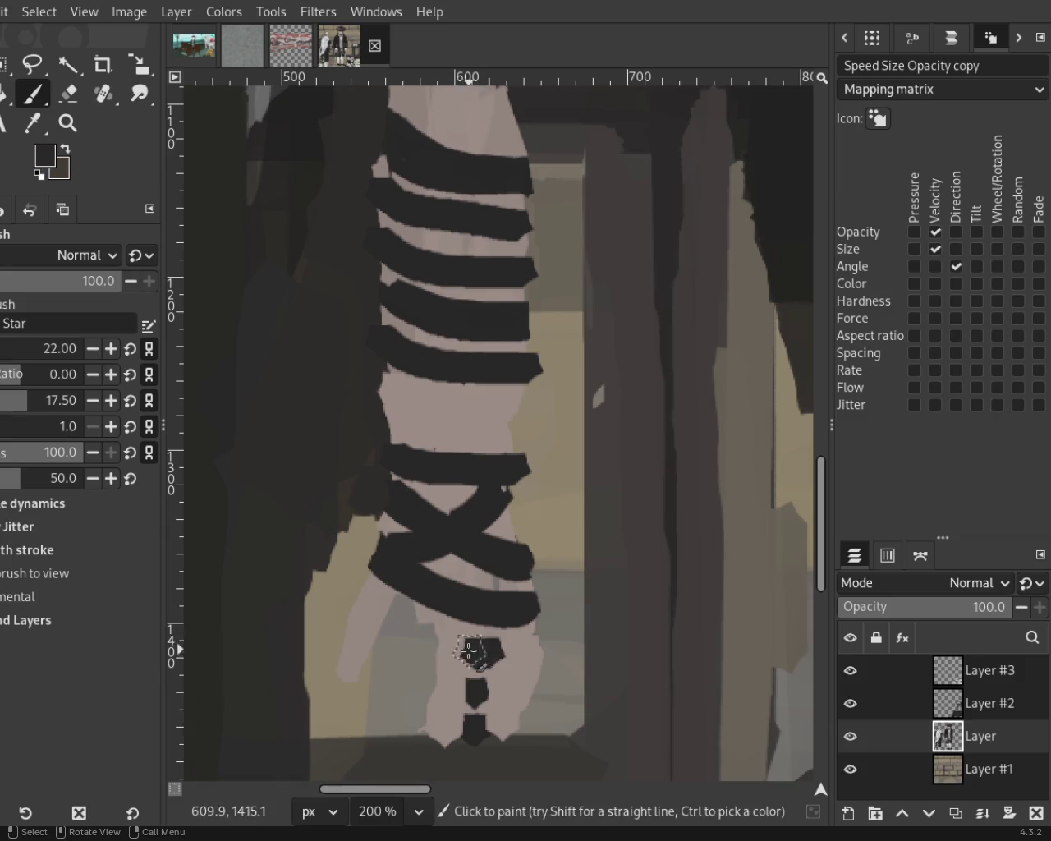
{"action": "key", "text": "z"}
{"action": "left_click", "coordinate": [468, 516], "text": "ctrl"}
{"action": "left_click", "coordinate": [469, 516], "text": "ctrl"}
{"action": "left_click", "coordinate": [468, 516], "text": "ctrl"}
{"action": "left_click", "coordinate": [468, 516], "text": "ctrl"}
{"action": "left_click", "coordinate": [468, 345]}
{"action": "left_click", "coordinate": [547, 500]}
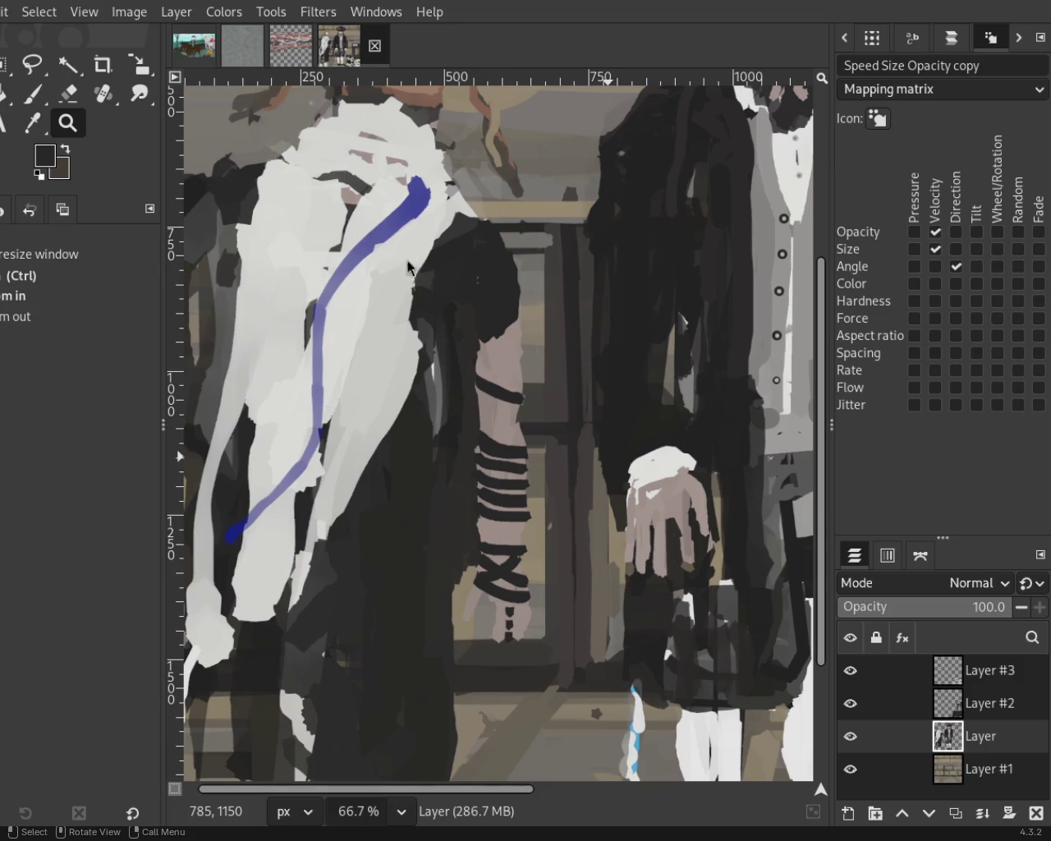
Erase the dark tip of the upper arm strap to lighten it.
{"action": "left_click", "coordinate": [427, 470], "text": "ctrl"}
{"action": "left_click", "coordinate": [446, 469], "text": "ctrl"}
{"action": "left_click", "coordinate": [452, 427]}
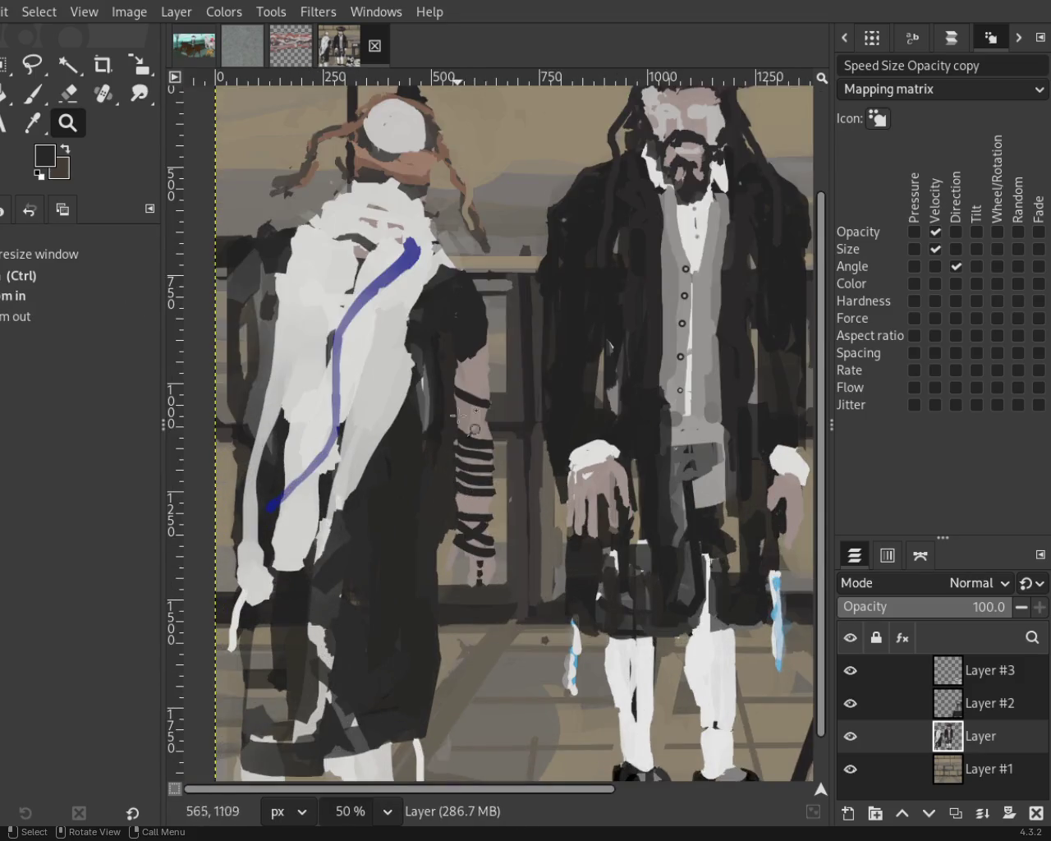
{"action": "left_click", "coordinate": [465, 377], "text": "ctrl"}
{"action": "left_click", "coordinate": [465, 377]}
{"action": "left_click", "coordinate": [460, 376]}
{"action": "left_click", "coordinate": [452, 375]}
{"action": "left_click", "coordinate": [427, 373]}
{"action": "left_click", "coordinate": [411, 373]}
{"action": "left_click", "coordinate": [399, 372]}
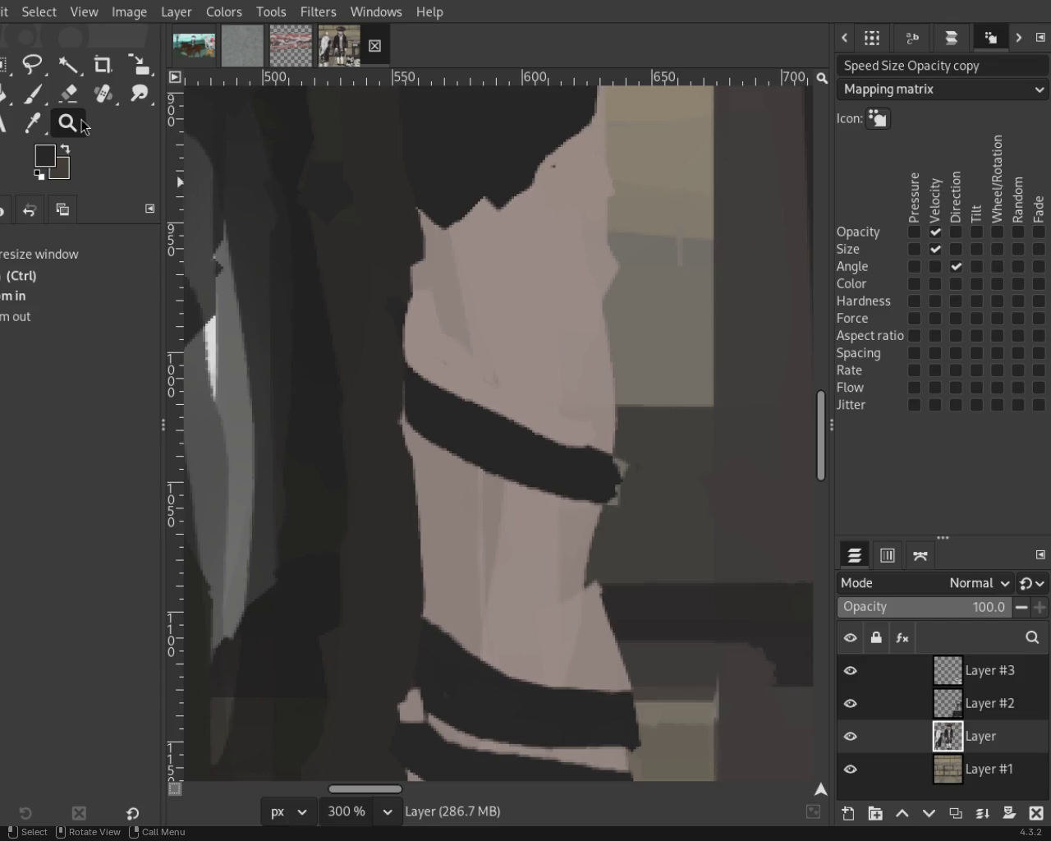
{"action": "key", "text": "shift+e"}
{"action": "left_click", "coordinate": [610, 479]}
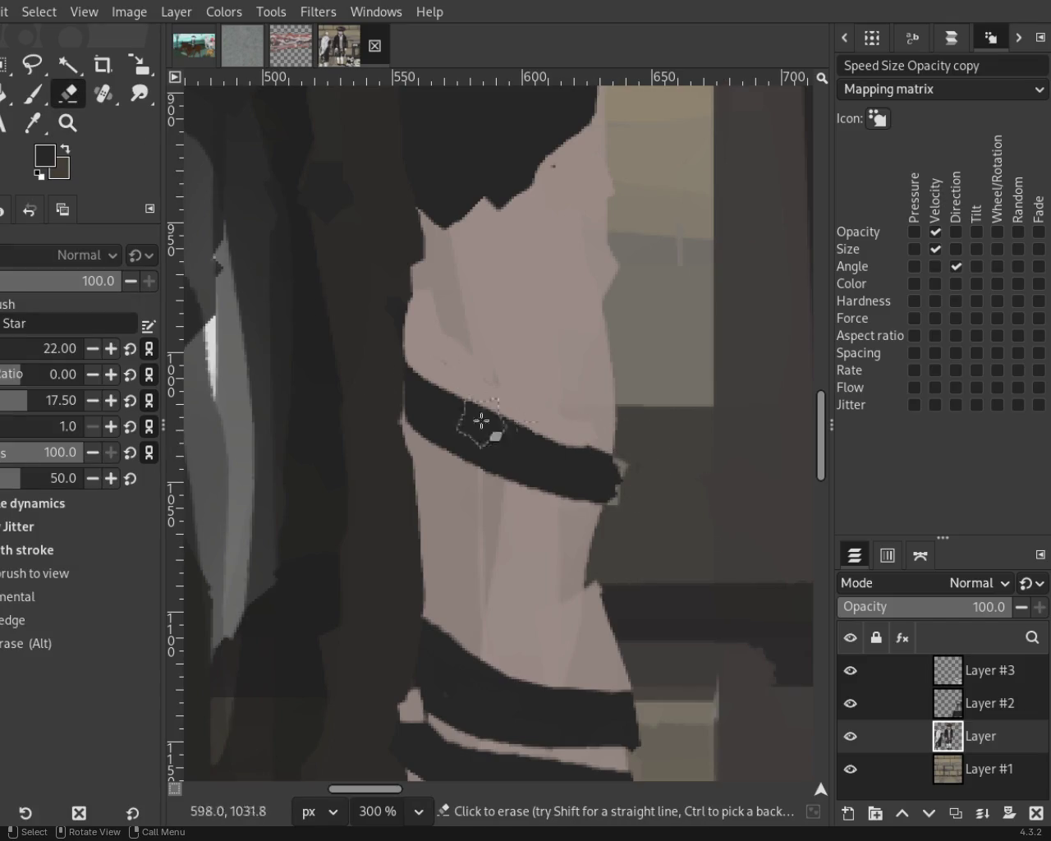
{"action": "left_click", "coordinate": [619, 480]}
Fill skin pink beside the hanging strap pieces and over the strap's grey edge.
{"action": "left_click", "coordinate": [67, 125]}
{"action": "scroll", "coordinate": [498, 418], "scroll_direction": "down", "scroll_amount": 1}
{"action": "scroll", "coordinate": [525, 533], "scroll_direction": "down", "scroll_amount": 3}
{"action": "scroll", "coordinate": [543, 618], "scroll_direction": "down", "scroll_amount": 1}
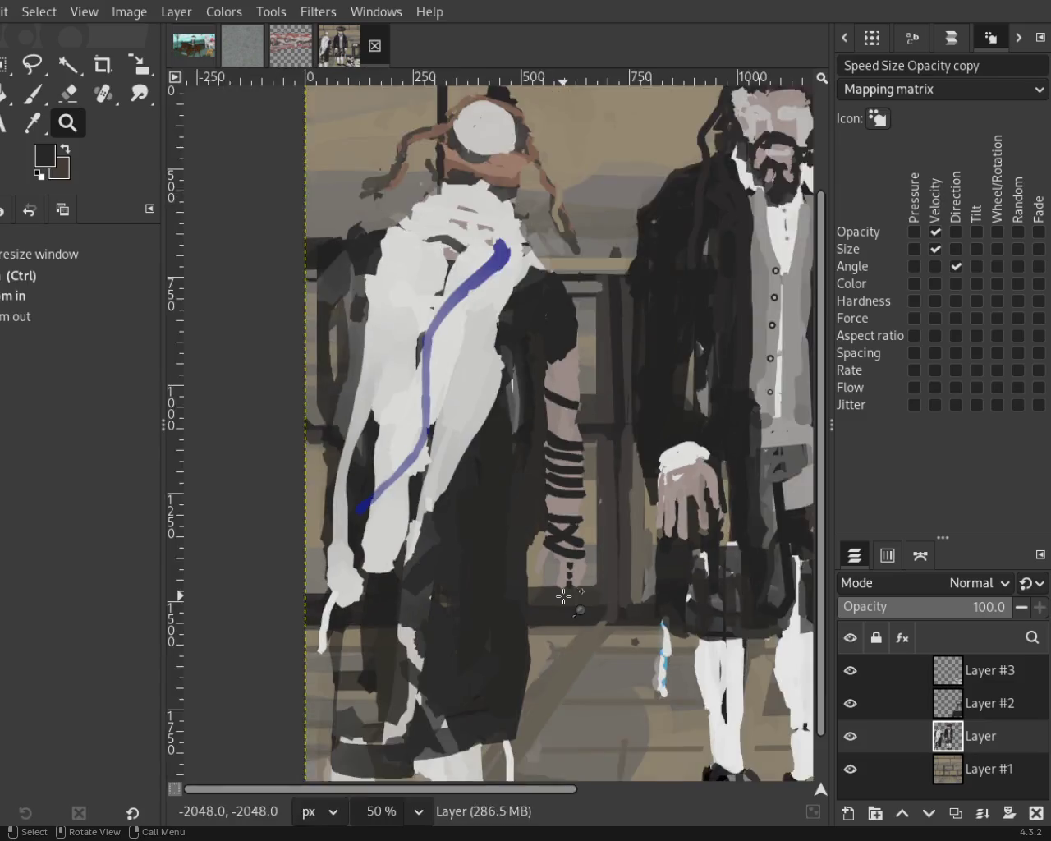
{"action": "scroll", "coordinate": [544, 617], "scroll_direction": "up", "scroll_amount": 4}
{"action": "scroll", "coordinate": [566, 596], "scroll_direction": "up", "scroll_amount": 2}
{"action": "scroll", "coordinate": [563, 419], "scroll_direction": "down", "scroll_amount": 1}
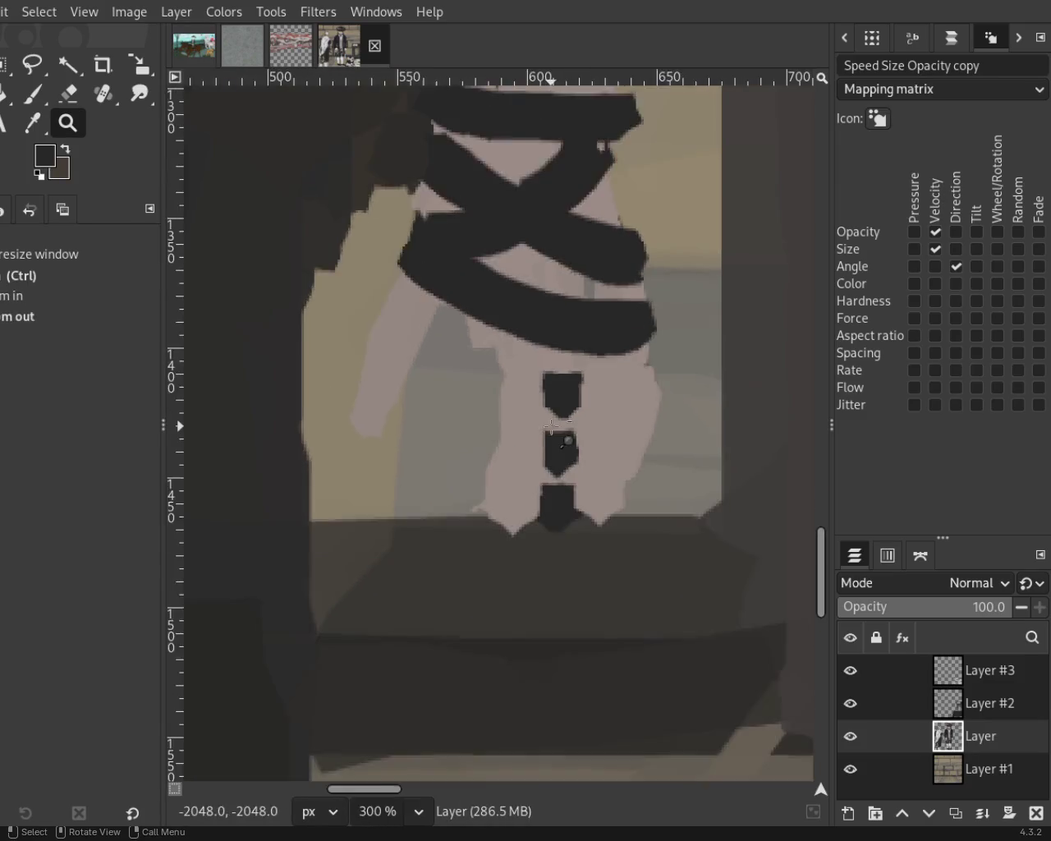
{"action": "scroll", "coordinate": [587, 418], "scroll_direction": "up", "scroll_amount": 1}
{"action": "scroll", "coordinate": [633, 493], "scroll_direction": "up", "scroll_amount": 1}
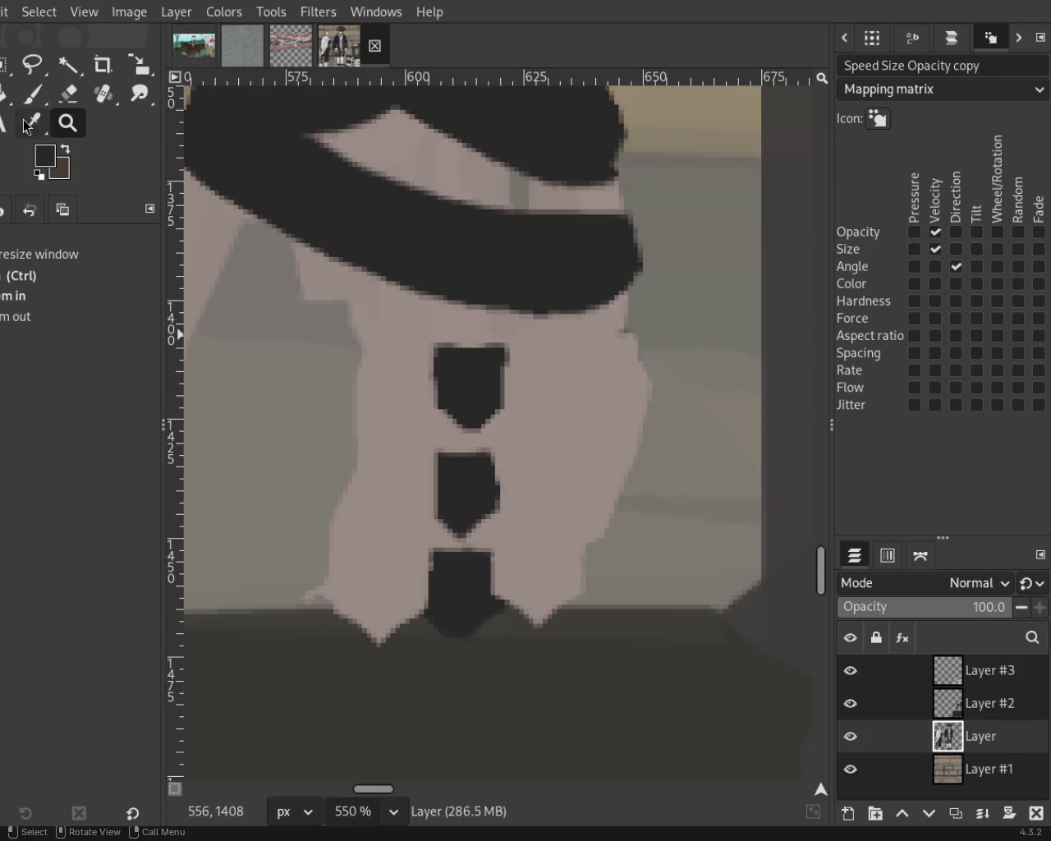
{"action": "left_click", "coordinate": [33, 93]}
{"action": "left_click", "coordinate": [517, 324], "text": "ctrl"}
{"action": "mouse_move", "coordinate": [616, 353]}
{"action": "left_mouse_down"}
{"action": "mouse_move", "coordinate": [637, 530]}
{"action": "mouse_move", "coordinate": [659, 600]}
{"action": "mouse_move", "coordinate": [634, 459]}
{"action": "mouse_move", "coordinate": [637, 371]}
{"action": "mouse_move", "coordinate": [624, 456]}
{"action": "mouse_move", "coordinate": [617, 407]}
{"action": "mouse_move", "coordinate": [614, 538]}
{"action": "mouse_move", "coordinate": [612, 345]}
{"action": "left_mouse_up"}
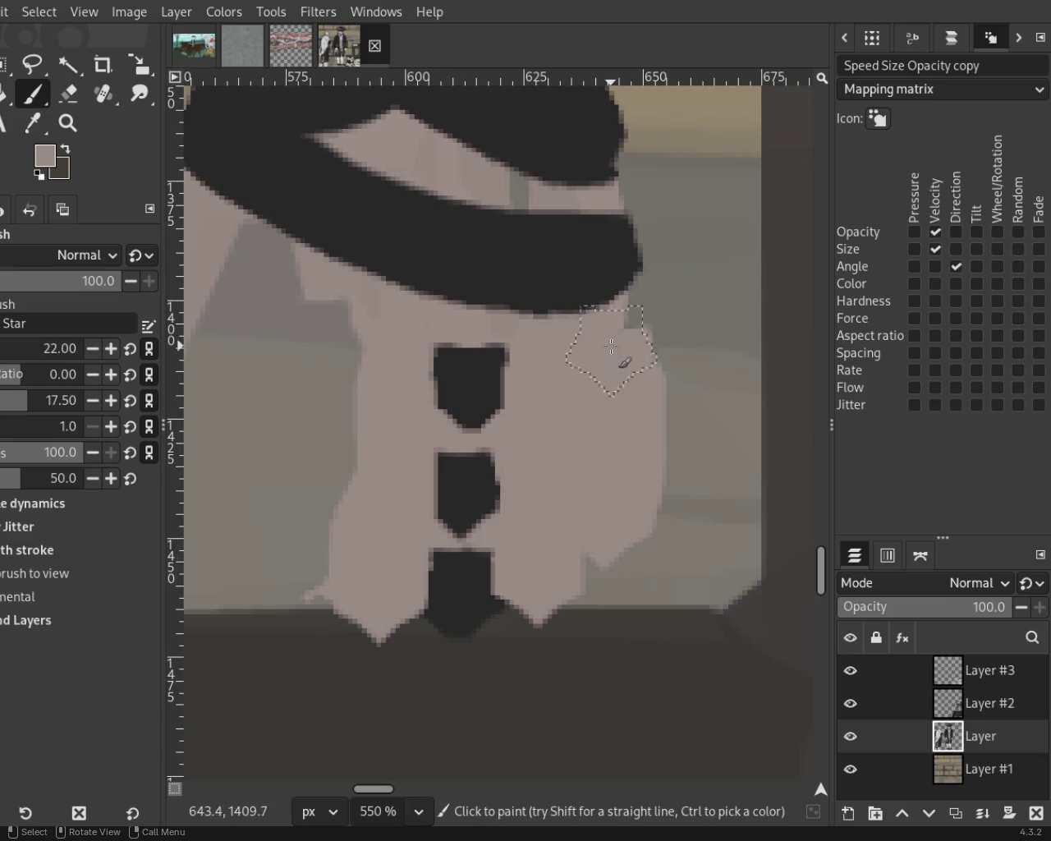
{"action": "left_click_drag", "start_coordinate": [345, 361], "coordinate": [372, 447]}
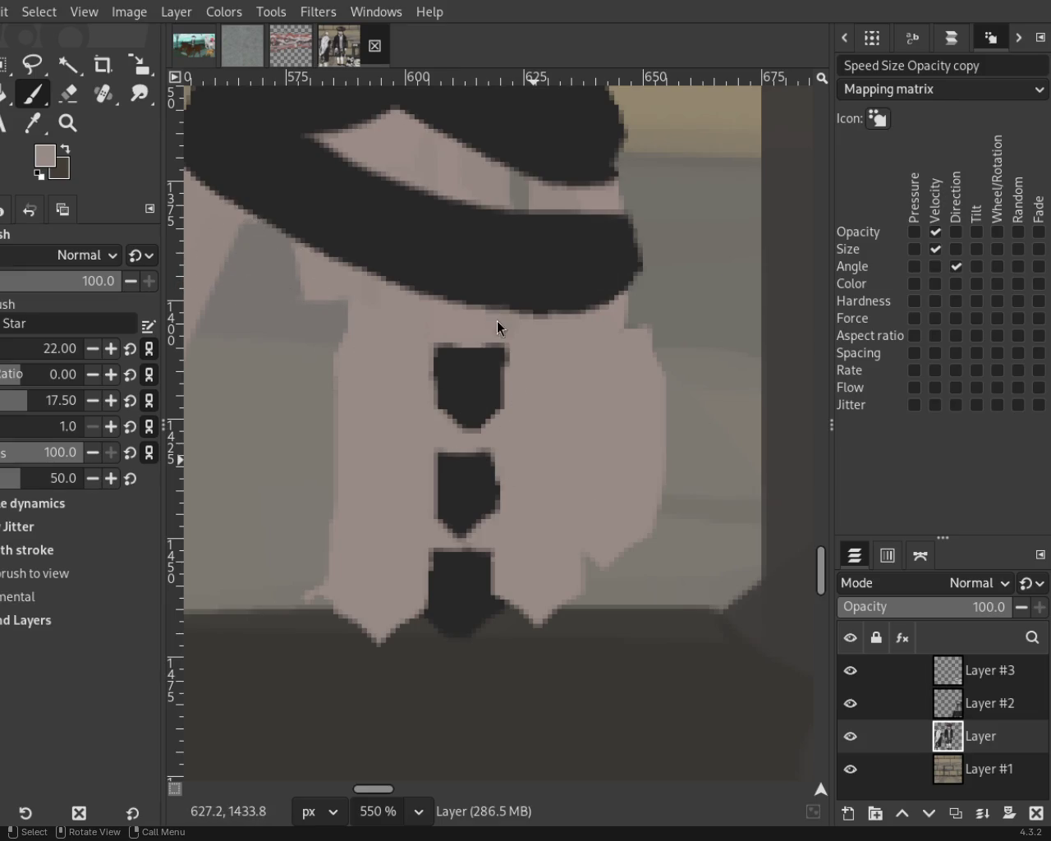
{"action": "left_click", "coordinate": [68, 123]}
{"action": "scroll", "coordinate": [508, 423], "scroll_direction": "down", "scroll_amount": 3}
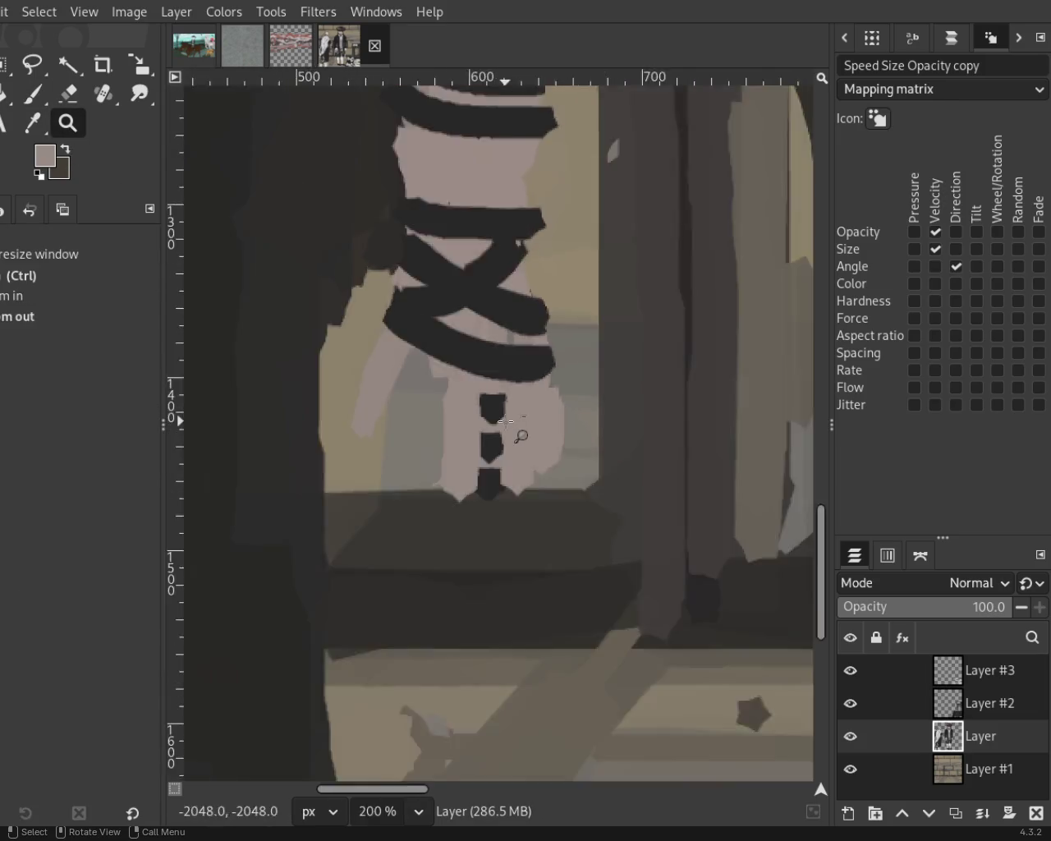
Scroll up and down to review the whole painting.
{"action": "scroll", "coordinate": [508, 423], "scroll_direction": "down", "scroll_amount": 4}
{"action": "scroll", "coordinate": [507, 423], "scroll_direction": "down", "scroll_amount": 2}
{"action": "scroll", "coordinate": [507, 423], "scroll_direction": "down", "scroll_amount": 2}
{"action": "scroll", "coordinate": [508, 423], "scroll_direction": "up", "scroll_amount": 3}
{"action": "scroll", "coordinate": [439, 386], "scroll_direction": "down", "scroll_amount": 1}
{"action": "scroll", "coordinate": [440, 386], "scroll_direction": "up", "scroll_amount": 1}
{"action": "scroll", "coordinate": [439, 386], "scroll_direction": "down", "scroll_amount": 1}
{"action": "scroll", "coordinate": [486, 282], "scroll_direction": "up", "scroll_amount": 1}
{"action": "scroll", "coordinate": [526, 337], "scroll_direction": "down", "scroll_amount": 1}
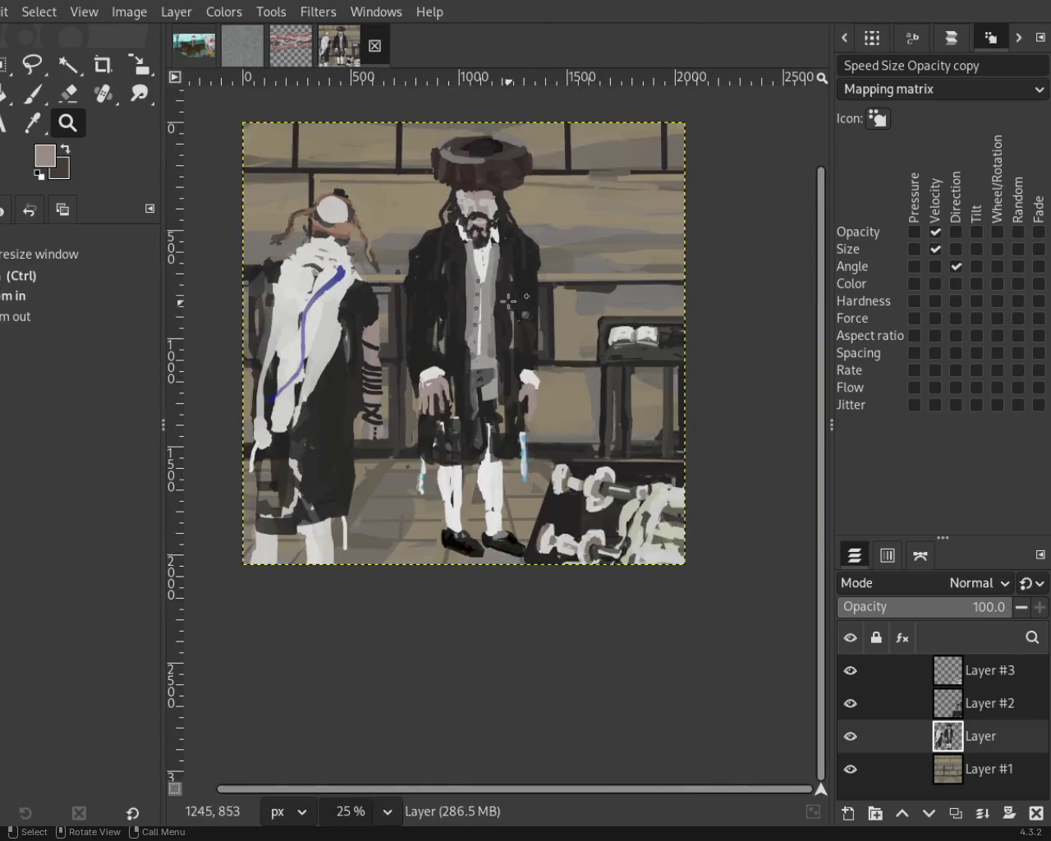
{"action": "scroll", "coordinate": [527, 336], "scroll_direction": "up", "scroll_amount": 1}
{"action": "scroll", "coordinate": [527, 337], "scroll_direction": "down", "scroll_amount": 1}
{"action": "scroll", "coordinate": [527, 336], "scroll_direction": "down", "scroll_amount": 1}
{"action": "scroll", "coordinate": [527, 336], "scroll_direction": "up", "scroll_amount": 1}
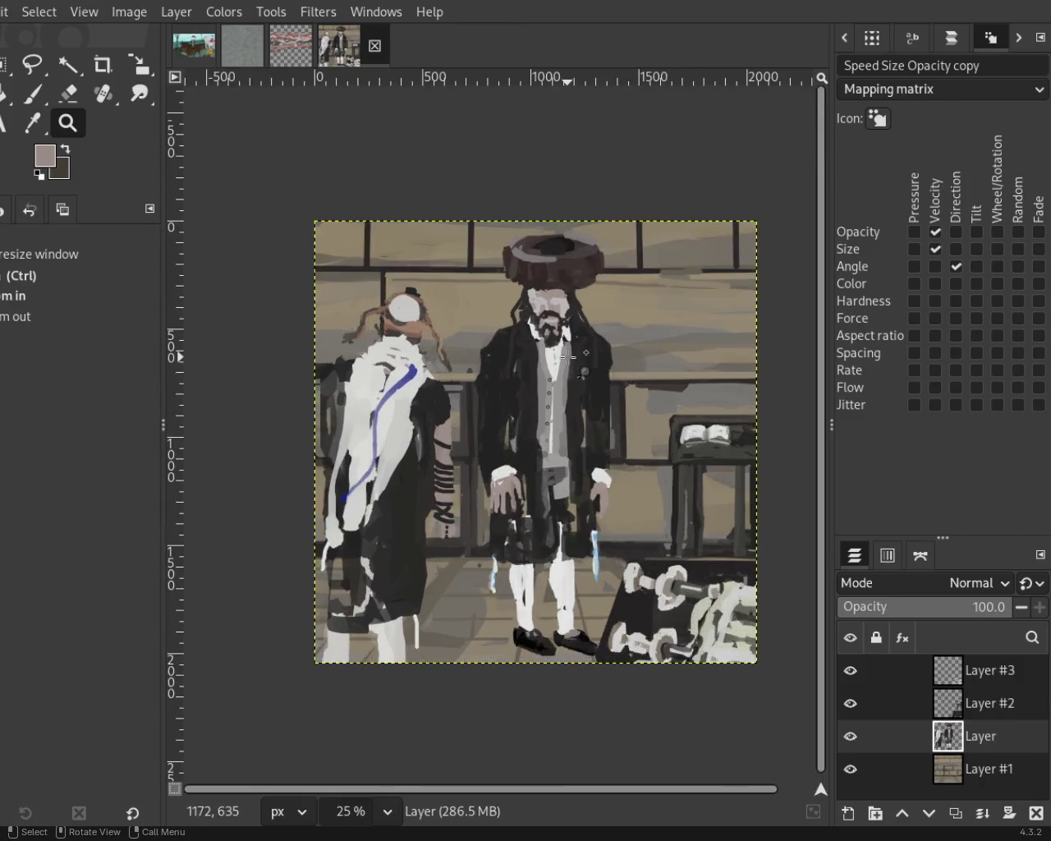
{"action": "scroll", "coordinate": [443, 361], "scroll_direction": "up", "scroll_amount": 1}
{"action": "scroll", "coordinate": [444, 361], "scroll_direction": "down", "scroll_amount": 1}
{"action": "scroll", "coordinate": [444, 362], "scroll_direction": "down", "scroll_amount": 1}
{"action": "scroll", "coordinate": [444, 362], "scroll_direction": "up", "scroll_amount": 1}
{"action": "scroll", "coordinate": [445, 362], "scroll_direction": "up", "scroll_amount": 1}
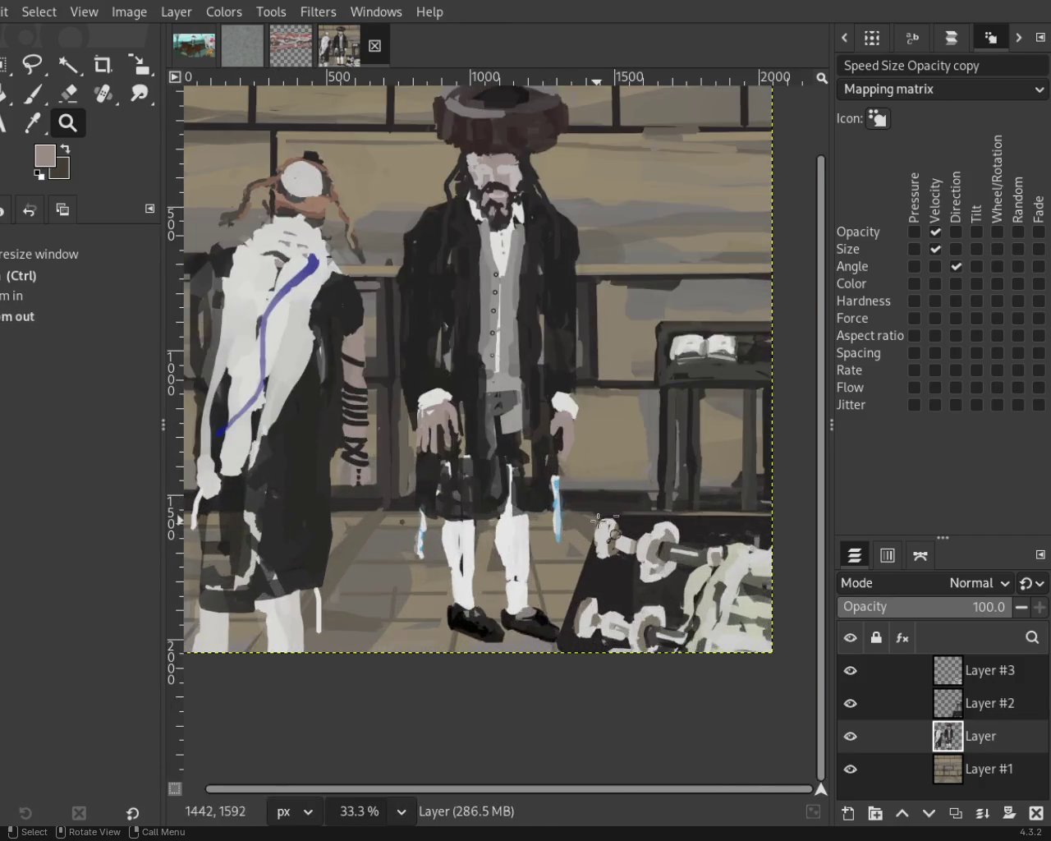
{"action": "scroll", "coordinate": [528, 332], "scroll_direction": "down", "scroll_amount": 1}
{"action": "scroll", "coordinate": [528, 332], "scroll_direction": "up", "scroll_amount": 1}
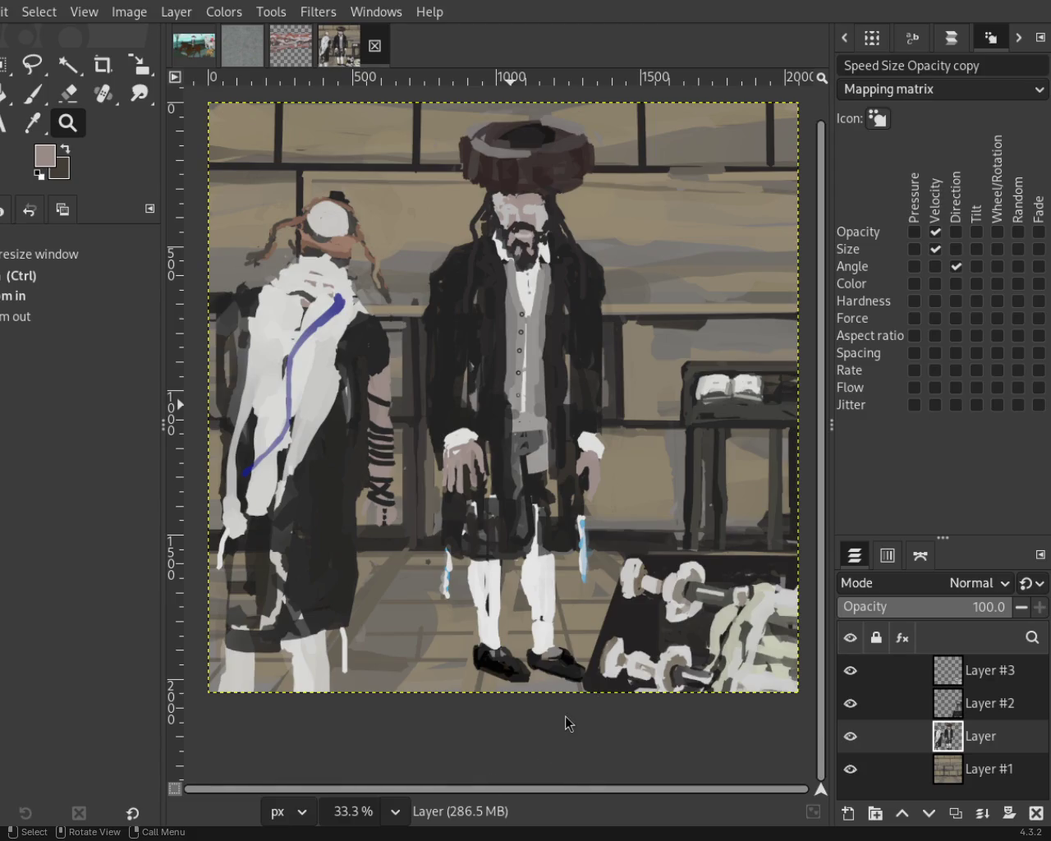
Zoom in close on the standing man's fur hat.
{"action": "left_click", "coordinate": [325, 236], "text": "ctrl"}
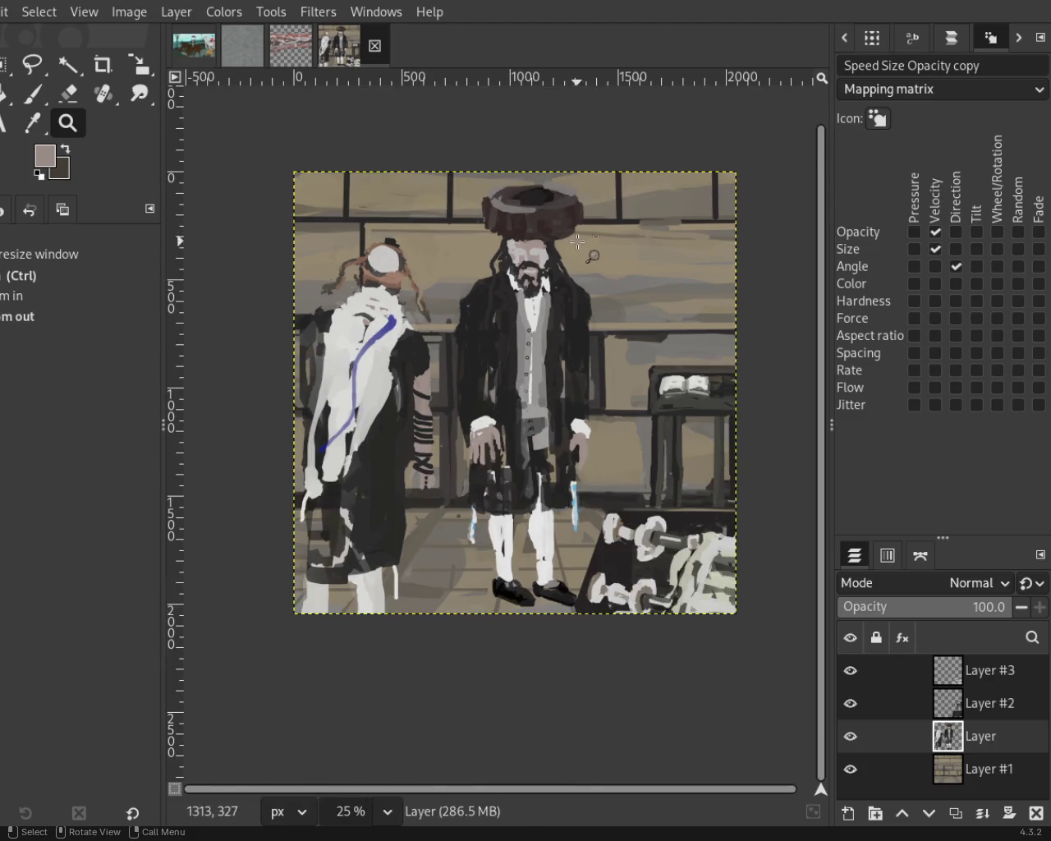
{"action": "left_click", "coordinate": [546, 194]}
{"action": "left_click", "coordinate": [546, 194]}
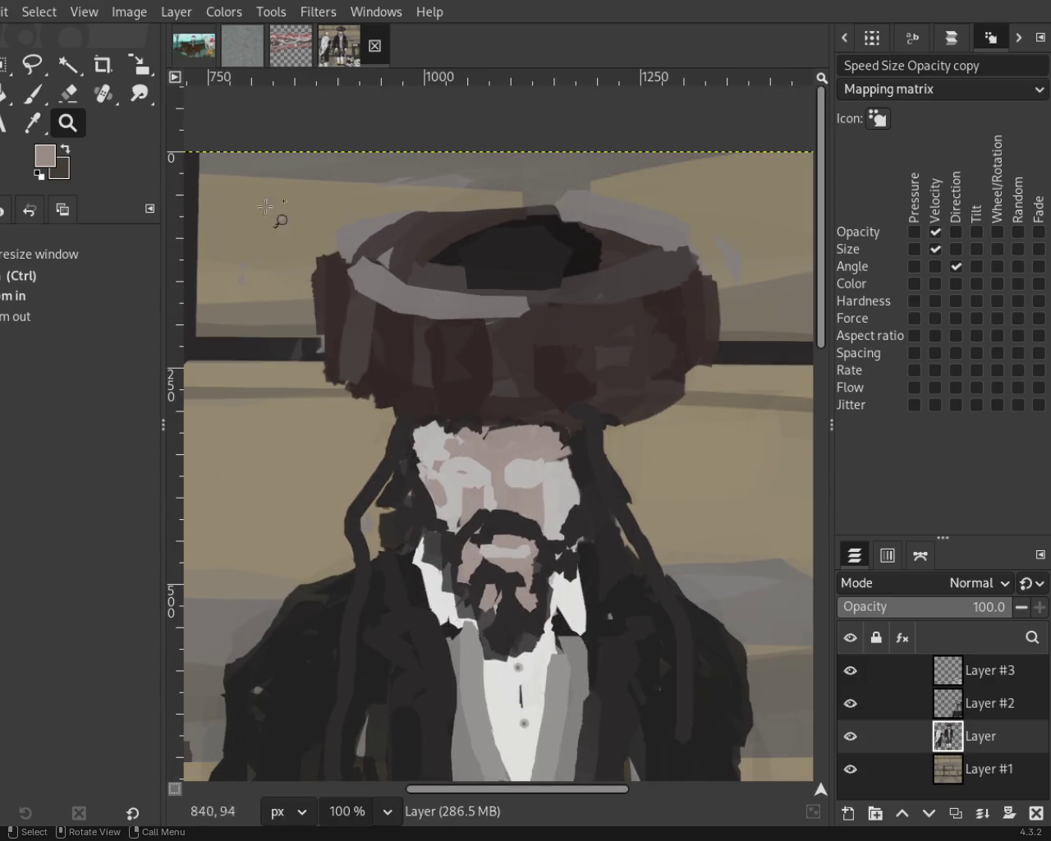
{"action": "left_click", "coordinate": [32, 97]}
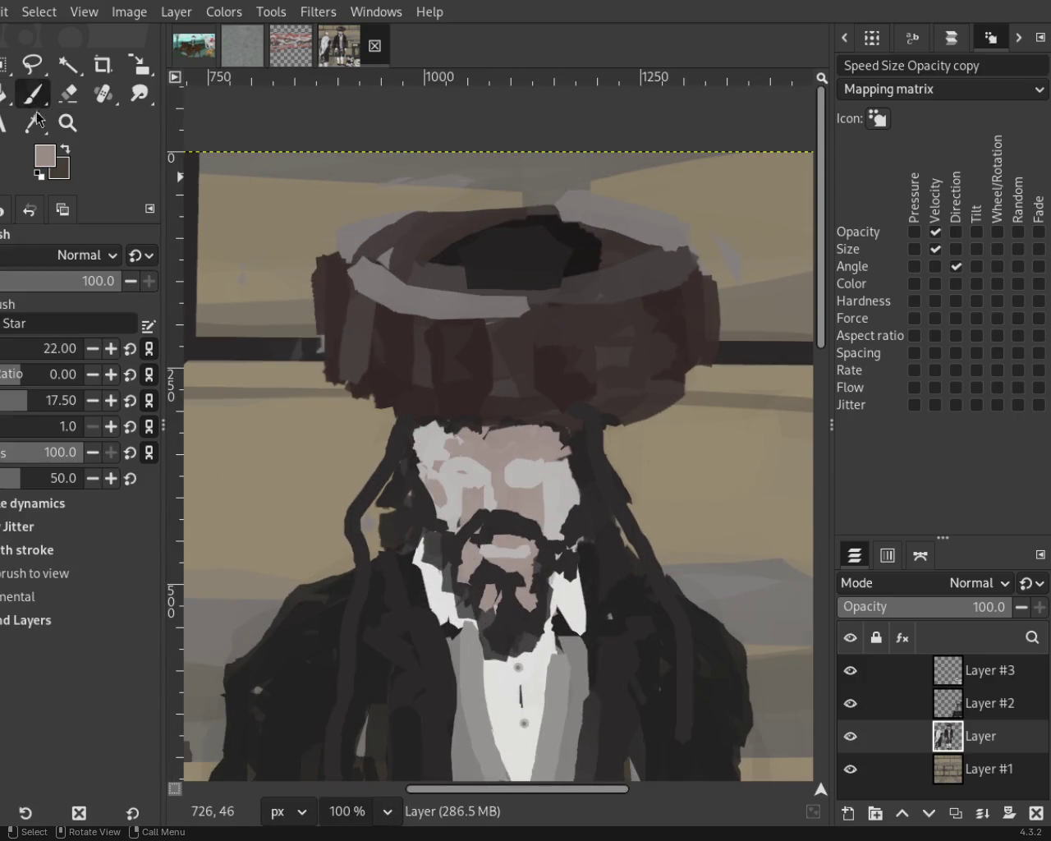
{"action": "key", "text": "bracketright"}
{"action": "left_click", "coordinate": [510, 325], "text": "ctrl"}
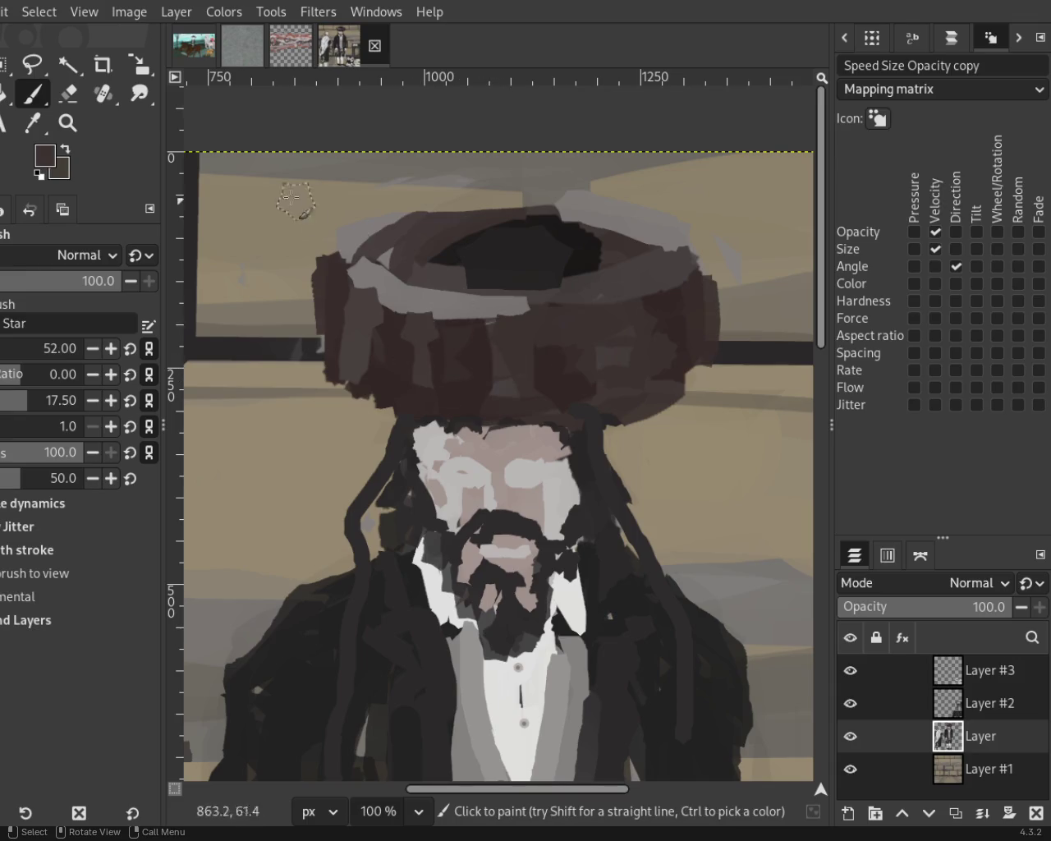
{"action": "key", "text": "z"}
{"action": "key", "text": "minus"}
{"action": "key", "text": "minus"}
{"action": "key", "text": "minus"}
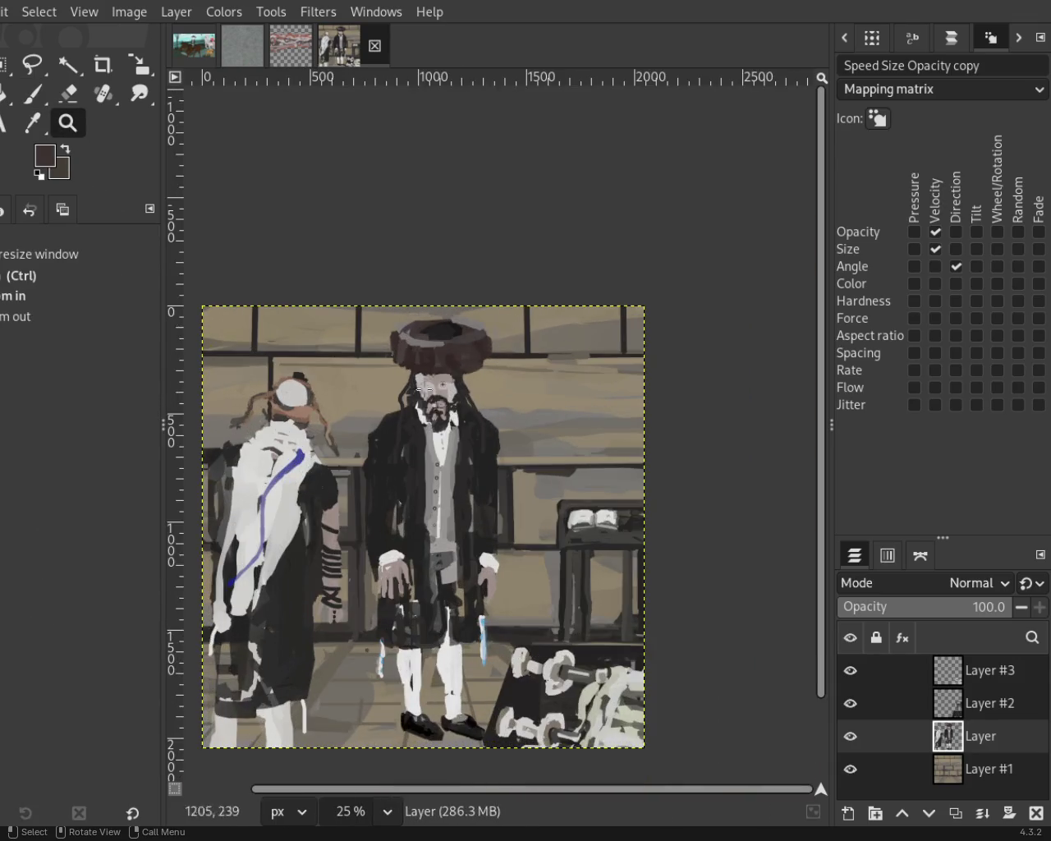
{"action": "key", "text": "minus"}
{"action": "left_click", "coordinate": [465, 458]}
{"action": "left_click", "coordinate": [465, 457]}
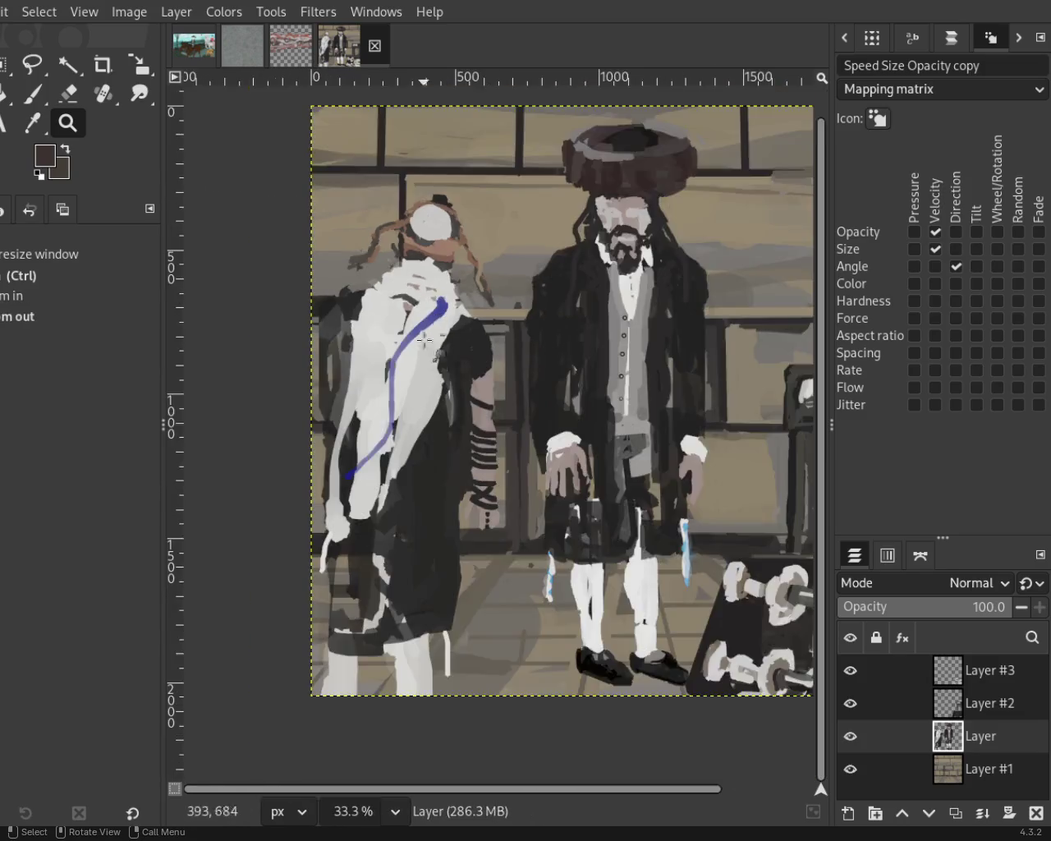
{"action": "left_click", "coordinate": [439, 512]}
{"action": "left_click", "coordinate": [438, 513], "text": "ctrl"}
{"action": "left_click", "coordinate": [448, 446]}
{"action": "scroll", "coordinate": [436, 575], "scroll_direction": "down", "scroll_amount": 5}
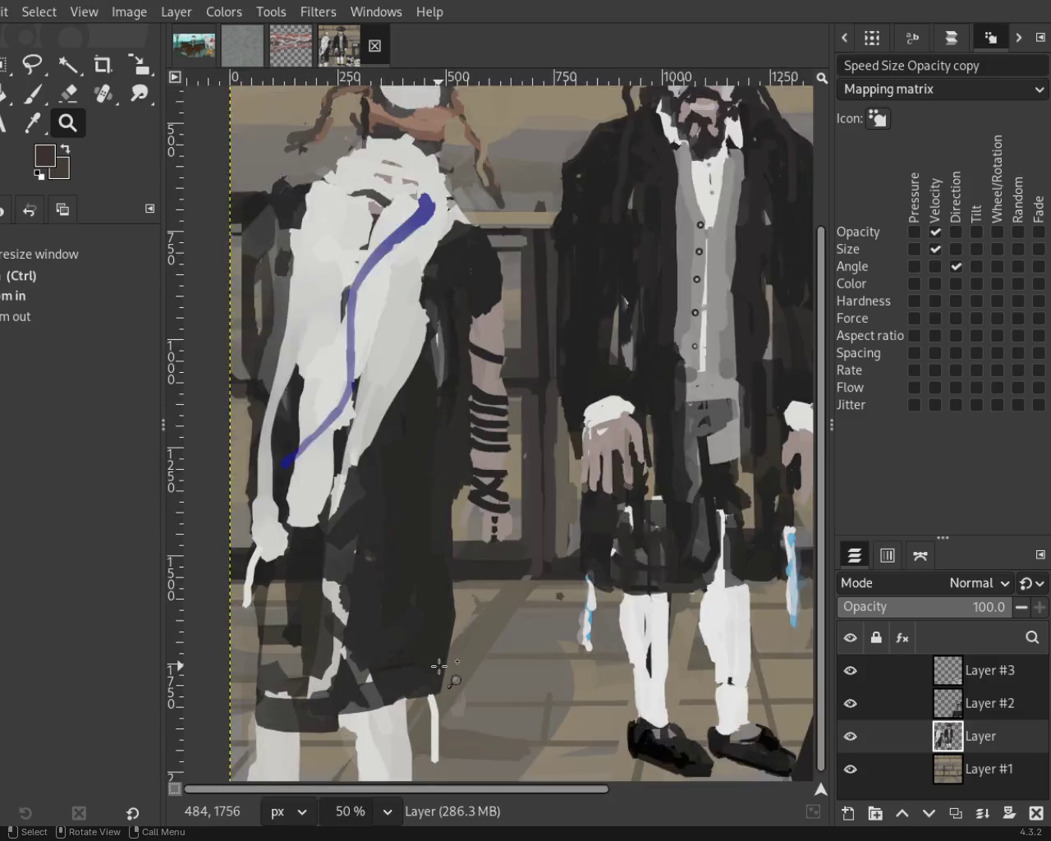
{"action": "left_click_drag", "start_coordinate": [362, 720], "coordinate": [365, 723]}
{"action": "left_click", "coordinate": [365, 382], "text": "ctrl"}
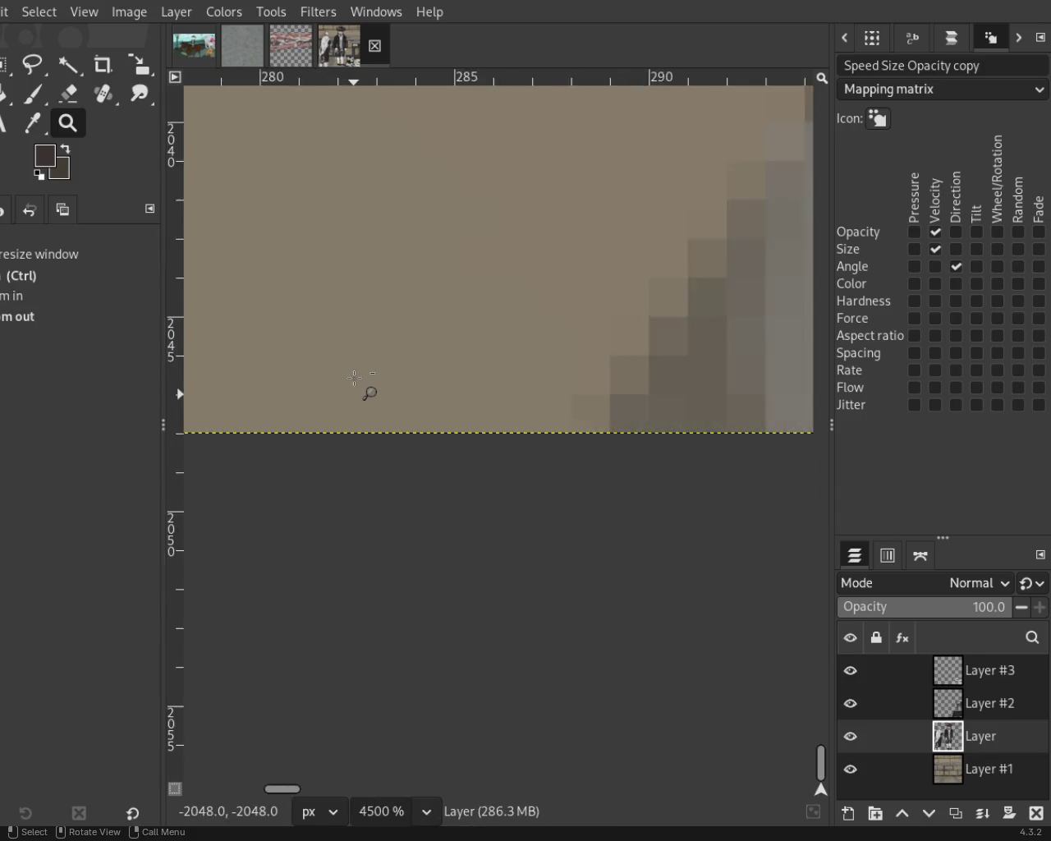
{"action": "left_click", "coordinate": [357, 379], "text": "ctrl"}
{"action": "left_click", "coordinate": [354, 378], "text": "ctrl"}
{"action": "left_click", "coordinate": [354, 379], "text": "ctrl"}
{"action": "left_click", "coordinate": [354, 381], "text": "ctrl"}
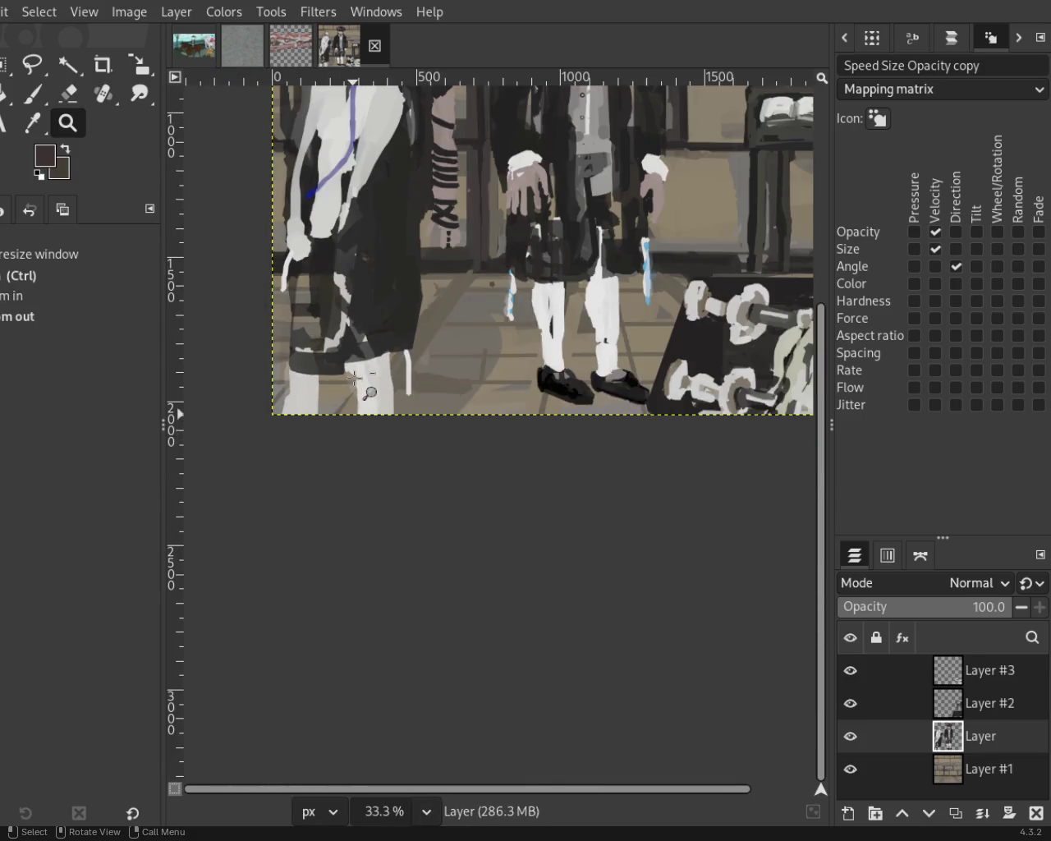
Erase parts of the left man's white leg and its lower-left edge, sampling the leg's light colour.
{"action": "left_click", "coordinate": [352, 382]}
{"action": "left_click", "coordinate": [69, 94]}
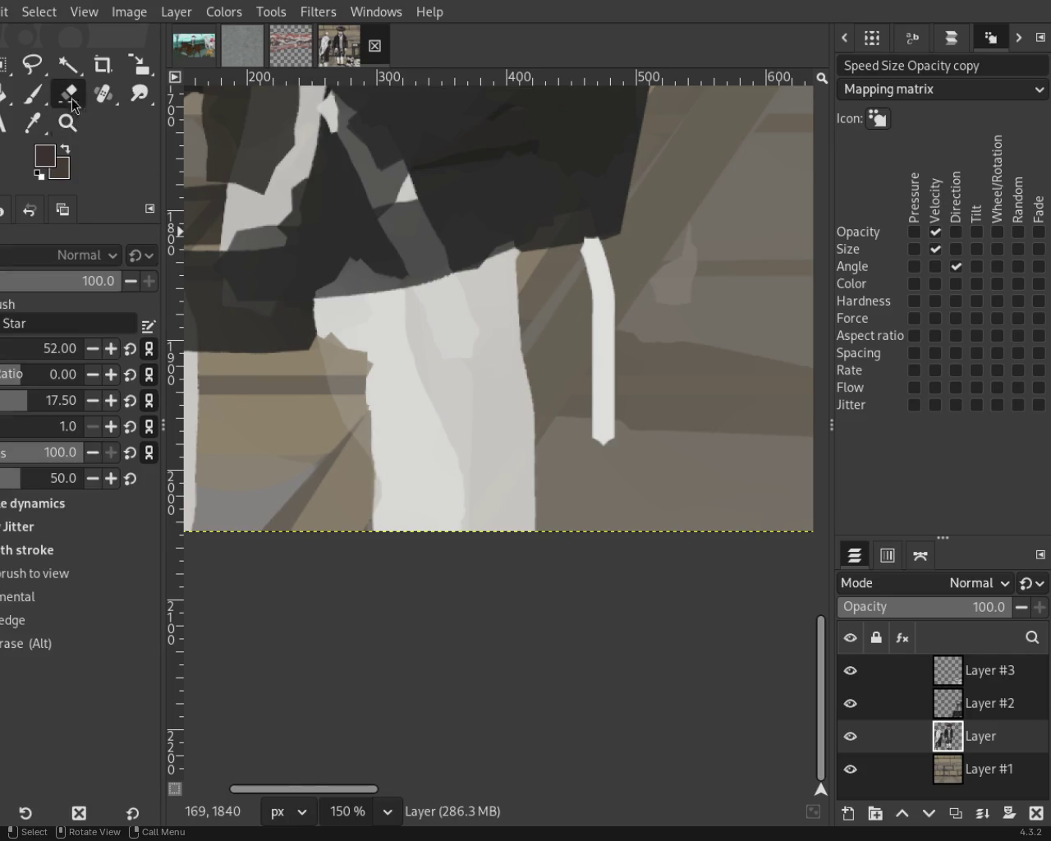
{"action": "mouse_move", "coordinate": [340, 317]}
{"action": "left_mouse_down"}
{"action": "mouse_move", "coordinate": [353, 320]}
{"action": "mouse_move", "coordinate": [353, 305]}
{"action": "mouse_move", "coordinate": [330, 427]}
{"action": "left_mouse_up"}
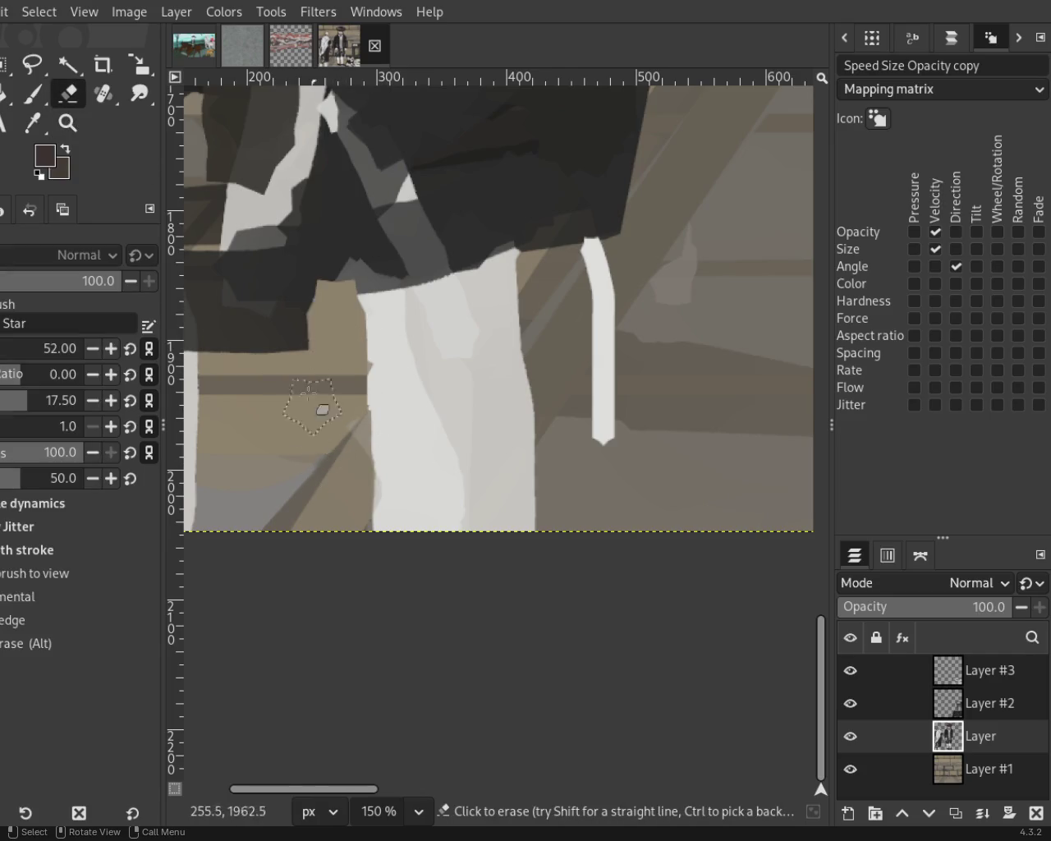
{"action": "left_click", "coordinate": [32, 93]}
{"action": "mouse_move", "coordinate": [351, 293]}
{"action": "left_mouse_down"}
{"action": "mouse_move", "coordinate": [287, 305]}
{"action": "mouse_move", "coordinate": [355, 281]}
{"action": "mouse_move", "coordinate": [387, 481]}
{"action": "mouse_move", "coordinate": [380, 351]}
{"action": "left_mouse_up"}
{"action": "key", "text": "ctrl+z"}
{"action": "left_click", "coordinate": [355, 281], "text": "ctrl"}
{"action": "key", "text": "ctrl+z"}
{"action": "left_click", "coordinate": [387, 324], "text": "ctrl"}
{"action": "key", "text": "ctrl+z"}
{"action": "left_click", "coordinate": [69, 94]}
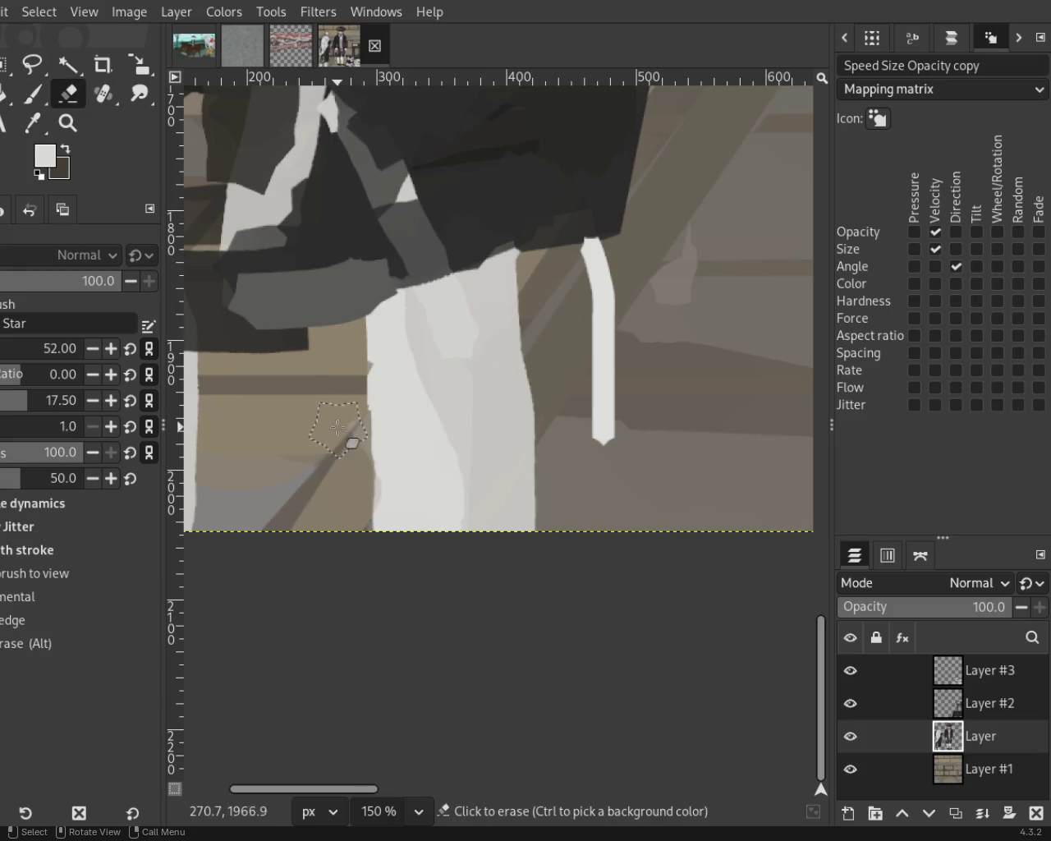
{"action": "left_click_drag", "start_coordinate": [364, 435], "coordinate": [369, 564]}
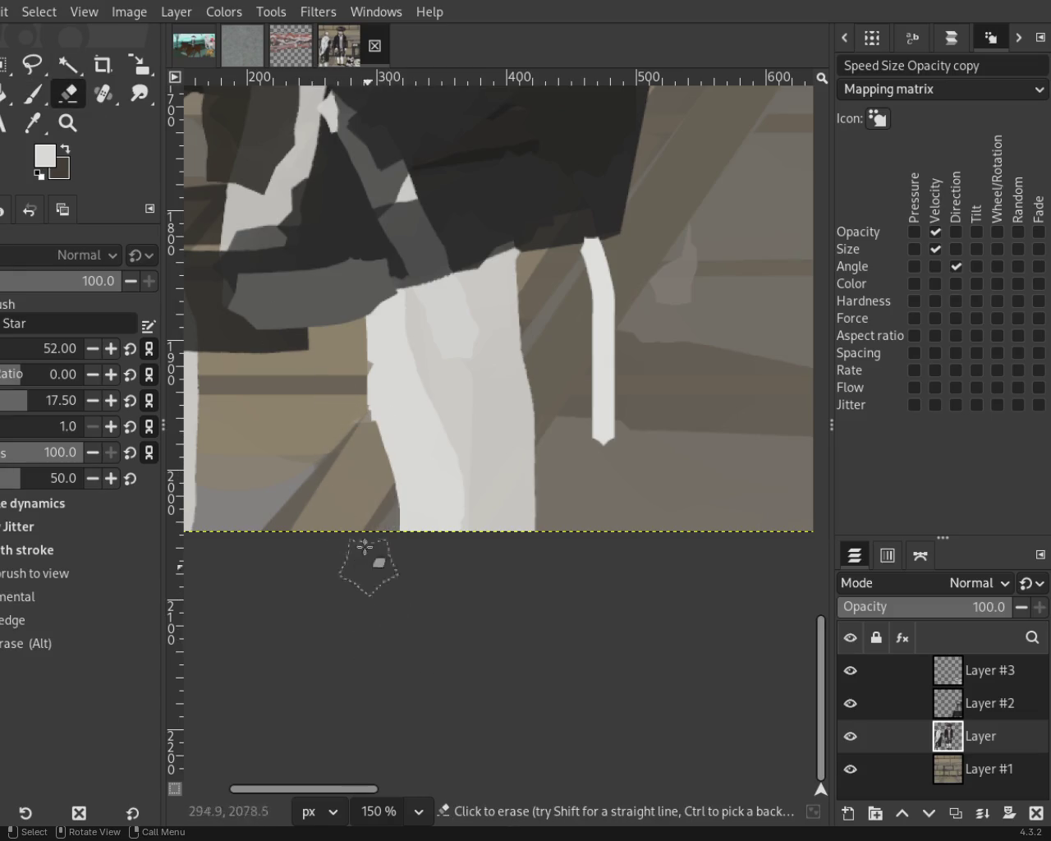
Widen the right side of the white leg with light paint, then zoom out.
{"action": "key", "text": "p"}
{"action": "left_click", "coordinate": [469, 293], "text": "ctrl"}
{"action": "left_click_drag", "start_coordinate": [493, 304], "coordinate": [504, 481]}
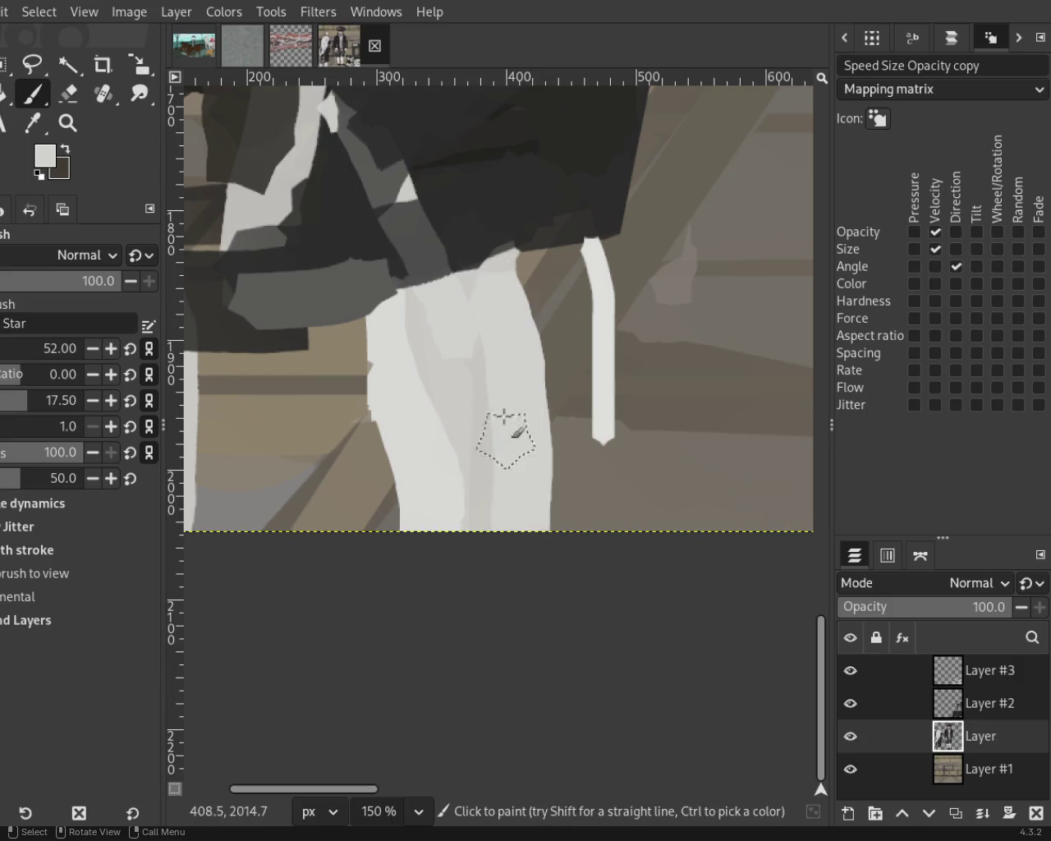
{"action": "key", "text": "ctrl+z"}
{"action": "left_click_drag", "start_coordinate": [526, 234], "coordinate": [533, 575]}
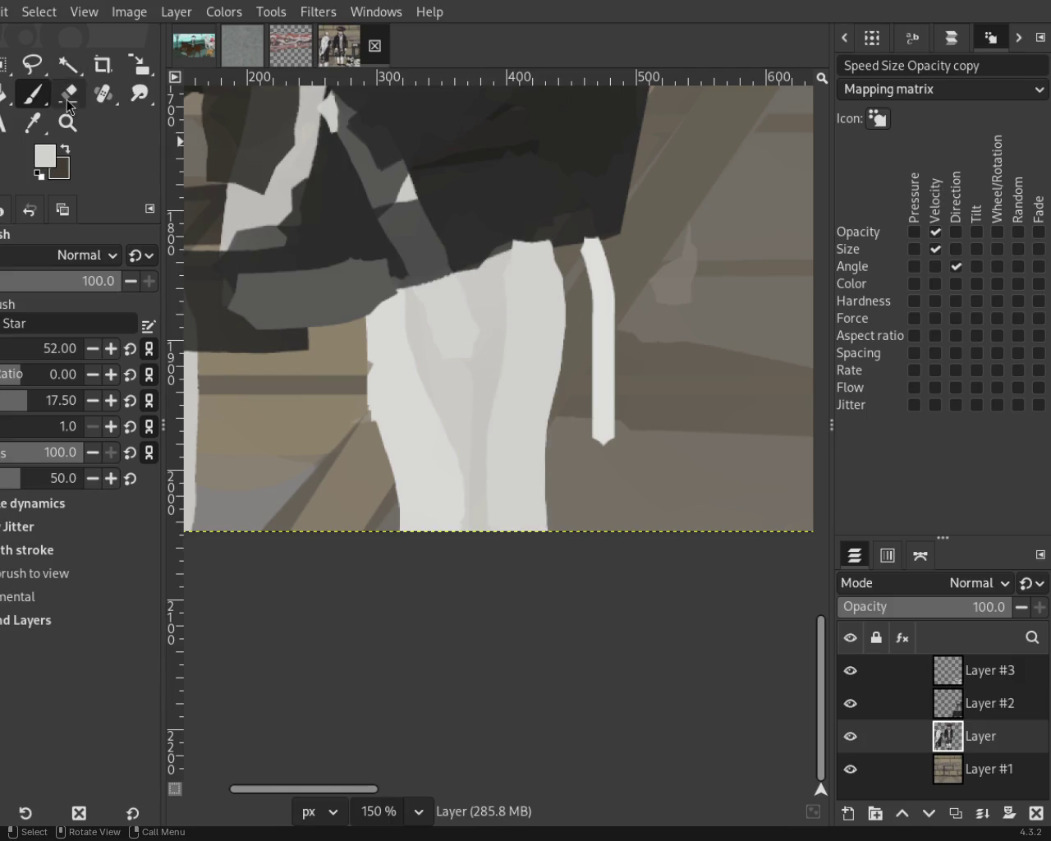
{"action": "left_click", "coordinate": [67, 123]}
{"action": "mouse_move", "coordinate": [567, 453]}
{"action": "left_mouse_down"}
{"action": "mouse_move", "coordinate": [482, 407]}
{"action": "mouse_move", "coordinate": [458, 416]}
{"action": "mouse_move", "coordinate": [404, 379]}
{"action": "left_mouse_up"}
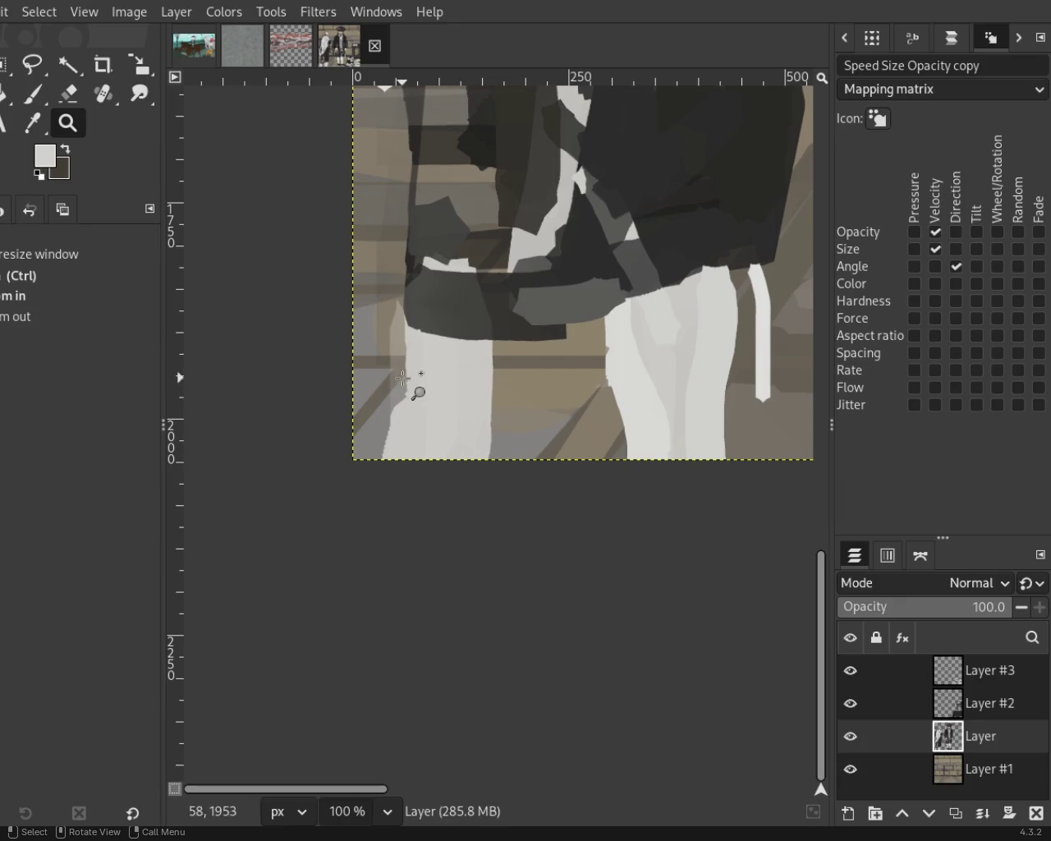
Erase the white leg's lower-left part and thin it along both edges.
{"action": "left_click", "coordinate": [33, 93]}
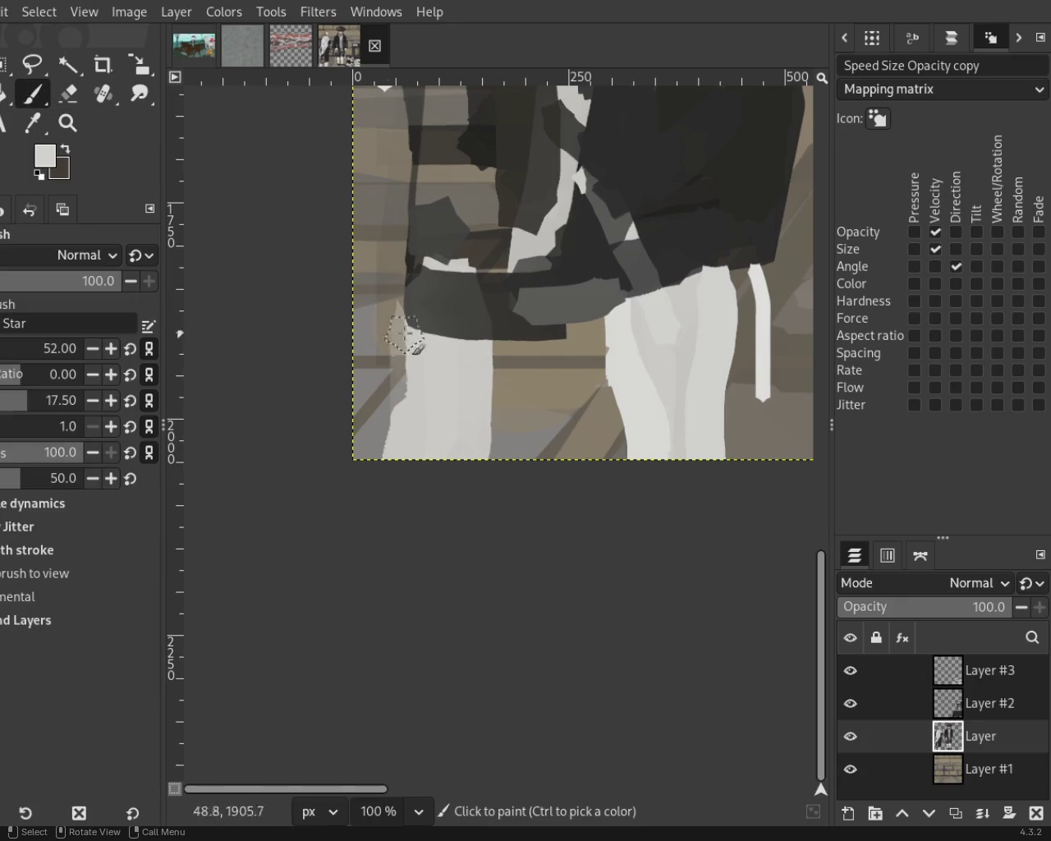
{"action": "left_click", "coordinate": [68, 93]}
{"action": "left_click_drag", "start_coordinate": [383, 397], "coordinate": [408, 476]}
{"action": "left_click_drag", "start_coordinate": [404, 340], "coordinate": [401, 410]}
{"action": "left_click_drag", "start_coordinate": [477, 364], "coordinate": [480, 468]}
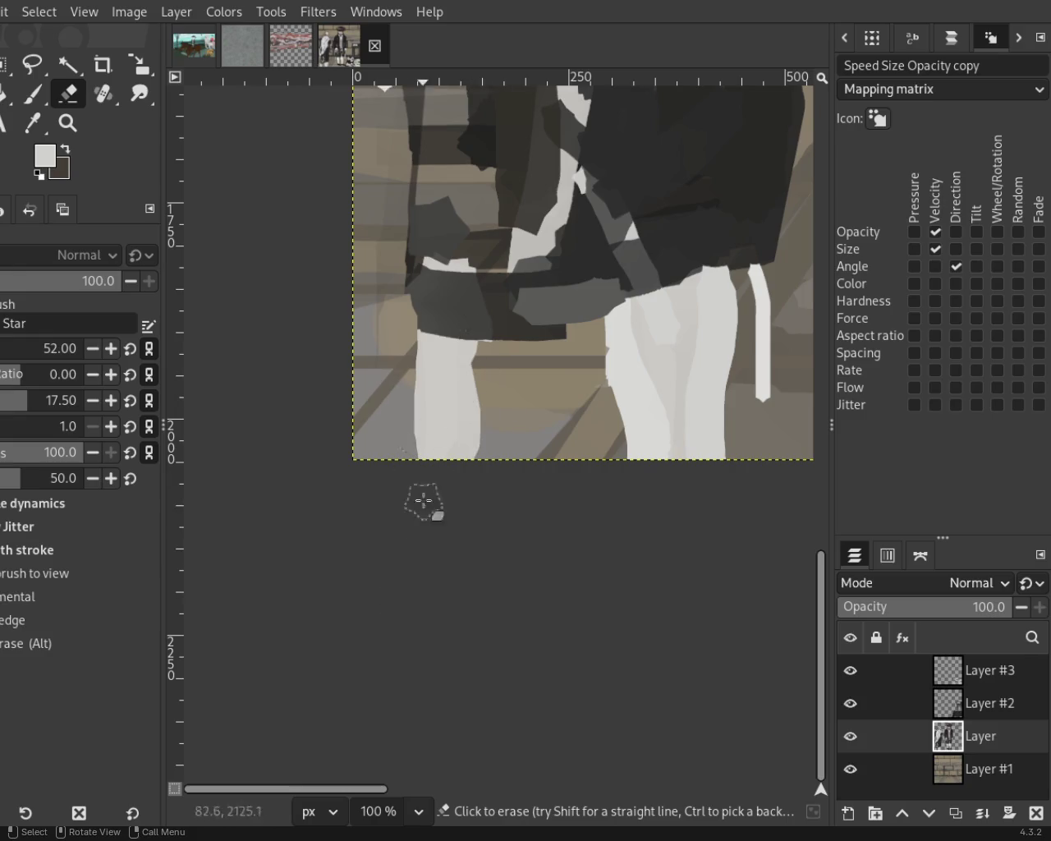
Repaint the leg in light strokes and add a separate second leg beside it.
{"action": "left_click", "coordinate": [37, 96]}
{"action": "left_click_drag", "start_coordinate": [434, 356], "coordinate": [430, 507]}
{"action": "key", "text": "ctrl+z"}
{"action": "left_click_drag", "start_coordinate": [441, 305], "coordinate": [443, 396]}
{"action": "key", "text": "ctrl+z"}
{"action": "mouse_move", "coordinate": [493, 322]}
{"action": "left_mouse_down"}
{"action": "mouse_move", "coordinate": [469, 500]}
{"action": "mouse_move", "coordinate": [489, 478]}
{"action": "left_mouse_up"}
{"action": "key", "text": "ctrl+z"}
{"action": "left_click_drag", "start_coordinate": [498, 330], "coordinate": [500, 464]}
Try widening the left leg toward the left, undoing each unwanted stroke.
{"action": "left_click_drag", "start_coordinate": [431, 350], "coordinate": [455, 438]}
{"action": "key", "text": "ctrl+z"}
{"action": "left_click_drag", "start_coordinate": [411, 309], "coordinate": [434, 413]}
{"action": "key", "text": "ctrl+z"}
{"action": "left_click_drag", "start_coordinate": [420, 327], "coordinate": [430, 359]}
{"action": "key", "text": "ctrl+z"}
{"action": "key", "text": "ctrl+z"}
Repaint the second leg and the left leg's left edge in light paint.
{"action": "left_click_drag", "start_coordinate": [493, 338], "coordinate": [480, 453]}
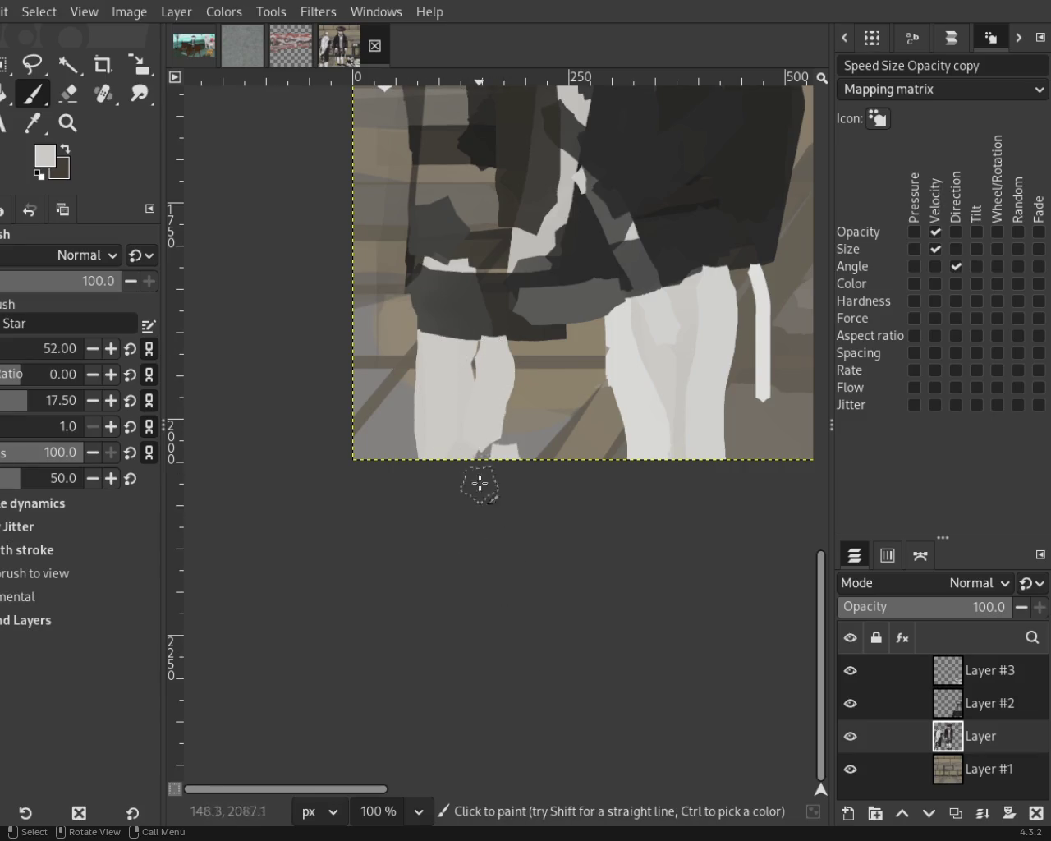
{"action": "key", "text": "ctrl+z"}
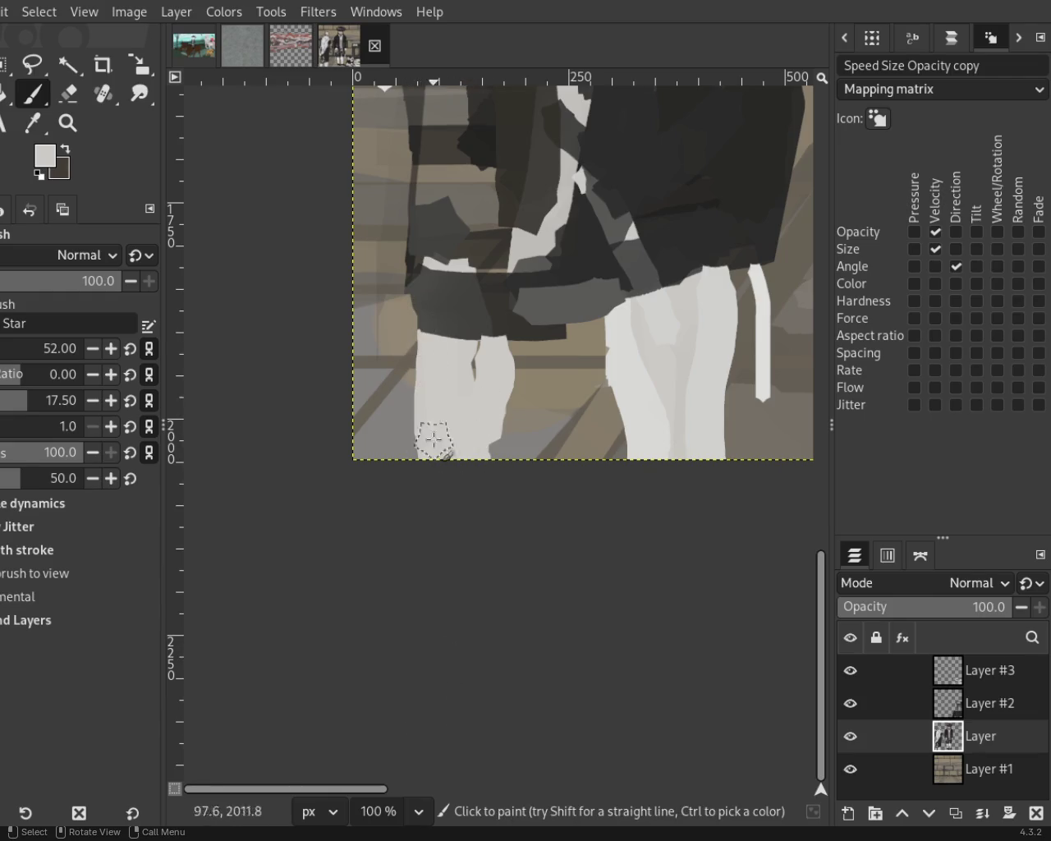
{"action": "left_click_drag", "start_coordinate": [427, 341], "coordinate": [415, 402]}
{"action": "key", "text": "ctrl+z"}
{"action": "left_click_drag", "start_coordinate": [425, 351], "coordinate": [423, 414]}
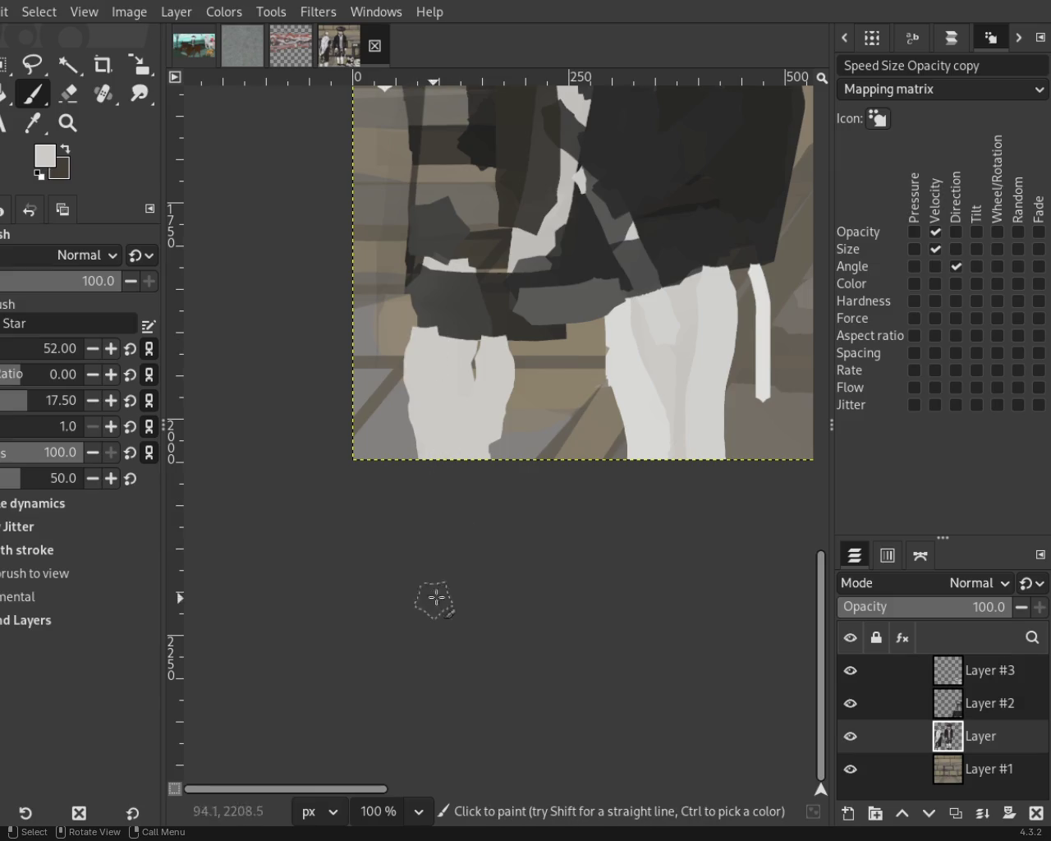
{"action": "left_click", "coordinate": [68, 123]}
{"action": "scroll", "coordinate": [480, 425], "scroll_direction": "down", "scroll_amount": 2}
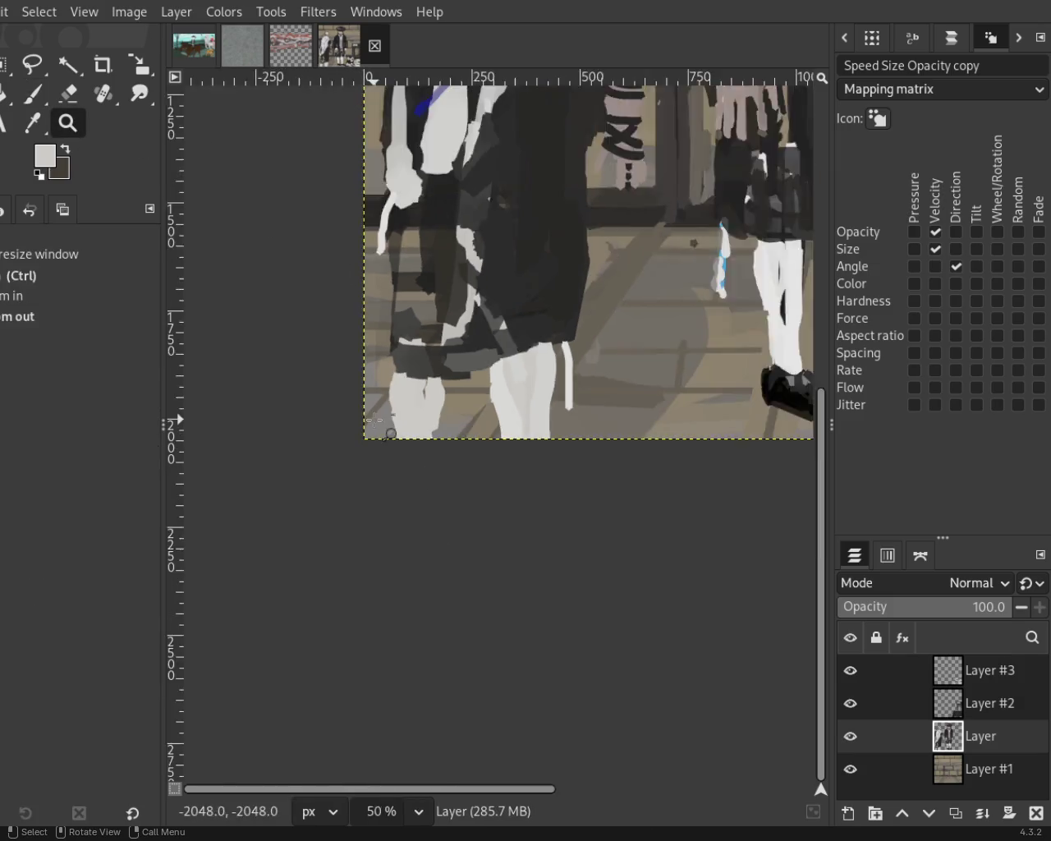
Pick a dark colour from the coat and test a patch, undoing it.
{"action": "scroll", "coordinate": [480, 426], "scroll_direction": "down", "scroll_amount": 3}
{"action": "scroll", "coordinate": [479, 425], "scroll_direction": "up", "scroll_amount": 2}
{"action": "scroll", "coordinate": [480, 426], "scroll_direction": "down", "scroll_amount": 1}
{"action": "scroll", "coordinate": [480, 426], "scroll_direction": "up", "scroll_amount": 1}
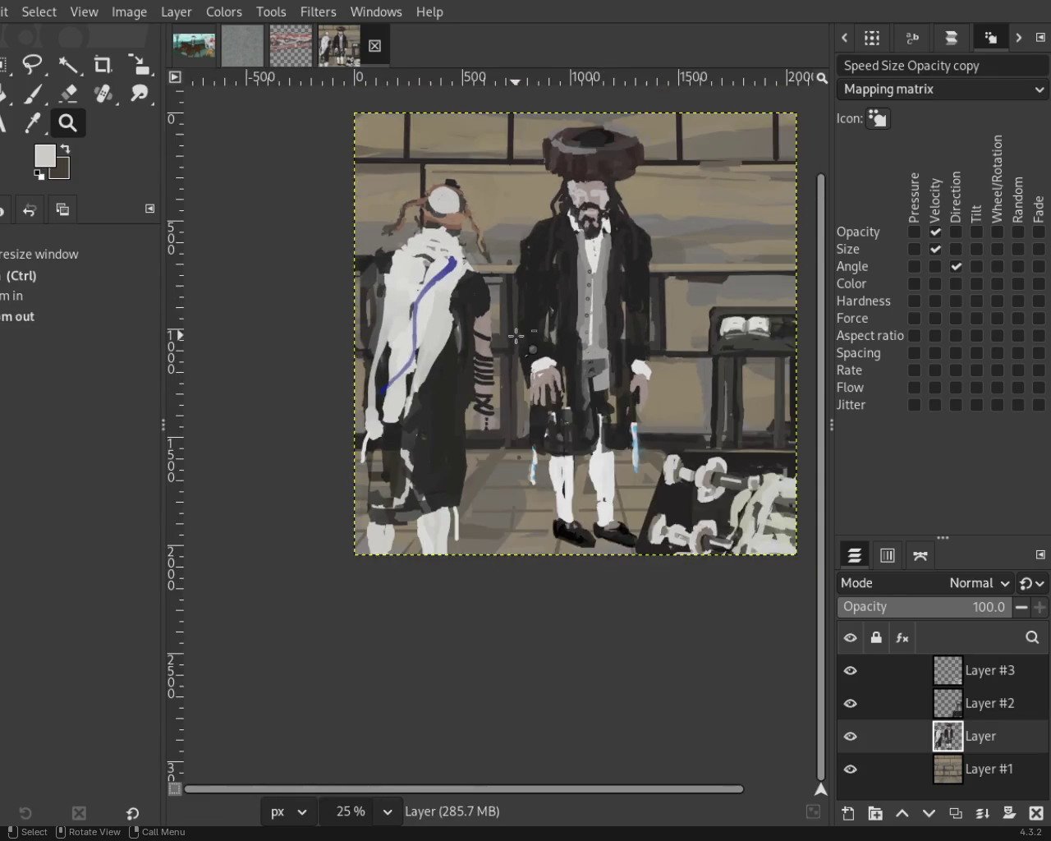
{"action": "scroll", "coordinate": [419, 419], "scroll_direction": "down", "scroll_amount": 1}
{"action": "scroll", "coordinate": [419, 420], "scroll_direction": "up", "scroll_amount": 2}
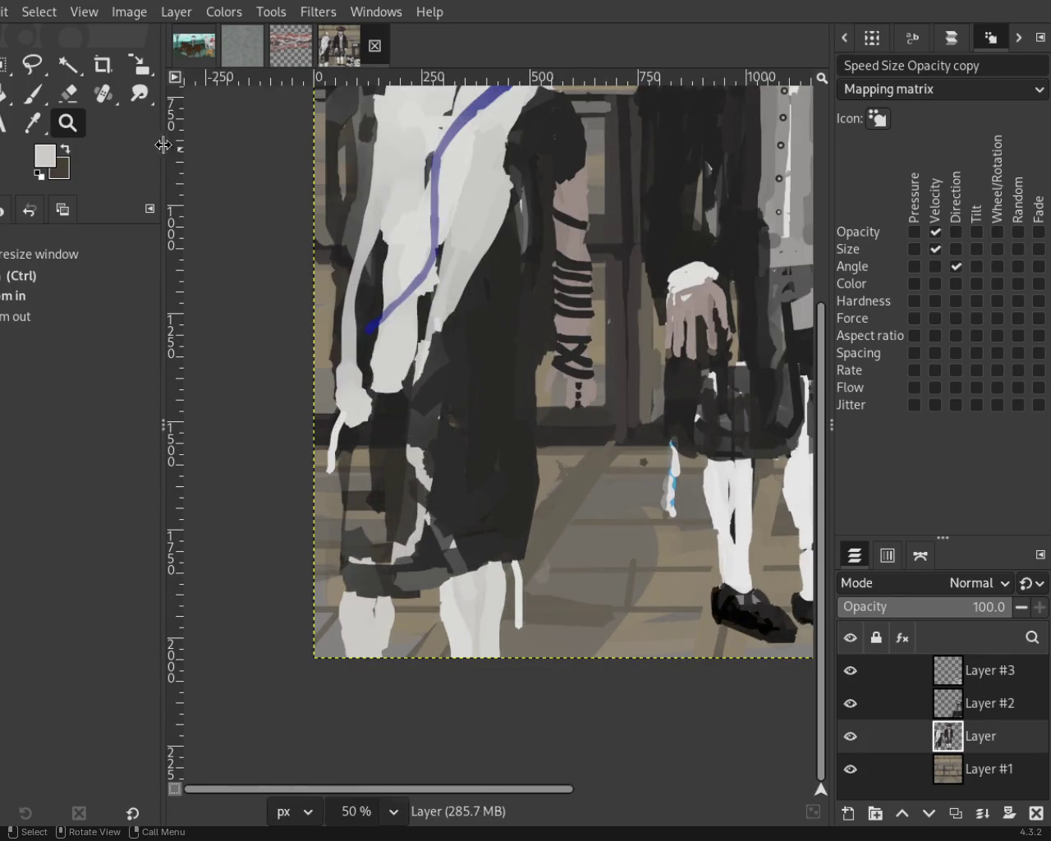
{"action": "left_click", "coordinate": [33, 94]}
{"action": "left_click", "coordinate": [516, 345], "text": "ctrl"}
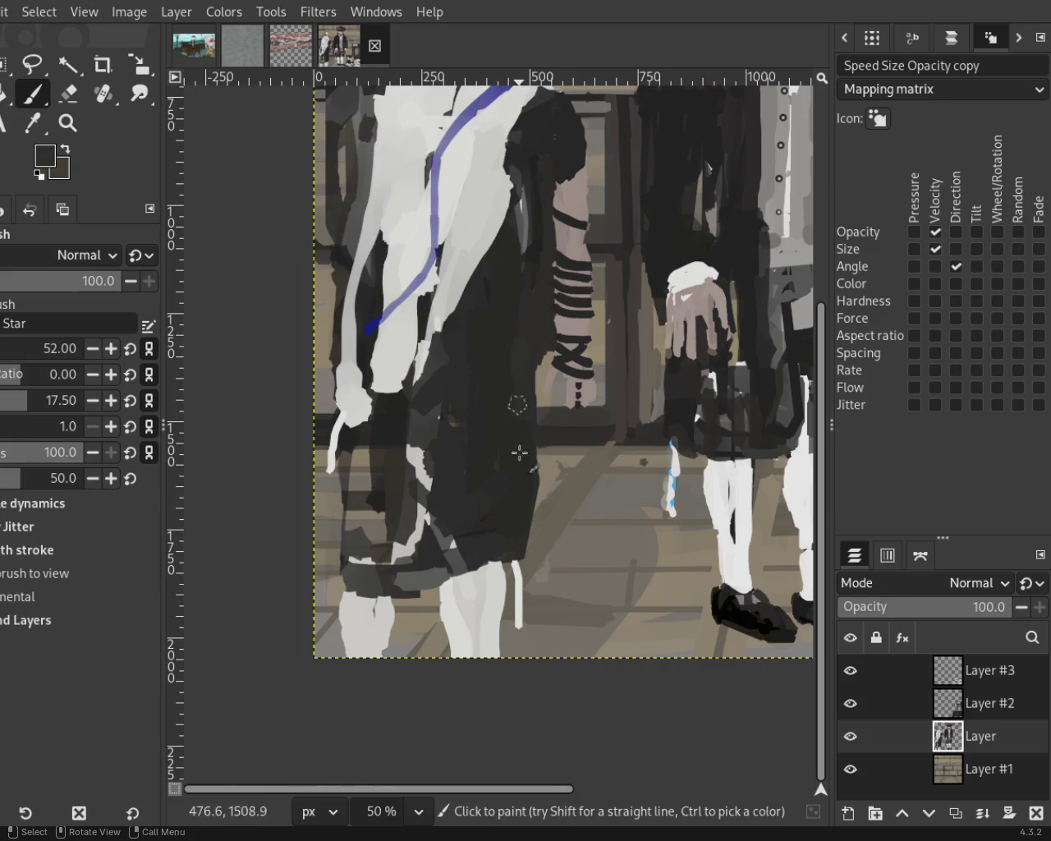
{"action": "key", "text": "ctrl+z"}
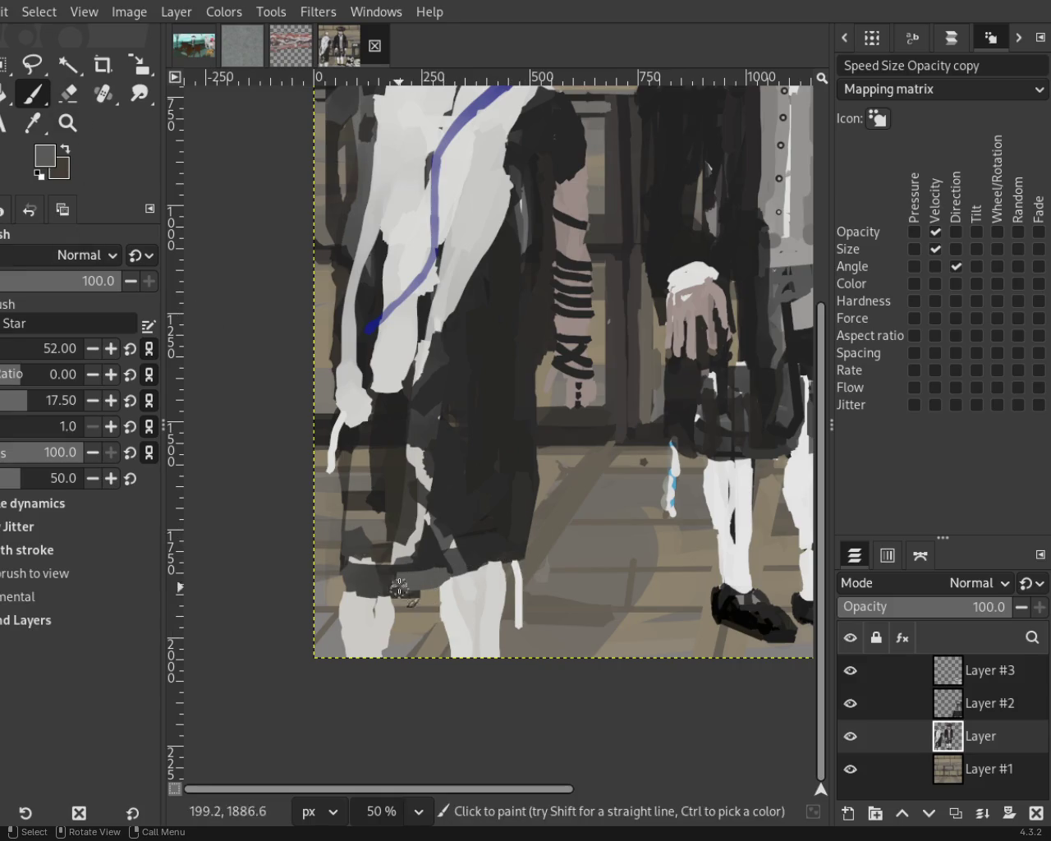
Sample dark greys from the coat and paint over the light strip on the leg.
{"action": "left_click", "coordinate": [71, 97]}
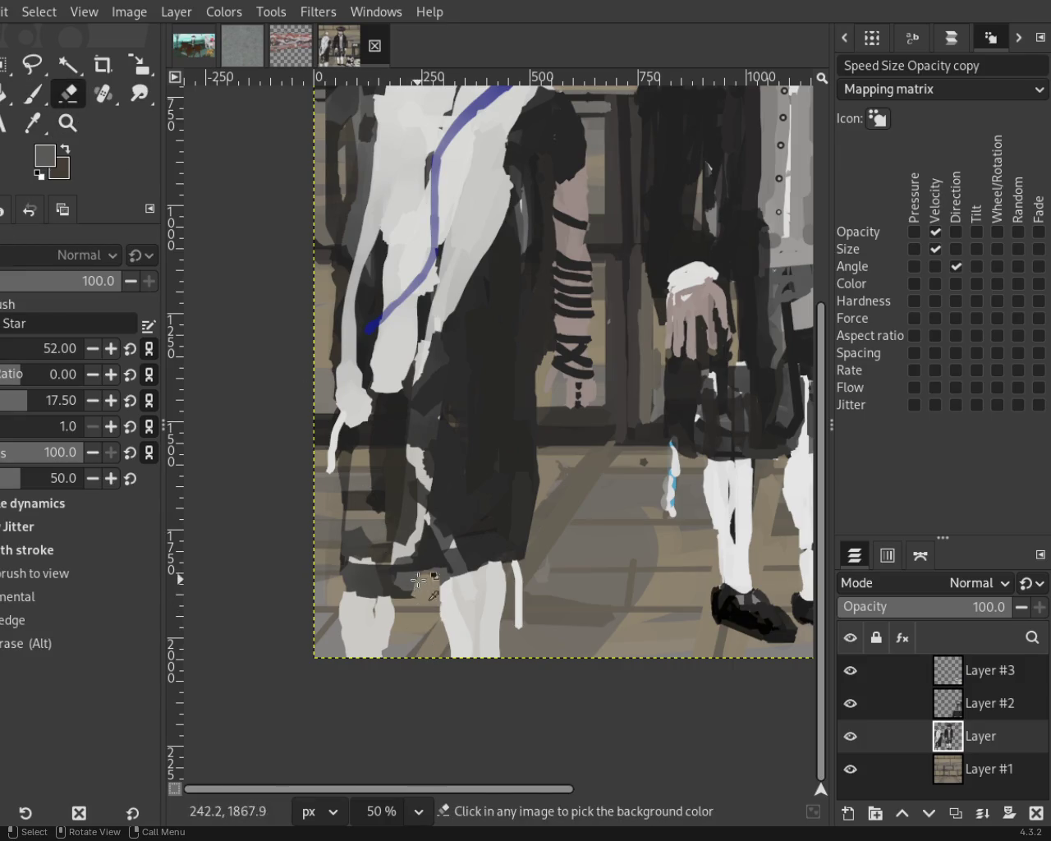
{"action": "left_click", "coordinate": [33, 94]}
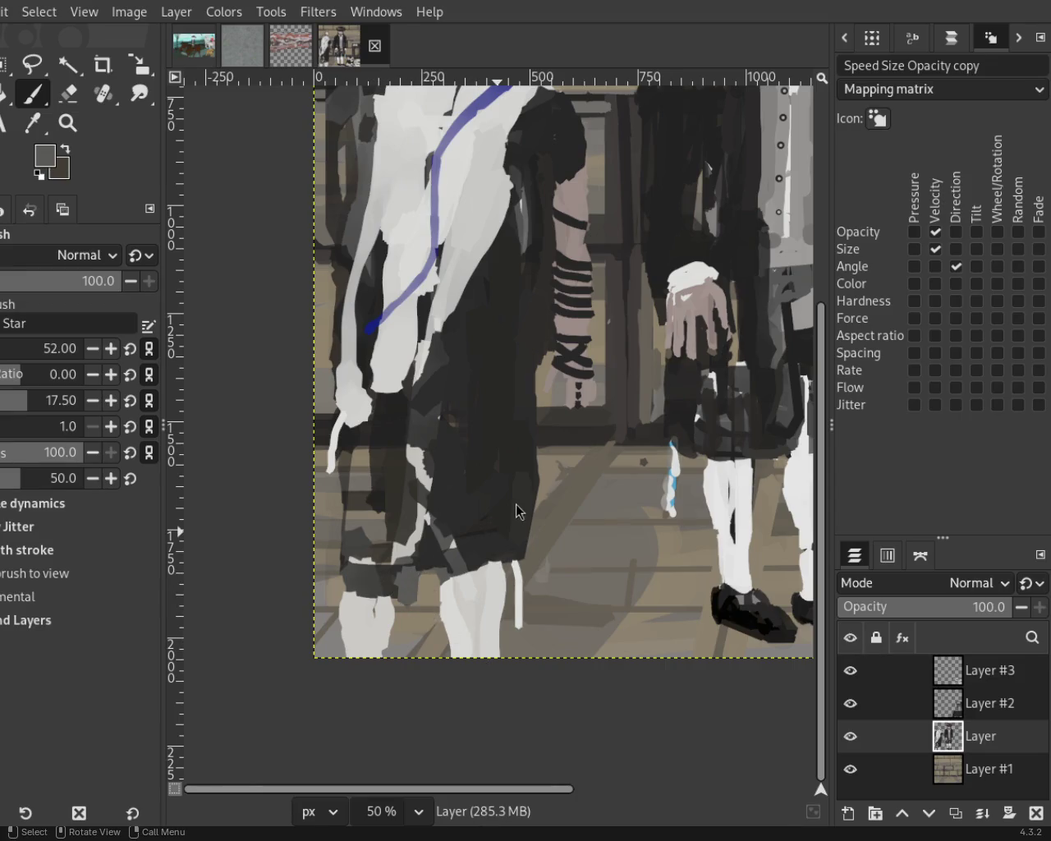
{"action": "left_click", "coordinate": [399, 552], "text": "ctrl"}
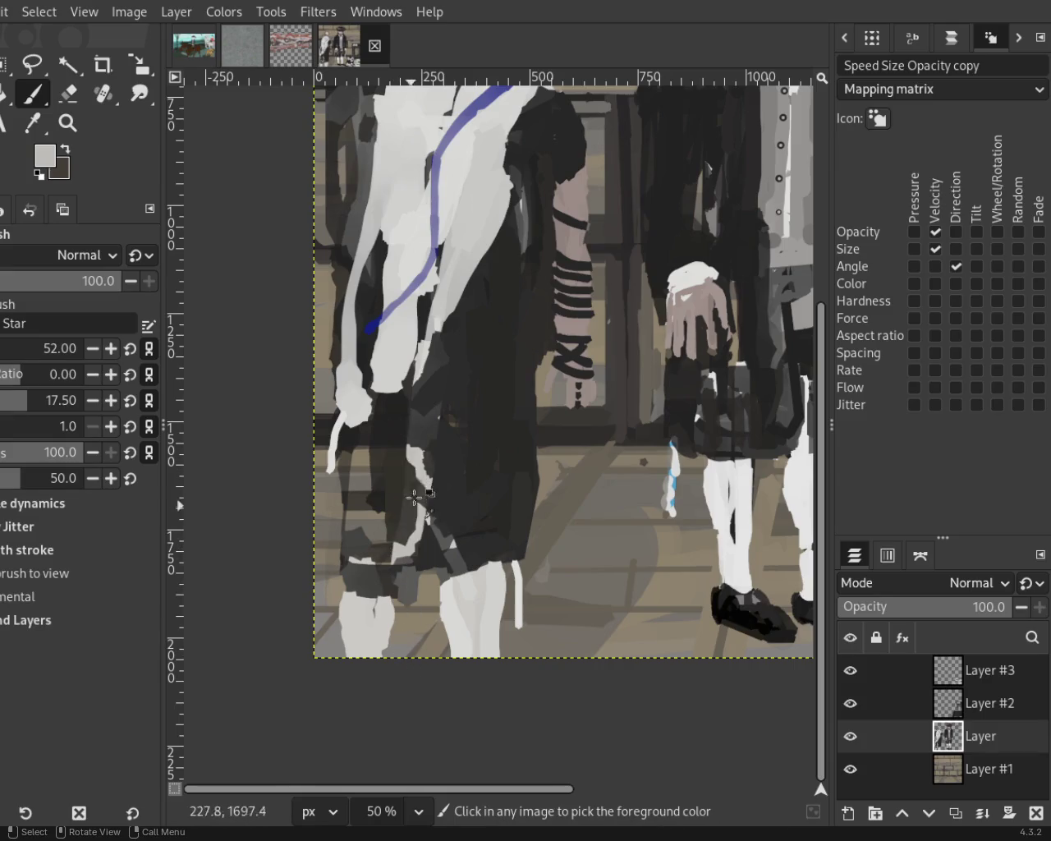
{"action": "left_click", "coordinate": [423, 443], "text": "ctrl"}
{"action": "left_click_drag", "start_coordinate": [417, 435], "coordinate": [401, 569]}
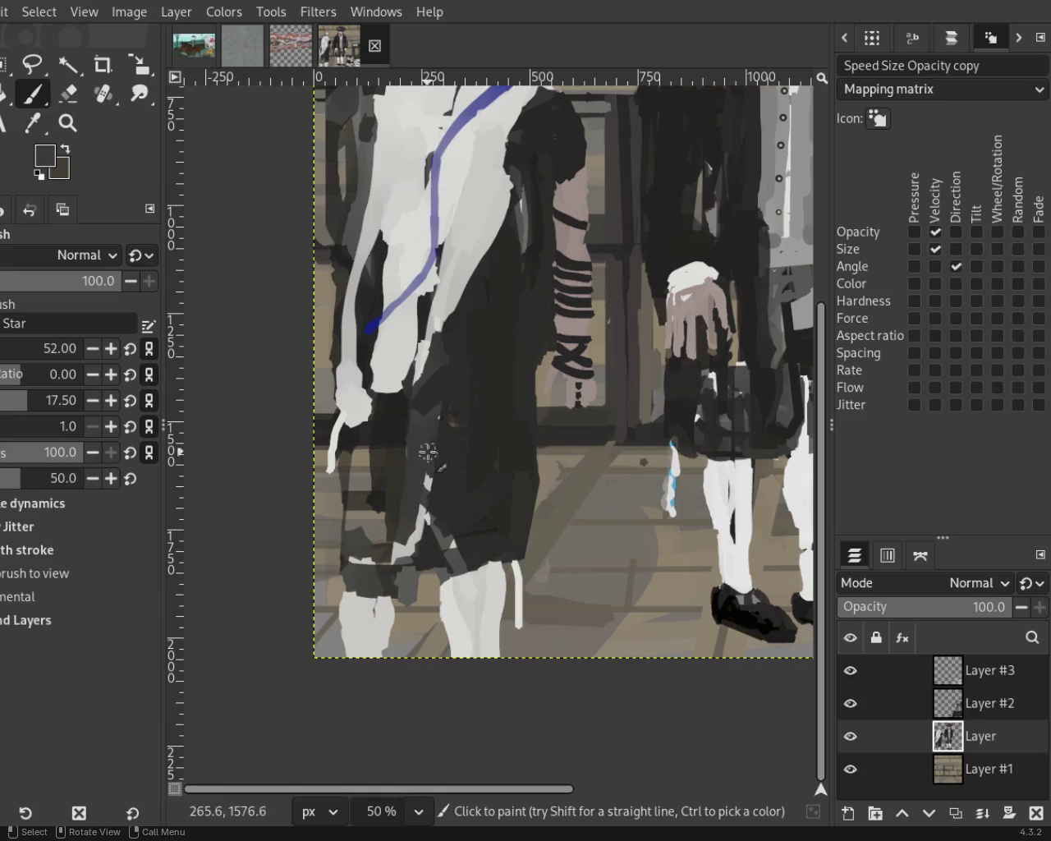
{"action": "left_click", "coordinate": [444, 405], "text": "ctrl"}
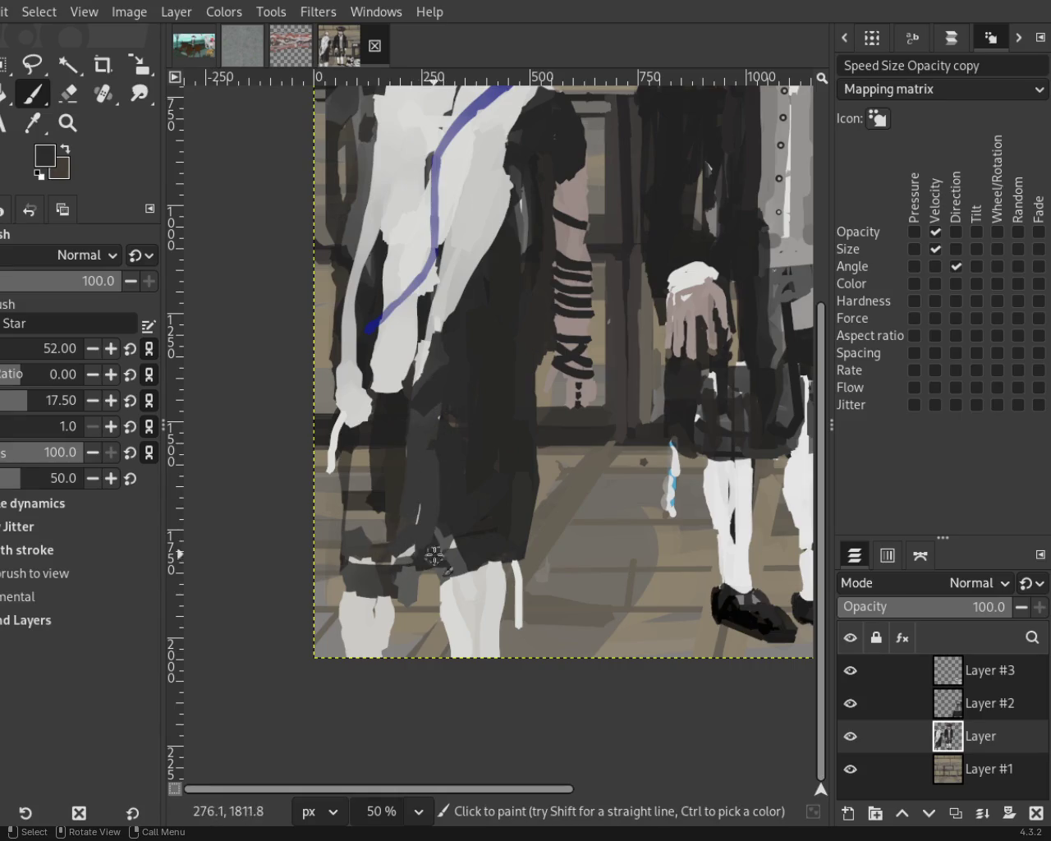
{"action": "left_click", "coordinate": [360, 544], "text": "ctrl"}
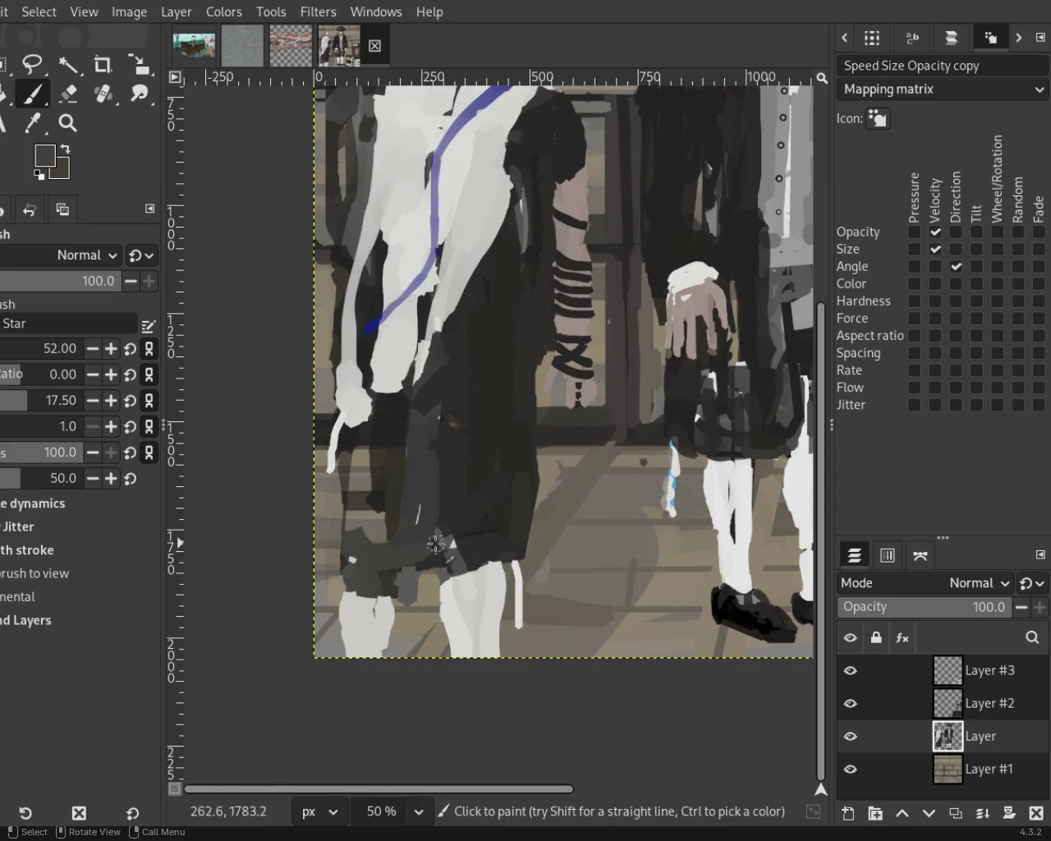
{"action": "left_click", "coordinate": [446, 509], "text": "ctrl"}
{"action": "mouse_move", "coordinate": [441, 462]}
{"action": "left_mouse_down"}
{"action": "mouse_move", "coordinate": [424, 570]}
{"action": "mouse_move", "coordinate": [364, 587]}
{"action": "left_mouse_up"}
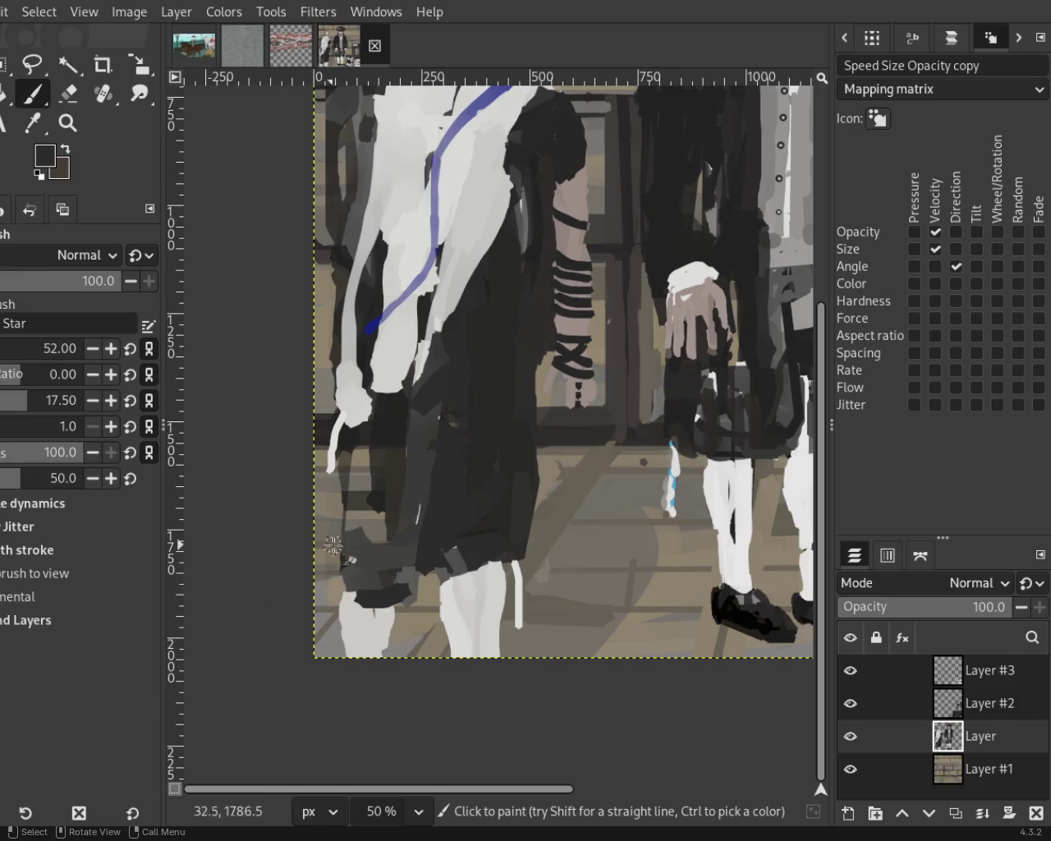
Zoom out to frame the whole painting, then zoom toward its lower-left.
{"action": "left_click", "coordinate": [67, 122]}
{"action": "scroll", "coordinate": [368, 493], "scroll_direction": "down", "scroll_amount": 3}
{"action": "scroll", "coordinate": [343, 565], "scroll_direction": "down", "scroll_amount": 1}
{"action": "scroll", "coordinate": [343, 565], "scroll_direction": "down", "scroll_amount": 1}
{"action": "scroll", "coordinate": [427, 510], "scroll_direction": "up", "scroll_amount": 3}
{"action": "scroll", "coordinate": [457, 530], "scroll_direction": "down", "scroll_amount": 1}
{"action": "left_click", "coordinate": [456, 529]}
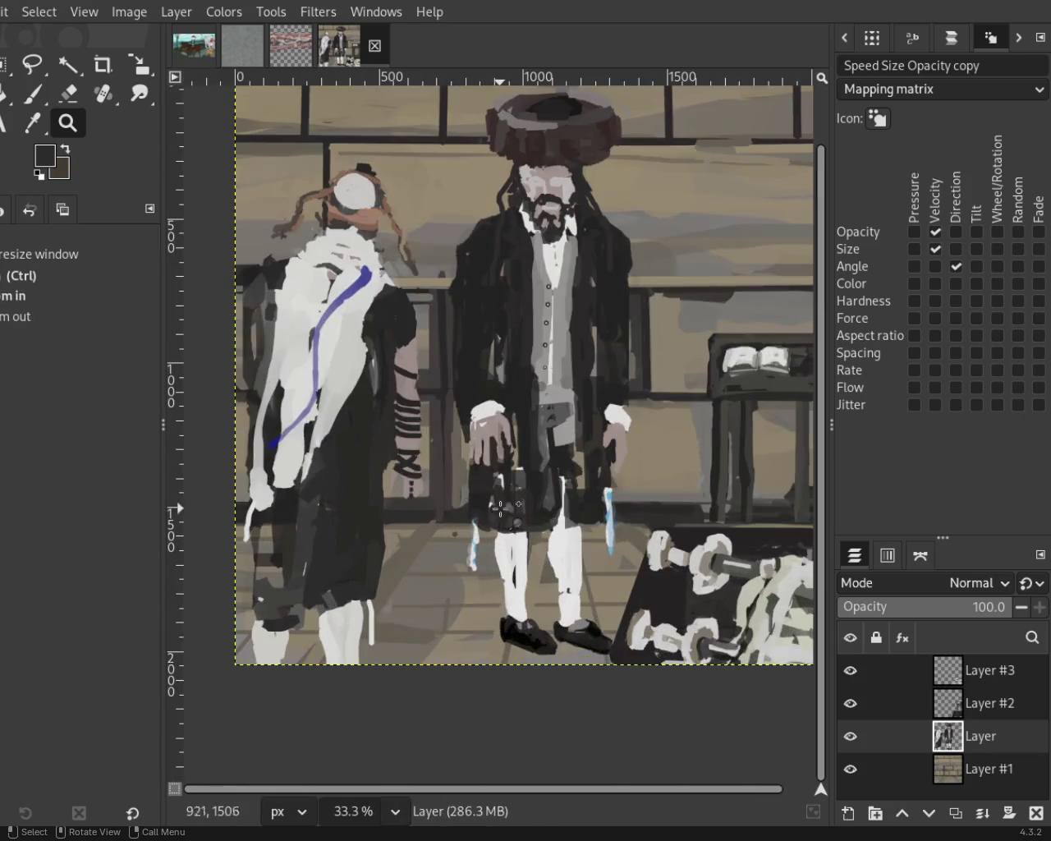
{"action": "left_click", "coordinate": [447, 472], "text": "ctrl"}
{"action": "left_click", "coordinate": [447, 471]}
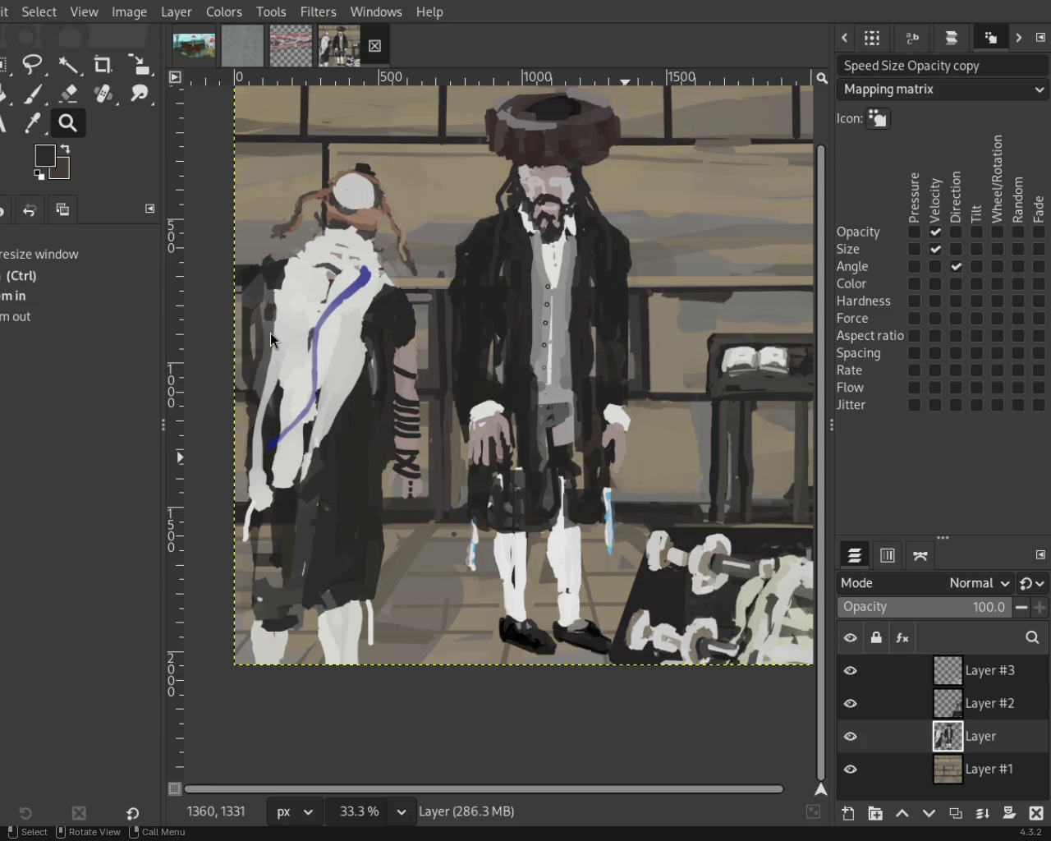
{"action": "left_click", "coordinate": [439, 248], "text": "ctrl"}
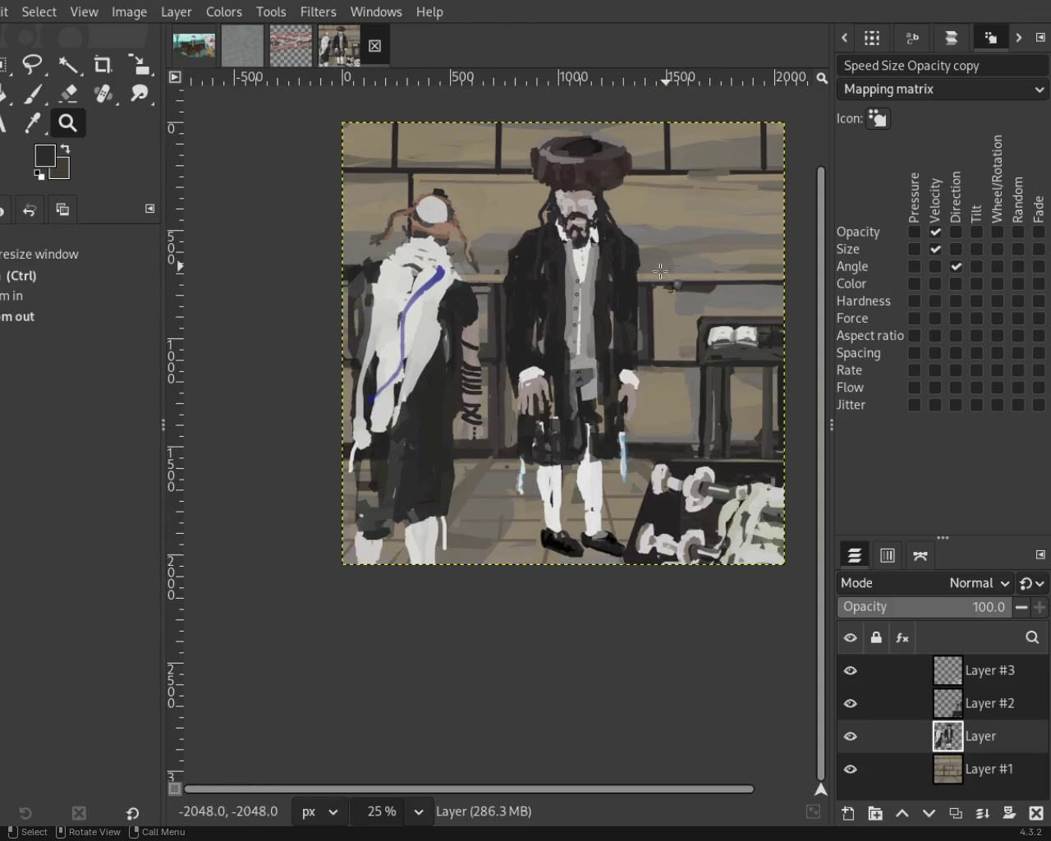
At 100% zoom, paint a dark stroke across the left man's robe at the waist.
{"action": "left_click", "coordinate": [338, 561]}
{"action": "key", "text": "1"}
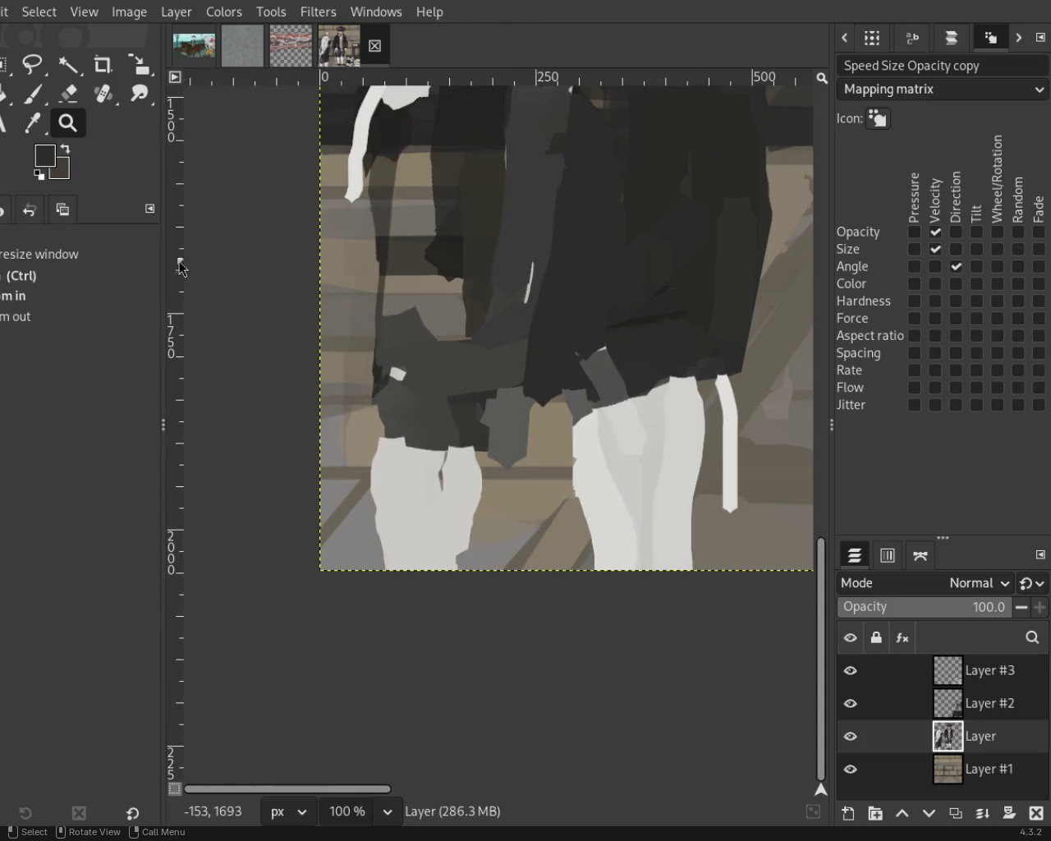
{"action": "left_click", "coordinate": [31, 94]}
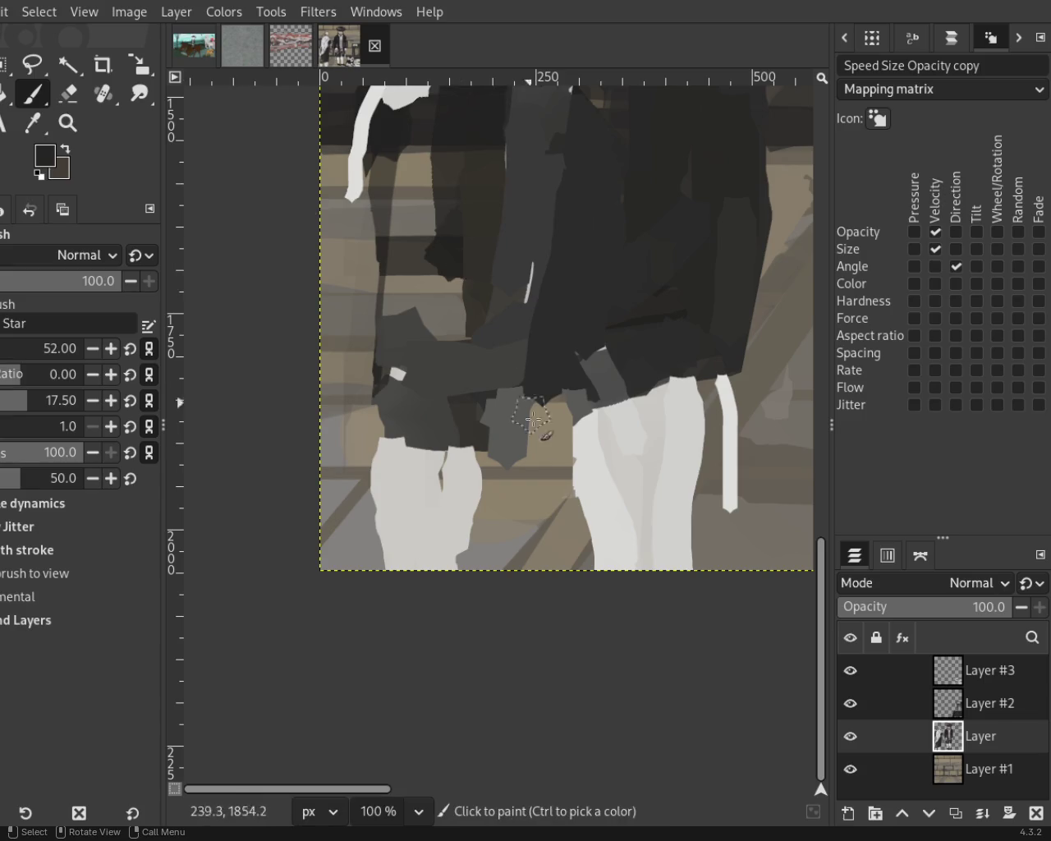
{"action": "left_click_drag", "start_coordinate": [526, 440], "coordinate": [393, 419]}
{"action": "key", "text": "ctrl+z"}
{"action": "mouse_move", "coordinate": [497, 435]}
{"action": "left_mouse_down"}
{"action": "mouse_move", "coordinate": [361, 423]}
{"action": "mouse_move", "coordinate": [376, 411]}
{"action": "left_mouse_up"}
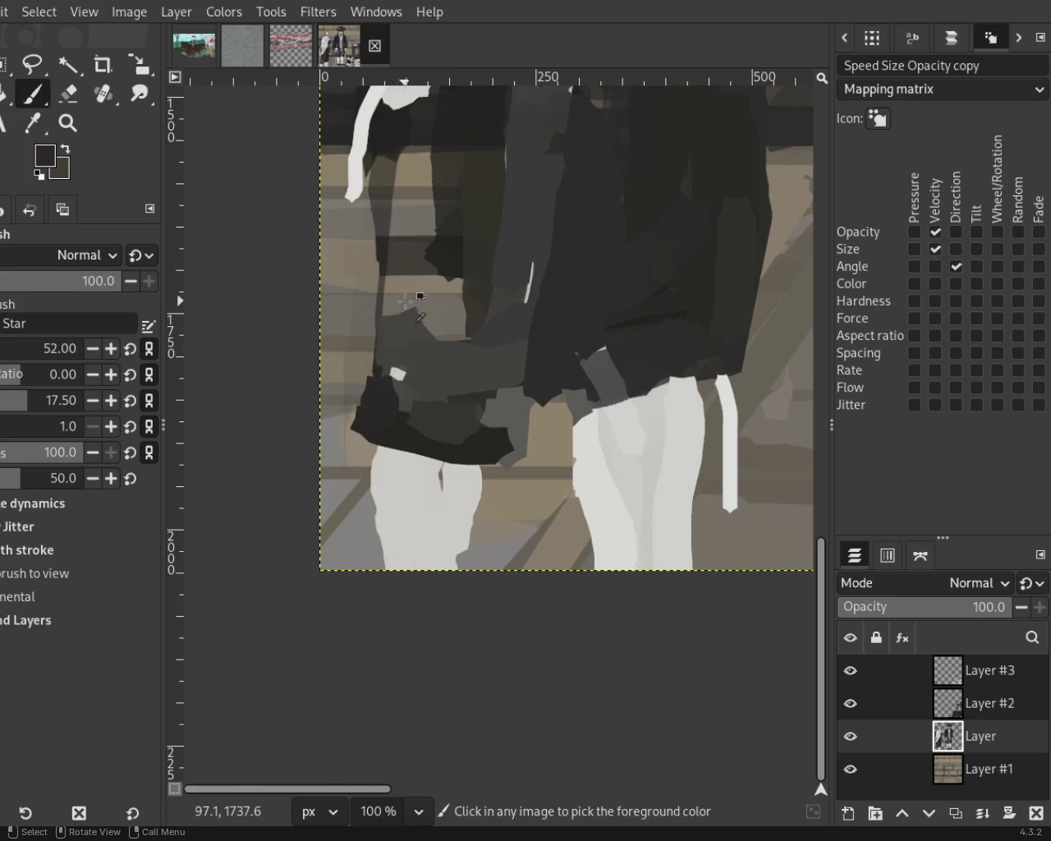
Sample greys from the robe and paint dark and lighter grey strokes down the torso.
{"action": "left_click", "coordinate": [376, 399], "text": "ctrl"}
{"action": "left_click", "coordinate": [486, 345], "text": "ctrl"}
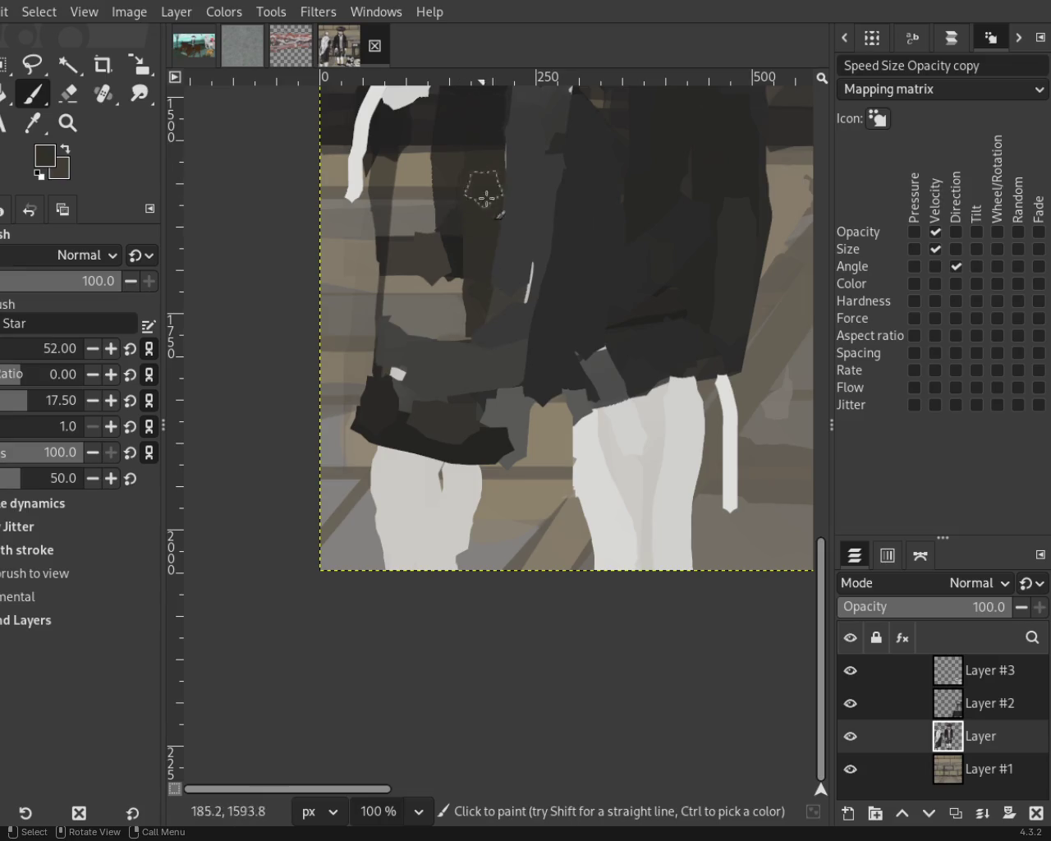
{"action": "left_click_drag", "start_coordinate": [496, 161], "coordinate": [504, 371]}
{"action": "left_click", "coordinate": [539, 141], "text": "ctrl"}
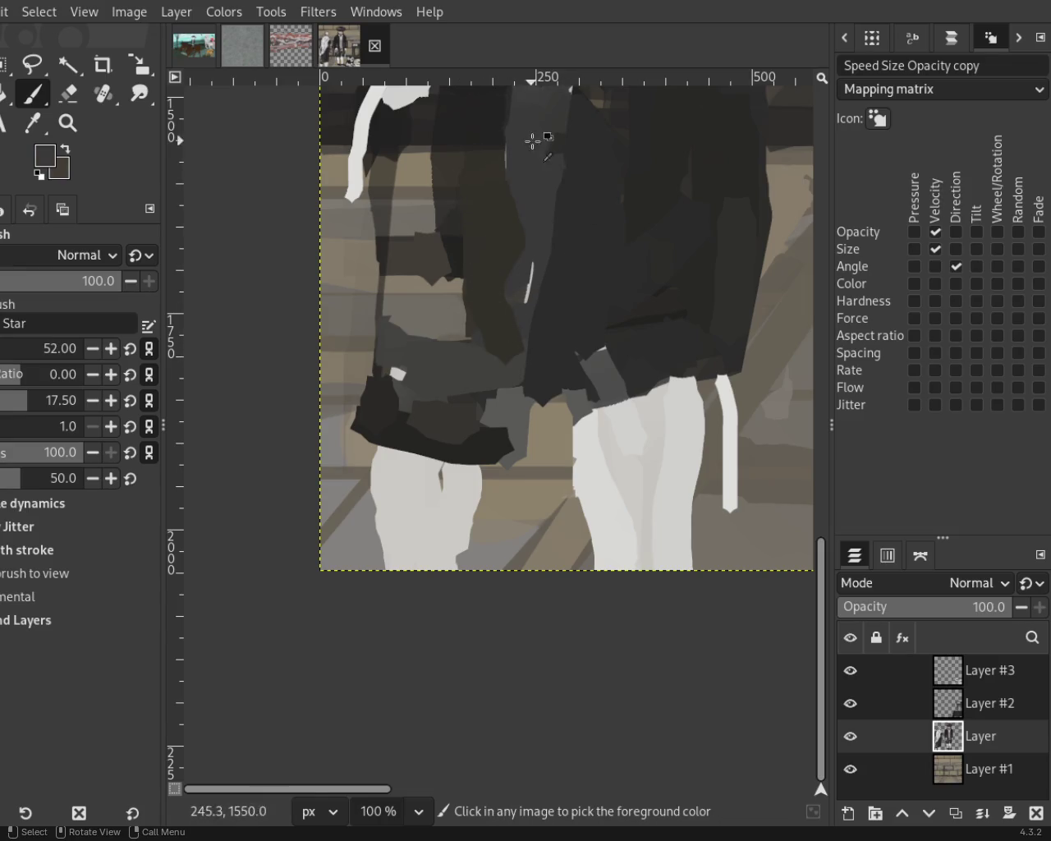
{"action": "left_click_drag", "start_coordinate": [540, 141], "coordinate": [540, 355]}
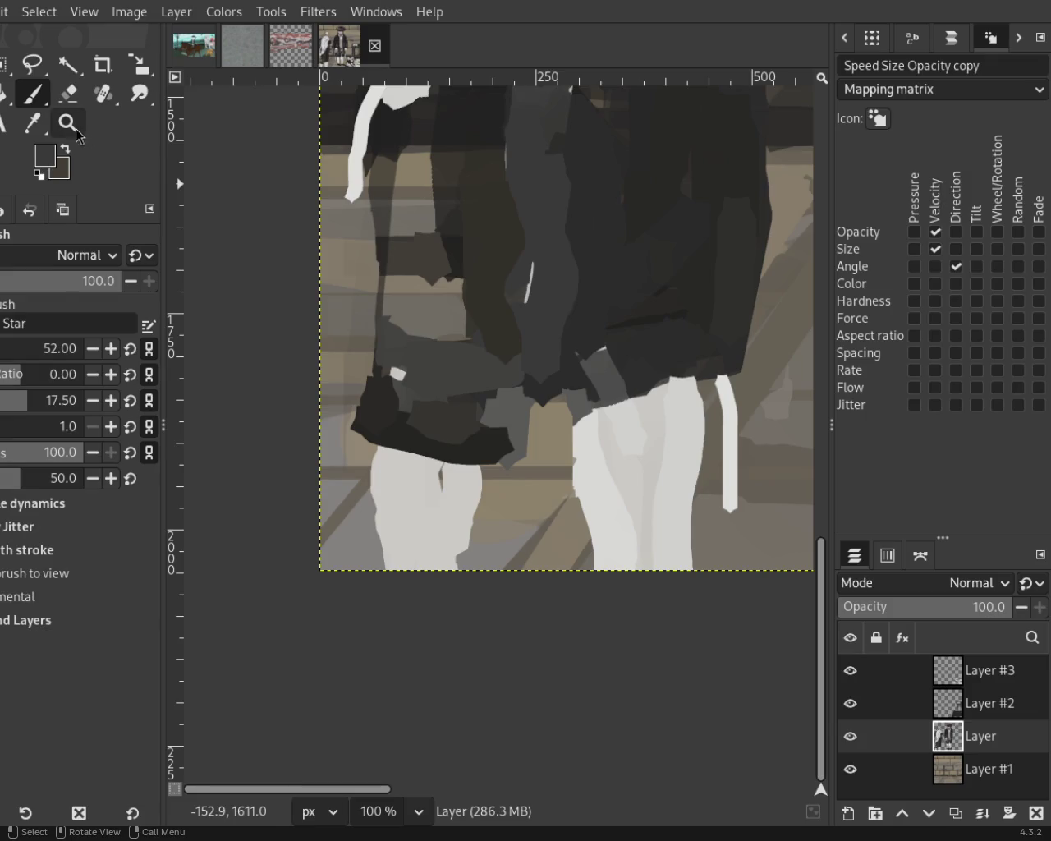
Zoom in on the left man's shoulder and add dark strokes, discarding two unwanted ones.
{"action": "left_click", "coordinate": [68, 123]}
{"action": "left_click", "coordinate": [381, 474], "text": "ctrl"}
{"action": "left_click", "coordinate": [380, 474], "text": "ctrl"}
{"action": "left_click", "coordinate": [341, 312]}
{"action": "left_click", "coordinate": [343, 293]}
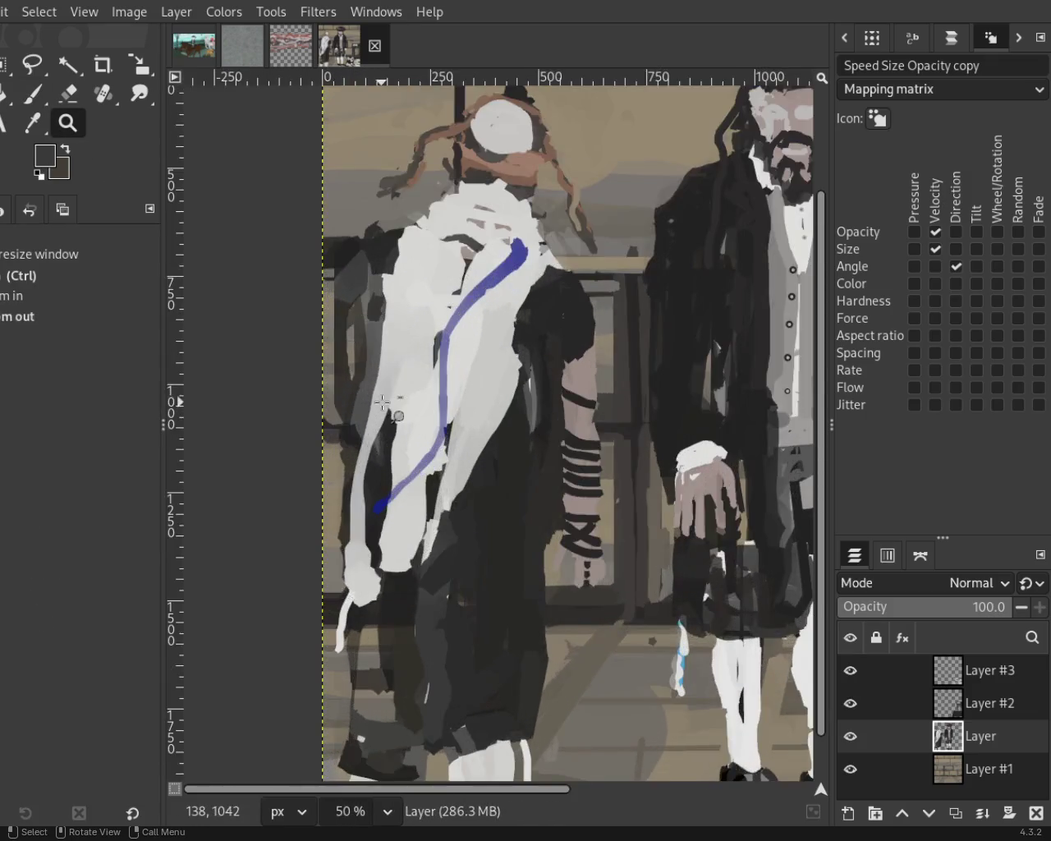
{"action": "left_click", "coordinate": [344, 293]}
{"action": "left_click", "coordinate": [344, 293]}
{"action": "left_click", "coordinate": [344, 293]}
{"action": "key", "text": "p"}
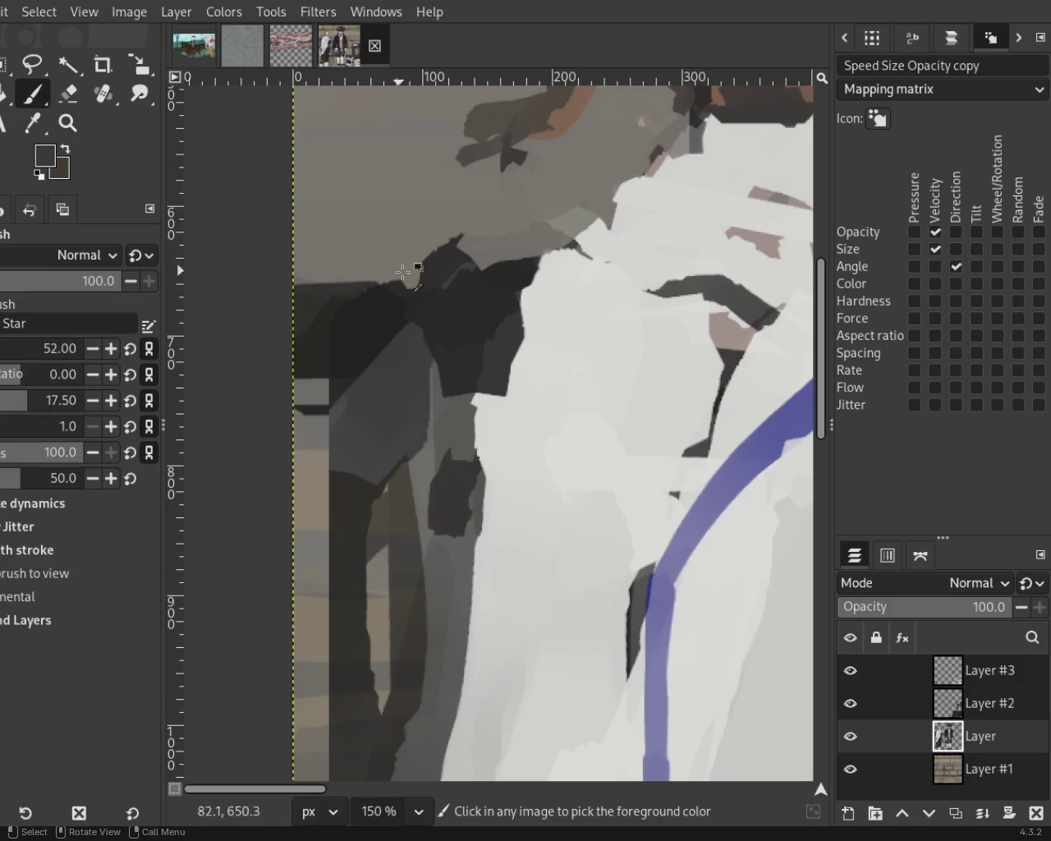
{"action": "left_click_drag", "start_coordinate": [510, 240], "coordinate": [473, 258]}
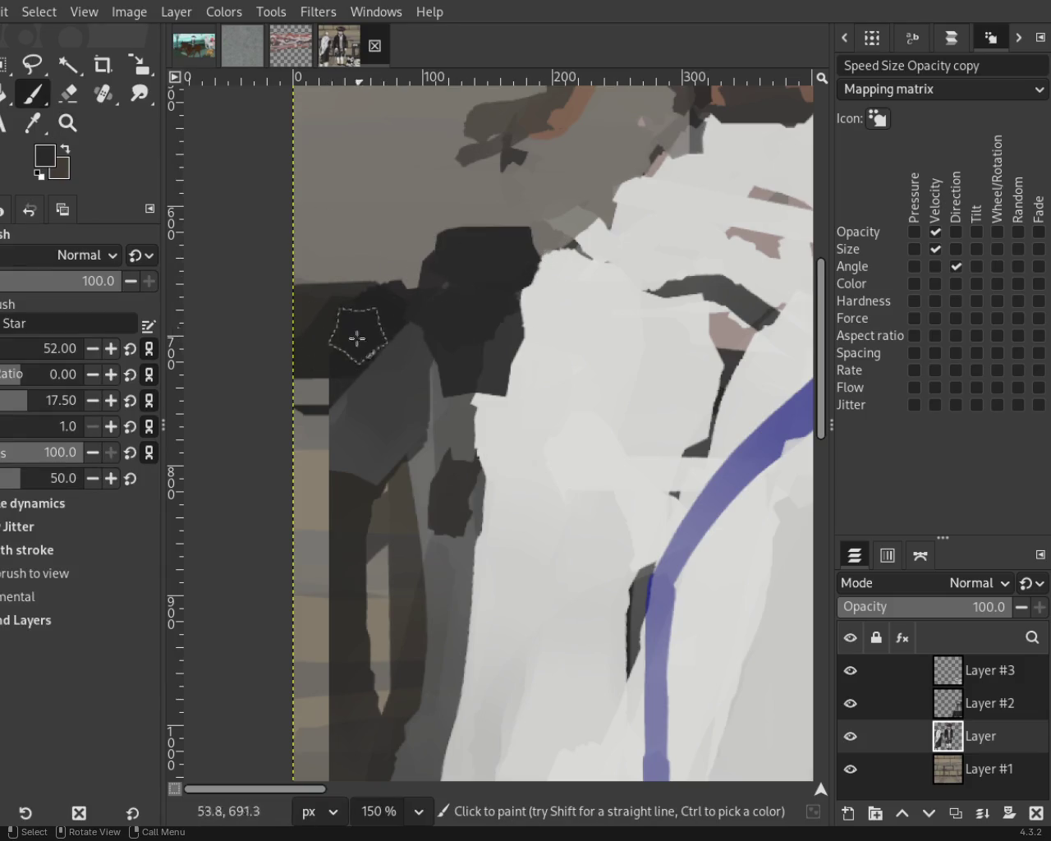
{"action": "left_click_drag", "start_coordinate": [356, 329], "coordinate": [353, 415]}
{"action": "key", "text": "ctrl+z"}
{"action": "key", "text": "ctrl+z"}
{"action": "key", "text": "ctrl+z"}
{"action": "key", "text": "ctrl+z"}
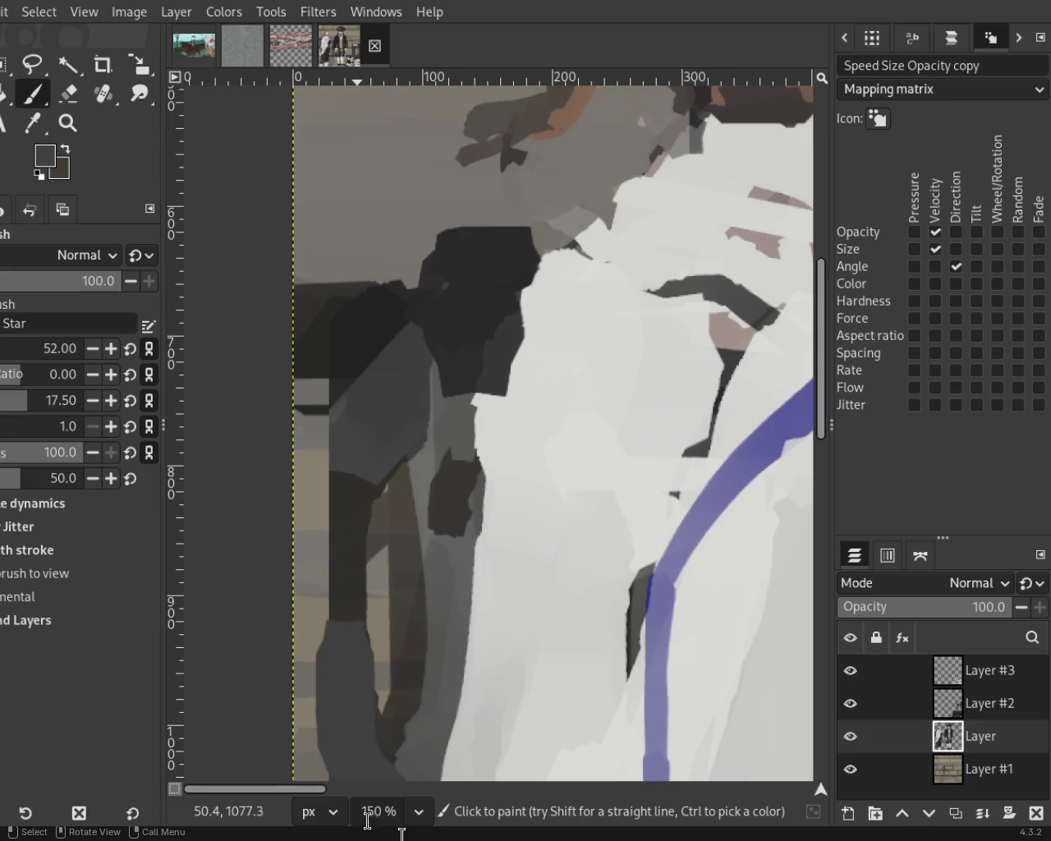
{"action": "key", "text": "ctrl+z"}
{"action": "key", "text": "z"}
{"action": "left_click", "coordinate": [305, 348], "text": "ctrl"}
{"action": "left_click", "coordinate": [305, 348], "text": "ctrl"}
{"action": "left_click", "coordinate": [305, 348], "text": "ctrl"}
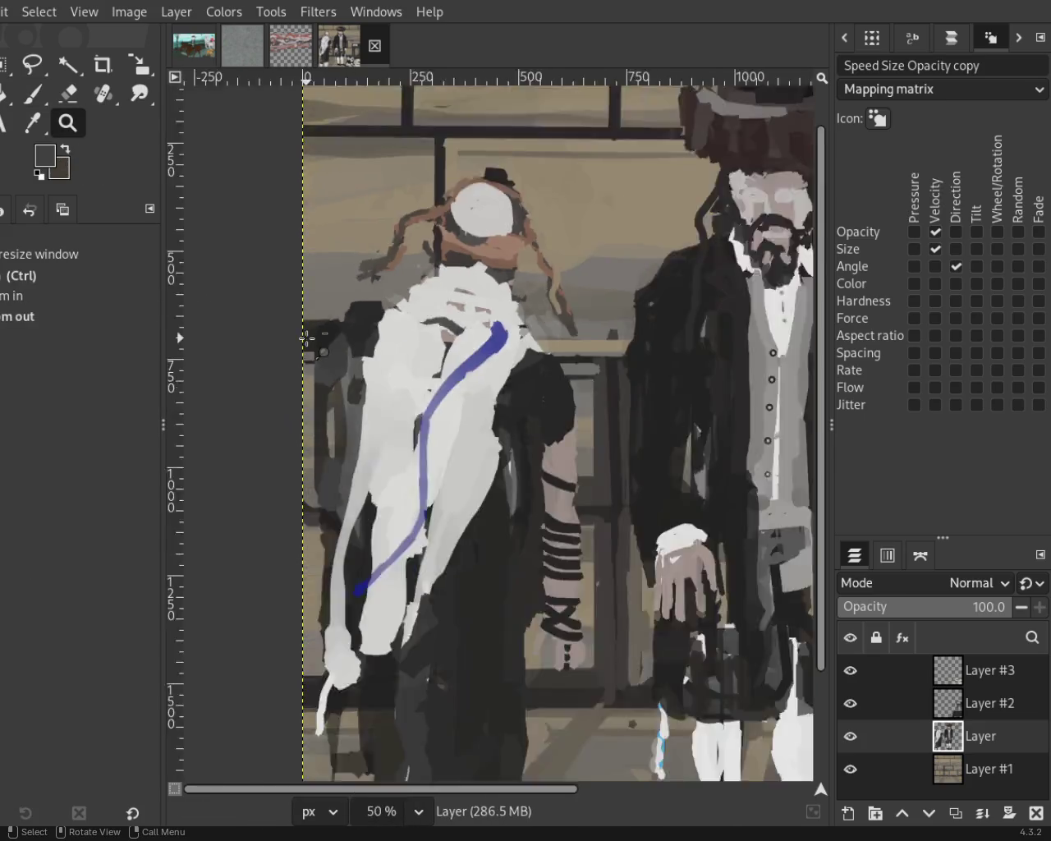
Zoom in and out on the two figures and the left man's head, ending on the whole painting.
{"action": "left_click", "coordinate": [383, 358], "text": "ctrl"}
{"action": "left_click", "coordinate": [383, 358]}
{"action": "left_click", "coordinate": [383, 359], "text": "ctrl"}
{"action": "left_click", "coordinate": [383, 358], "text": "ctrl"}
{"action": "left_click", "coordinate": [346, 281]}
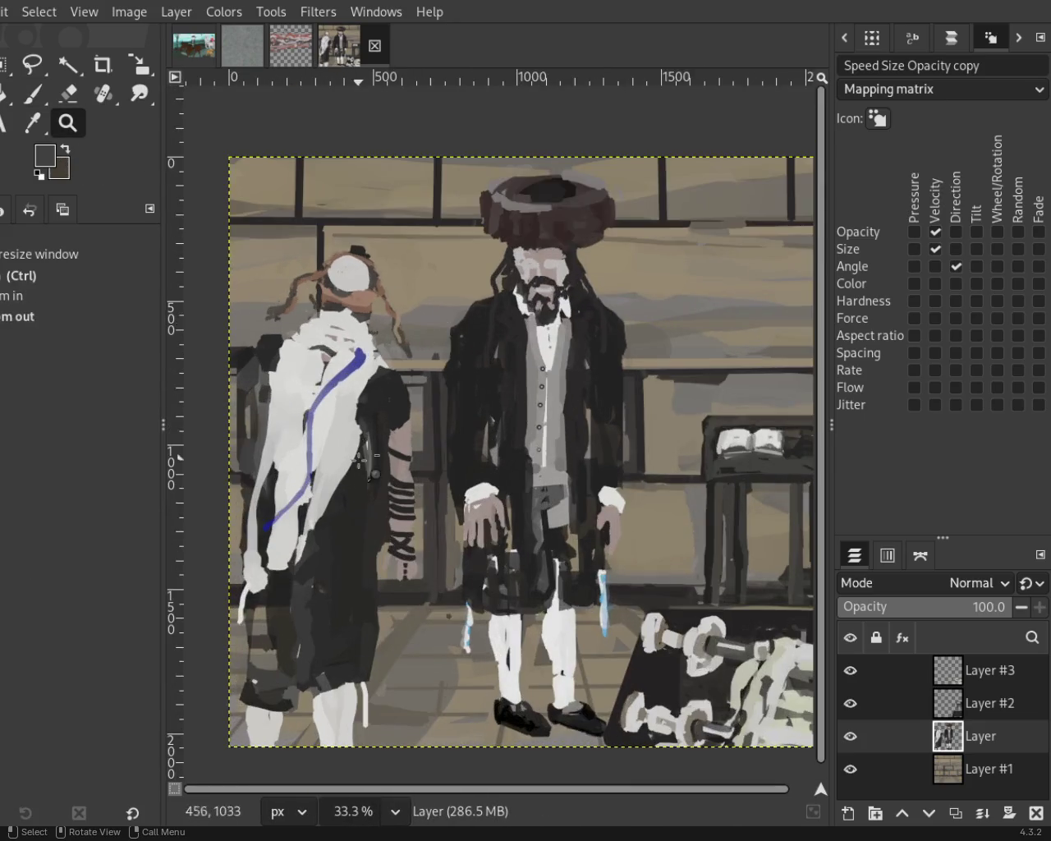
{"action": "left_click", "coordinate": [346, 281], "text": "ctrl"}
{"action": "left_click", "coordinate": [346, 281]}
{"action": "left_click", "coordinate": [346, 281]}
{"action": "left_click", "coordinate": [378, 353]}
{"action": "left_click", "coordinate": [386, 378], "text": "ctrl"}
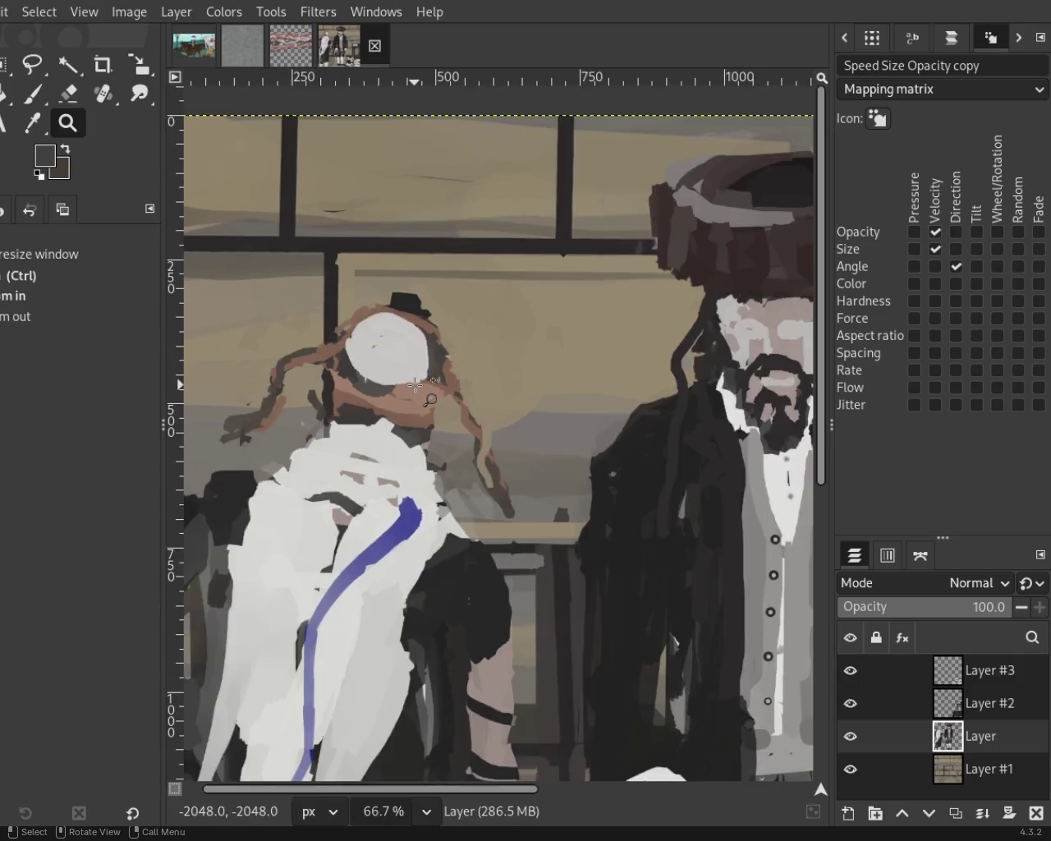
{"action": "left_click", "coordinate": [420, 395]}
{"action": "left_click", "coordinate": [420, 395]}
{"action": "left_click", "coordinate": [420, 395], "text": "ctrl"}
{"action": "left_click", "coordinate": [460, 407], "text": "ctrl"}
{"action": "left_click", "coordinate": [459, 406], "text": "ctrl"}
{"action": "left_click", "coordinate": [501, 419], "text": "ctrl"}
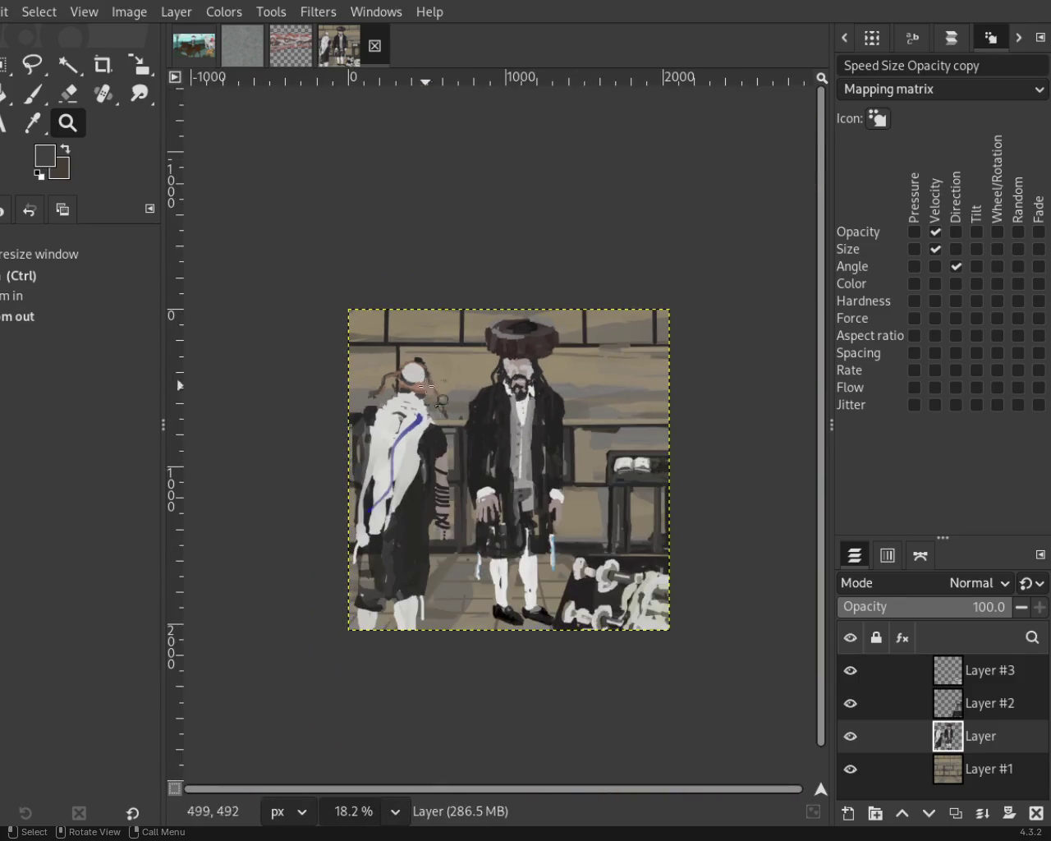
{"action": "left_click", "coordinate": [517, 425]}
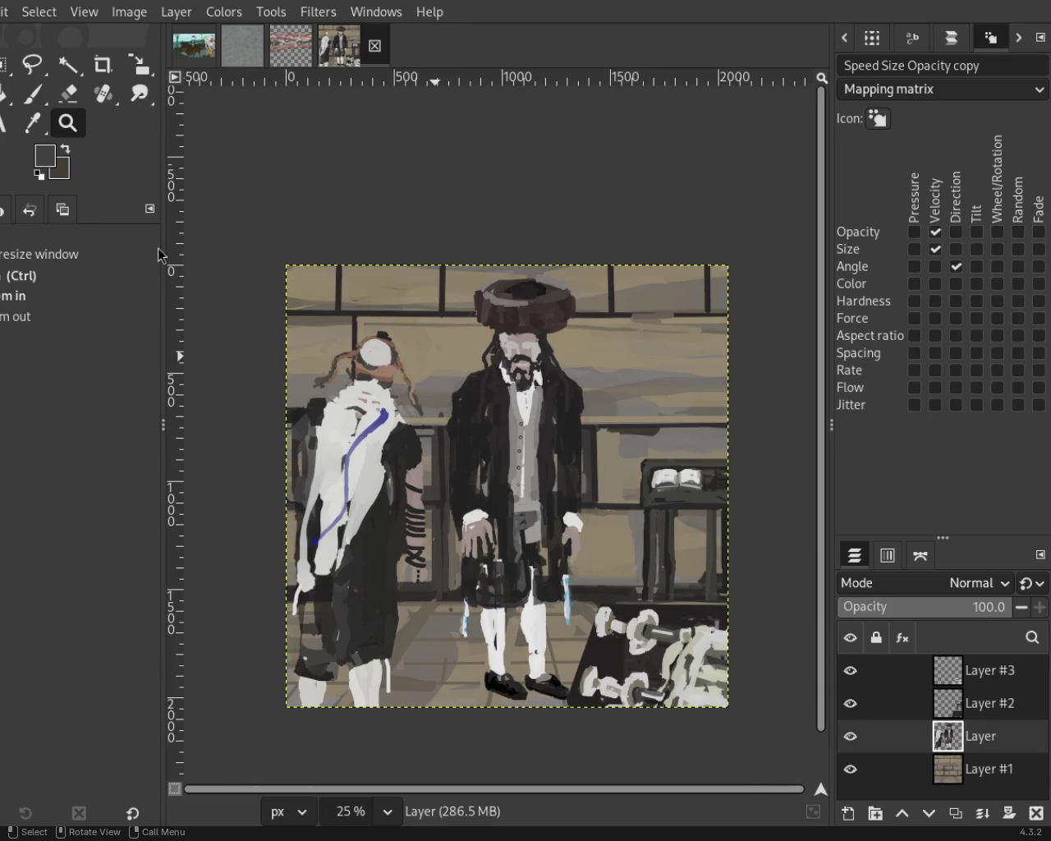
Scroll over the painting, then sample the fringe's light blue with the Paintbrush.
{"action": "scroll", "coordinate": [303, 319], "scroll_direction": "down", "scroll_amount": 1}
{"action": "scroll", "coordinate": [368, 357], "scroll_direction": "up", "scroll_amount": 2}
{"action": "scroll", "coordinate": [418, 260], "scroll_direction": "up", "scroll_amount": 3}
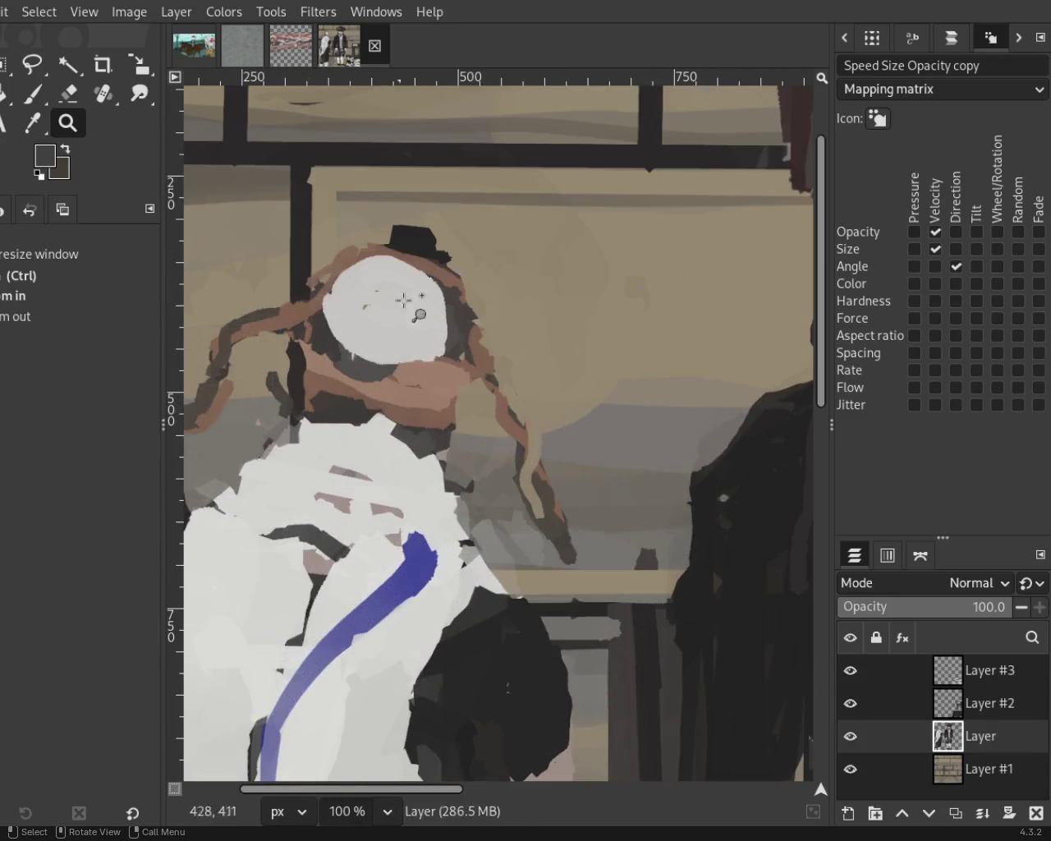
{"action": "scroll", "coordinate": [419, 260], "scroll_direction": "down", "scroll_amount": 2}
{"action": "scroll", "coordinate": [419, 260], "scroll_direction": "down", "scroll_amount": 5}
{"action": "scroll", "coordinate": [354, 653], "scroll_direction": "left", "scroll_amount": 2}
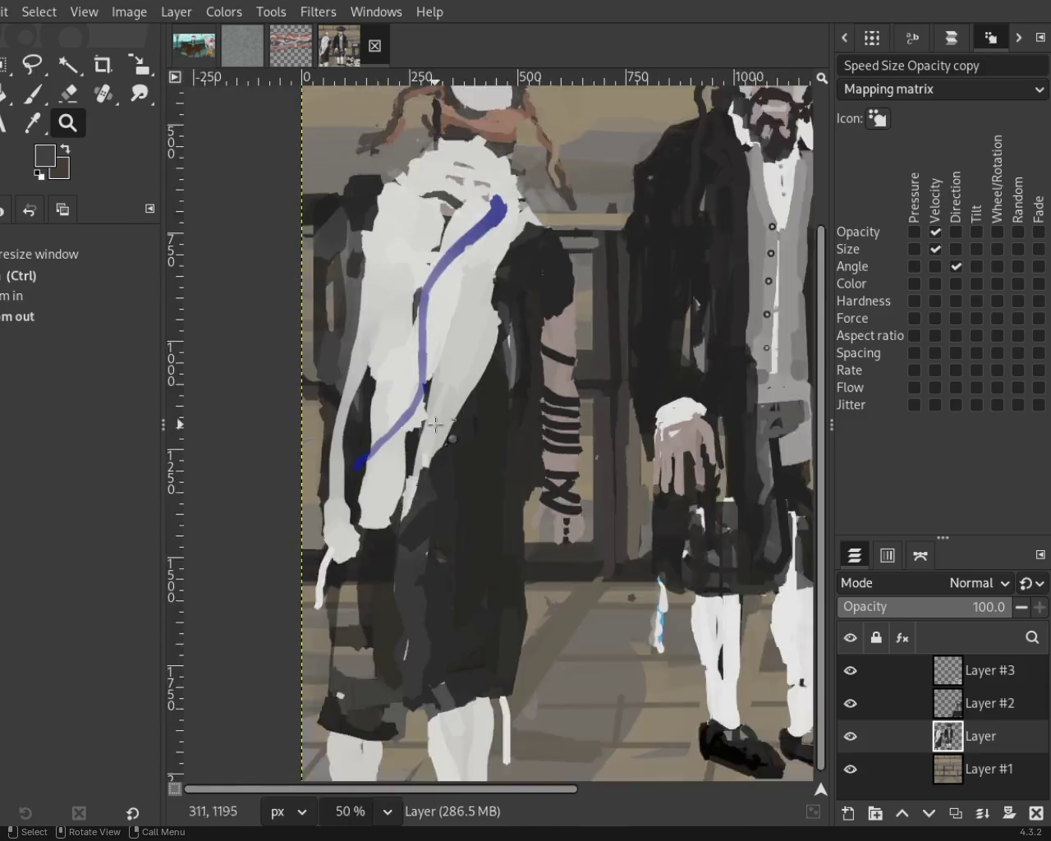
{"action": "scroll", "coordinate": [315, 565], "scroll_direction": "down", "scroll_amount": 3}
{"action": "scroll", "coordinate": [380, 569], "scroll_direction": "up", "scroll_amount": 1}
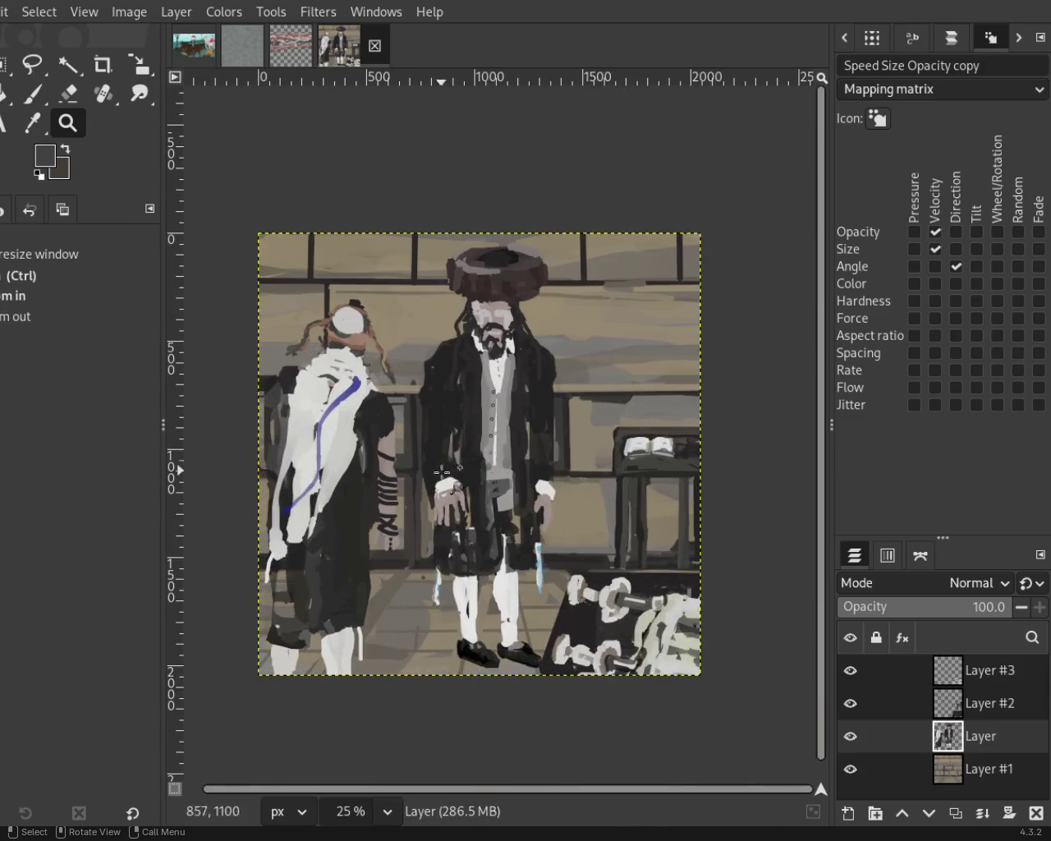
{"action": "scroll", "coordinate": [343, 660], "scroll_direction": "down", "scroll_amount": 1}
{"action": "scroll", "coordinate": [339, 628], "scroll_direction": "up", "scroll_amount": 3}
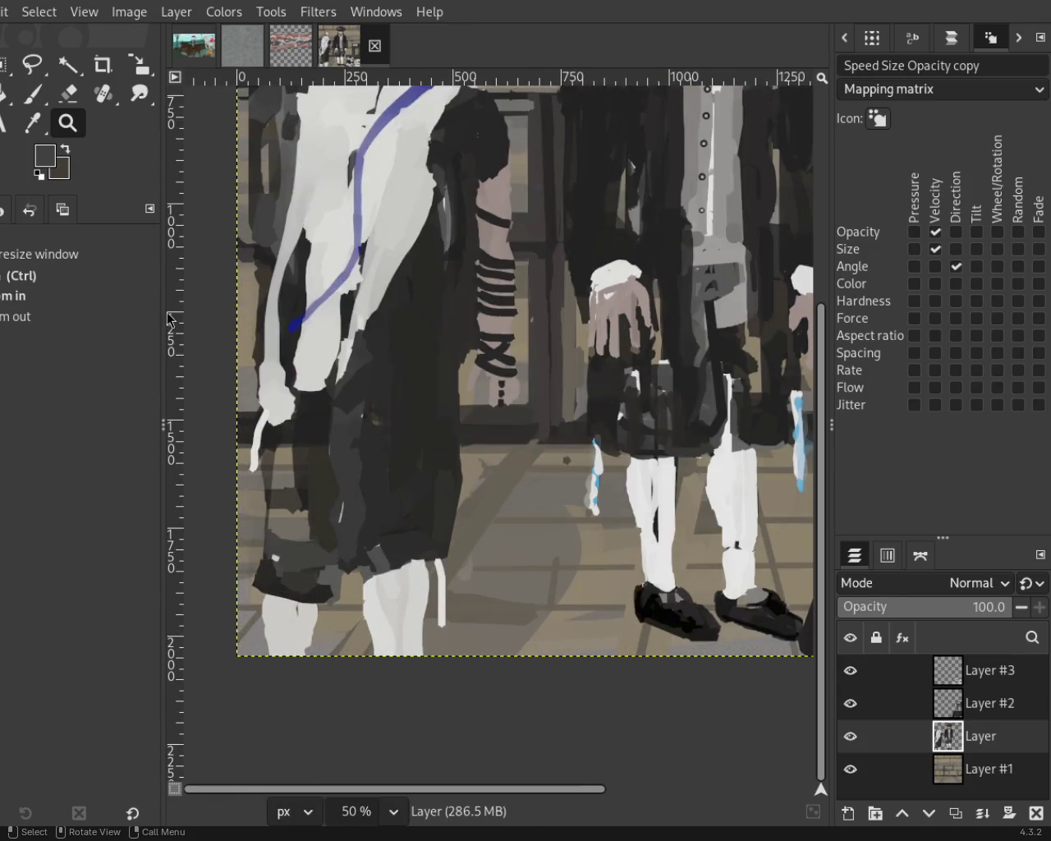
{"action": "left_click", "coordinate": [32, 93]}
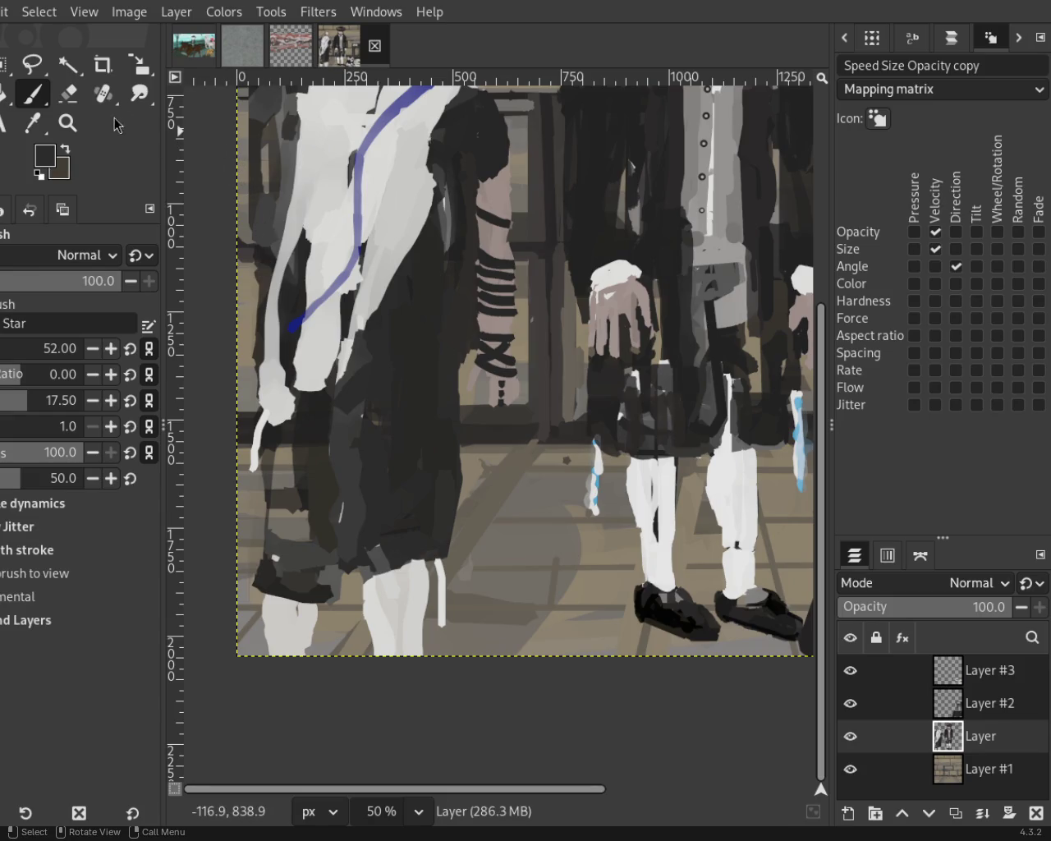
{"action": "left_click", "coordinate": [597, 479], "text": "ctrl"}
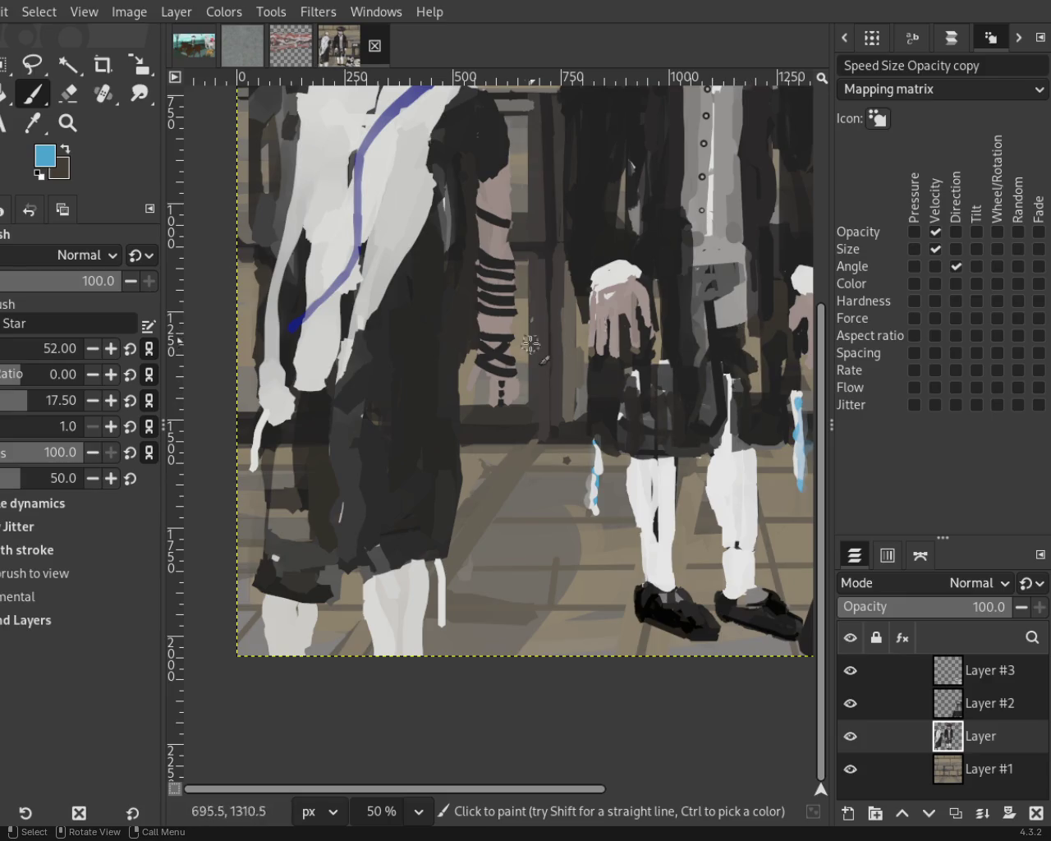
Zoom to 50% on the left man's head and sample the small hat's black with the Paintbrush.
{"action": "left_click", "coordinate": [67, 122]}
{"action": "left_click", "coordinate": [436, 430], "text": "ctrl"}
{"action": "left_click", "coordinate": [428, 325], "text": "ctrl"}
{"action": "left_click", "coordinate": [428, 325]}
{"action": "left_click", "coordinate": [500, 383], "text": "ctrl"}
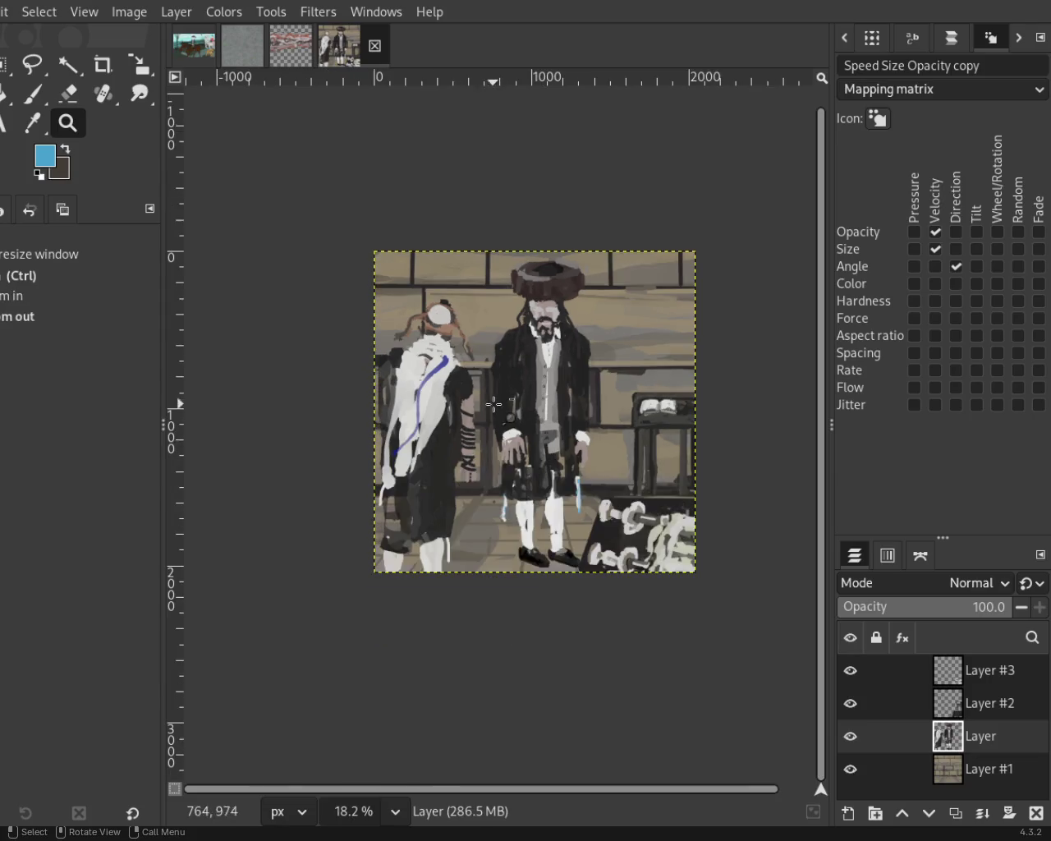
{"action": "left_click", "coordinate": [481, 452]}
{"action": "left_click", "coordinate": [477, 453]}
{"action": "left_click", "coordinate": [496, 458], "text": "ctrl"}
{"action": "left_click", "coordinate": [544, 434]}
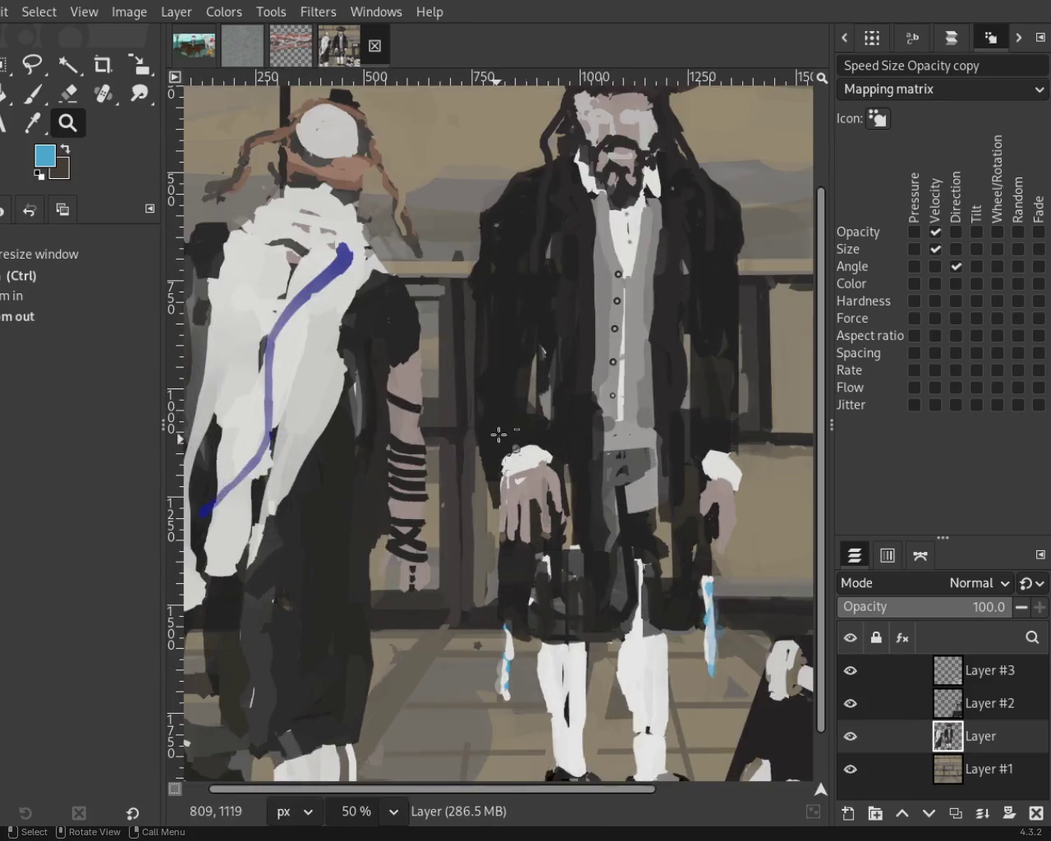
{"action": "left_click", "coordinate": [499, 435], "text": "ctrl"}
{"action": "left_click", "coordinate": [360, 181]}
{"action": "left_click", "coordinate": [367, 181]}
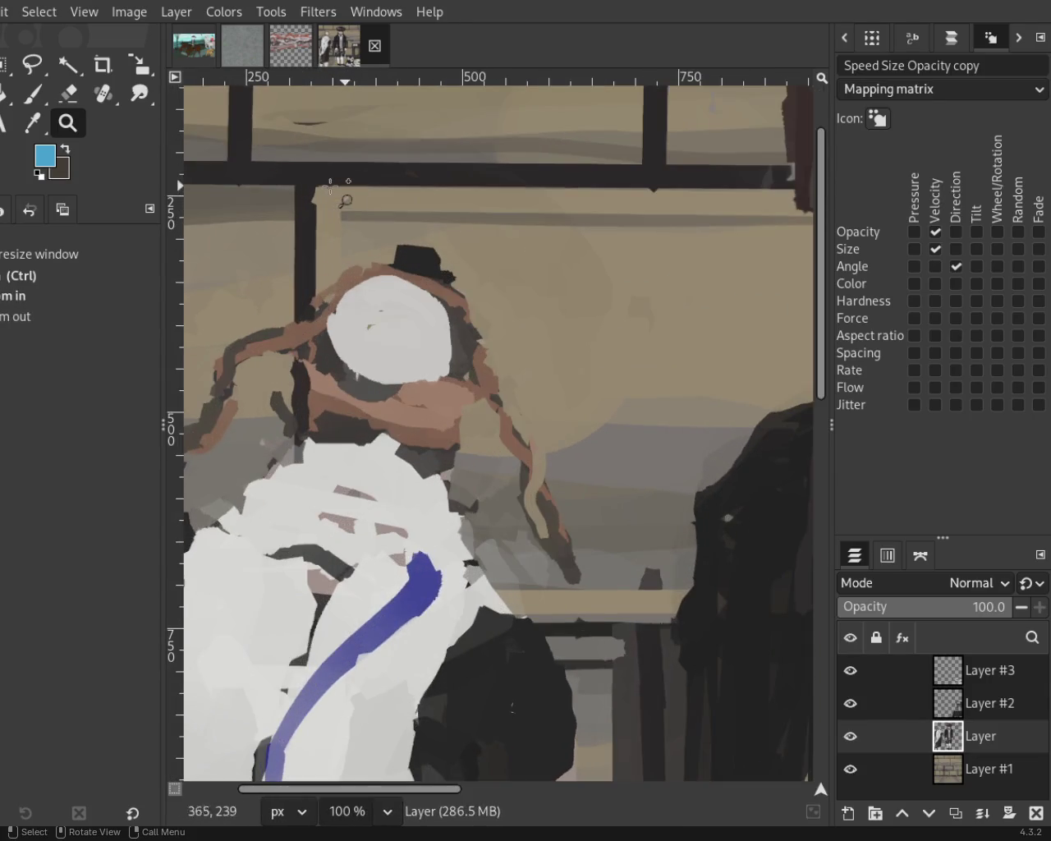
{"action": "left_click", "coordinate": [31, 94]}
{"action": "left_click", "coordinate": [424, 265], "text": "ctrl"}
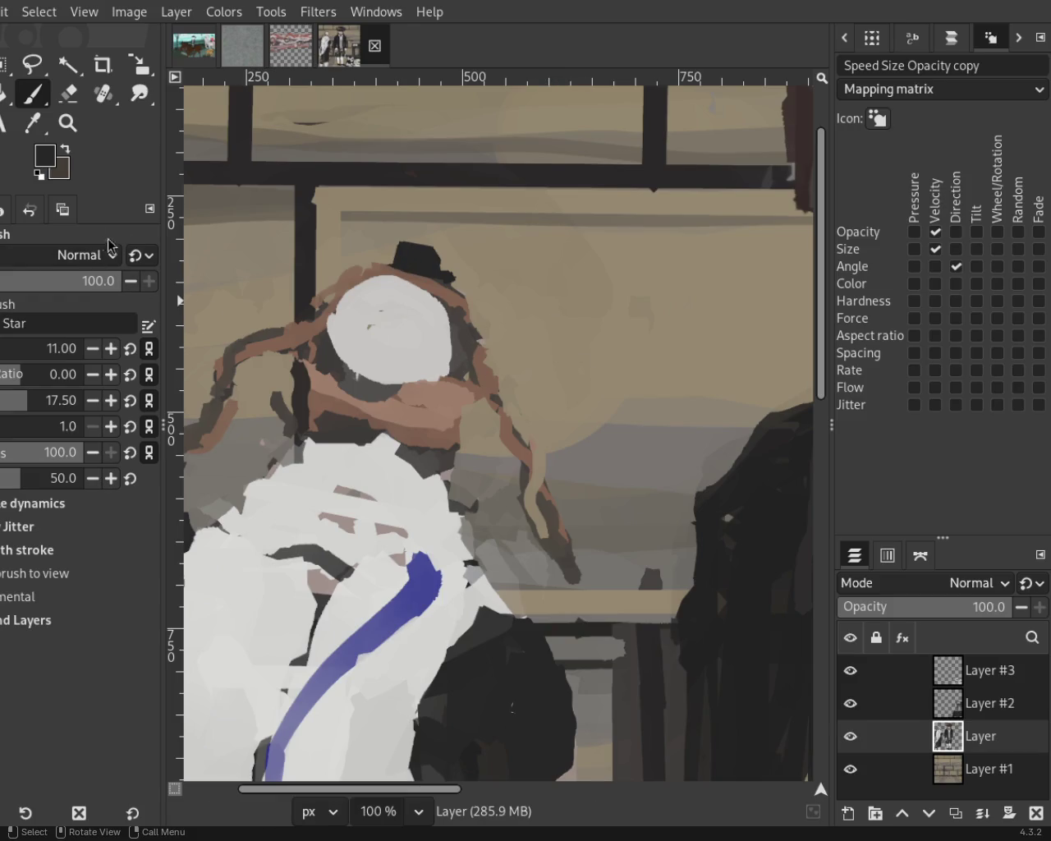
Zoom out and scroll to view the whole scene with both figures.
{"action": "left_click", "coordinate": [67, 123]}
{"action": "scroll", "coordinate": [353, 274], "scroll_direction": "down", "scroll_amount": 1}
{"action": "scroll", "coordinate": [353, 274], "scroll_direction": "down", "scroll_amount": 3}
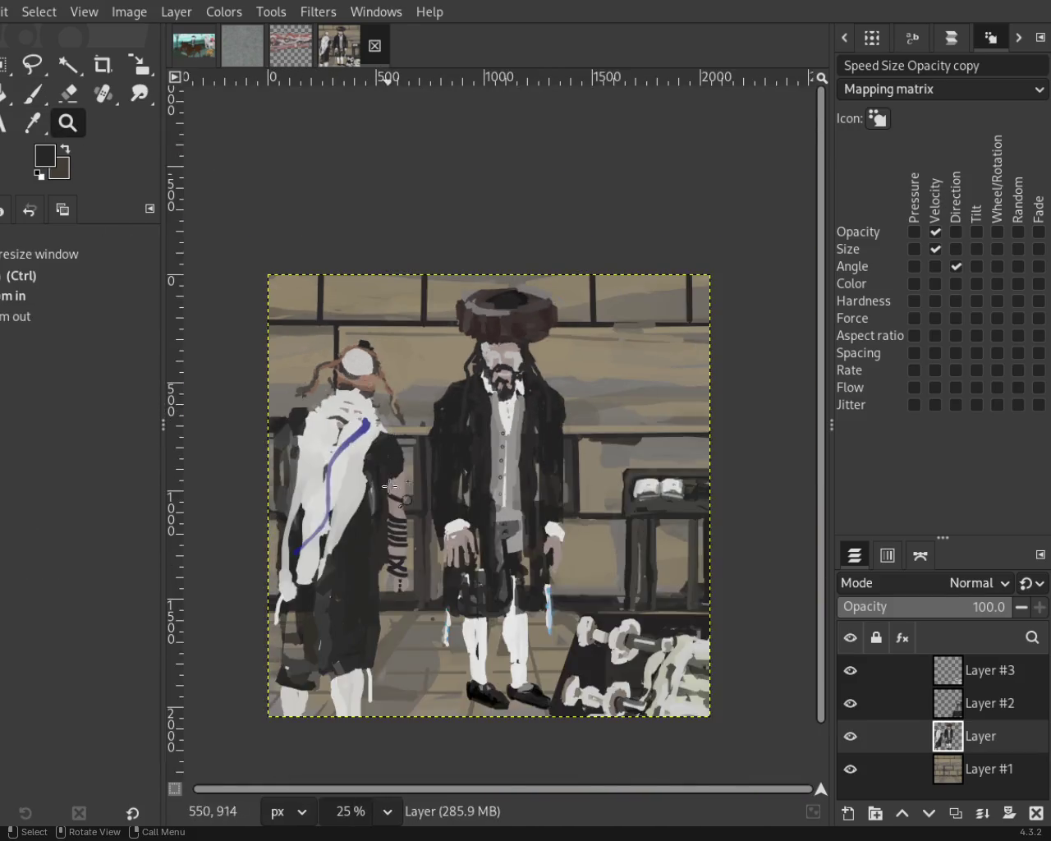
{"action": "scroll", "coordinate": [353, 274], "scroll_direction": "up", "scroll_amount": 1}
{"action": "scroll", "coordinate": [353, 274], "scroll_direction": "down", "scroll_amount": 1}
{"action": "scroll", "coordinate": [443, 477], "scroll_direction": "up", "scroll_amount": 1}
{"action": "scroll", "coordinate": [466, 458], "scroll_direction": "down", "scroll_amount": 1}
{"action": "scroll", "coordinate": [482, 441], "scroll_direction": "up", "scroll_amount": 1}
{"action": "scroll", "coordinate": [460, 407], "scroll_direction": "down", "scroll_amount": 1}
{"action": "scroll", "coordinate": [483, 427], "scroll_direction": "up", "scroll_amount": 1}
{"action": "scroll", "coordinate": [493, 394], "scroll_direction": "down", "scroll_amount": 1}
{"action": "scroll", "coordinate": [493, 393], "scroll_direction": "up", "scroll_amount": 1}
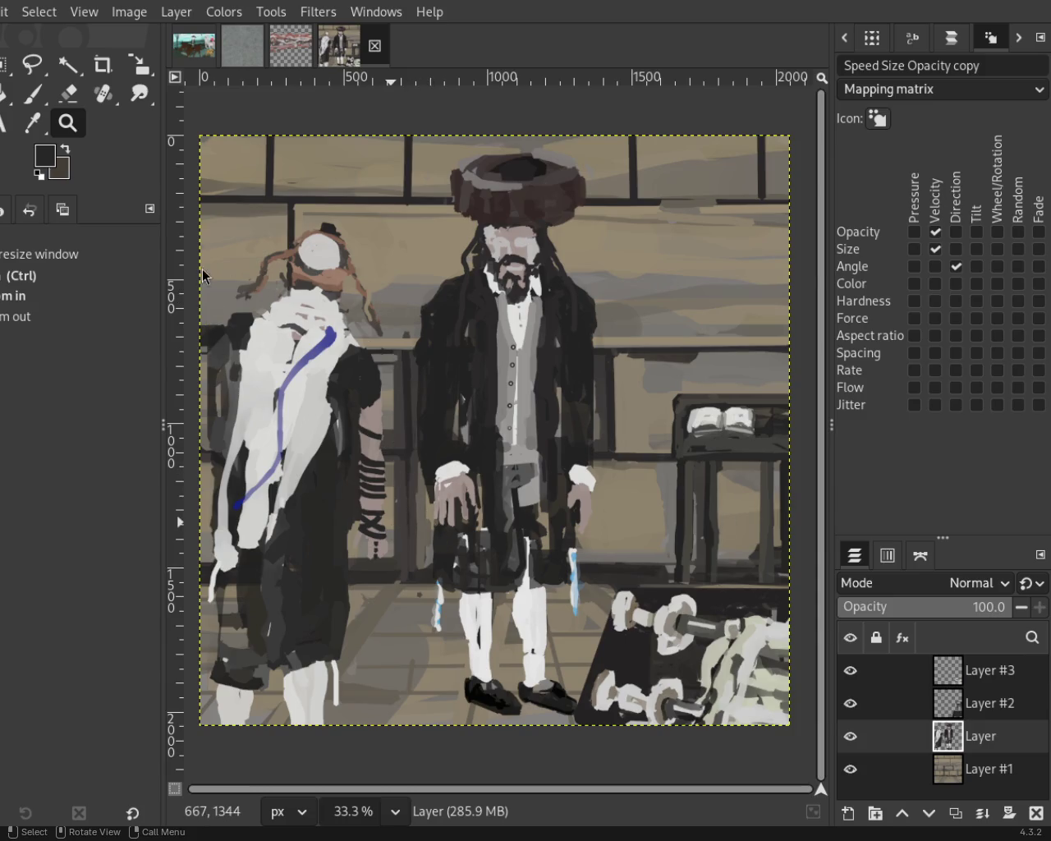
Paint black onto the hand to join the strap shapes, sampling black from the straps.
{"action": "scroll", "coordinate": [444, 505], "scroll_direction": "down", "scroll_amount": 1}
{"action": "scroll", "coordinate": [411, 501], "scroll_direction": "up", "scroll_amount": 1}
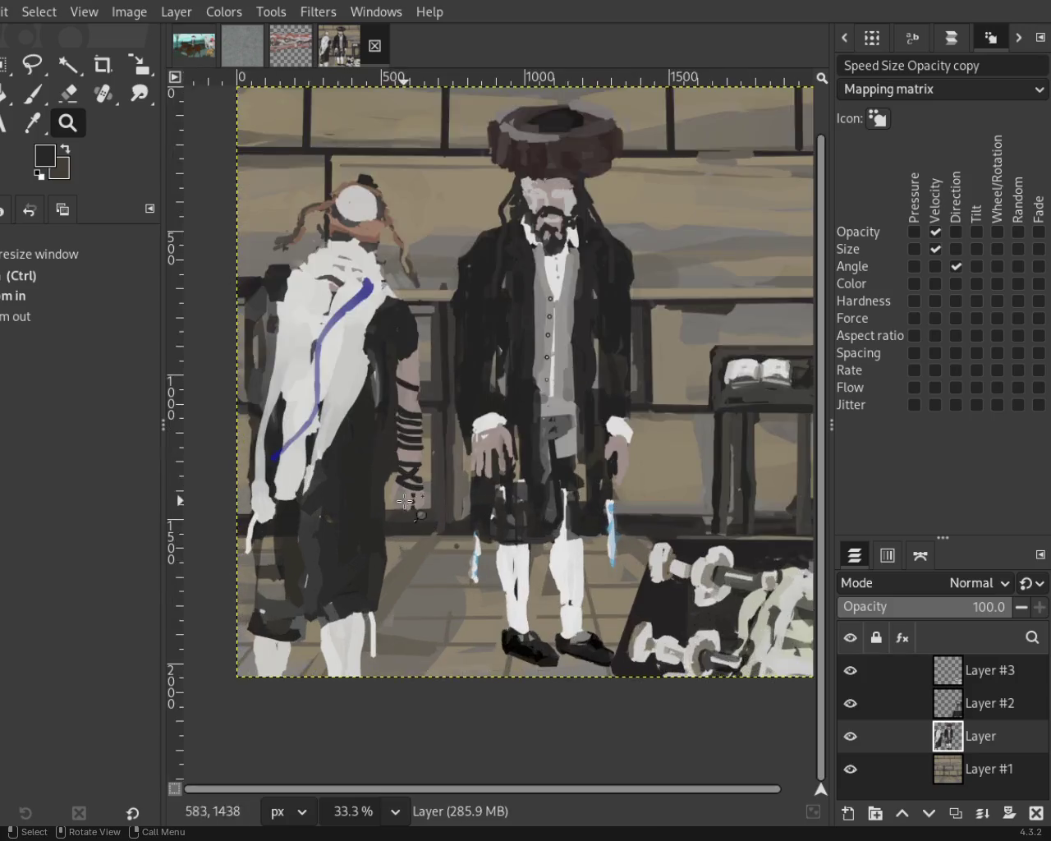
{"action": "scroll", "coordinate": [411, 501], "scroll_direction": "up", "scroll_amount": 2}
{"action": "scroll", "coordinate": [411, 501], "scroll_direction": "up", "scroll_amount": 4}
{"action": "scroll", "coordinate": [411, 501], "scroll_direction": "up", "scroll_amount": 1}
{"action": "key", "text": "p"}
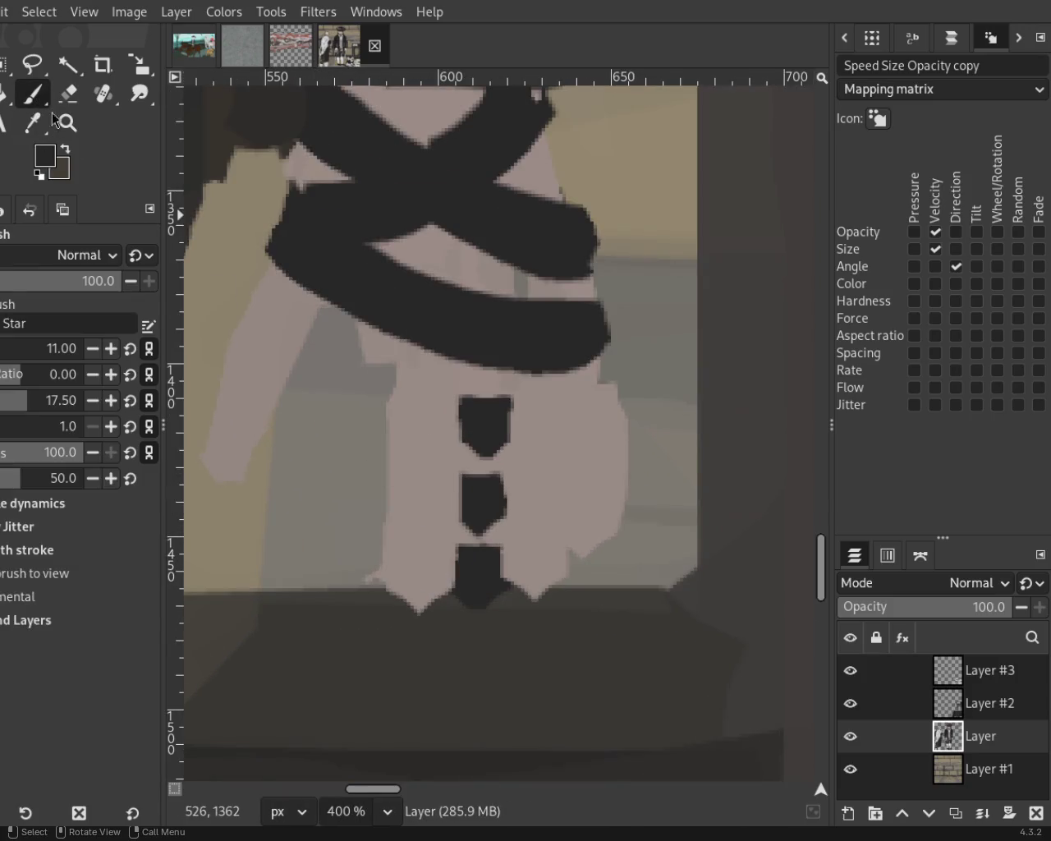
{"action": "mouse_move", "coordinate": [470, 411]}
{"action": "left_mouse_down"}
{"action": "mouse_move", "coordinate": [477, 441]}
{"action": "mouse_move", "coordinate": [466, 398]}
{"action": "mouse_move", "coordinate": [490, 407]}
{"action": "mouse_move", "coordinate": [463, 388]}
{"action": "mouse_move", "coordinate": [499, 534]}
{"action": "mouse_move", "coordinate": [472, 497]}
{"action": "left_mouse_up"}
{"action": "left_click", "coordinate": [510, 435], "text": "ctrl"}
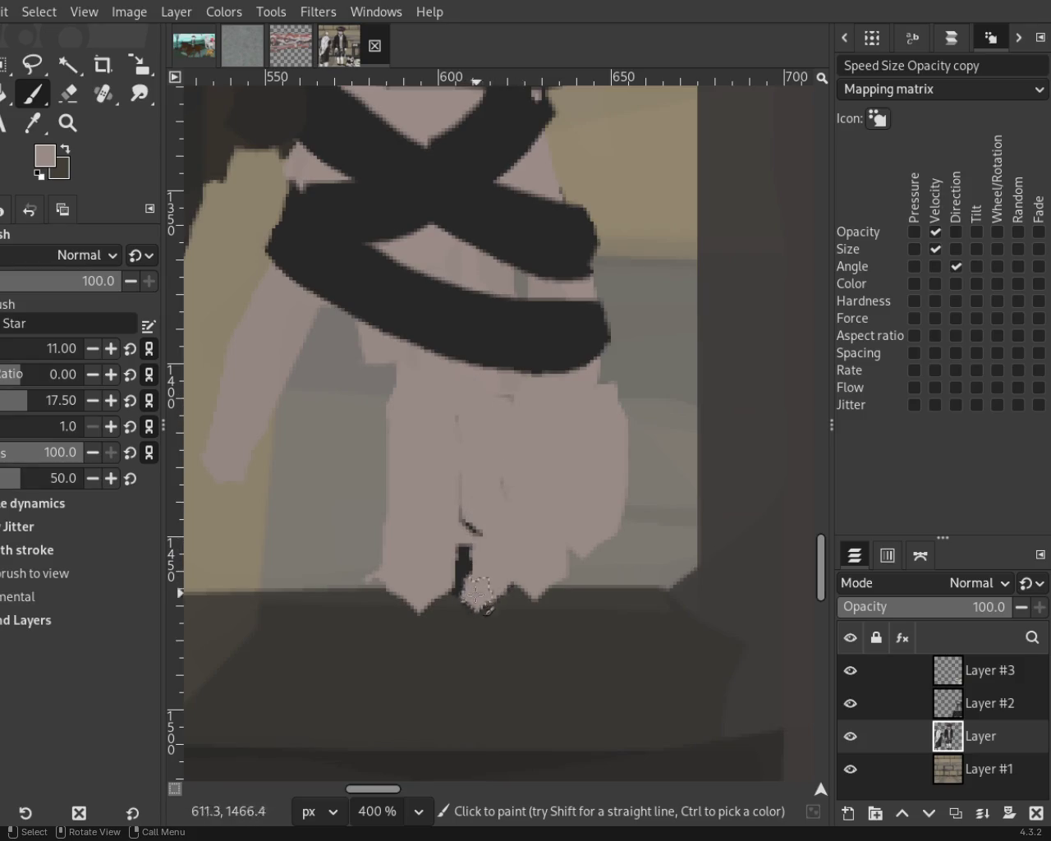
{"action": "left_click", "coordinate": [479, 312], "text": "ctrl"}
{"action": "mouse_move", "coordinate": [481, 419]}
{"action": "left_mouse_down"}
{"action": "mouse_move", "coordinate": [448, 411]}
{"action": "mouse_move", "coordinate": [481, 509]}
{"action": "left_mouse_up"}
Change the brush size and repaint two black strap wraps, undoing rejected strokes.
{"action": "key", "text": "ctrl+z"}
{"action": "key", "text": "ctrl+z"}
{"action": "left_click", "coordinate": [17, 349]}
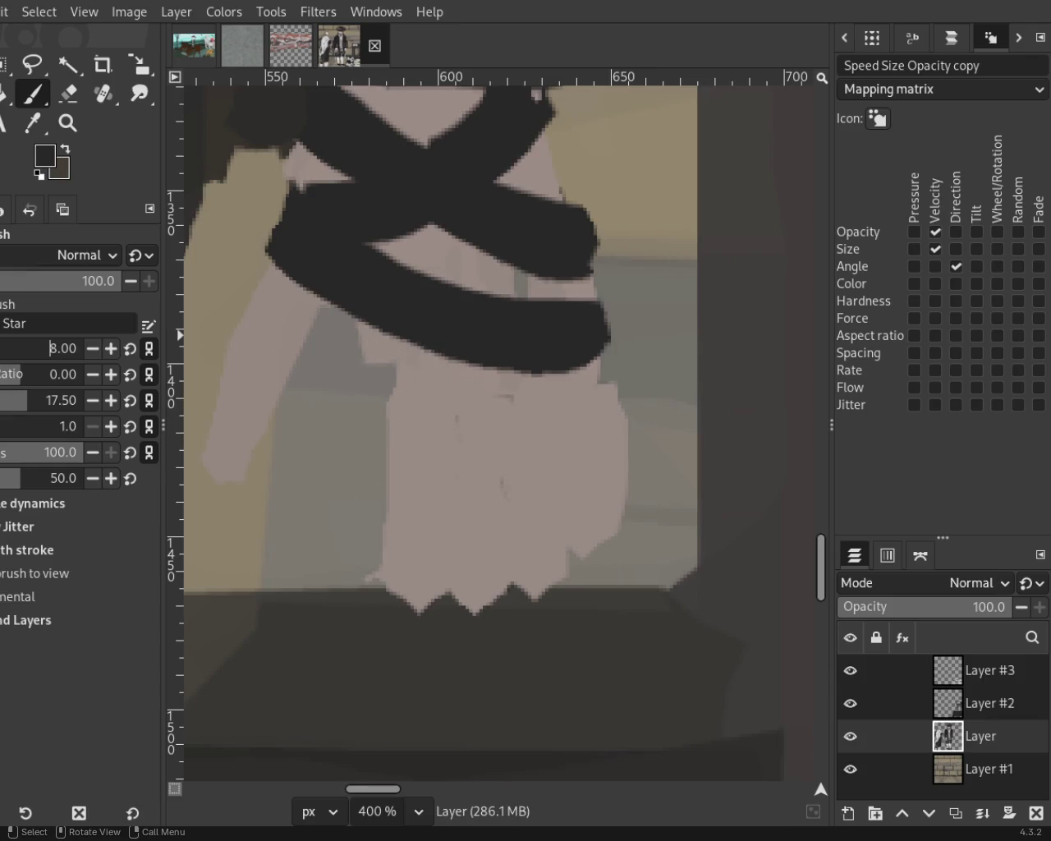
{"action": "mouse_move", "coordinate": [447, 423]}
{"action": "left_mouse_down"}
{"action": "mouse_move", "coordinate": [526, 419]}
{"action": "mouse_move", "coordinate": [488, 410]}
{"action": "left_mouse_up"}
{"action": "key", "text": "ctrl+z"}
{"action": "key", "text": "ctrl+z"}
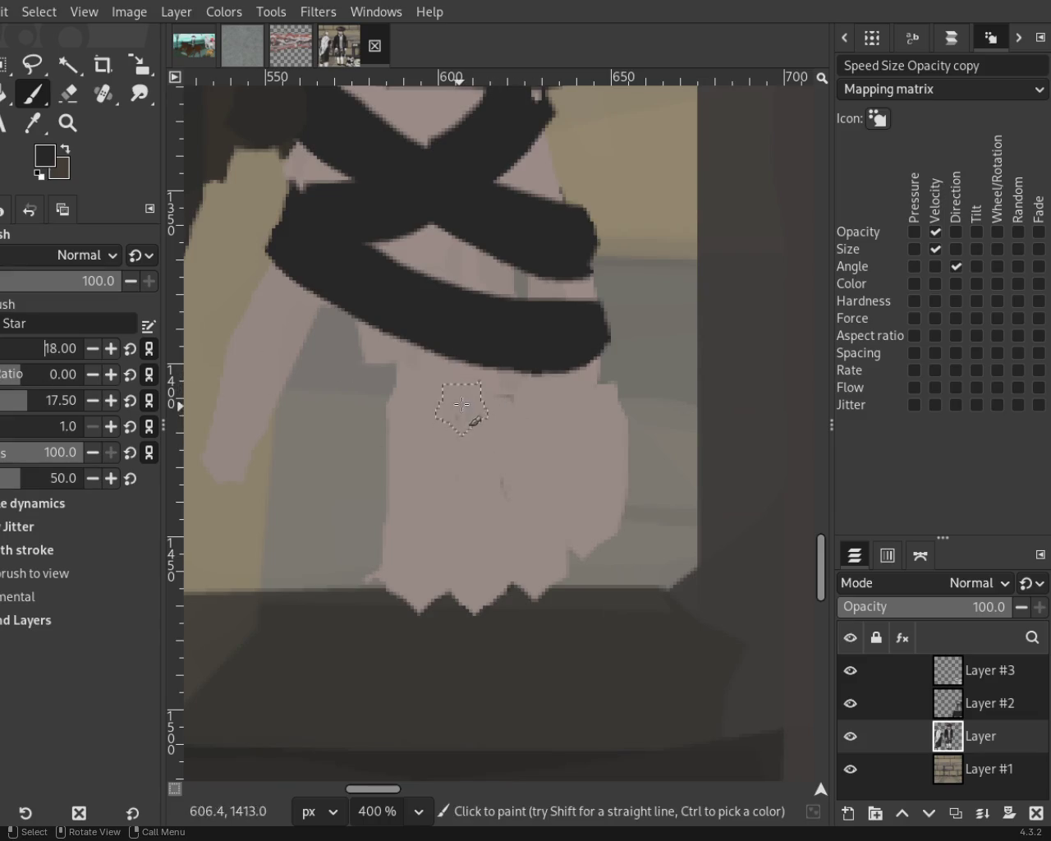
{"action": "left_click_drag", "start_coordinate": [461, 412], "coordinate": [562, 401]}
{"action": "key", "text": "ctrl+z"}
{"action": "mouse_move", "coordinate": [461, 393]}
{"action": "left_mouse_down"}
{"action": "mouse_move", "coordinate": [464, 421]}
{"action": "mouse_move", "coordinate": [537, 501]}
{"action": "left_mouse_up"}
{"action": "mouse_move", "coordinate": [443, 542]}
{"action": "left_mouse_down"}
{"action": "mouse_move", "coordinate": [473, 571]}
{"action": "mouse_move", "coordinate": [495, 544]}
{"action": "left_mouse_up"}
{"action": "key", "text": "ctrl+z"}
{"action": "key", "text": "ctrl+z"}
Trim the wraps' edges in pink and add a third black wrap below the others.
{"action": "left_click", "coordinate": [547, 399], "text": "ctrl"}
{"action": "left_click_drag", "start_coordinate": [548, 415], "coordinate": [555, 507]}
{"action": "left_click_drag", "start_coordinate": [427, 394], "coordinate": [381, 488]}
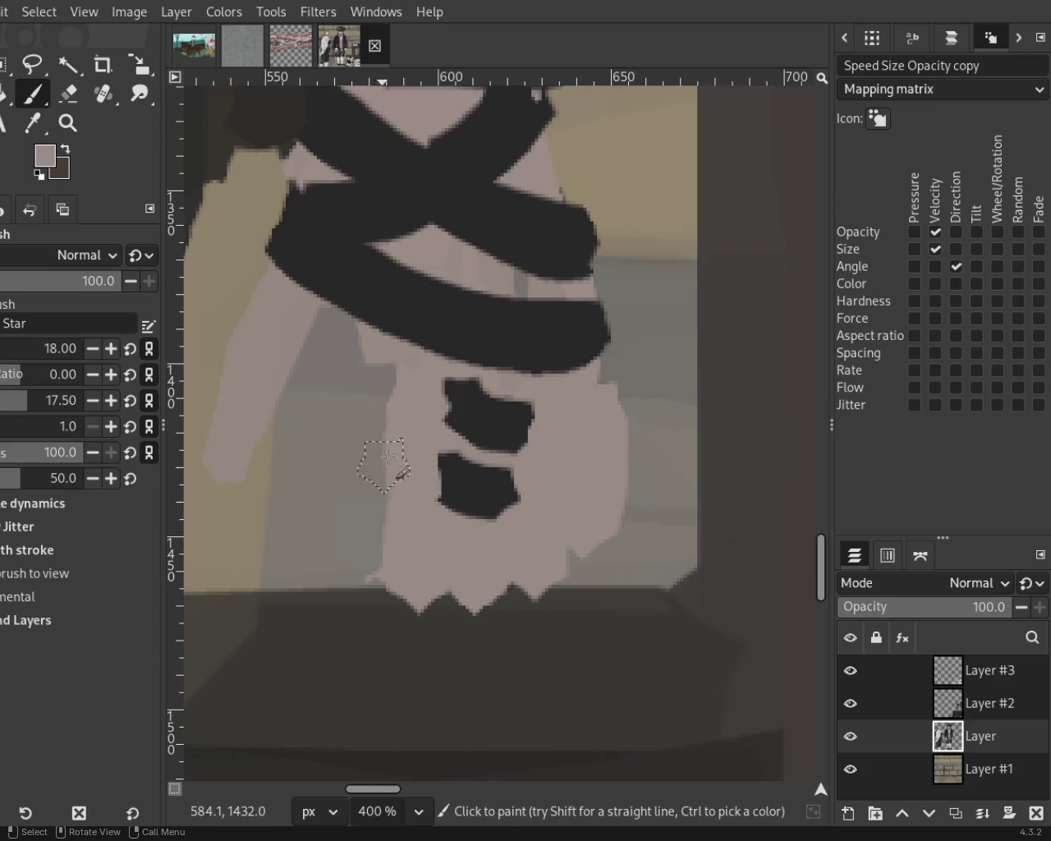
{"action": "left_click", "coordinate": [442, 411], "text": "ctrl"}
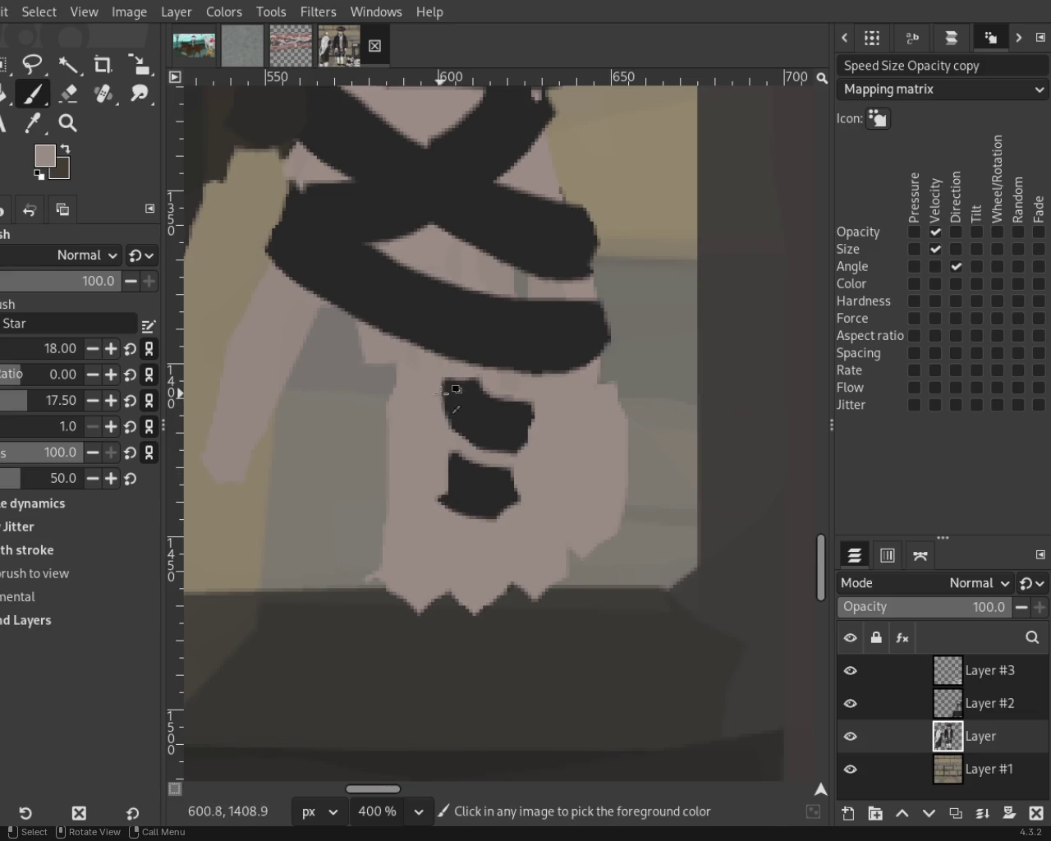
{"action": "left_click_drag", "start_coordinate": [431, 485], "coordinate": [457, 497]}
{"action": "left_click", "coordinate": [464, 561]}
{"action": "key", "text": "ctrl+z"}
{"action": "mouse_move", "coordinate": [442, 543]}
{"action": "left_mouse_down"}
{"action": "mouse_move", "coordinate": [507, 548]}
{"action": "mouse_move", "coordinate": [483, 558]}
{"action": "left_mouse_up"}
Extend the upper and middle wraps leftward and smooth the hand's jagged lower-left edge in pink.
{"action": "left_click", "coordinate": [450, 437], "text": "ctrl"}
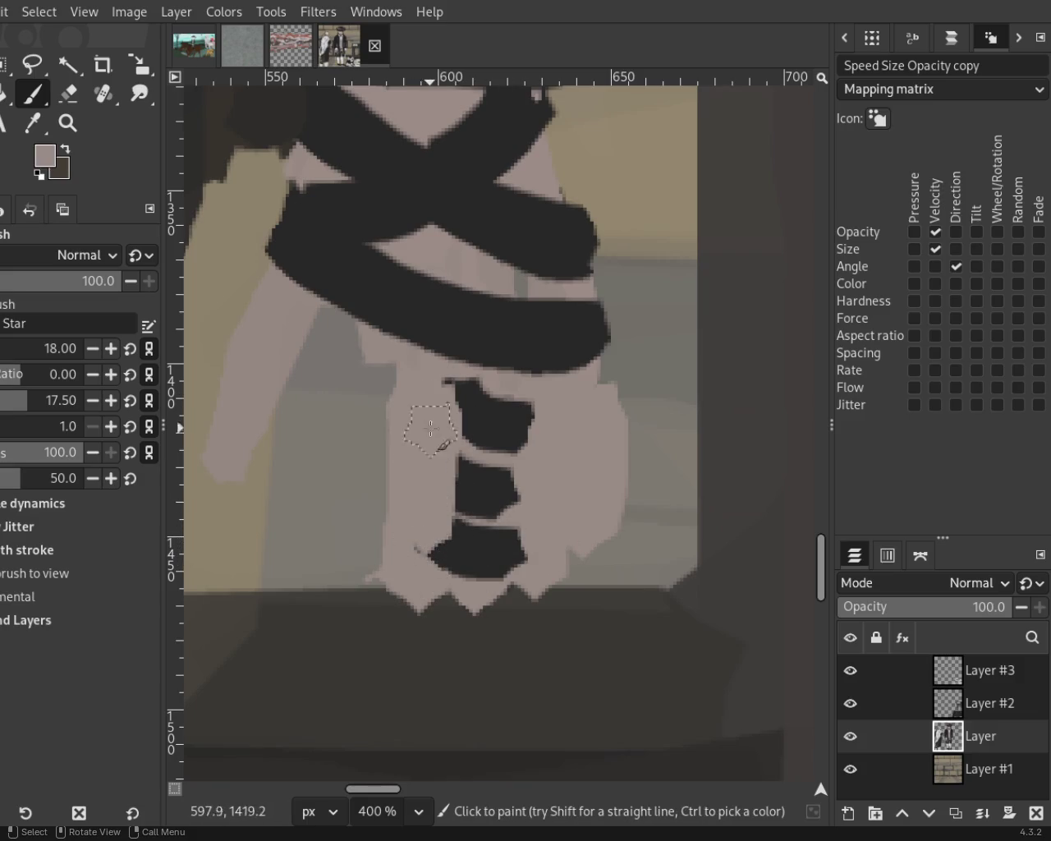
{"action": "left_click_drag", "start_coordinate": [420, 464], "coordinate": [491, 460]}
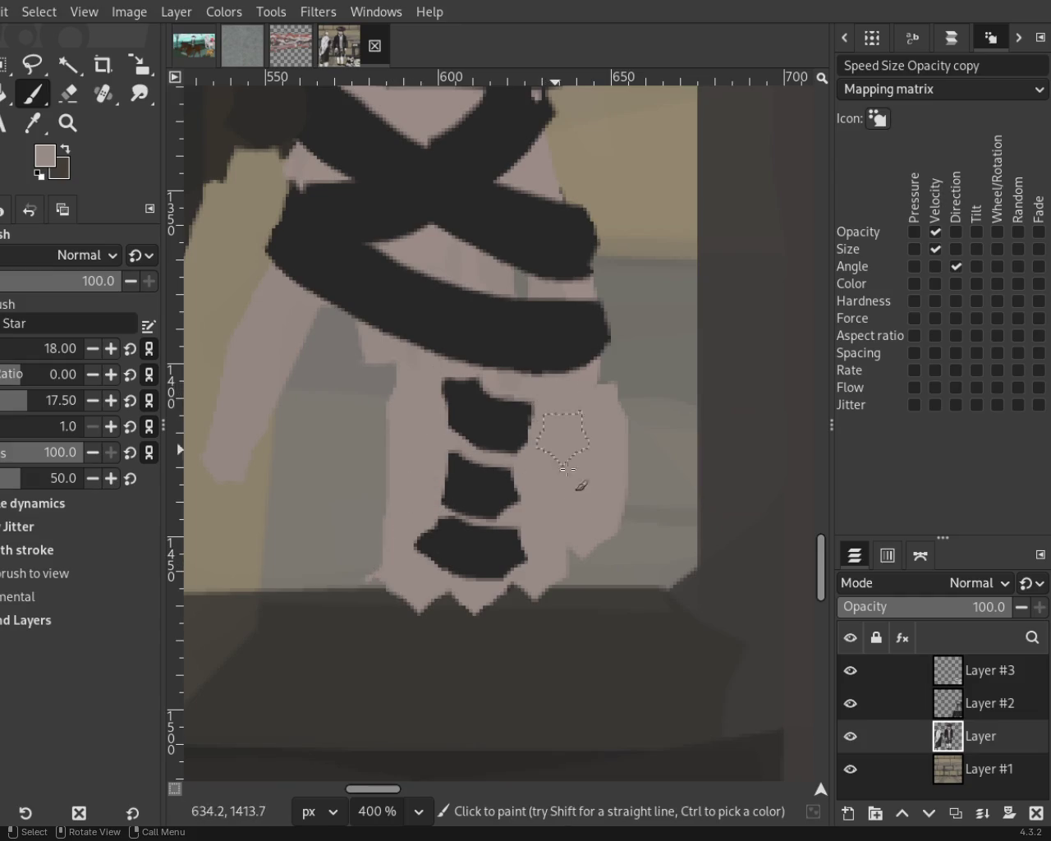
{"action": "left_click", "coordinate": [472, 419], "text": "ctrl"}
{"action": "left_click_drag", "start_coordinate": [469, 411], "coordinate": [439, 407]}
{"action": "mouse_move", "coordinate": [469, 481]}
{"action": "left_mouse_down"}
{"action": "mouse_move", "coordinate": [419, 394]}
{"action": "mouse_move", "coordinate": [396, 457]}
{"action": "left_mouse_up"}
{"action": "left_click", "coordinate": [418, 395], "text": "ctrl"}
{"action": "key", "text": "ctrl+z"}
{"action": "left_click_drag", "start_coordinate": [399, 522], "coordinate": [413, 580]}
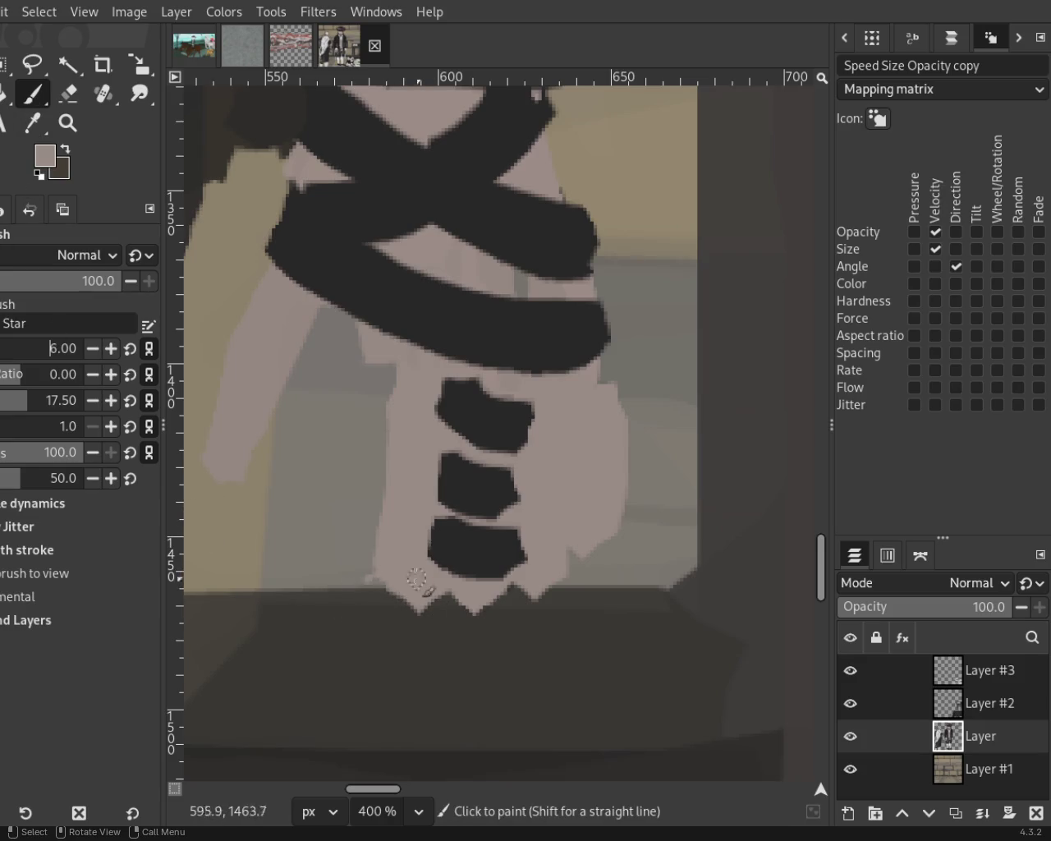
{"action": "mouse_move", "coordinate": [386, 574]}
{"action": "left_mouse_down"}
{"action": "mouse_move", "coordinate": [444, 599]}
{"action": "mouse_move", "coordinate": [574, 553]}
{"action": "left_mouse_up"}
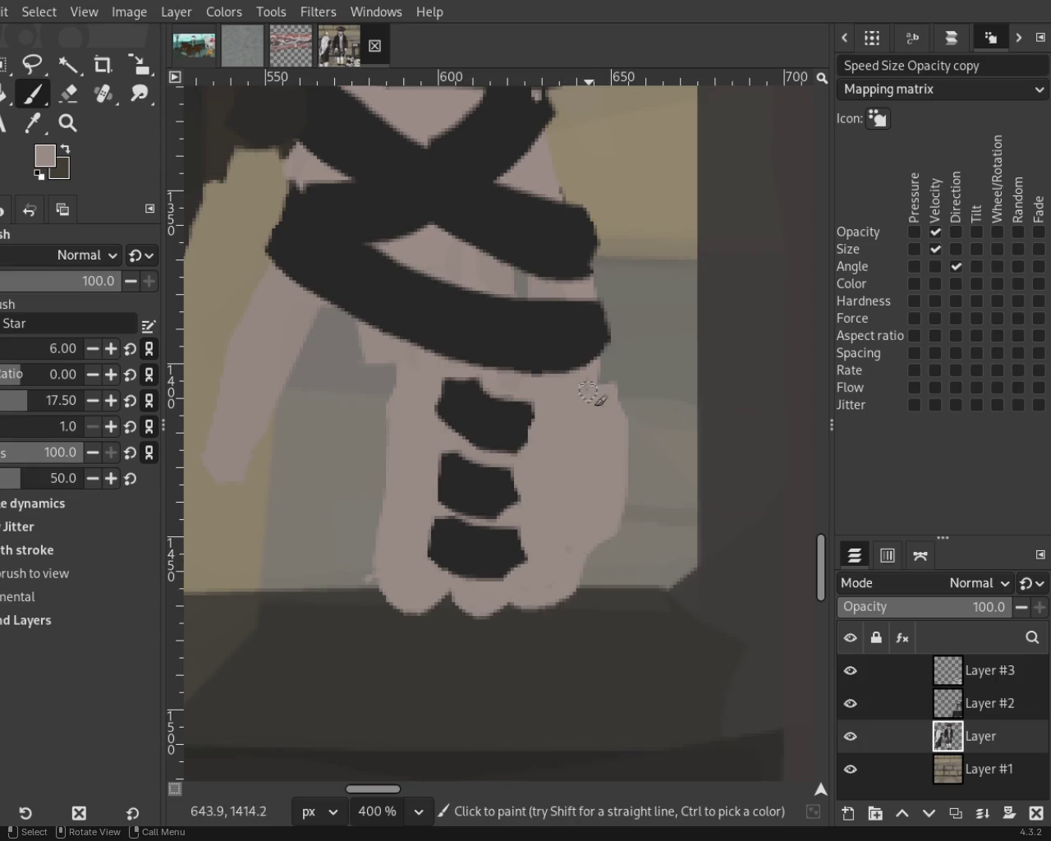
{"action": "left_click", "coordinate": [67, 123]}
Save the painting as 54.xcf and zoom in close on the strapped hand.
{"action": "left_click", "coordinate": [498, 500]}
{"action": "key", "text": "ctrl+s"}
{"action": "left_click", "coordinate": [498, 499]}
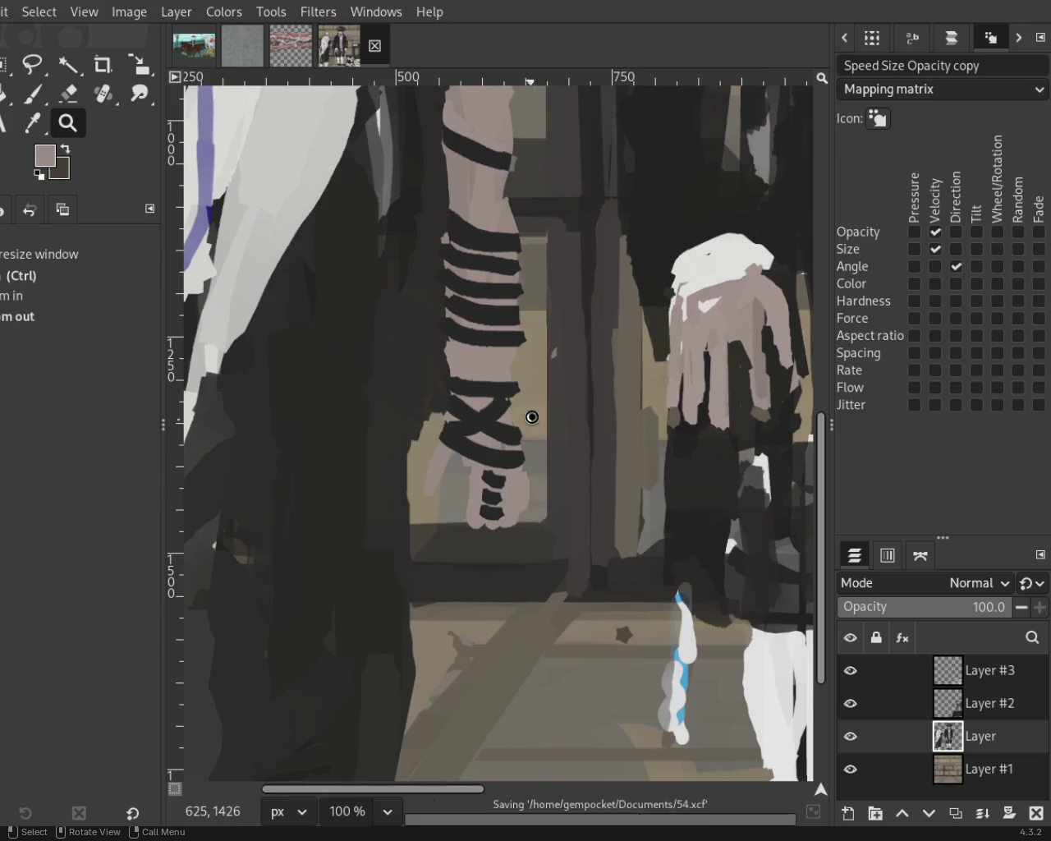
{"action": "left_click", "coordinate": [534, 416]}
{"action": "left_click", "coordinate": [556, 446]}
{"action": "left_click", "coordinate": [534, 565], "text": "ctrl"}
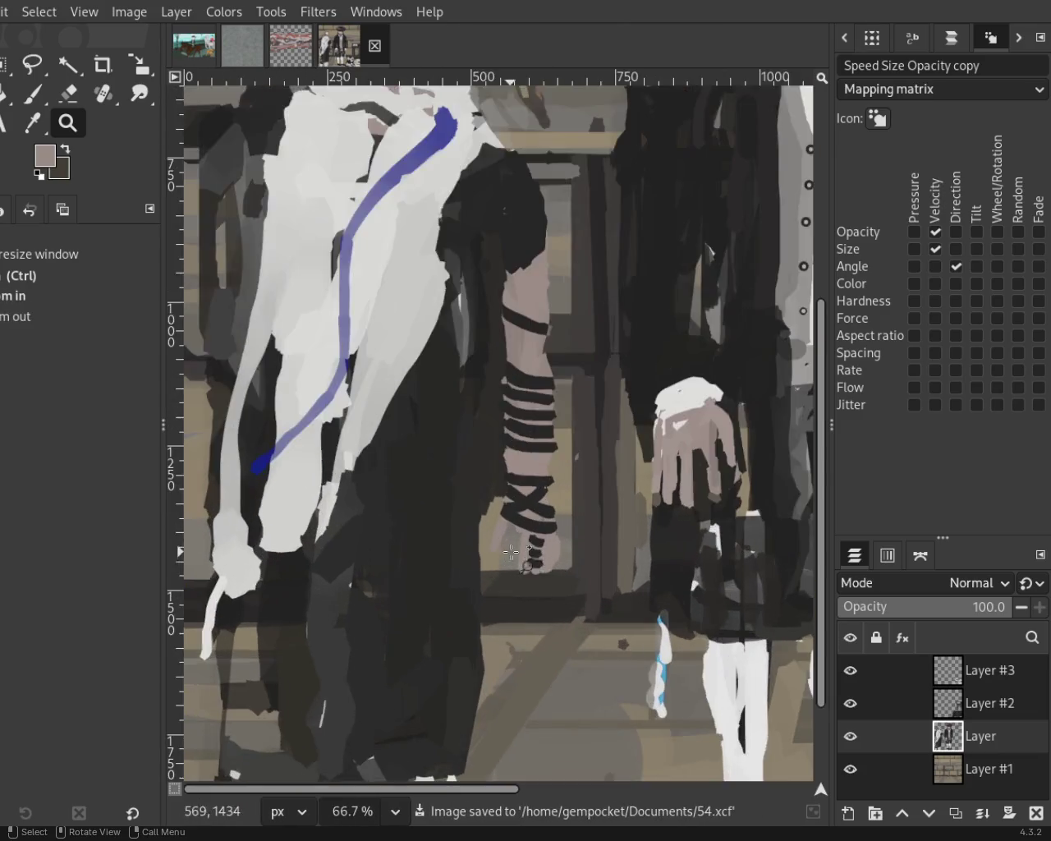
{"action": "left_click", "coordinate": [527, 566]}
{"action": "left_click", "coordinate": [493, 550]}
{"action": "left_click", "coordinate": [489, 546]}
{"action": "left_click", "coordinate": [489, 547]}
Paint a pink thumb on the hand's left side and erase a strip along its right edge.
{"action": "key", "text": "p"}
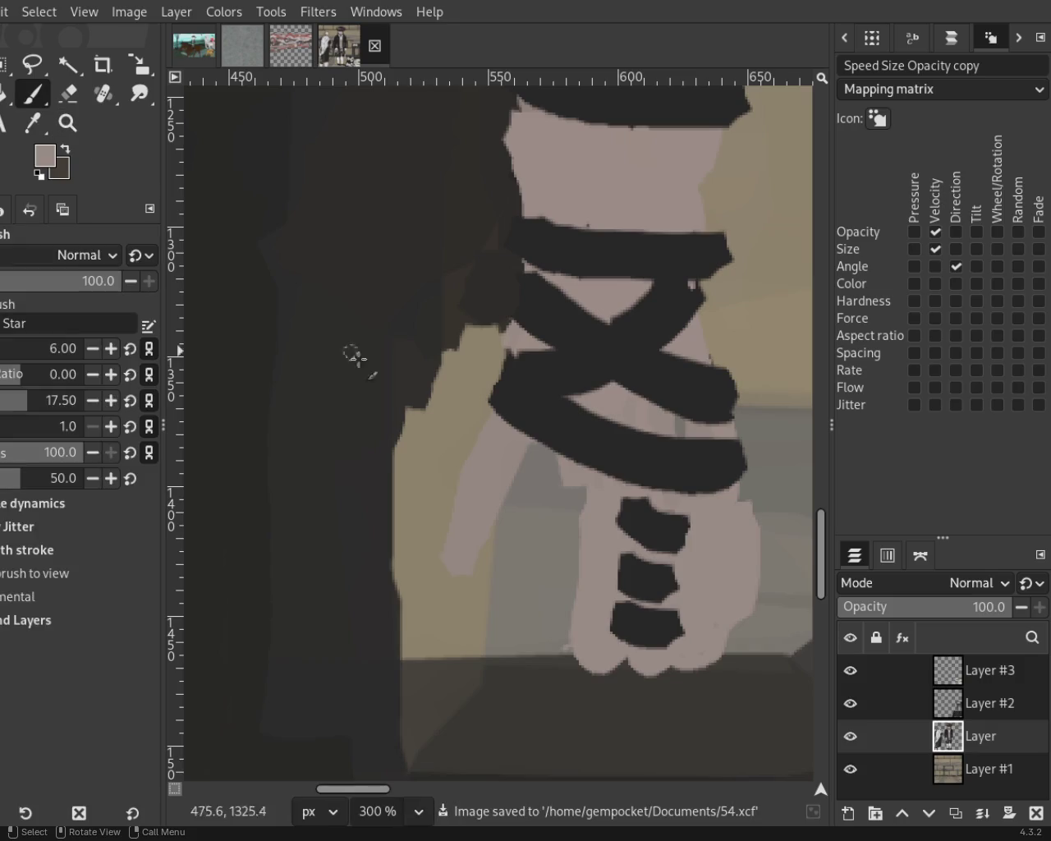
{"action": "left_click_drag", "start_coordinate": [493, 487], "coordinate": [559, 463]}
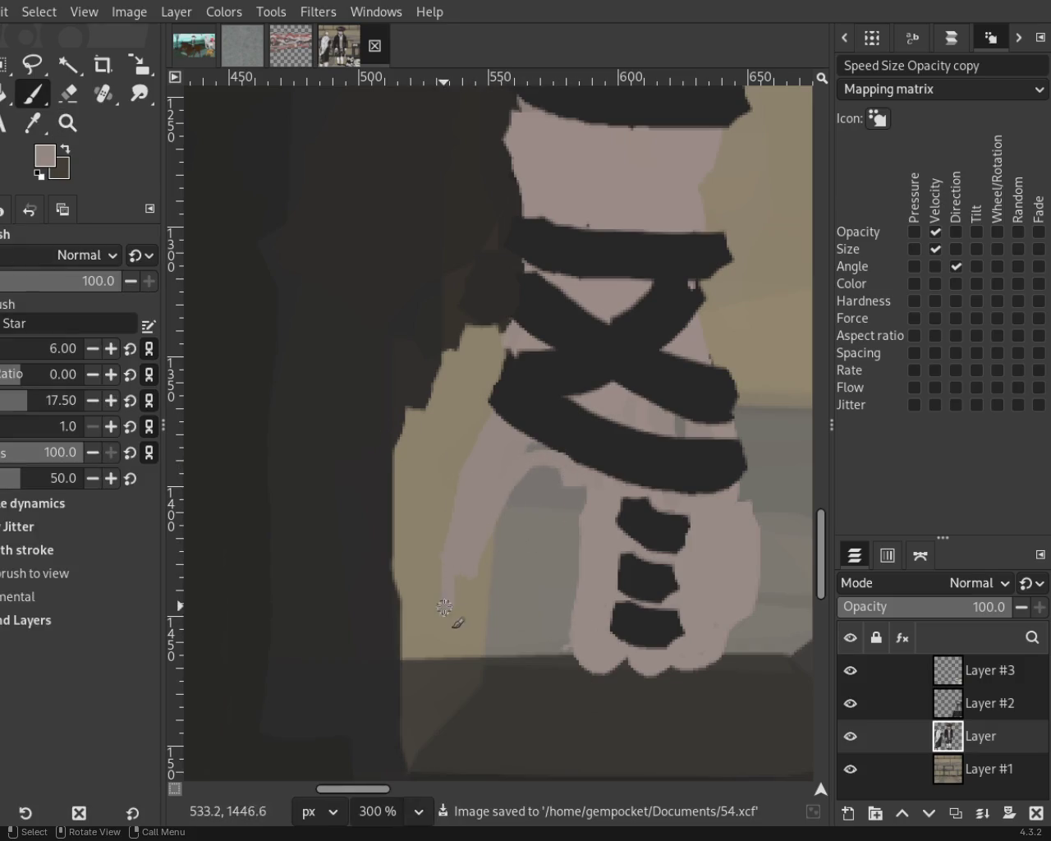
{"action": "left_click_drag", "start_coordinate": [444, 606], "coordinate": [485, 538]}
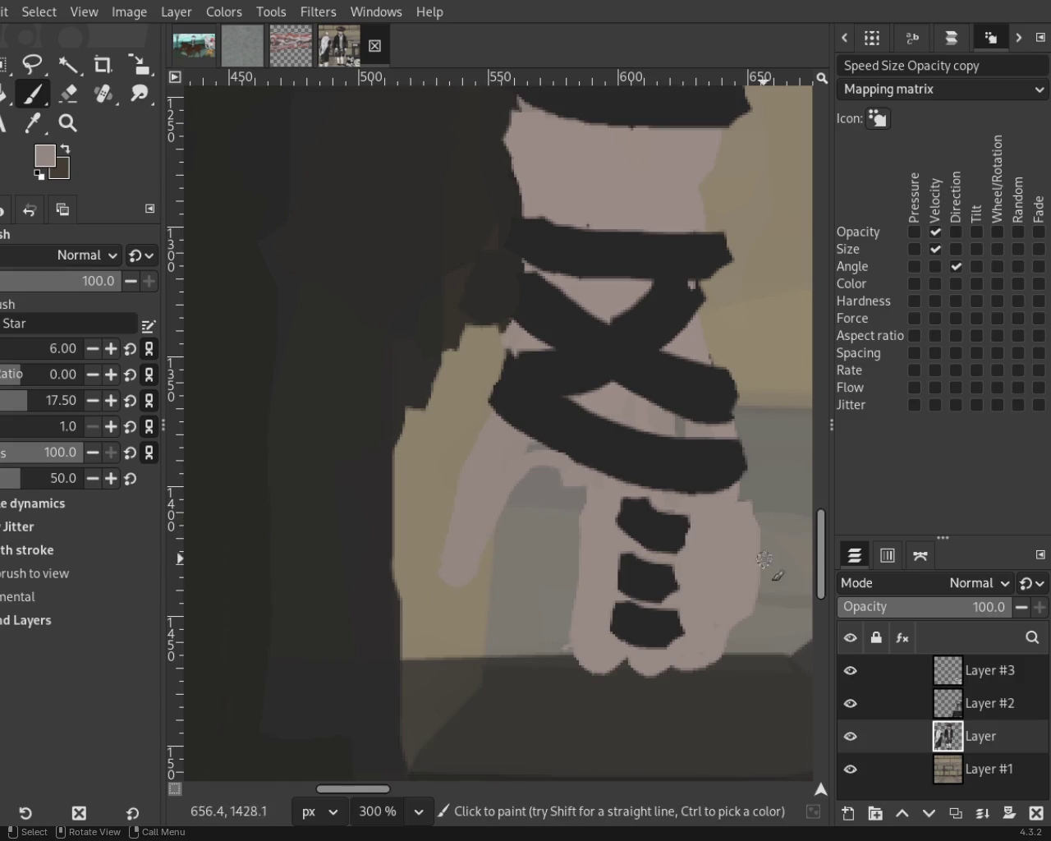
{"action": "left_click", "coordinate": [66, 89]}
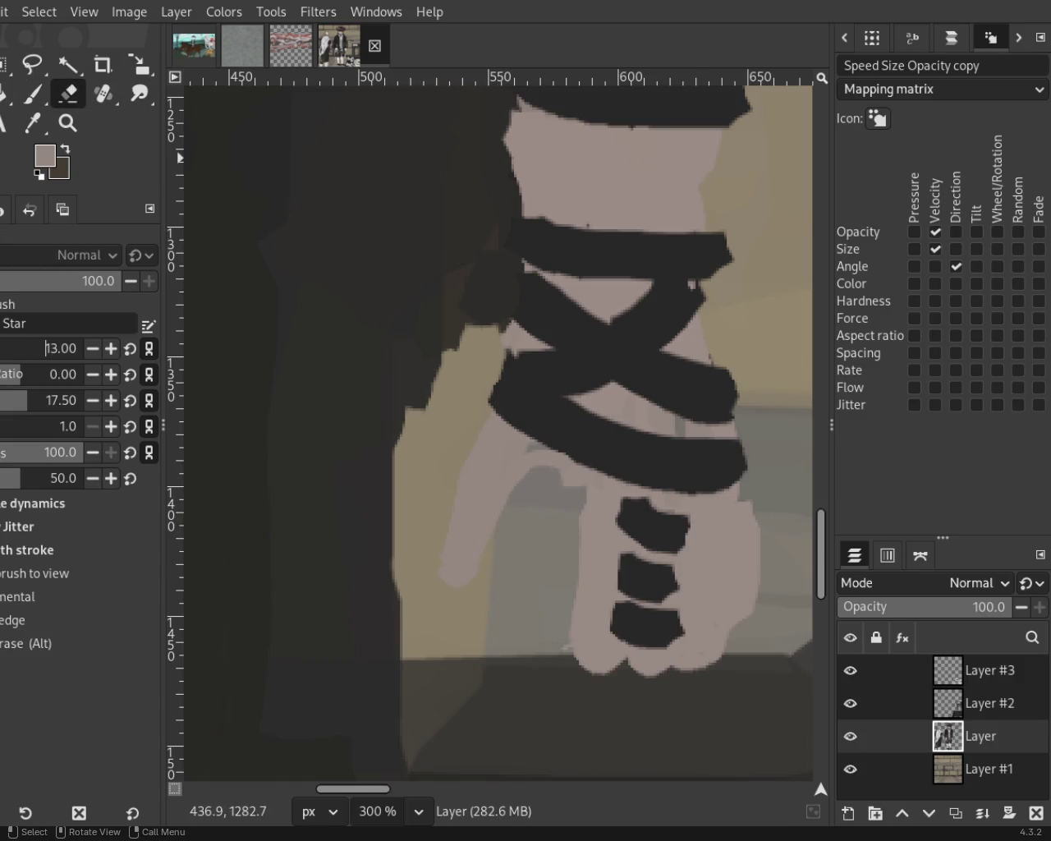
{"action": "left_click_drag", "start_coordinate": [759, 497], "coordinate": [744, 635]}
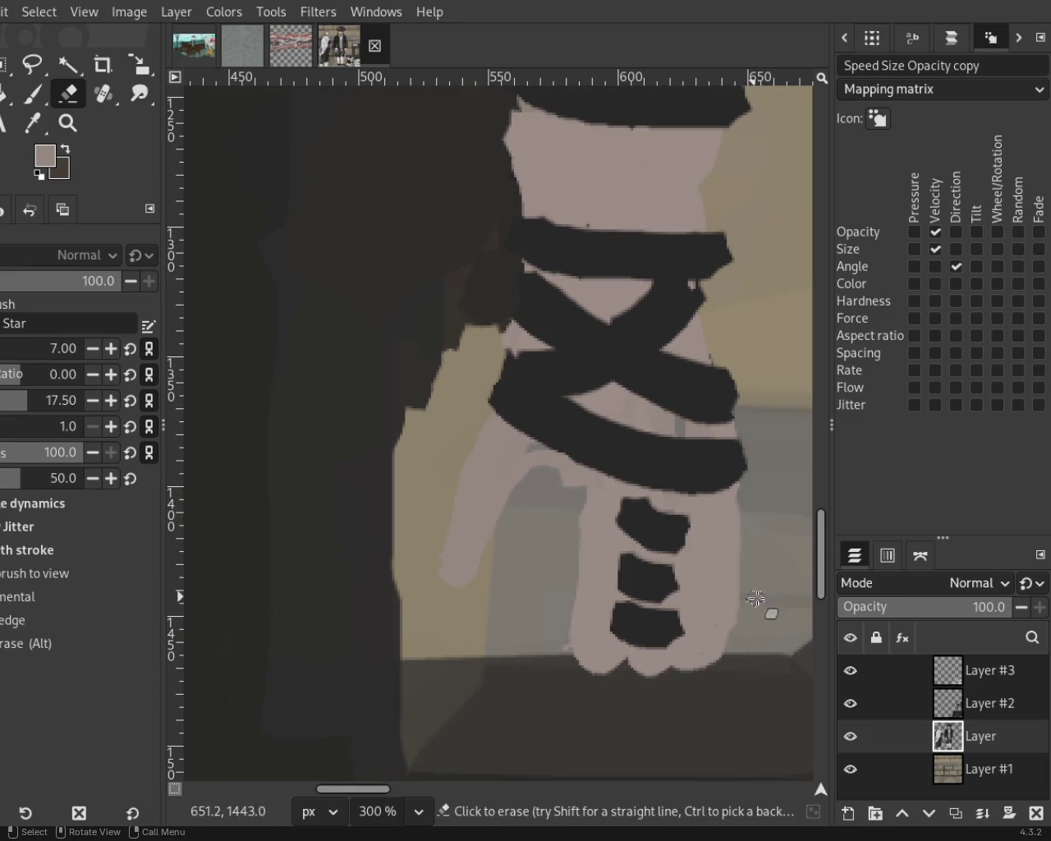
{"action": "left_click_drag", "start_coordinate": [733, 632], "coordinate": [702, 679]}
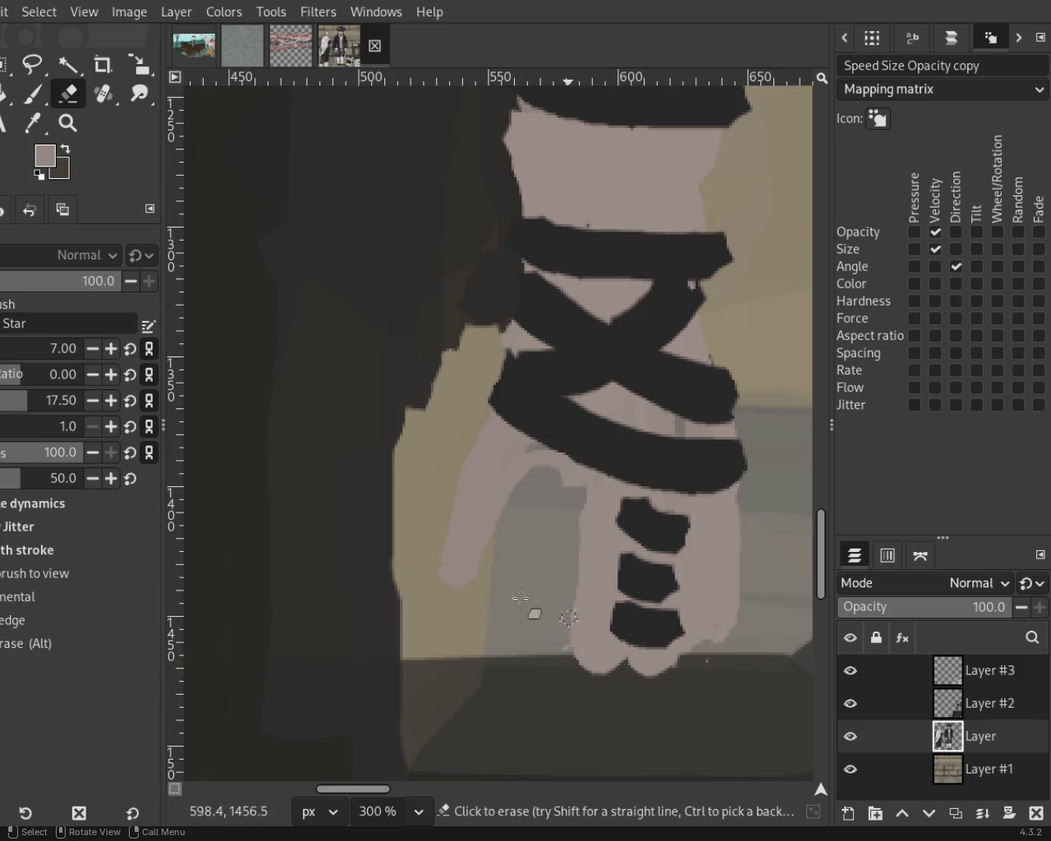
Touch up the hand's lower-right edge with pink dabs and small erasures.
{"action": "key", "text": "p"}
{"action": "left_click", "coordinate": [685, 631]}
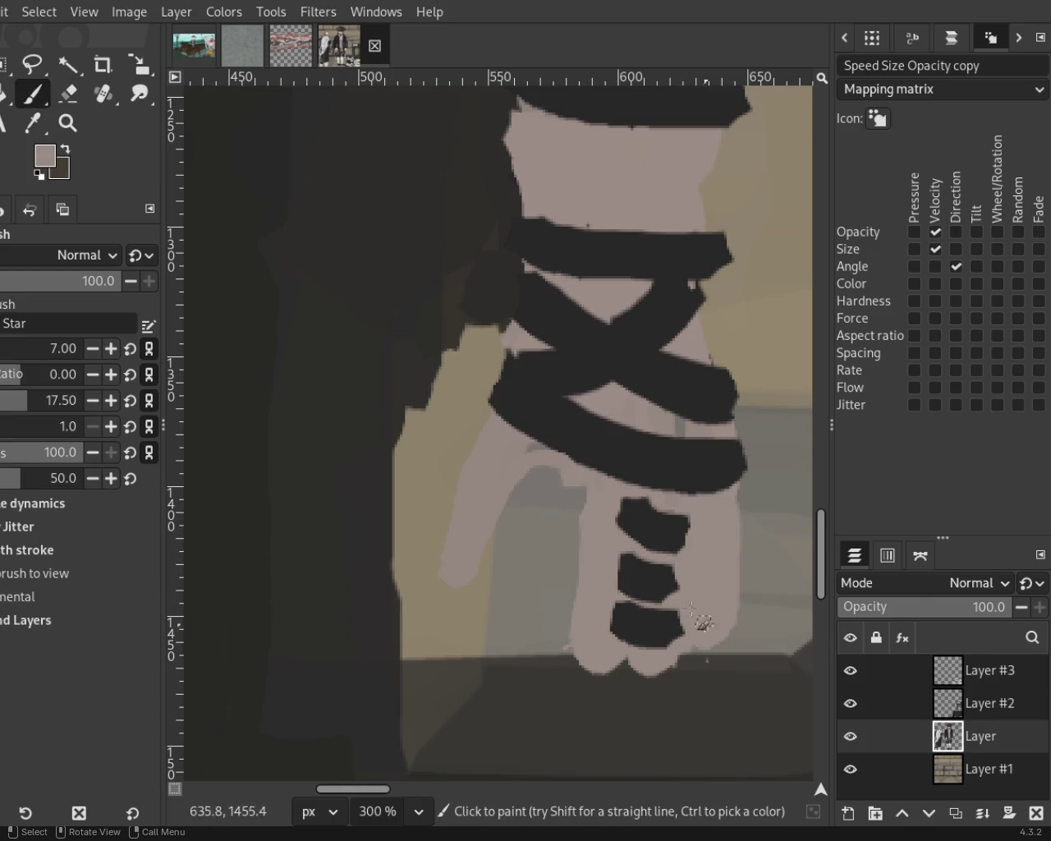
{"action": "left_click", "coordinate": [68, 93]}
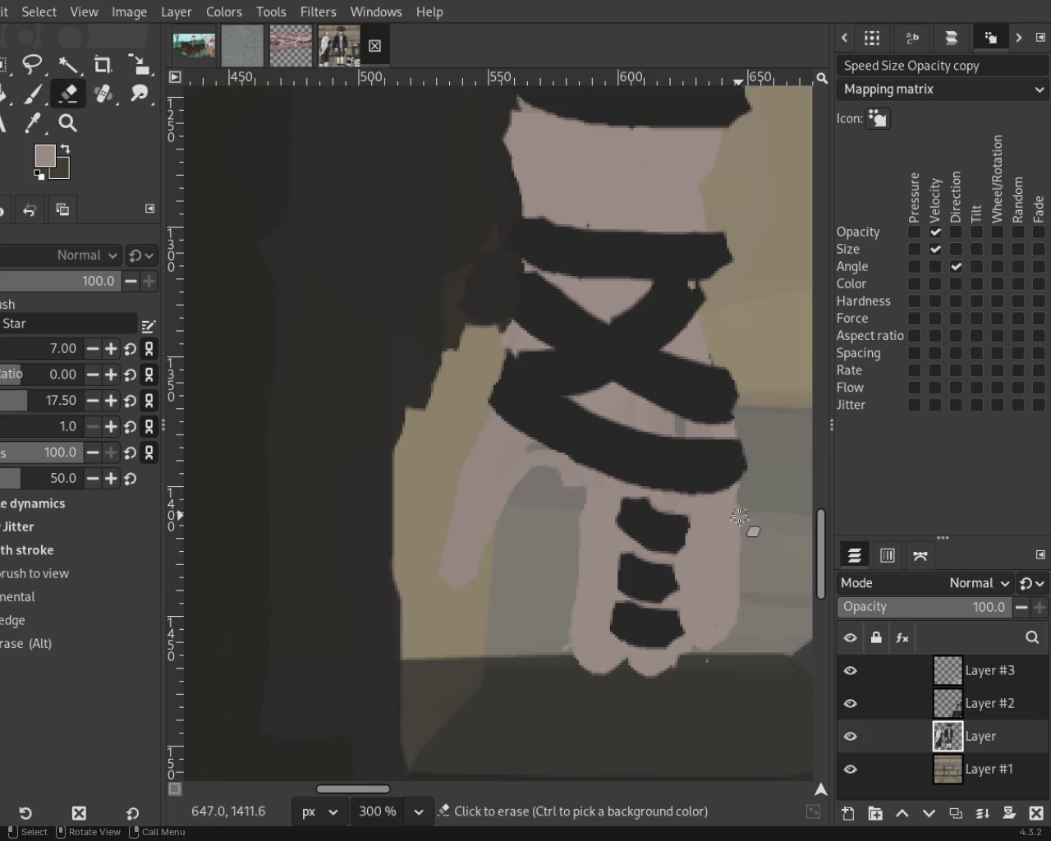
{"action": "left_click", "coordinate": [728, 637]}
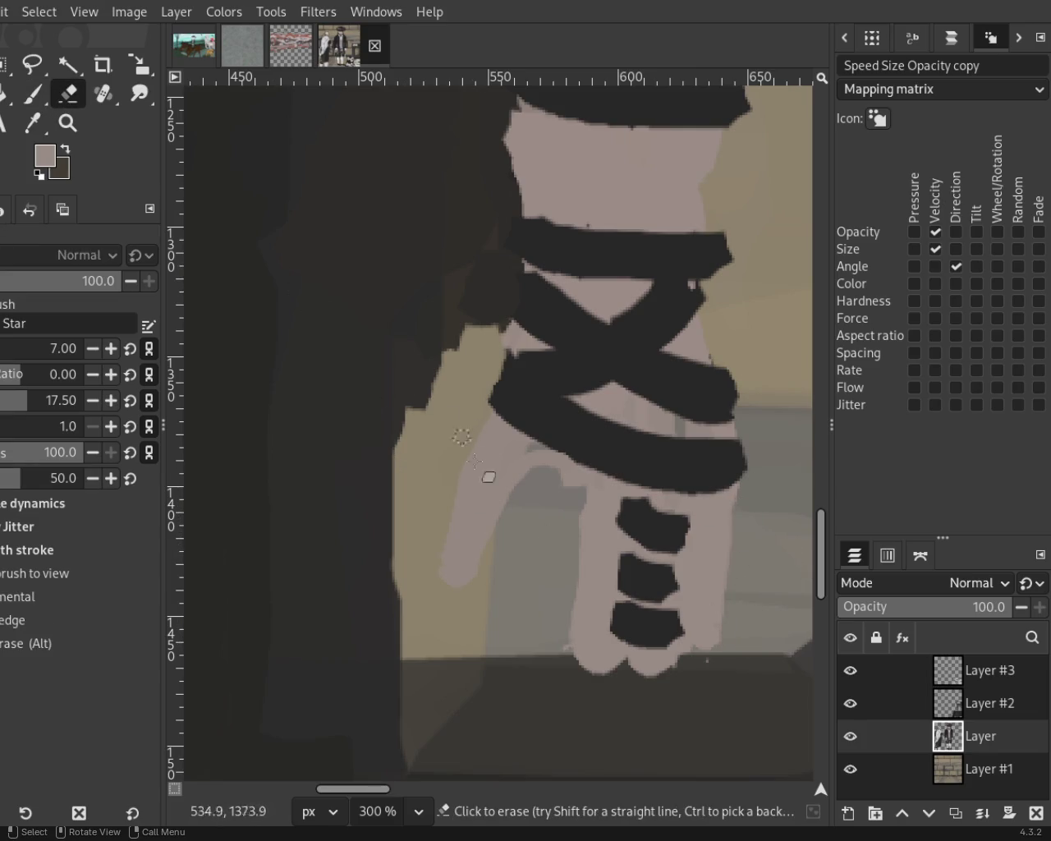
{"action": "left_click", "coordinate": [554, 479]}
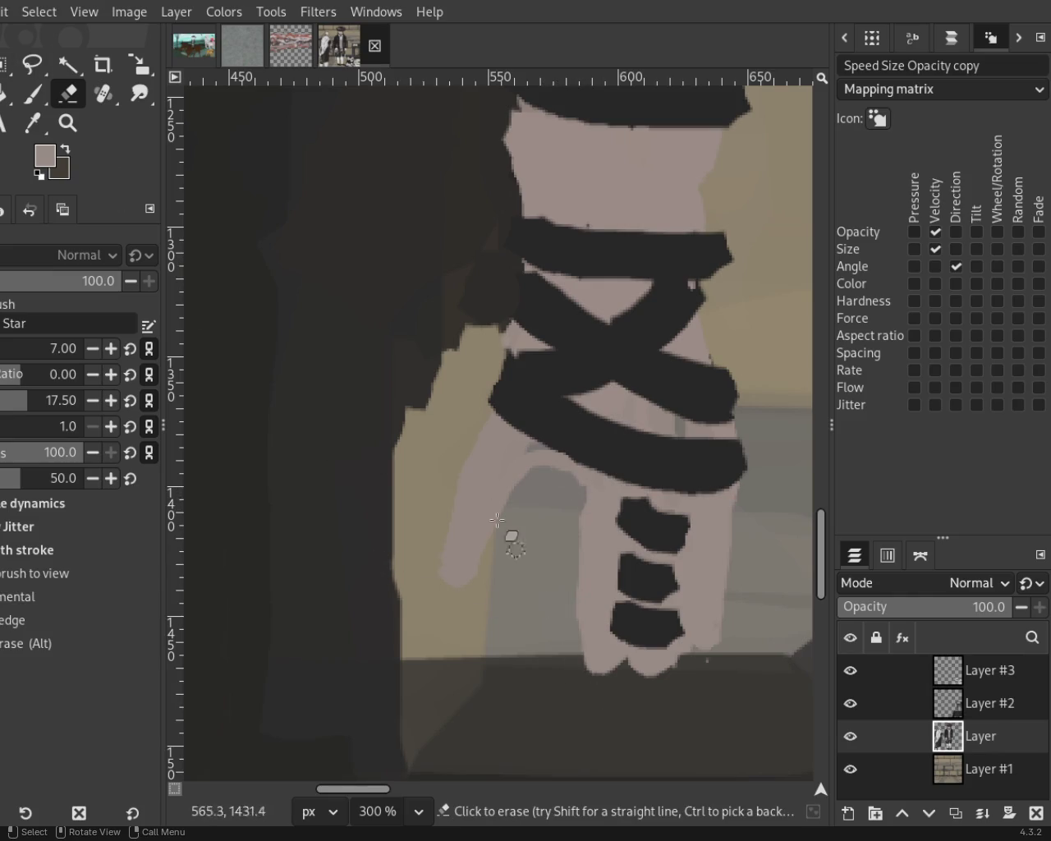
{"action": "left_click", "coordinate": [65, 124]}
{"action": "scroll", "coordinate": [547, 536], "scroll_direction": "down", "scroll_amount": 4}
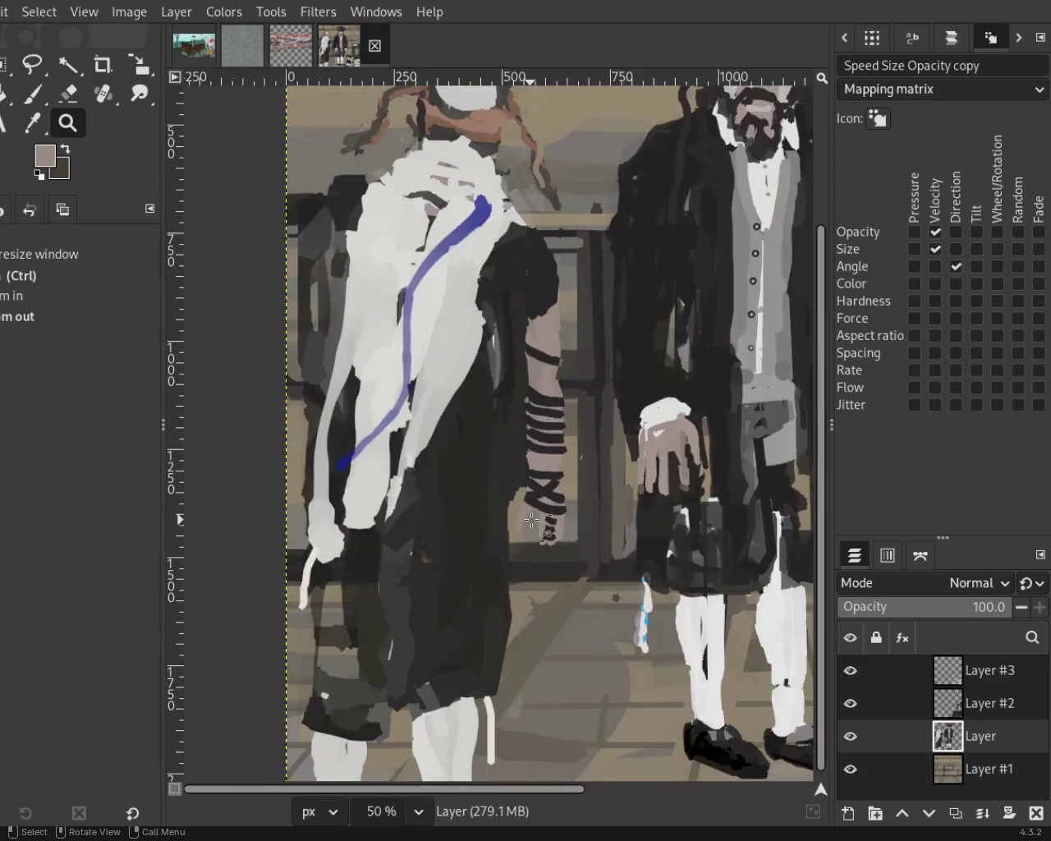
{"action": "scroll", "coordinate": [521, 517], "scroll_direction": "down", "scroll_amount": 1}
{"action": "scroll", "coordinate": [521, 517], "scroll_direction": "up", "scroll_amount": 1}
{"action": "scroll", "coordinate": [517, 493], "scroll_direction": "down", "scroll_amount": 3}
{"action": "scroll", "coordinate": [514, 460], "scroll_direction": "up", "scroll_amount": 1}
{"action": "scroll", "coordinate": [512, 444], "scroll_direction": "down", "scroll_amount": 2}
{"action": "scroll", "coordinate": [512, 444], "scroll_direction": "up", "scroll_amount": 2}
{"action": "scroll", "coordinate": [522, 472], "scroll_direction": "up", "scroll_amount": 1}
{"action": "scroll", "coordinate": [525, 481], "scroll_direction": "down", "scroll_amount": 1}
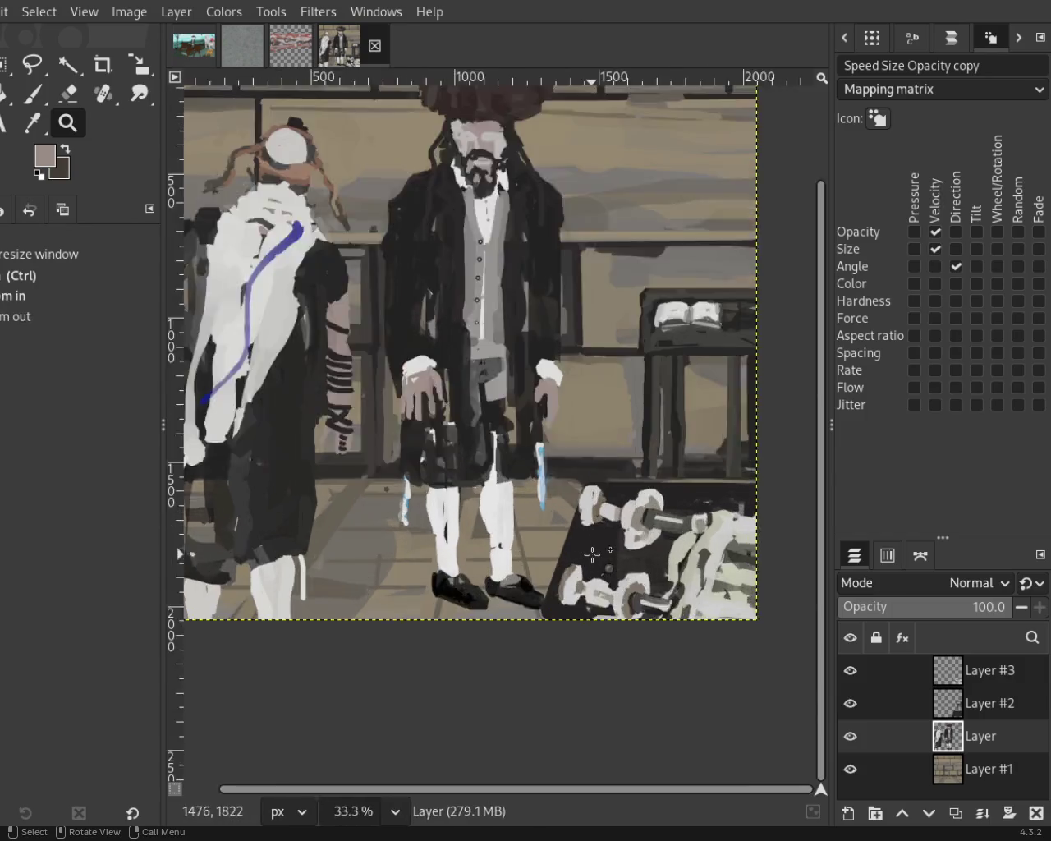
{"action": "scroll", "coordinate": [534, 509], "scroll_direction": "up", "scroll_amount": 1}
{"action": "scroll", "coordinate": [543, 538], "scroll_direction": "down", "scroll_amount": 1}
{"action": "scroll", "coordinate": [554, 533], "scroll_direction": "down", "scroll_amount": 1}
{"action": "scroll", "coordinate": [558, 525], "scroll_direction": "up", "scroll_amount": 1}
{"action": "scroll", "coordinate": [566, 507], "scroll_direction": "up", "scroll_amount": 2}
{"action": "scroll", "coordinate": [565, 505], "scroll_direction": "down", "scroll_amount": 2}
{"action": "scroll", "coordinate": [560, 525], "scroll_direction": "down", "scroll_amount": 3}
{"action": "scroll", "coordinate": [558, 547], "scroll_direction": "up", "scroll_amount": 2}
{"action": "scroll", "coordinate": [534, 509], "scroll_direction": "up", "scroll_amount": 2}
{"action": "scroll", "coordinate": [645, 567], "scroll_direction": "down", "scroll_amount": 2}
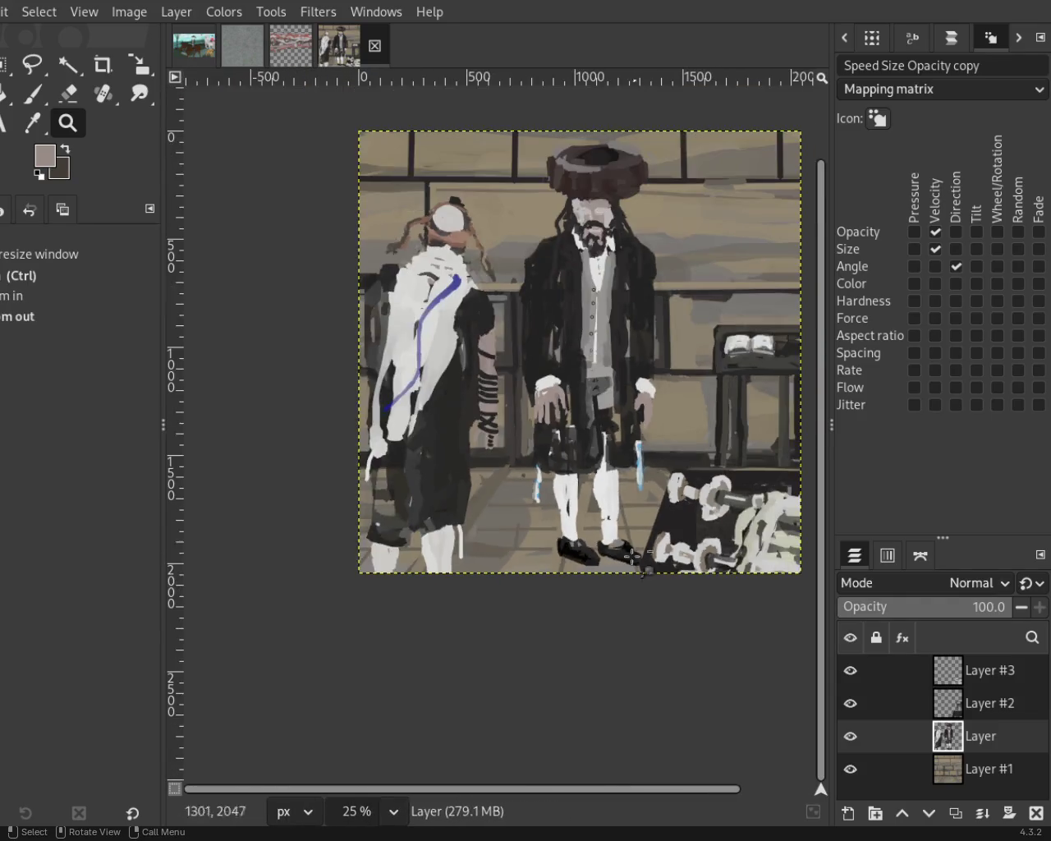
{"action": "scroll", "coordinate": [633, 428], "scroll_direction": "up", "scroll_amount": 1}
{"action": "scroll", "coordinate": [624, 362], "scroll_direction": "down", "scroll_amount": 1}
{"action": "scroll", "coordinate": [625, 355], "scroll_direction": "up", "scroll_amount": 1}
{"action": "scroll", "coordinate": [624, 357], "scroll_direction": "down", "scroll_amount": 1}
{"action": "scroll", "coordinate": [622, 370], "scroll_direction": "up", "scroll_amount": 1}
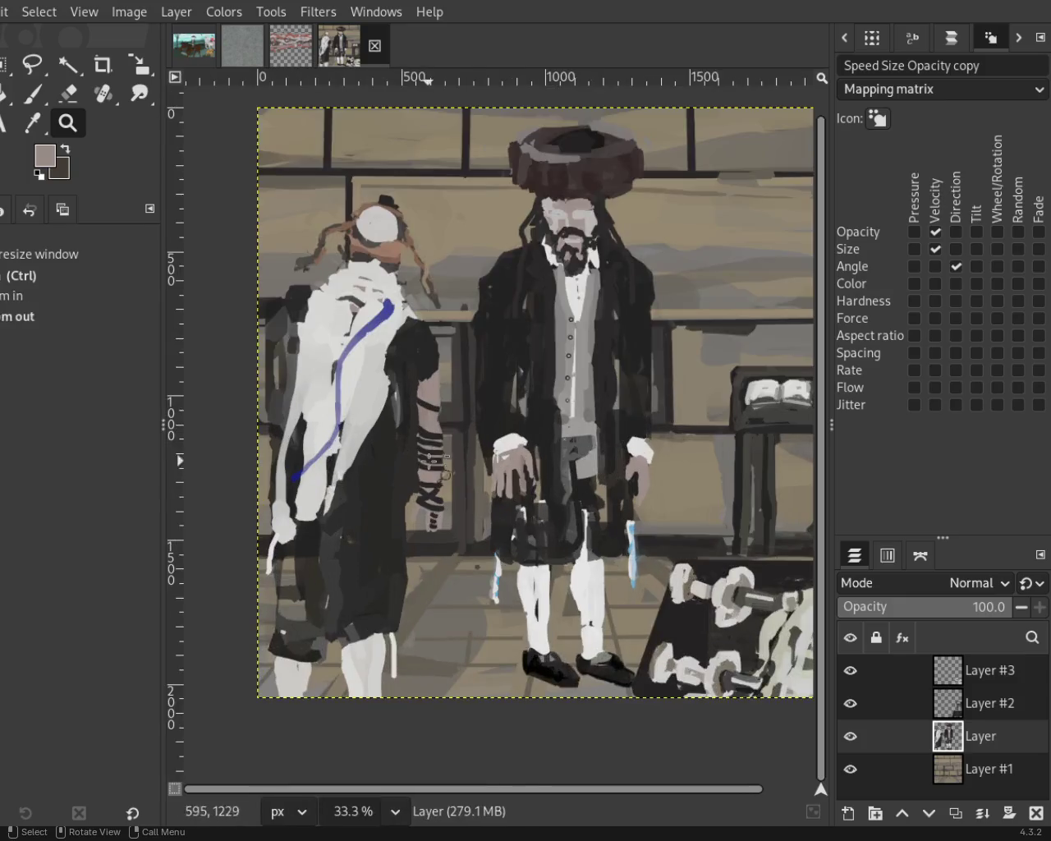
{"action": "scroll", "coordinate": [622, 386], "scroll_direction": "down", "scroll_amount": 1}
{"action": "scroll", "coordinate": [621, 403], "scroll_direction": "up", "scroll_amount": 1}
{"action": "scroll", "coordinate": [620, 418], "scroll_direction": "down", "scroll_amount": 1}
{"action": "scroll", "coordinate": [626, 427], "scroll_direction": "up", "scroll_amount": 1}
{"action": "scroll", "coordinate": [641, 451], "scroll_direction": "down", "scroll_amount": 1}
{"action": "scroll", "coordinate": [653, 473], "scroll_direction": "up", "scroll_amount": 1}
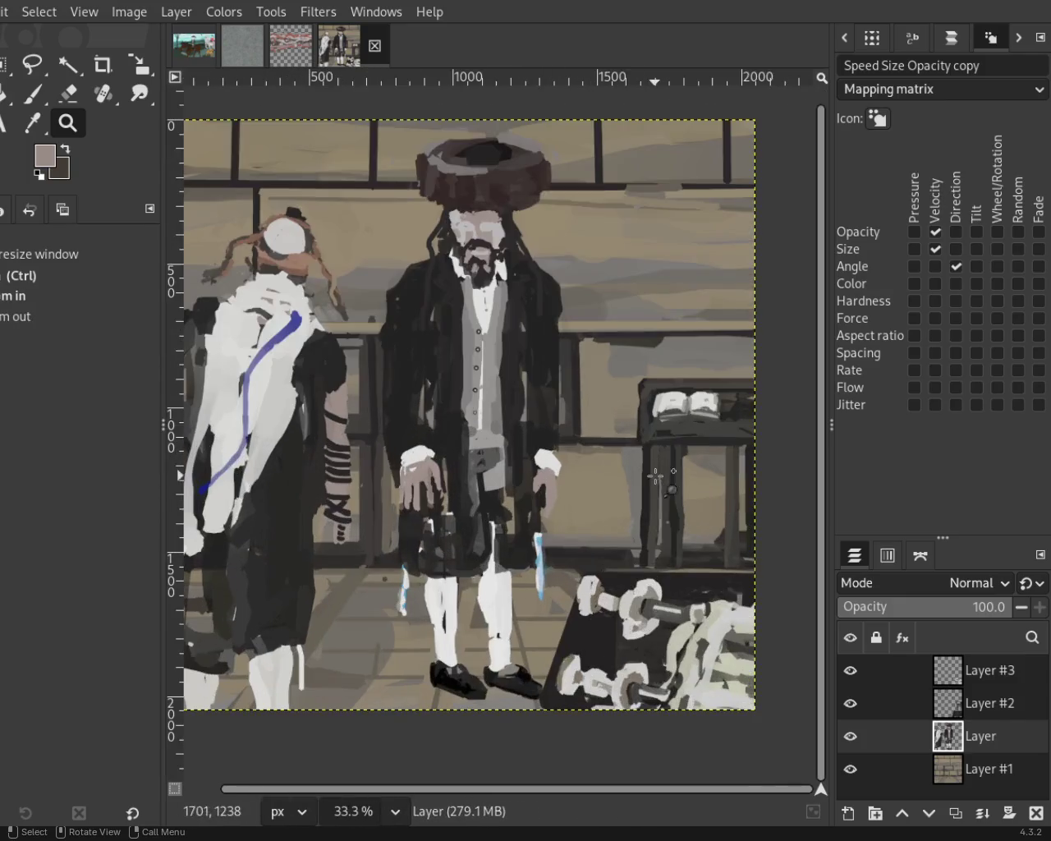
{"action": "scroll", "coordinate": [608, 452], "scroll_direction": "down", "scroll_amount": 1}
{"action": "scroll", "coordinate": [540, 461], "scroll_direction": "up", "scroll_amount": 1}
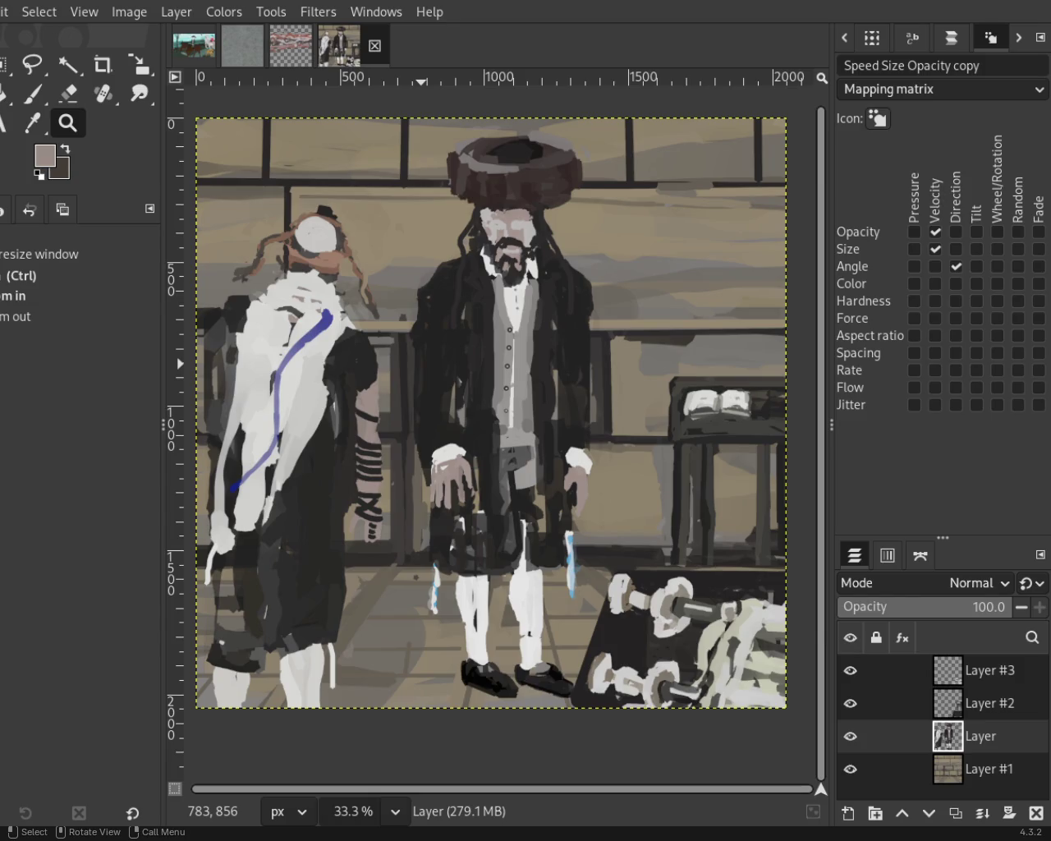
Zoom in on the left man's forearm and paint skin tone between the dark strap bands.
{"action": "scroll", "coordinate": [415, 499], "scroll_direction": "down", "scroll_amount": 1, "text": "ctrl"}
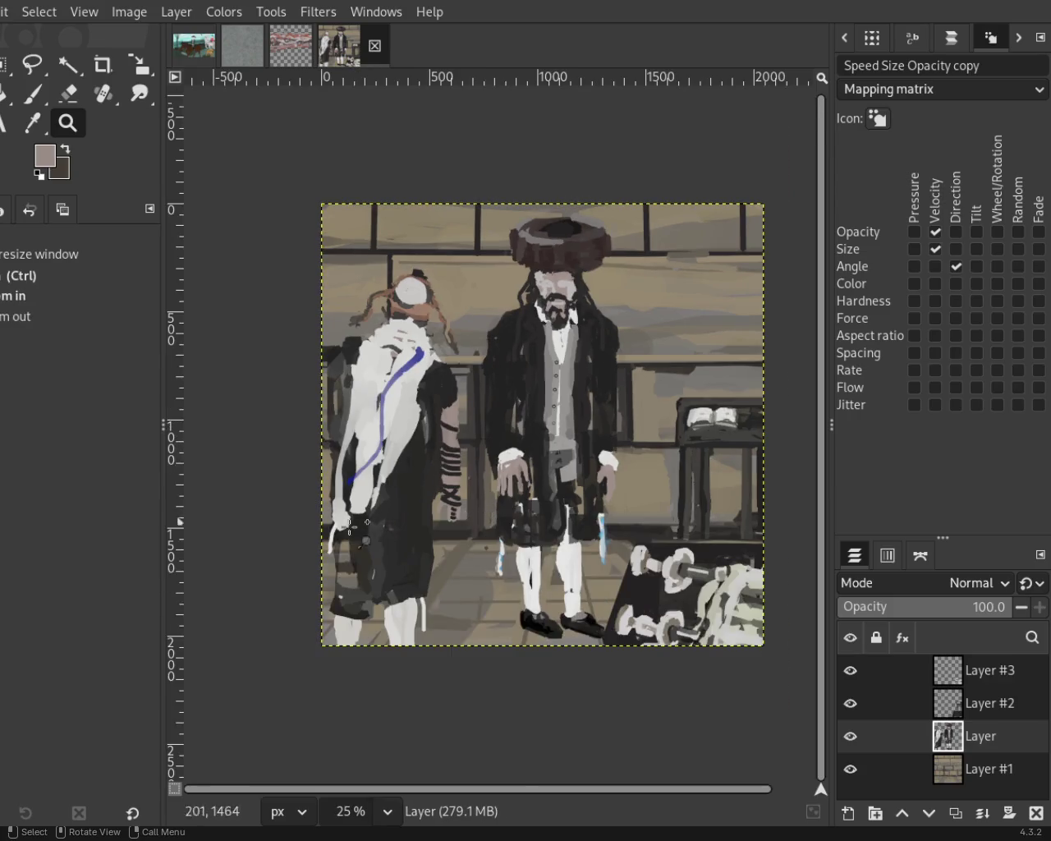
{"action": "scroll", "coordinate": [415, 499], "scroll_direction": "up", "scroll_amount": 1, "text": "ctrl"}
{"action": "scroll", "coordinate": [411, 501], "scroll_direction": "up", "scroll_amount": 2, "text": "ctrl"}
{"action": "scroll", "coordinate": [477, 485], "scroll_direction": "up", "scroll_amount": 3, "text": "ctrl"}
{"action": "scroll", "coordinate": [476, 485], "scroll_direction": "up", "scroll_amount": 1, "text": "ctrl"}
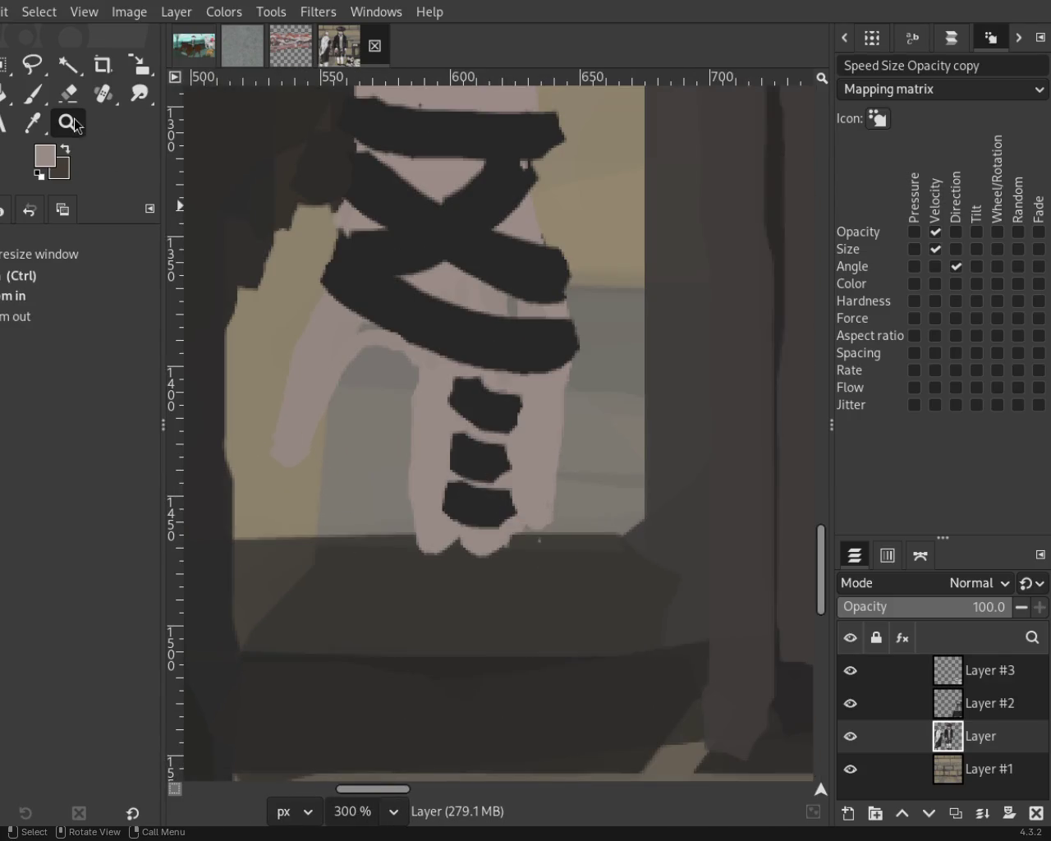
{"action": "key", "text": "p"}
{"action": "left_click", "coordinate": [465, 423], "text": "shift"}
{"action": "left_click", "coordinate": [512, 483]}
{"action": "left_click", "coordinate": [444, 470], "text": "shift"}
{"action": "key", "text": "ctrl+z"}
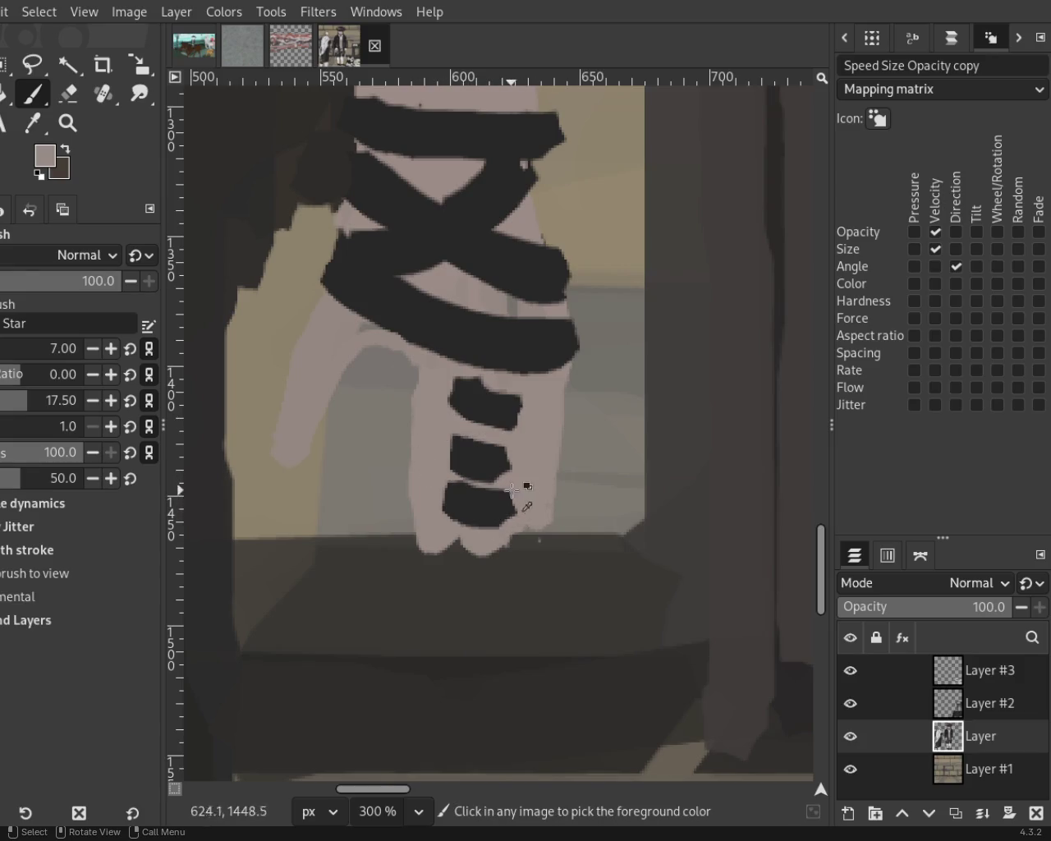
Trim the bands' sides and the upper band's top edge with skin tone, narrowing the lower bands.
{"action": "left_click", "coordinate": [520, 396]}
{"action": "left_click", "coordinate": [510, 478], "text": "shift"}
{"action": "left_click", "coordinate": [460, 390]}
{"action": "left_click", "coordinate": [447, 511], "text": "shift"}
{"action": "key", "text": "ctrl+z"}
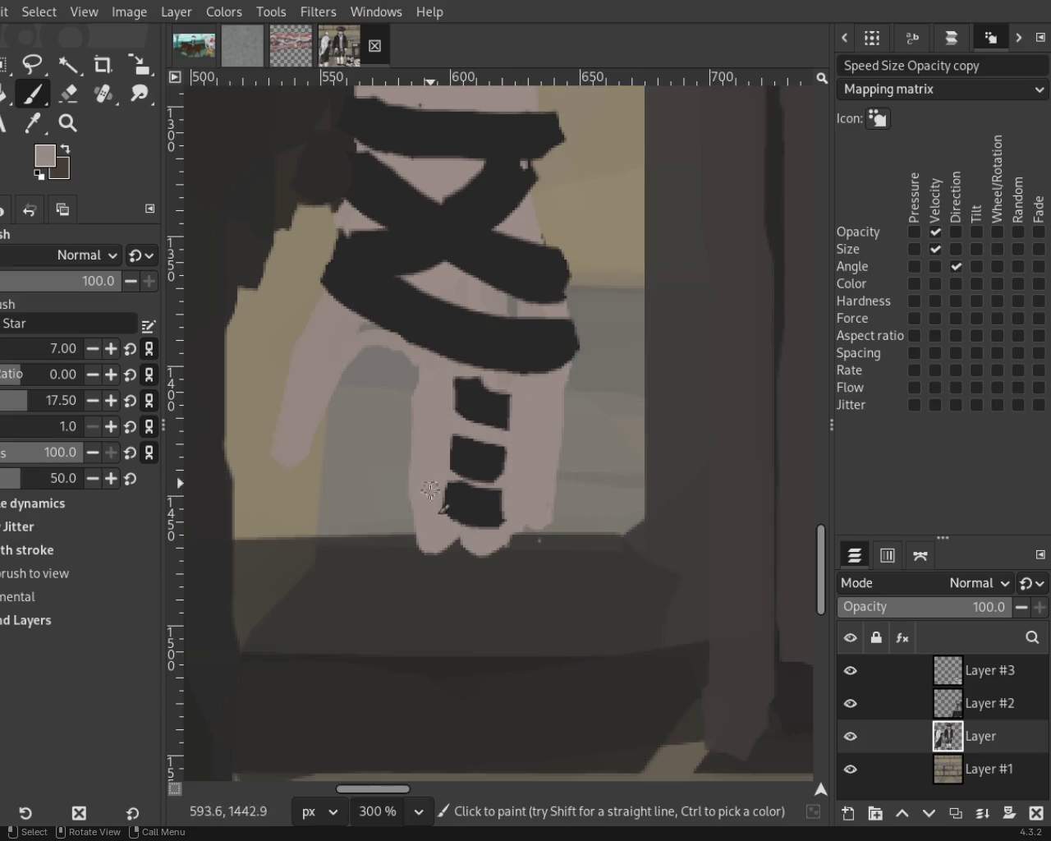
{"action": "left_click", "coordinate": [456, 370], "text": "shift"}
{"action": "left_click", "coordinate": [514, 444]}
{"action": "left_click_drag", "start_coordinate": [448, 428], "coordinate": [441, 516]}
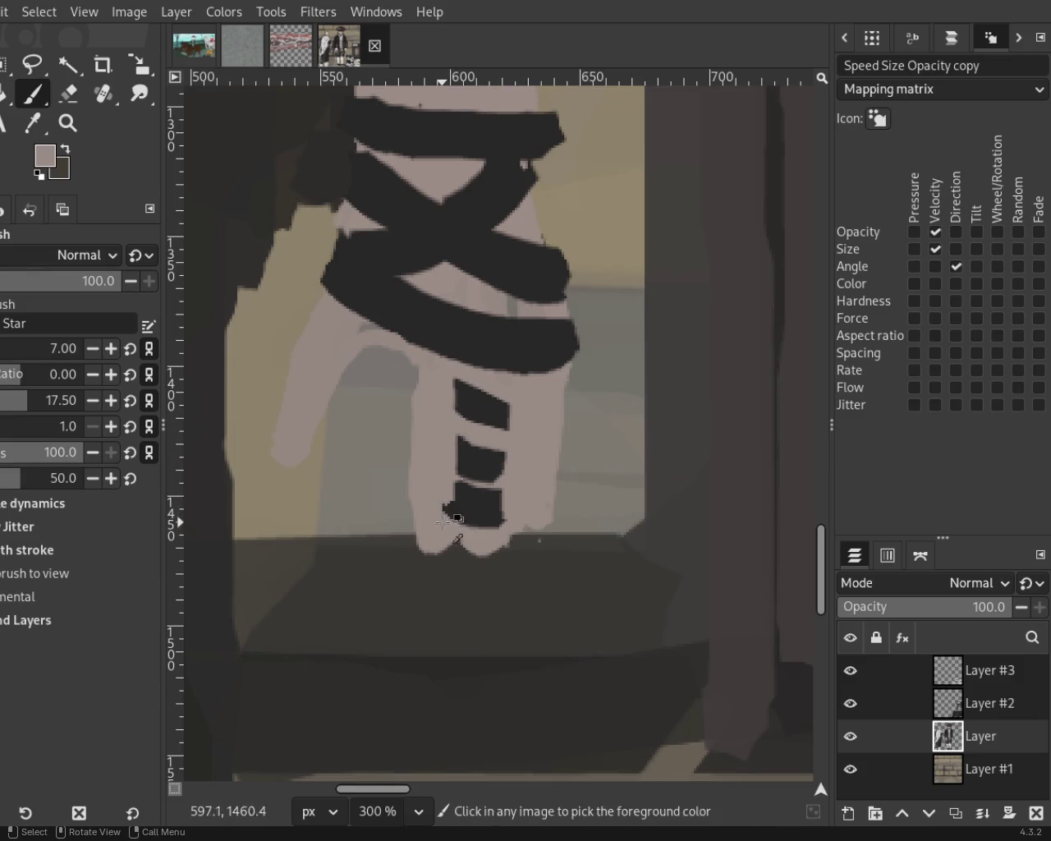
{"action": "mouse_move", "coordinate": [511, 502]}
{"action": "left_mouse_down"}
{"action": "mouse_move", "coordinate": [508, 456]}
{"action": "mouse_move", "coordinate": [486, 481]}
{"action": "mouse_move", "coordinate": [541, 490]}
{"action": "left_mouse_up"}
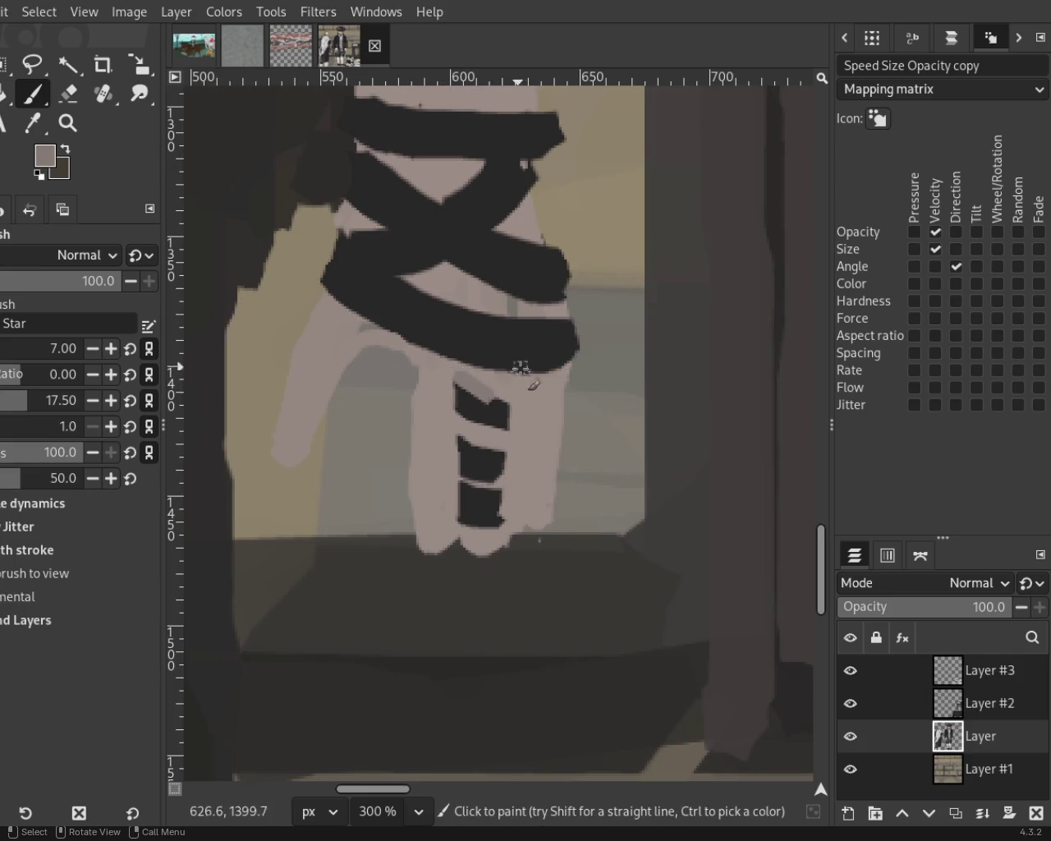
Flatten the upper band's top edge and retouch it with the sampled dark strap colour.
{"action": "left_click_drag", "start_coordinate": [513, 392], "coordinate": [479, 389]}
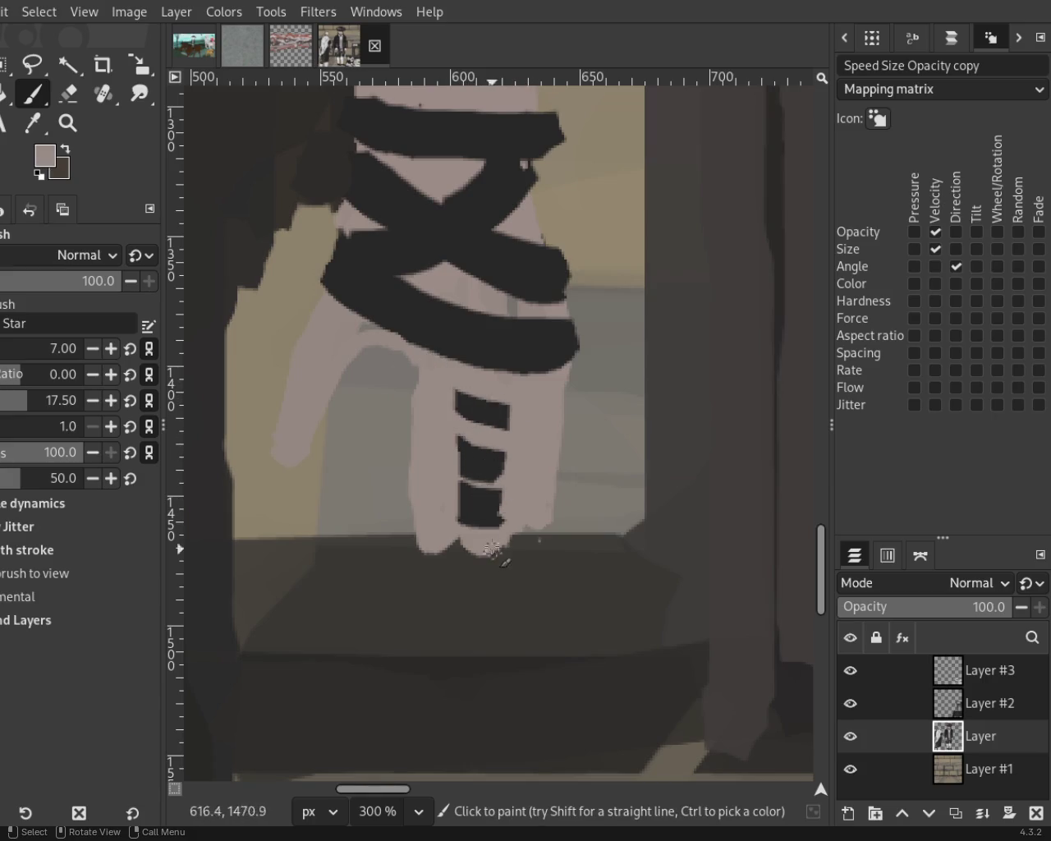
{"action": "left_click_drag", "start_coordinate": [512, 497], "coordinate": [423, 448]}
{"action": "key", "text": "ctrl+z"}
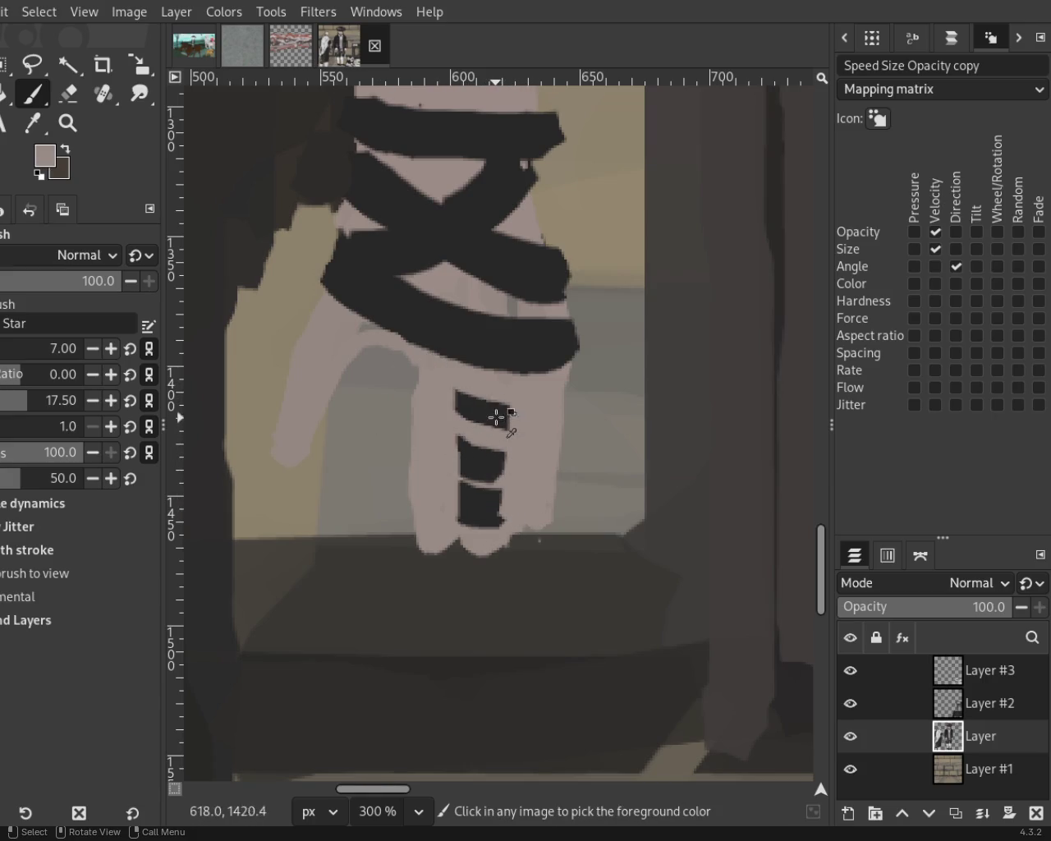
{"action": "left_click", "coordinate": [497, 423], "text": "ctrl"}
{"action": "mouse_move", "coordinate": [507, 405]}
{"action": "left_mouse_down"}
{"action": "mouse_move", "coordinate": [470, 396]}
{"action": "mouse_move", "coordinate": [501, 394]}
{"action": "left_mouse_up"}
{"action": "key", "text": "ctrl+z"}
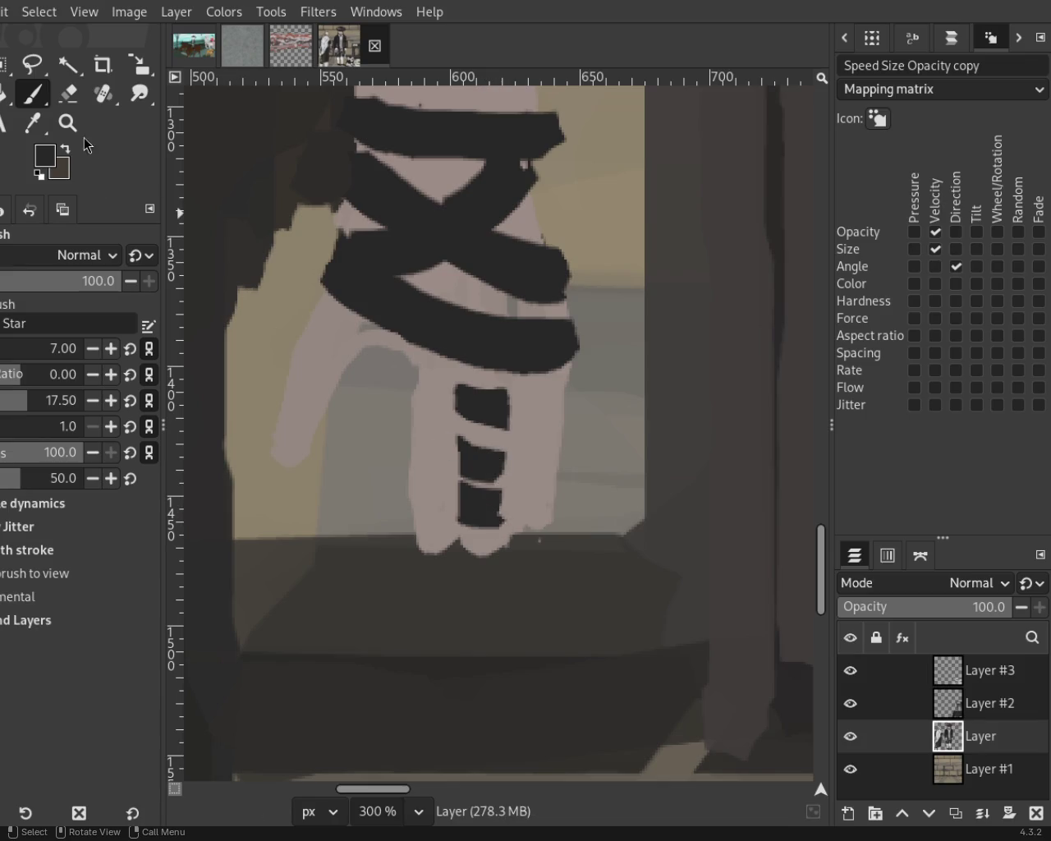
{"action": "key", "text": "z"}
{"action": "left_click", "coordinate": [399, 418], "text": "ctrl"}
{"action": "left_click", "coordinate": [419, 327], "text": "ctrl"}
{"action": "left_click", "coordinate": [421, 337], "text": "ctrl"}
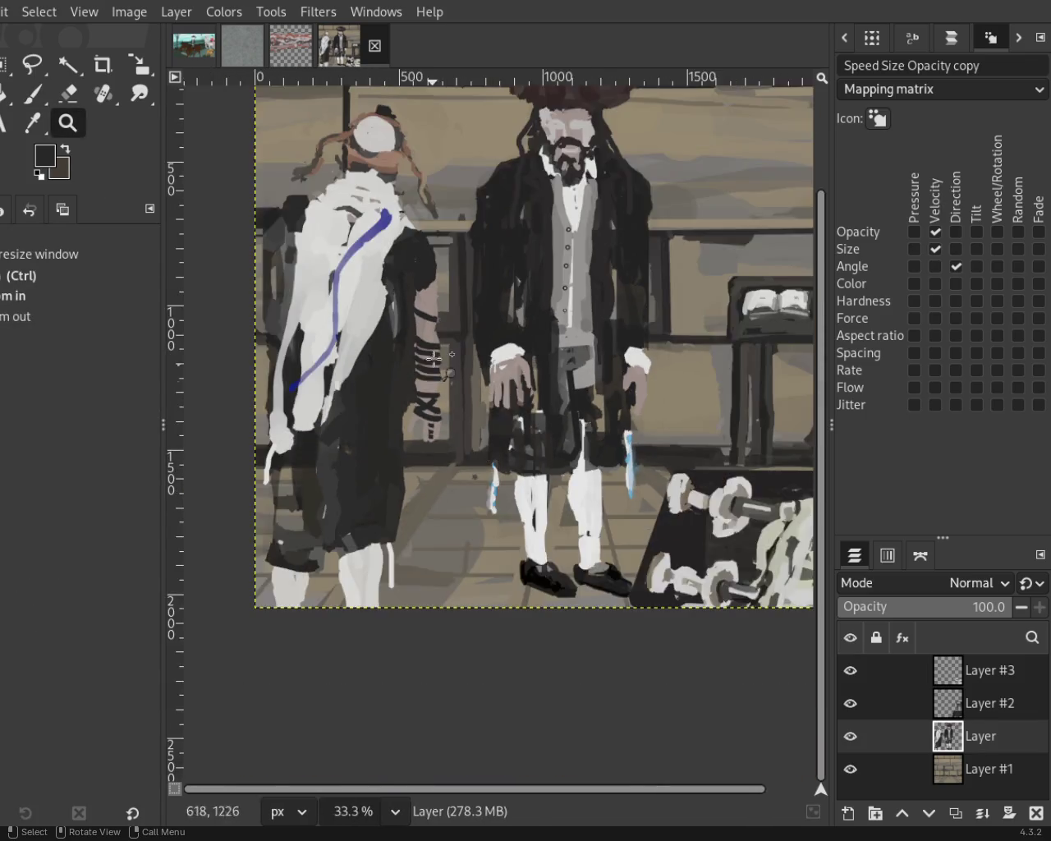
{"action": "left_click", "coordinate": [422, 421]}
{"action": "left_click", "coordinate": [438, 448], "text": "ctrl"}
{"action": "left_click", "coordinate": [507, 386], "text": "ctrl"}
{"action": "left_click", "coordinate": [513, 399]}
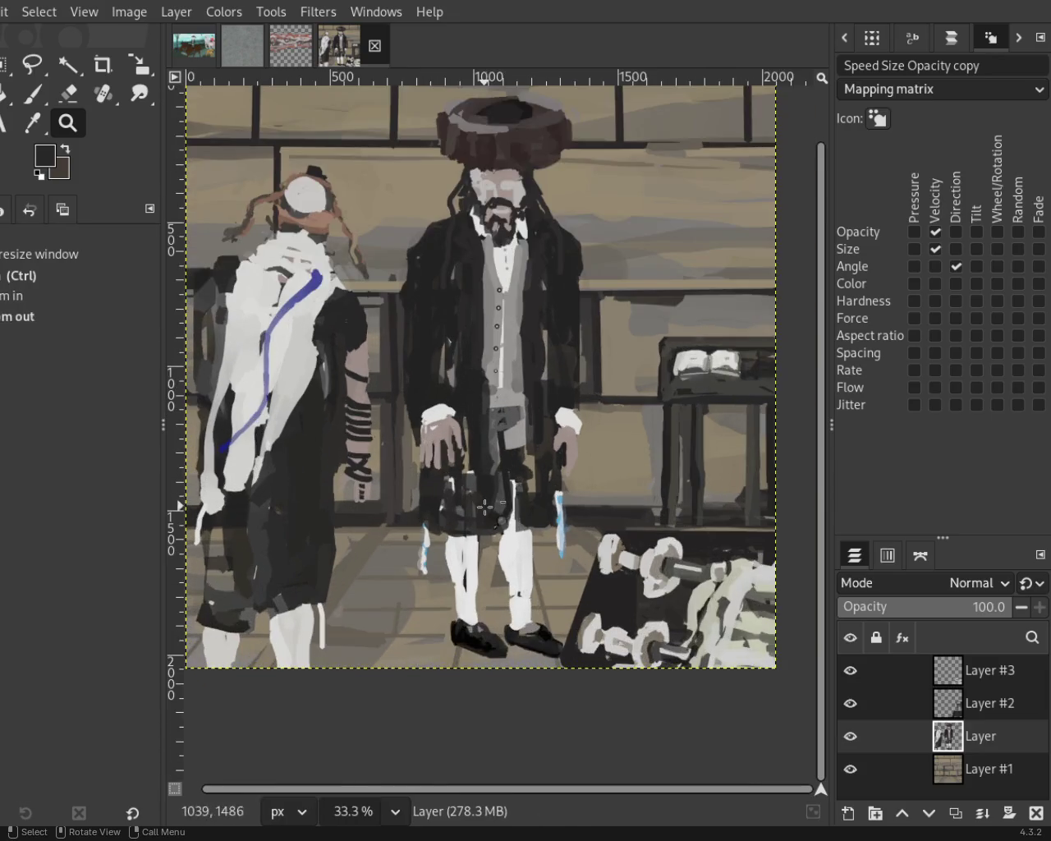
{"action": "left_click", "coordinate": [558, 492], "text": "ctrl"}
{"action": "left_click", "coordinate": [566, 513]}
{"action": "left_click", "coordinate": [567, 513], "text": "ctrl"}
{"action": "left_click", "coordinate": [566, 463]}
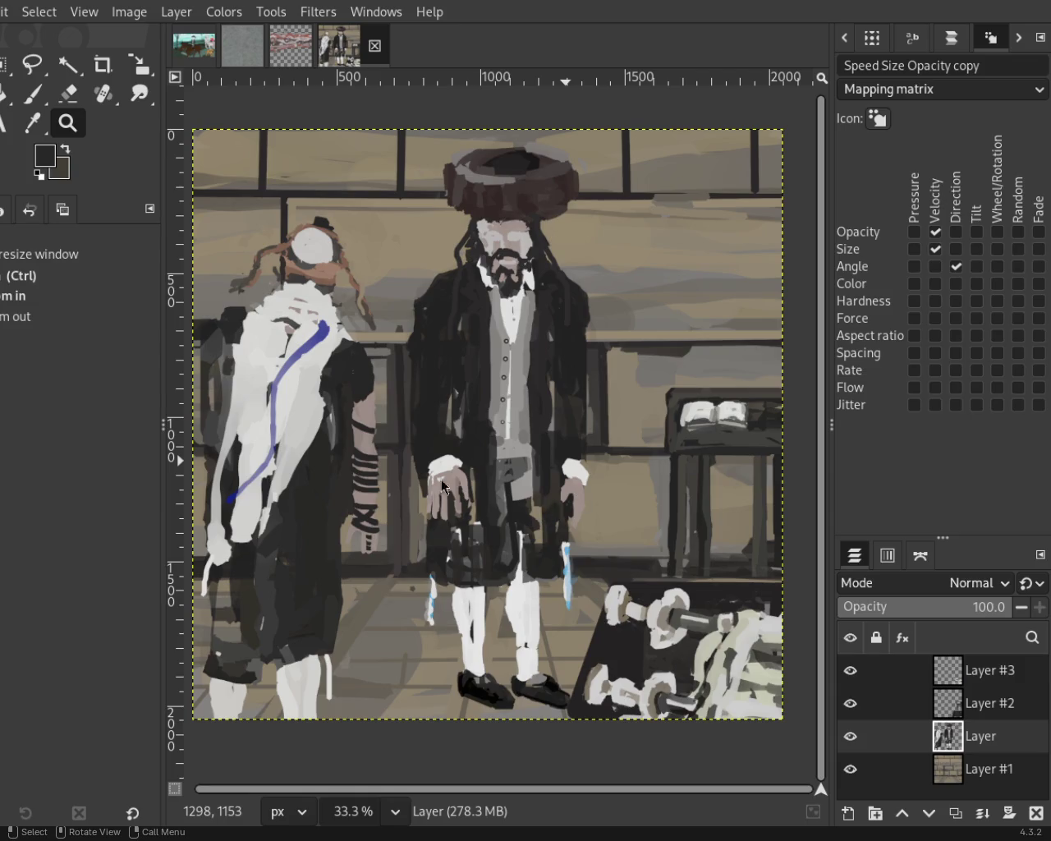
{"action": "left_click", "coordinate": [328, 337], "text": "ctrl"}
{"action": "left_click", "coordinate": [423, 312], "text": "ctrl"}
{"action": "left_click", "coordinate": [418, 304]}
{"action": "left_click", "coordinate": [460, 386], "text": "ctrl"}
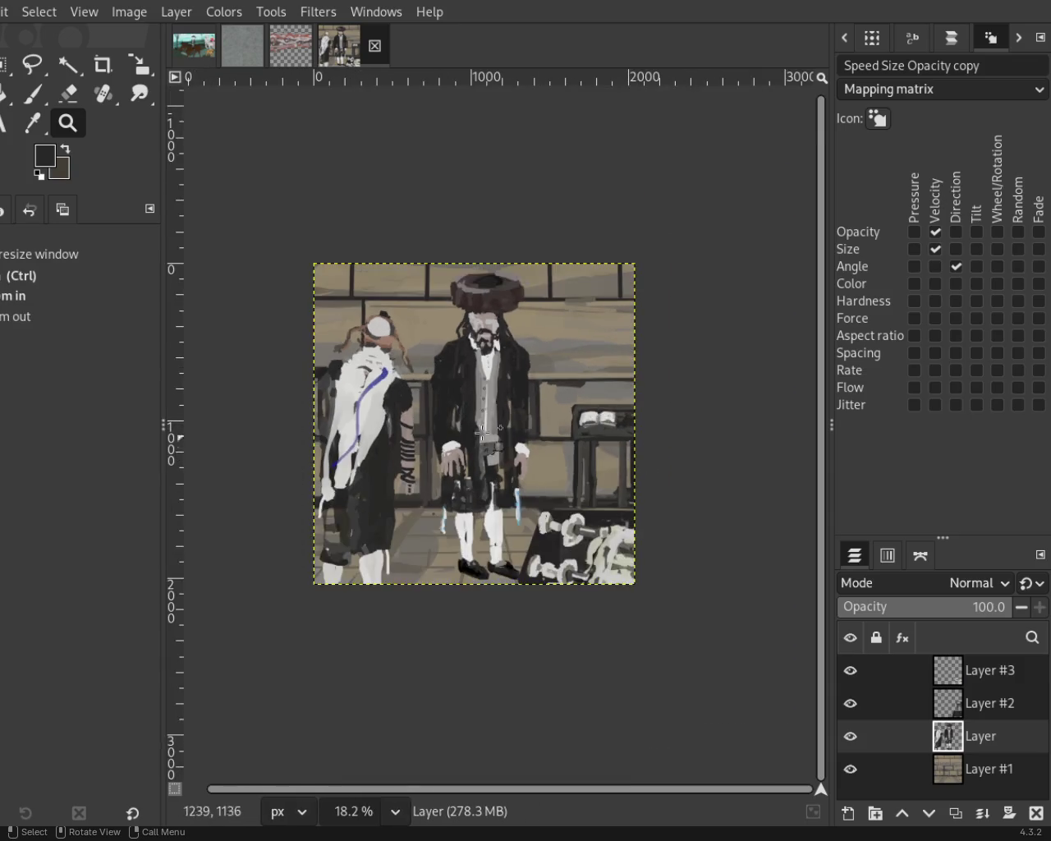
{"action": "left_click", "coordinate": [484, 436]}
{"action": "left_click", "coordinate": [496, 469], "text": "ctrl"}
{"action": "double_click", "coordinate": [502, 470]}
{"action": "left_click", "coordinate": [517, 448], "text": "ctrl"}
{"action": "left_click", "coordinate": [518, 447]}
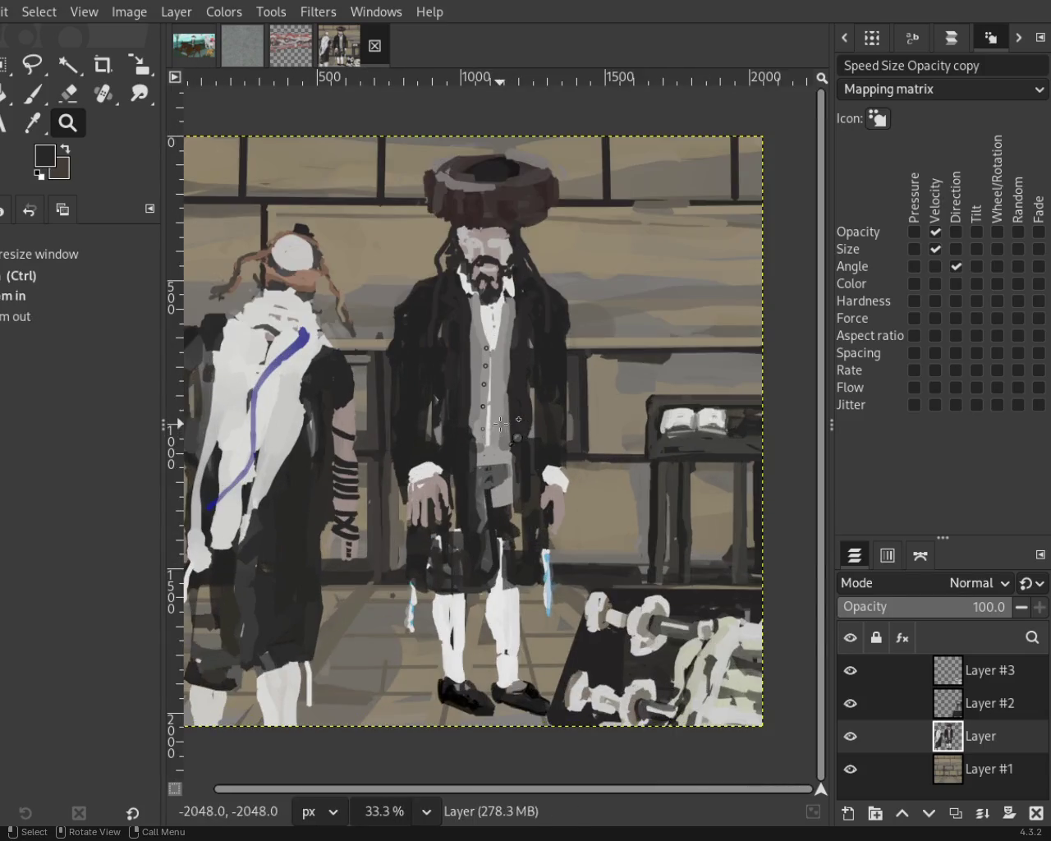
{"action": "left_click", "coordinate": [527, 423], "text": "ctrl"}
{"action": "left_click", "coordinate": [526, 423]}
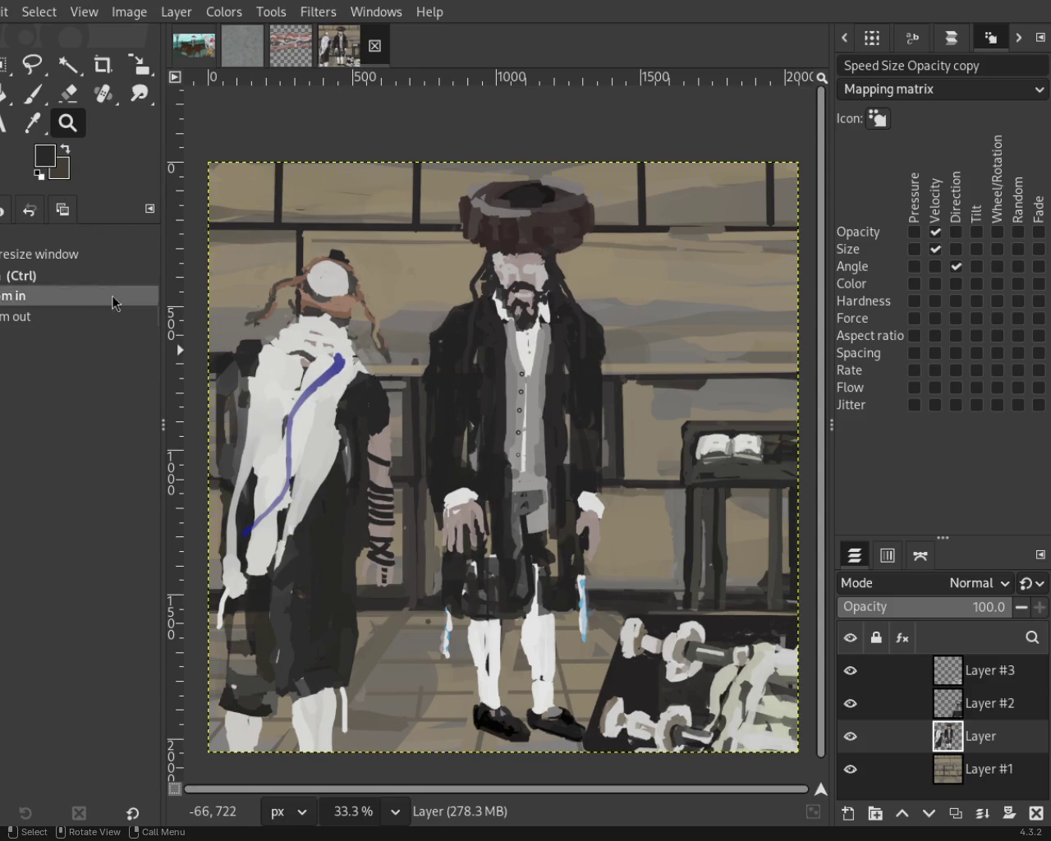
Sample a pinkish-brown from the head and paint a stroke across the left man's face.
{"action": "scroll", "coordinate": [376, 351], "scroll_direction": "down", "scroll_amount": 2}
{"action": "scroll", "coordinate": [345, 292], "scroll_direction": "up", "scroll_amount": 1}
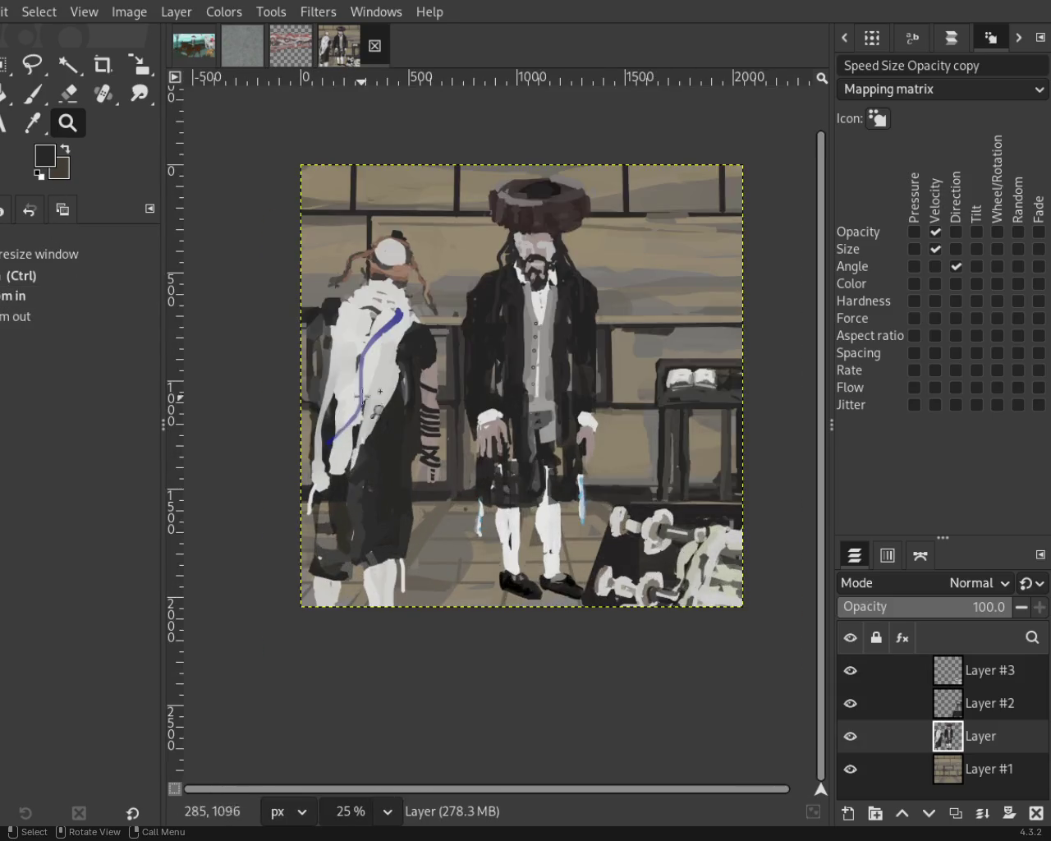
{"action": "scroll", "coordinate": [346, 293], "scroll_direction": "up", "scroll_amount": 1}
{"action": "scroll", "coordinate": [346, 292], "scroll_direction": "up", "scroll_amount": 2}
{"action": "scroll", "coordinate": [347, 292], "scroll_direction": "up", "scroll_amount": 3}
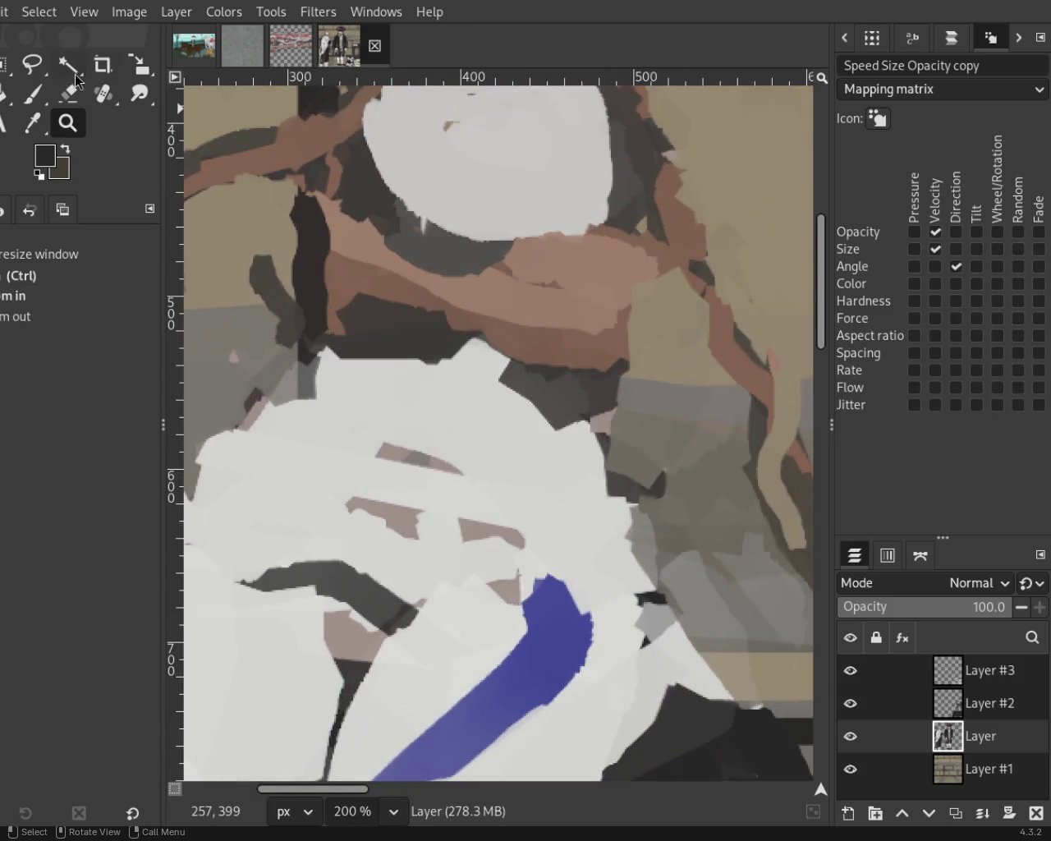
{"action": "key", "text": "p"}
{"action": "left_click", "coordinate": [469, 247], "text": "ctrl"}
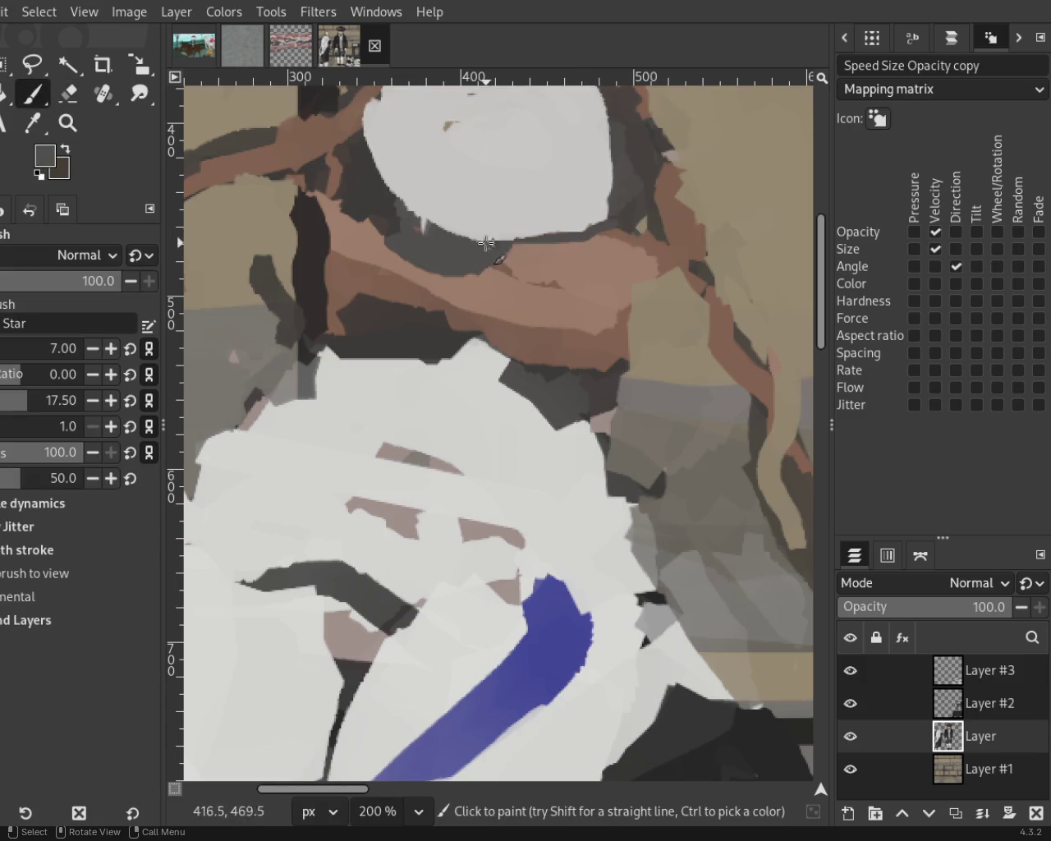
{"action": "left_click", "coordinate": [529, 259], "text": "ctrl"}
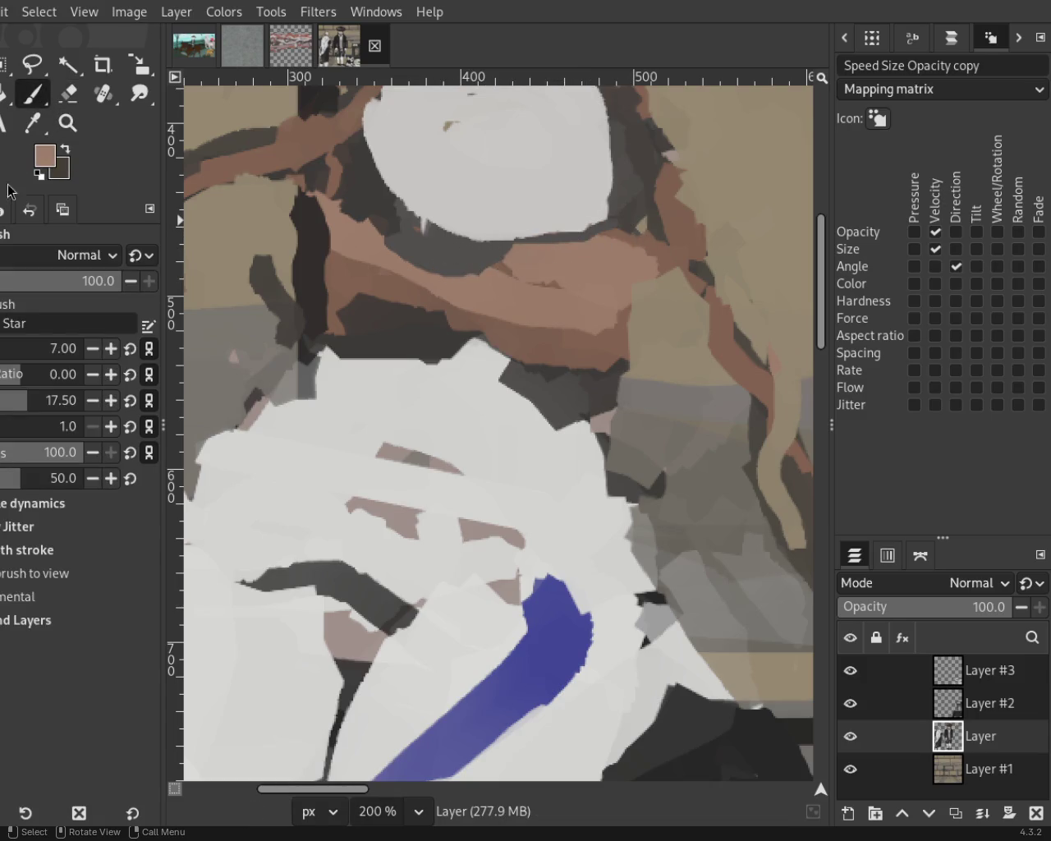
{"action": "scroll", "coordinate": [45, 348], "scroll_direction": "down", "scroll_amount": 7}
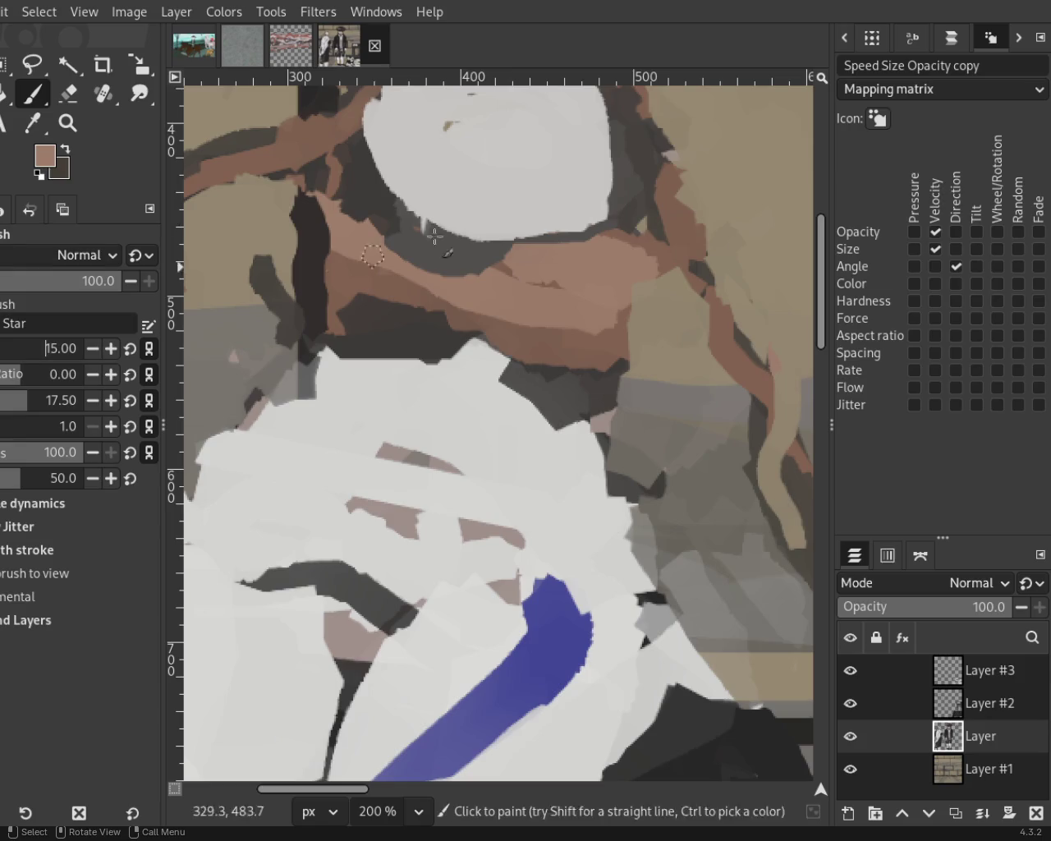
{"action": "left_click_drag", "start_coordinate": [575, 249], "coordinate": [431, 275]}
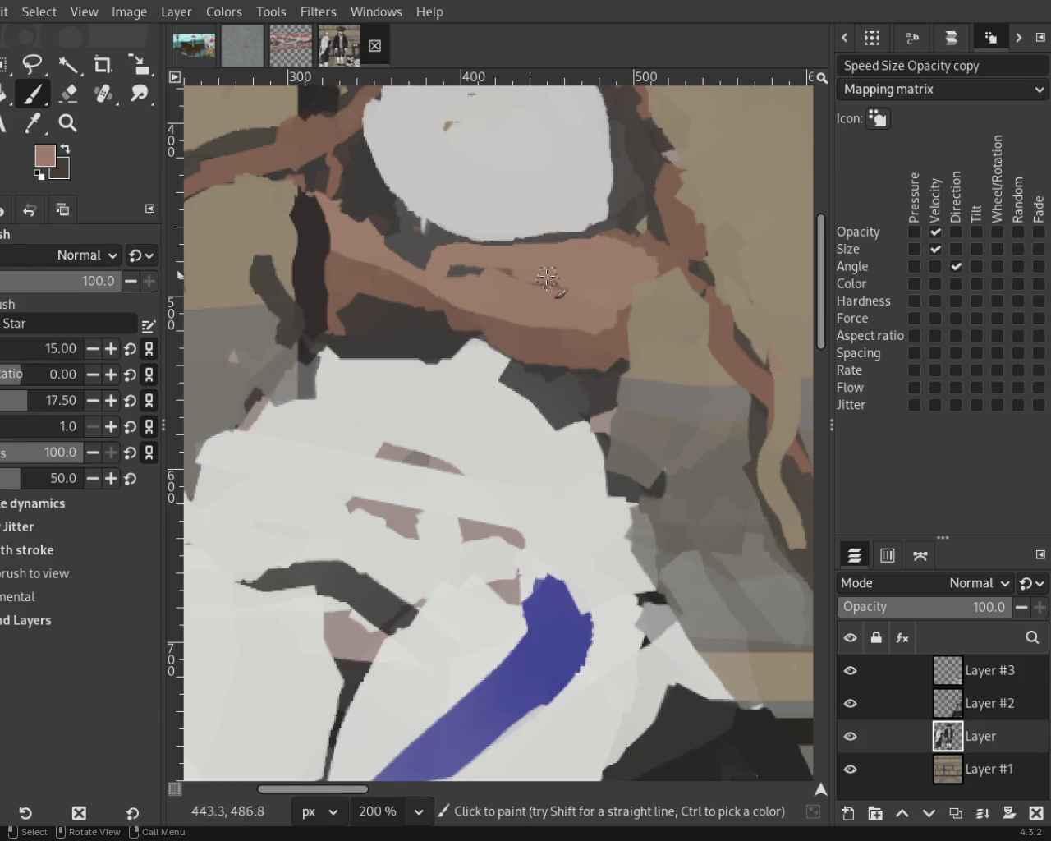
Zoom in closely on the head and erase brown paint just beside the dark window post.
{"action": "left_click", "coordinate": [68, 93]}
{"action": "key", "text": "z"}
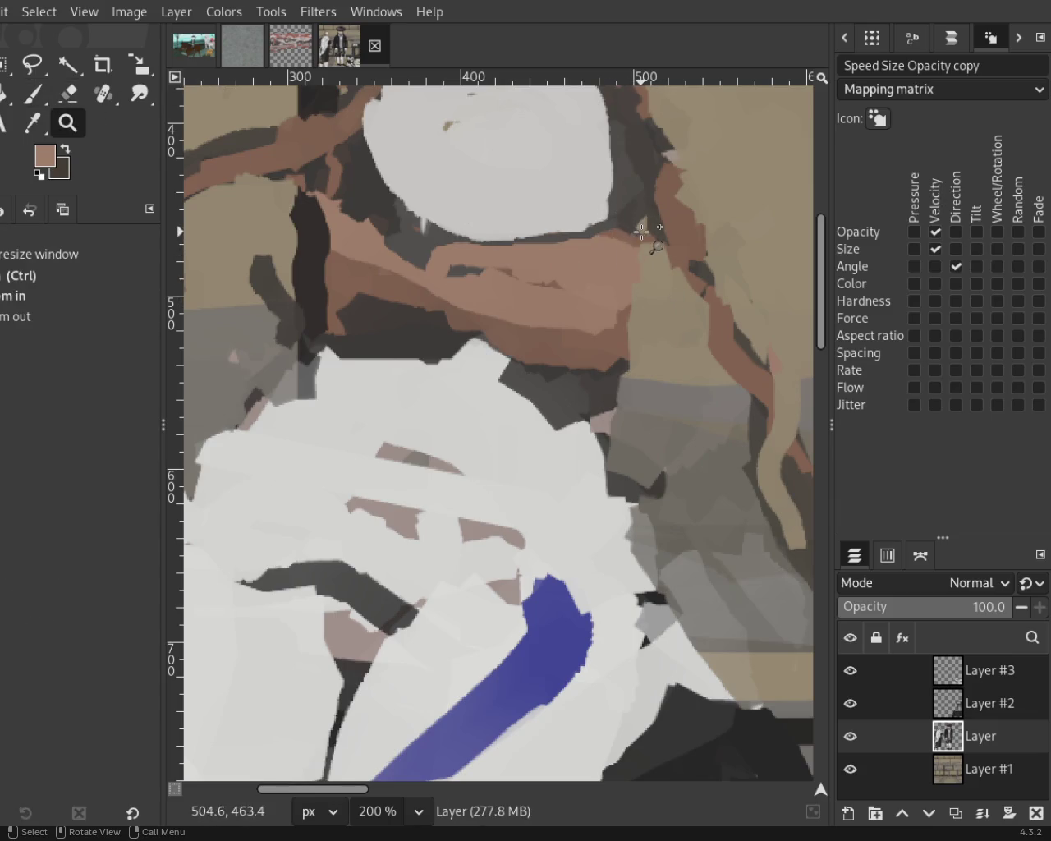
{"action": "left_click_drag", "start_coordinate": [643, 223], "coordinate": [650, 236]}
{"action": "left_click", "coordinate": [622, 308], "text": "ctrl"}
{"action": "scroll", "coordinate": [622, 308], "scroll_direction": "down", "scroll_amount": 3}
{"action": "scroll", "coordinate": [622, 308], "scroll_direction": "down", "scroll_amount": 4}
{"action": "scroll", "coordinate": [487, 258], "scroll_direction": "up", "scroll_amount": 1}
{"action": "scroll", "coordinate": [487, 258], "scroll_direction": "up", "scroll_amount": 2}
{"action": "left_click", "coordinate": [72, 96]}
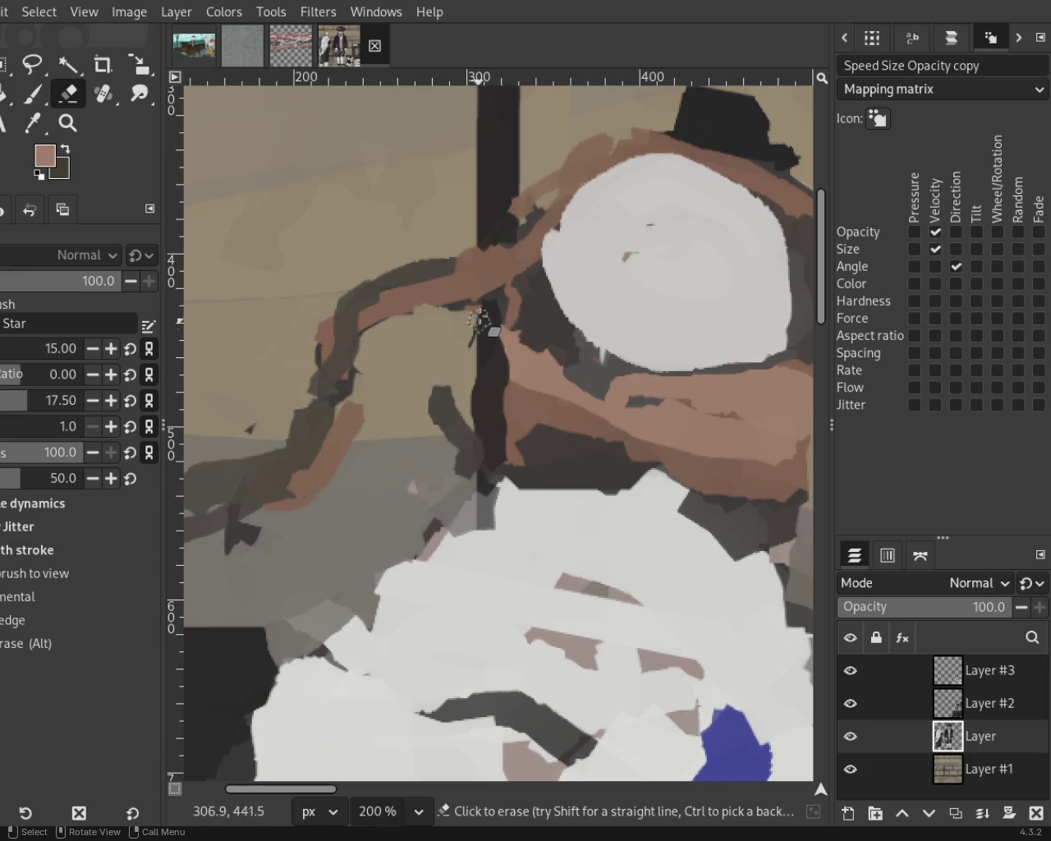
{"action": "mouse_move", "coordinate": [498, 300]}
{"action": "left_mouse_down"}
{"action": "mouse_move", "coordinate": [510, 404]}
{"action": "mouse_move", "coordinate": [514, 300]}
{"action": "left_mouse_up"}
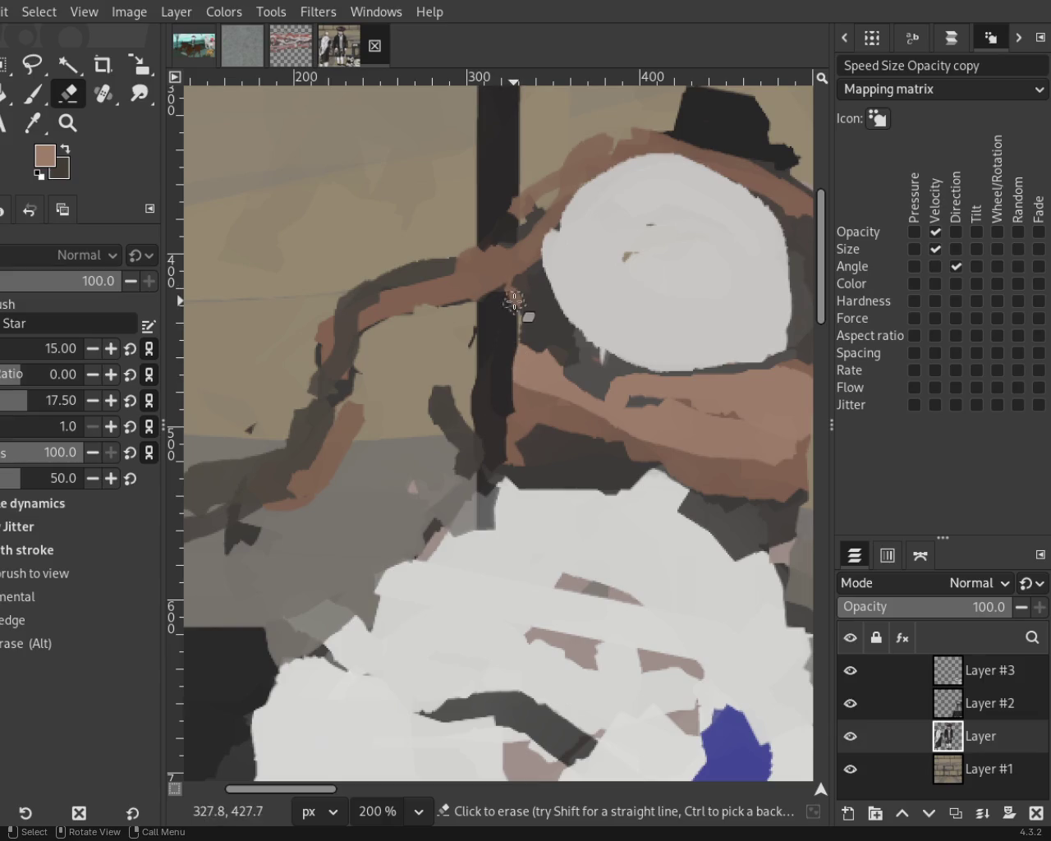
Erase the long brown strands crossing the dark window post.
{"action": "left_click", "coordinate": [512, 285], "text": "ctrl"}
{"action": "mouse_move", "coordinate": [520, 216]}
{"action": "left_mouse_down"}
{"action": "mouse_move", "coordinate": [447, 314]}
{"action": "mouse_move", "coordinate": [478, 393]}
{"action": "mouse_move", "coordinate": [486, 342]}
{"action": "mouse_move", "coordinate": [482, 403]}
{"action": "left_mouse_up"}
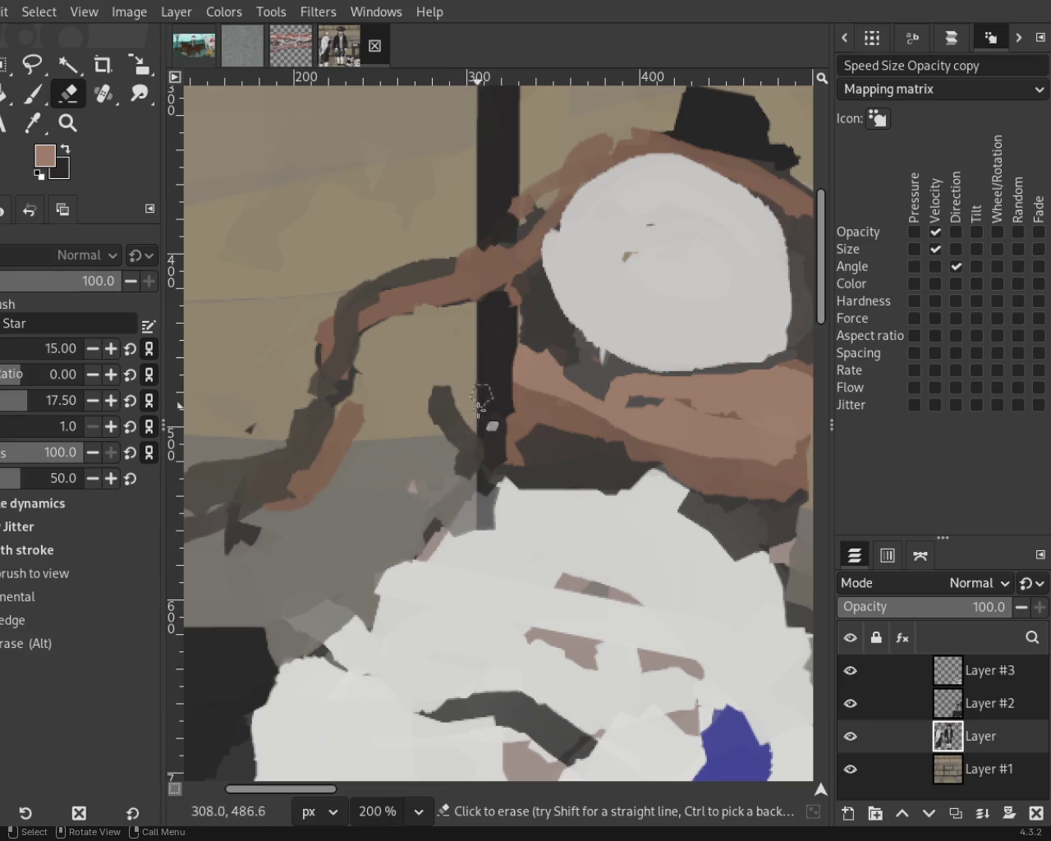
{"action": "key", "text": "z"}
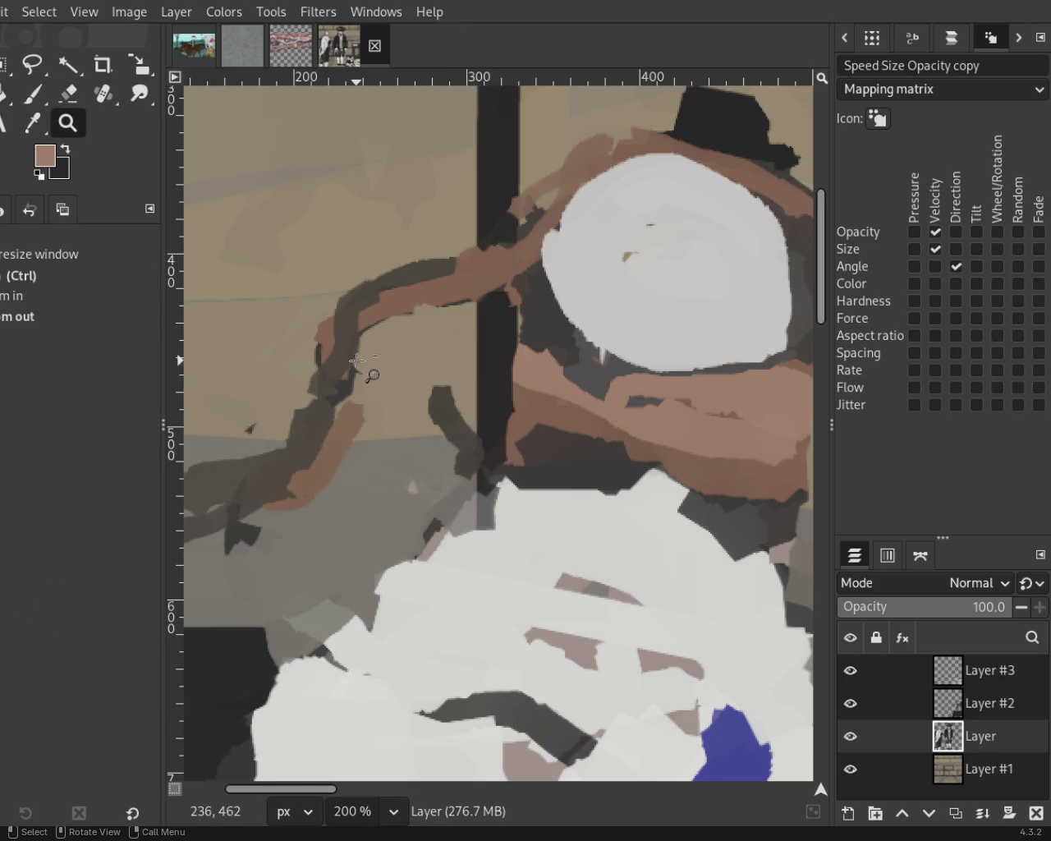
{"action": "scroll", "coordinate": [356, 360], "scroll_direction": "down", "scroll_amount": 5, "text": "ctrl"}
{"action": "scroll", "coordinate": [357, 370], "scroll_direction": "up", "scroll_amount": 1, "text": "ctrl"}
{"action": "scroll", "coordinate": [357, 374], "scroll_direction": "up", "scroll_amount": 2, "text": "ctrl"}
{"action": "scroll", "coordinate": [357, 380], "scroll_direction": "down", "scroll_amount": 1, "text": "ctrl"}
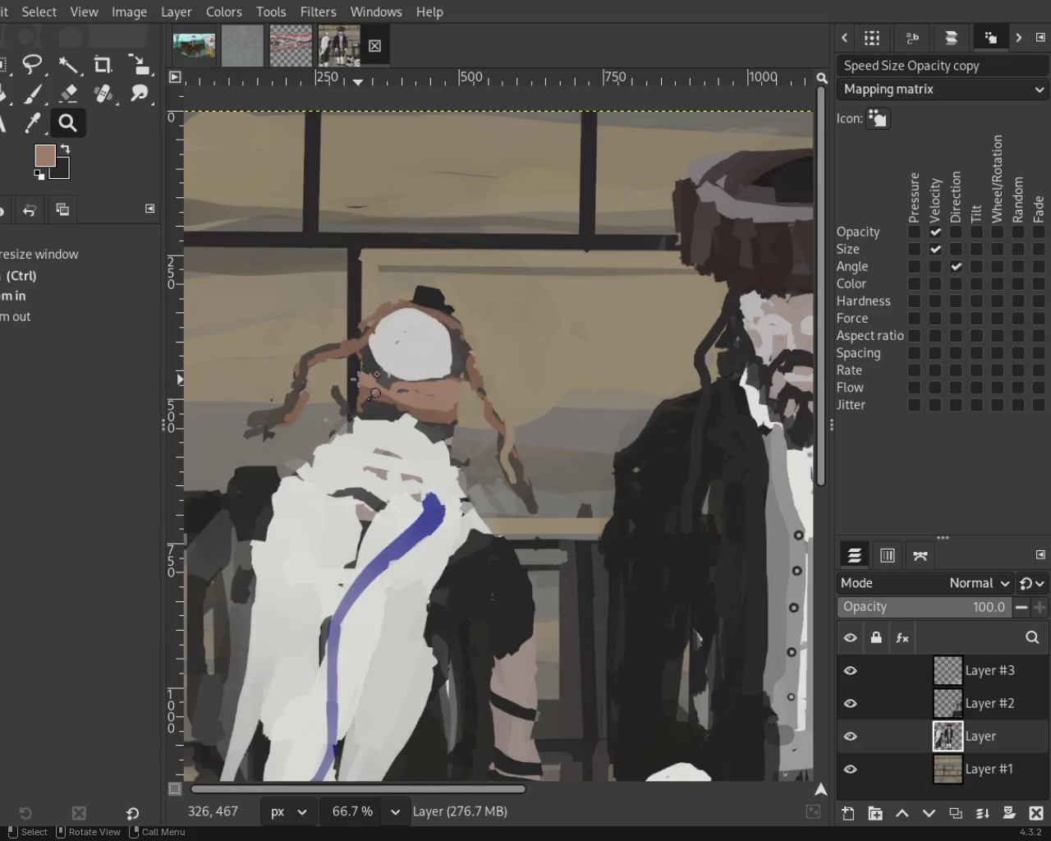
Isolate Layer #2 and cut its head-patch strokes with a rectangular selection.
{"action": "left_click_drag", "start_coordinate": [851, 670], "coordinate": [851, 769]}
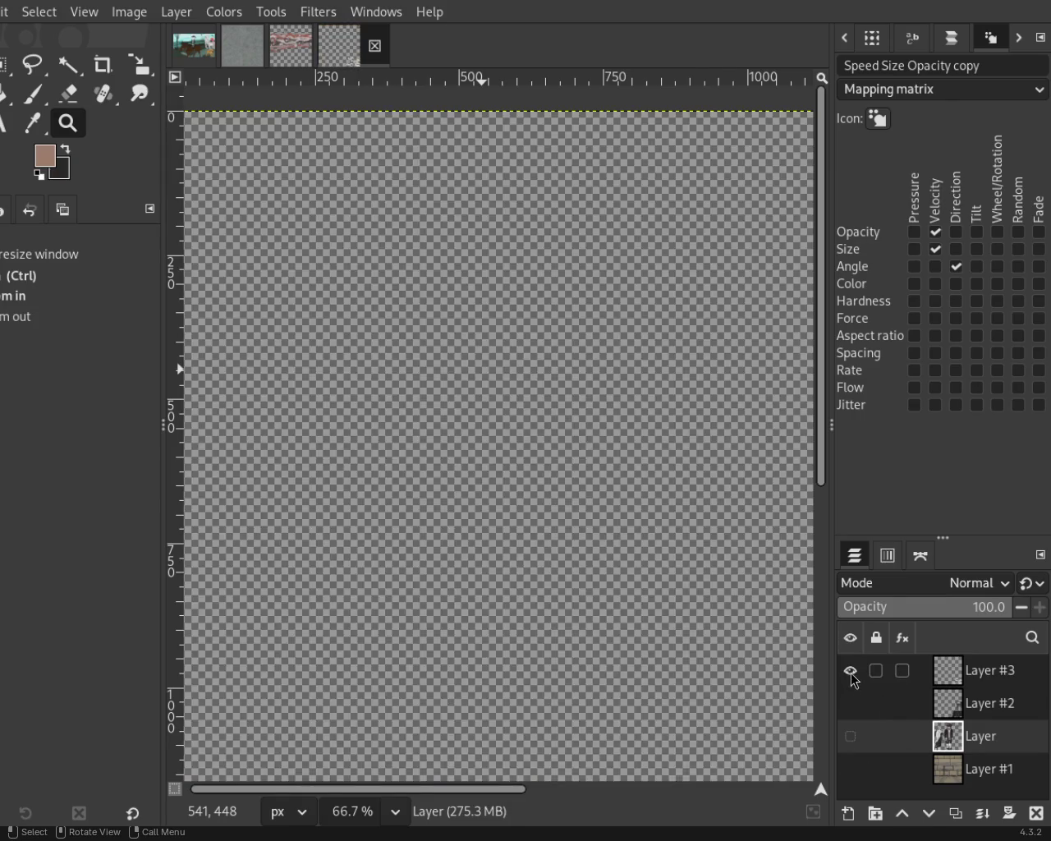
{"action": "left_click", "coordinate": [852, 701]}
{"action": "key", "text": "r"}
{"action": "left_click_drag", "start_coordinate": [272, 305], "coordinate": [581, 538]}
{"action": "key", "text": "ctrl+x"}
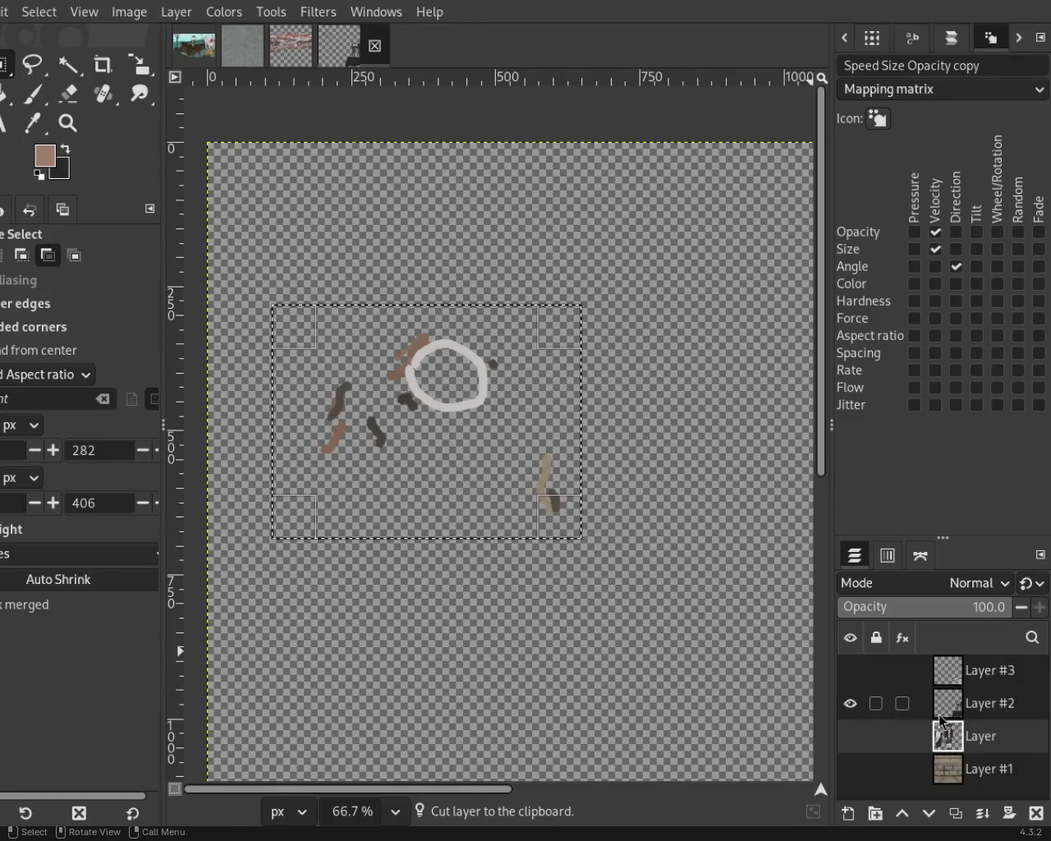
Paste the head patch as a new layer and merge it down into the figures layer.
{"action": "left_click", "coordinate": [946, 707]}
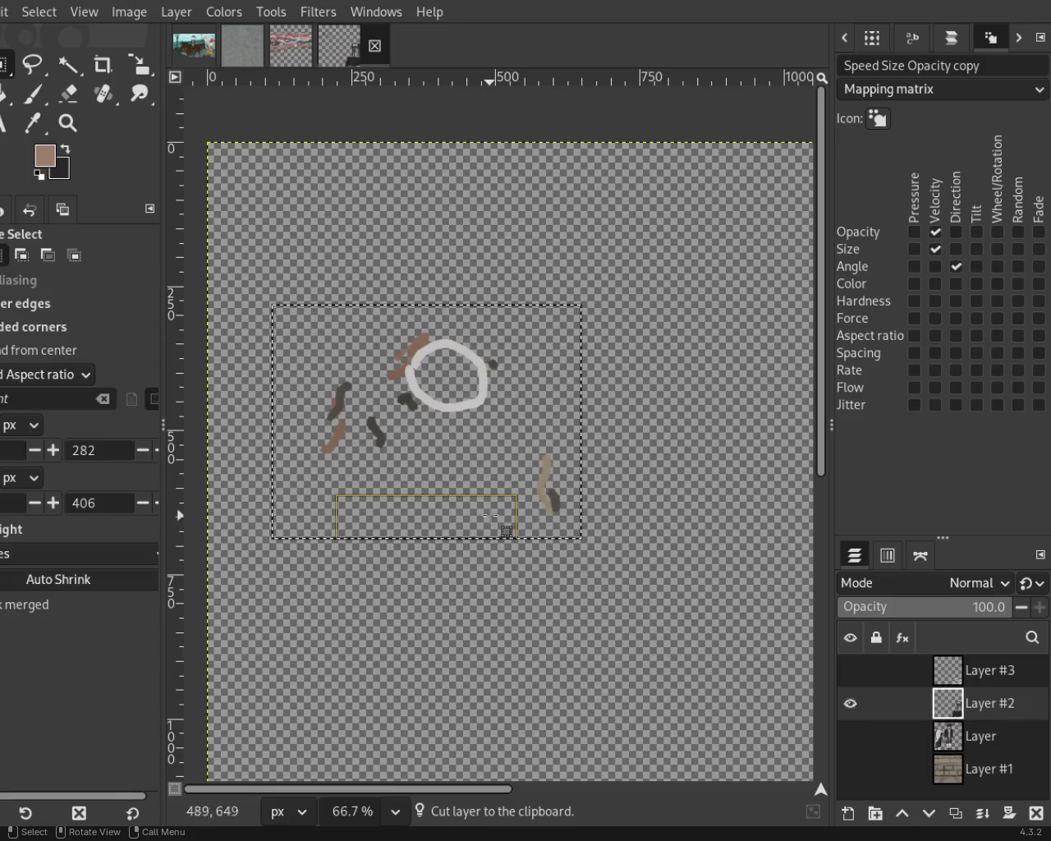
{"action": "left_click", "coordinate": [850, 736]}
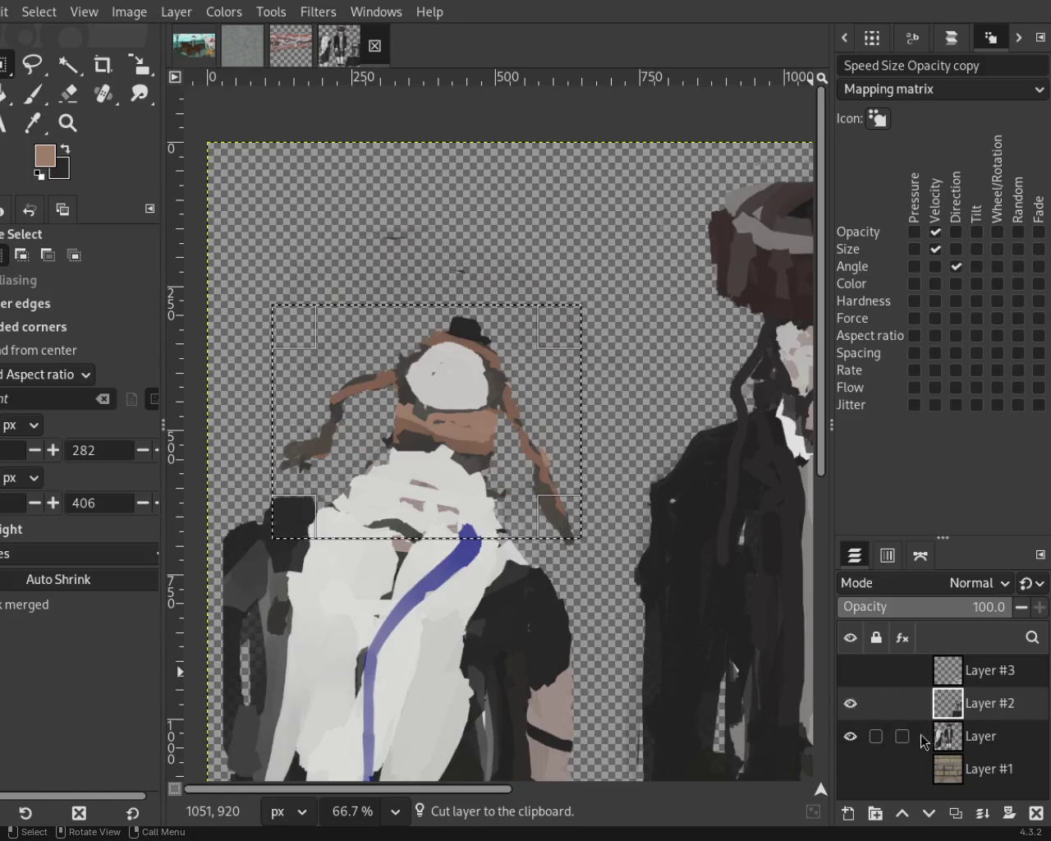
{"action": "left_click", "coordinate": [946, 736]}
{"action": "key", "text": "ctrl+v"}
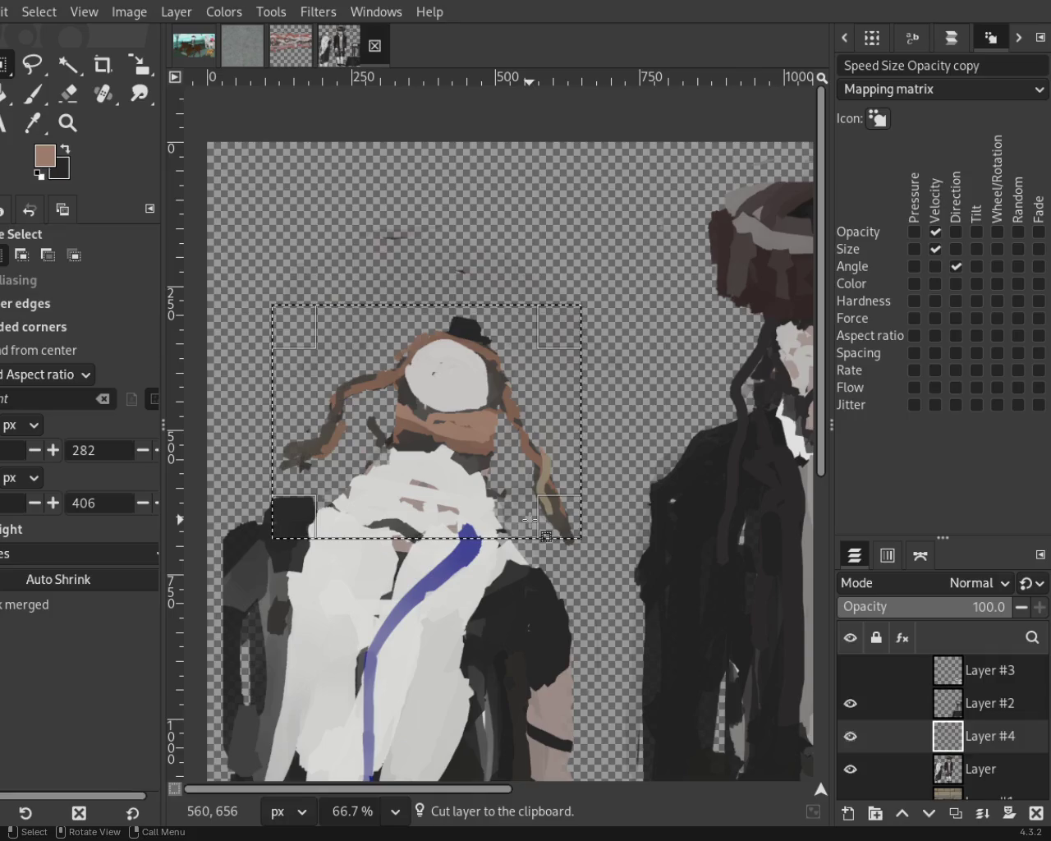
{"action": "left_click", "coordinate": [982, 816]}
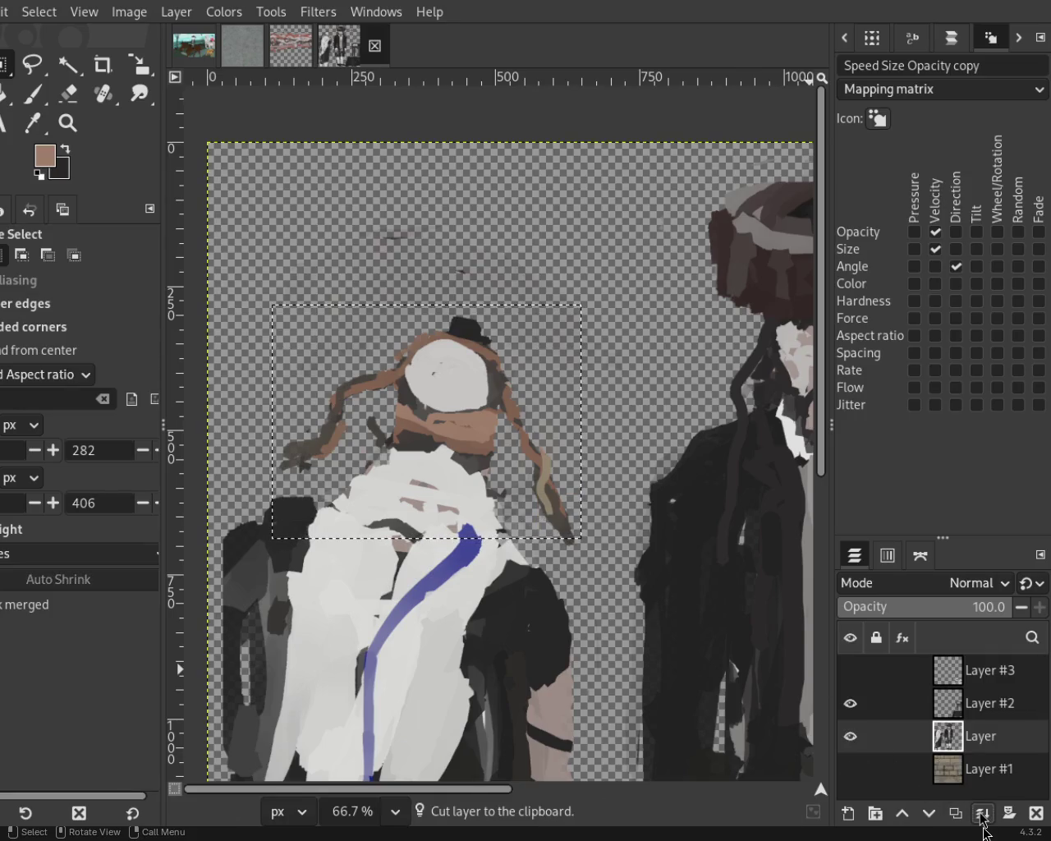
{"action": "mouse_move", "coordinate": [850, 703]}
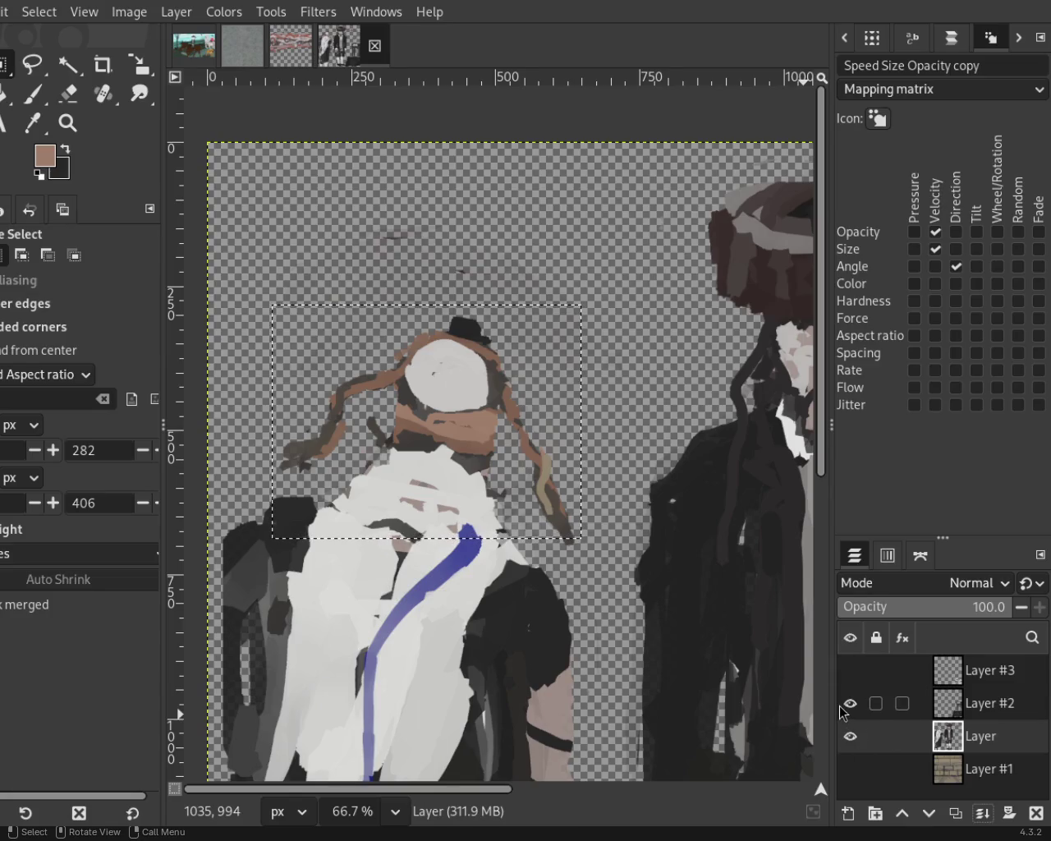
{"action": "left_click", "coordinate": [850, 736]}
{"action": "left_click", "coordinate": [851, 736]}
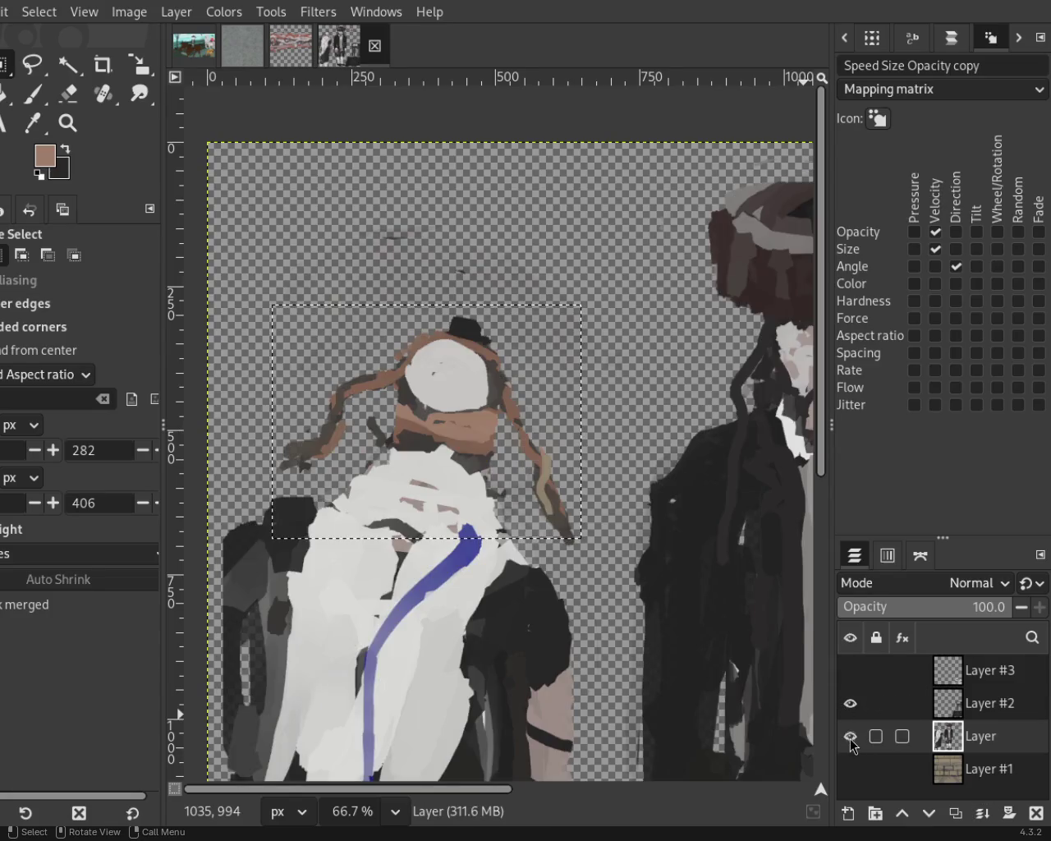
{"action": "left_click", "coordinate": [381, 242]}
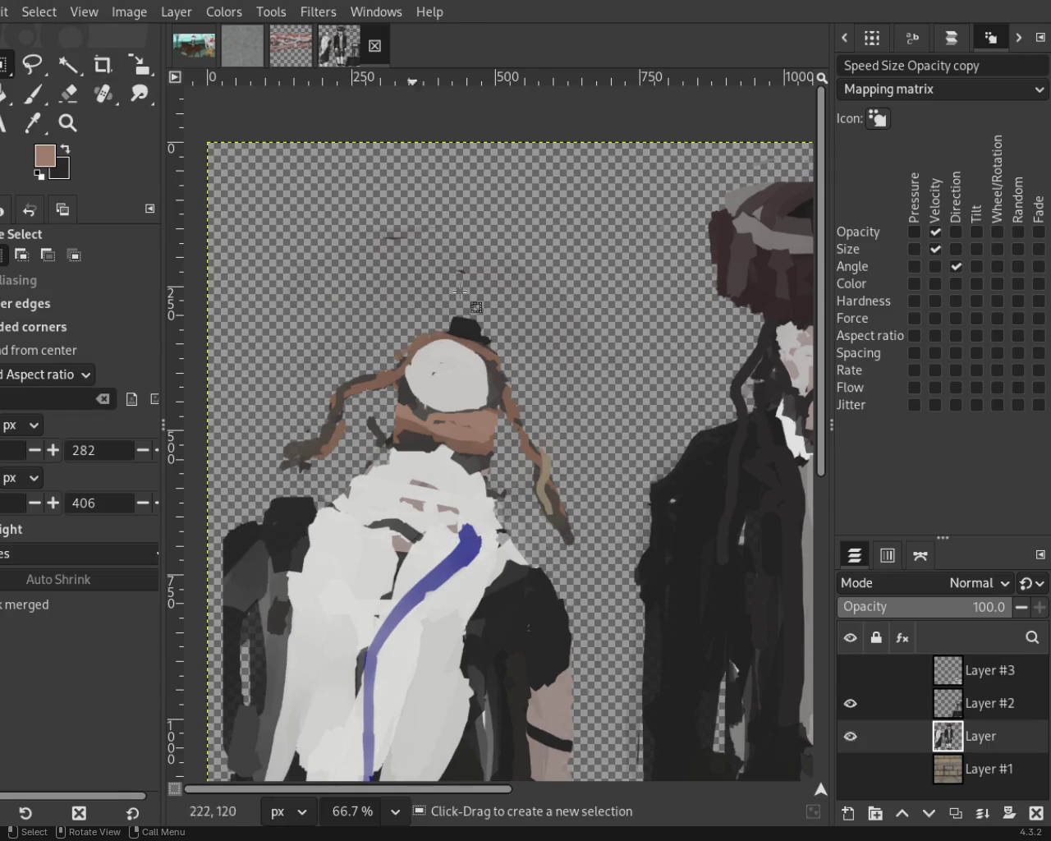
Toggle Layer #2 and Layer #3 visibility to compare the table with the overlying strokes.
{"action": "left_click", "coordinate": [850, 703]}
{"action": "mouse_move", "coordinate": [851, 670]}
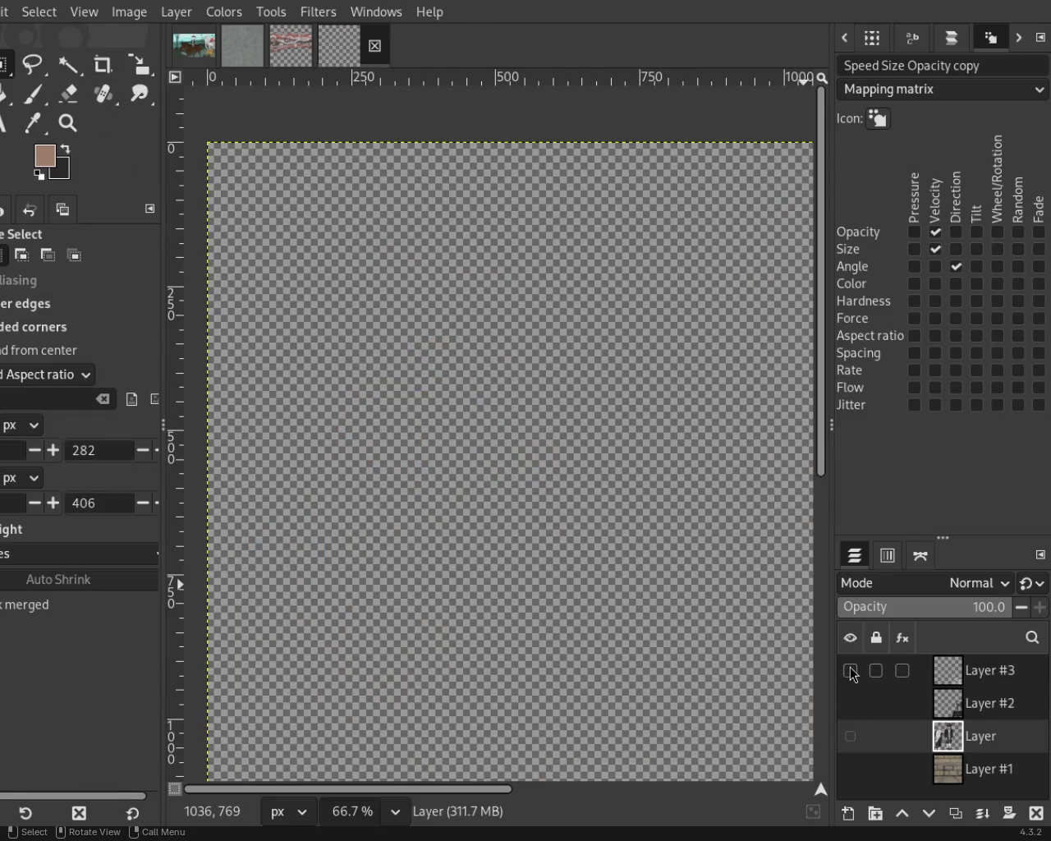
{"action": "left_click", "coordinate": [68, 122]}
{"action": "scroll", "coordinate": [547, 481], "scroll_direction": "down", "scroll_amount": 2}
{"action": "scroll", "coordinate": [534, 468], "scroll_direction": "down", "scroll_amount": 4}
{"action": "scroll", "coordinate": [534, 468], "scroll_direction": "up", "scroll_amount": 2}
{"action": "scroll", "coordinate": [521, 481], "scroll_direction": "up", "scroll_amount": 1}
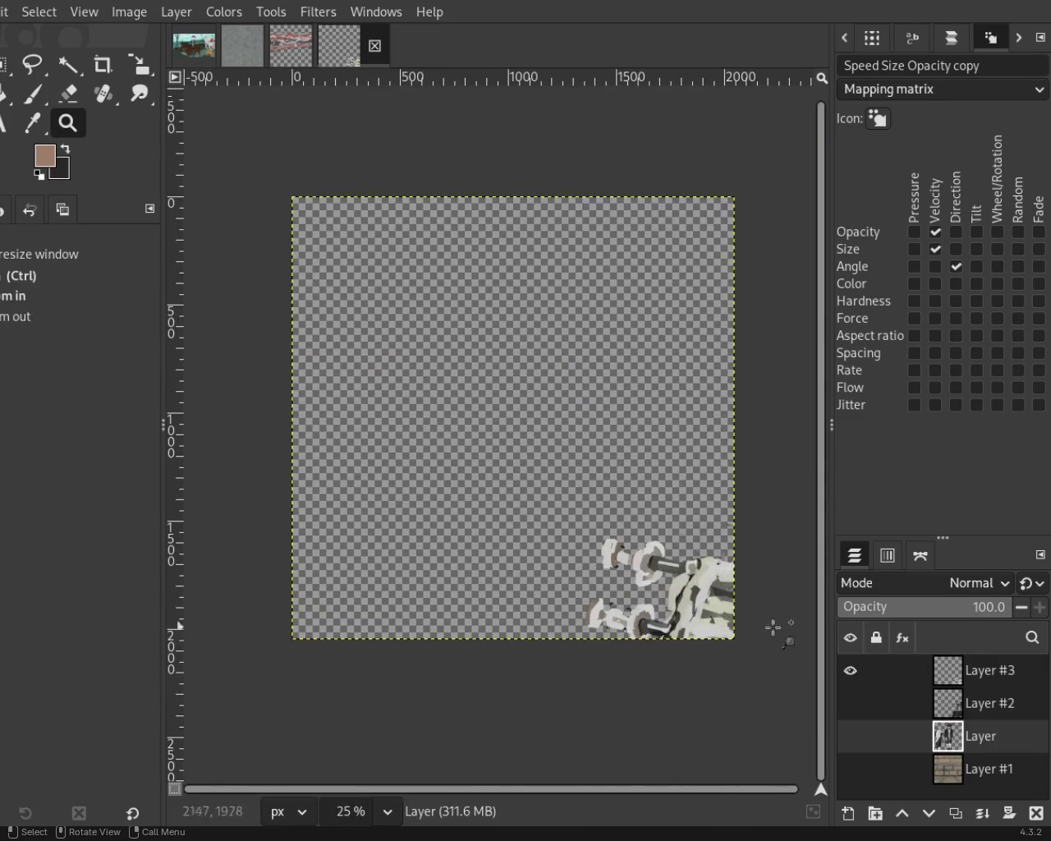
{"action": "left_click", "coordinate": [847, 683]}
{"action": "left_click", "coordinate": [847, 698]}
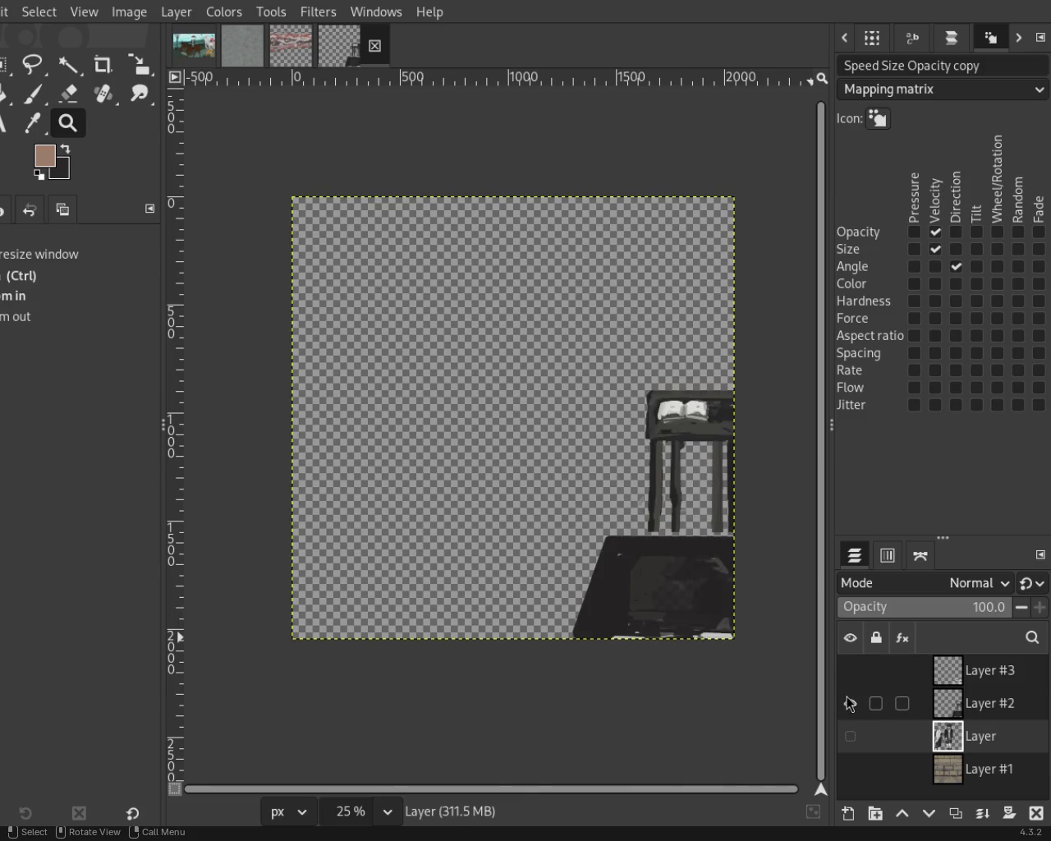
{"action": "left_click", "coordinate": [846, 697]}
{"action": "left_click", "coordinate": [847, 670]}
{"action": "left_click", "coordinate": [846, 692]}
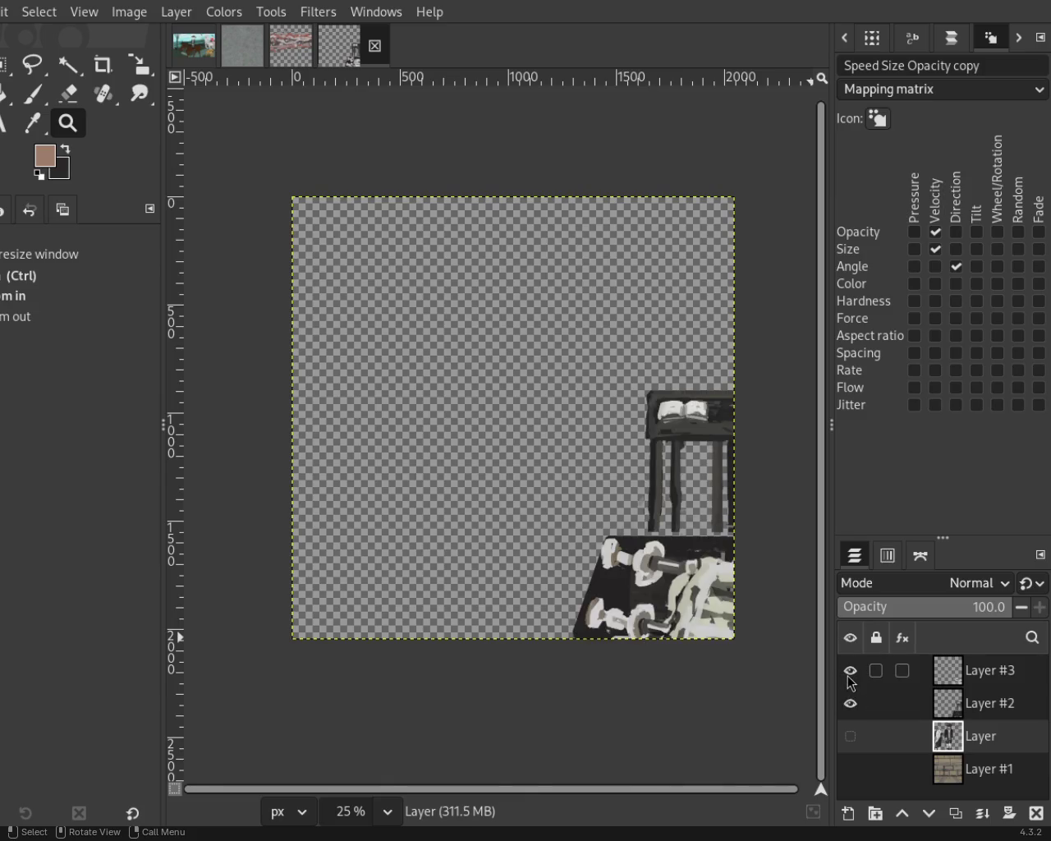
{"action": "left_click", "coordinate": [851, 672]}
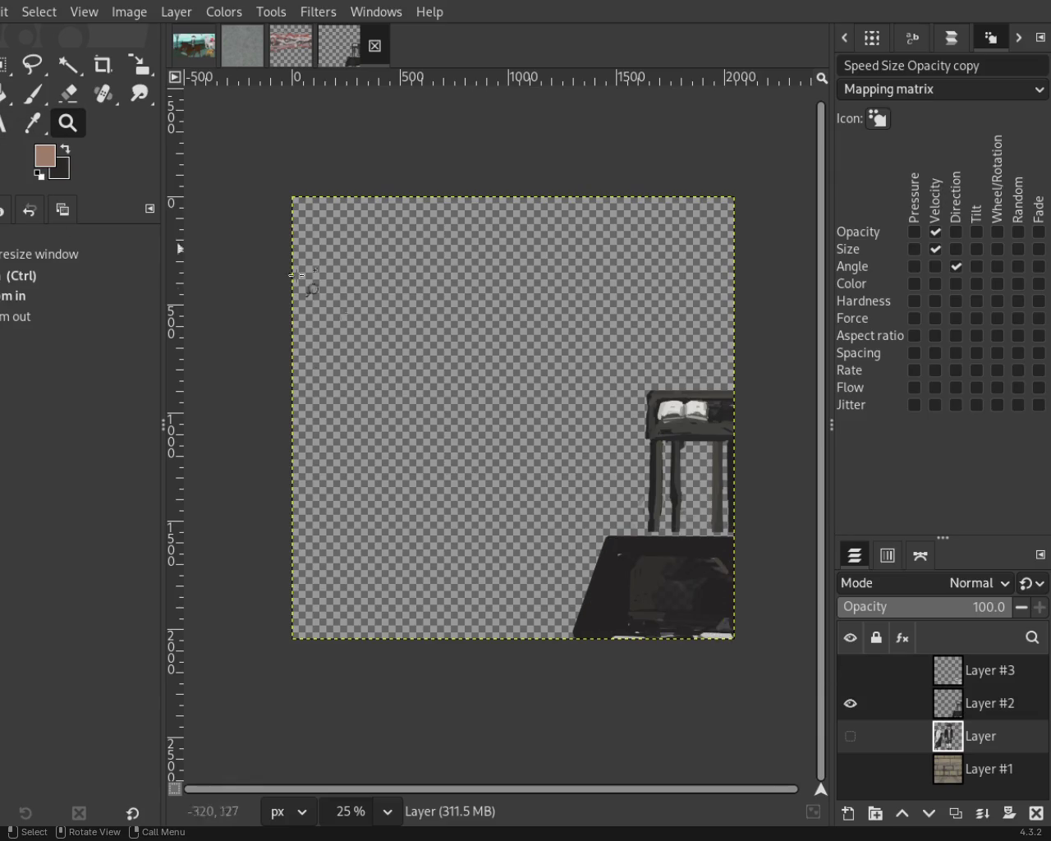
{"action": "scroll", "coordinate": [522, 505], "scroll_direction": "down", "scroll_amount": 1}
{"action": "scroll", "coordinate": [634, 623], "scroll_direction": "up", "scroll_amount": 3}
{"action": "scroll", "coordinate": [460, 485], "scroll_direction": "up", "scroll_amount": 1}
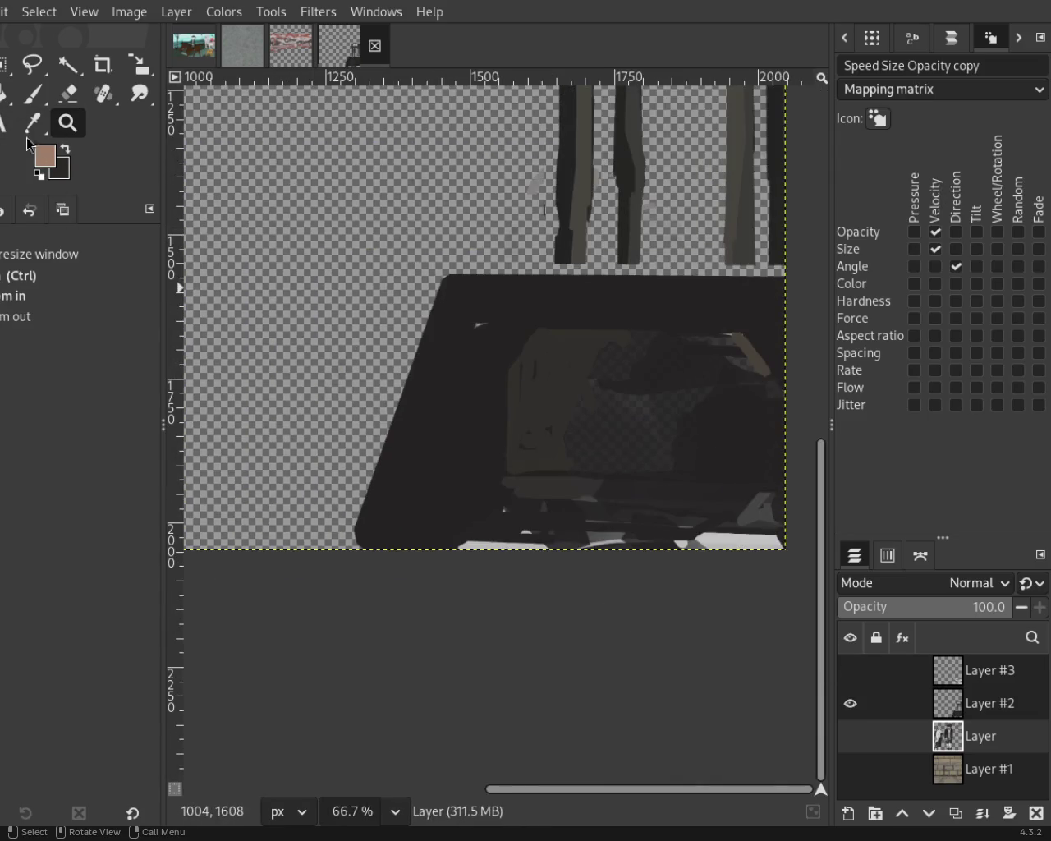
Paint near-black over the light patches along the table's bottom edge on Layer #2.
{"action": "key", "text": "p"}
{"action": "left_click", "coordinate": [435, 538], "text": "ctrl"}
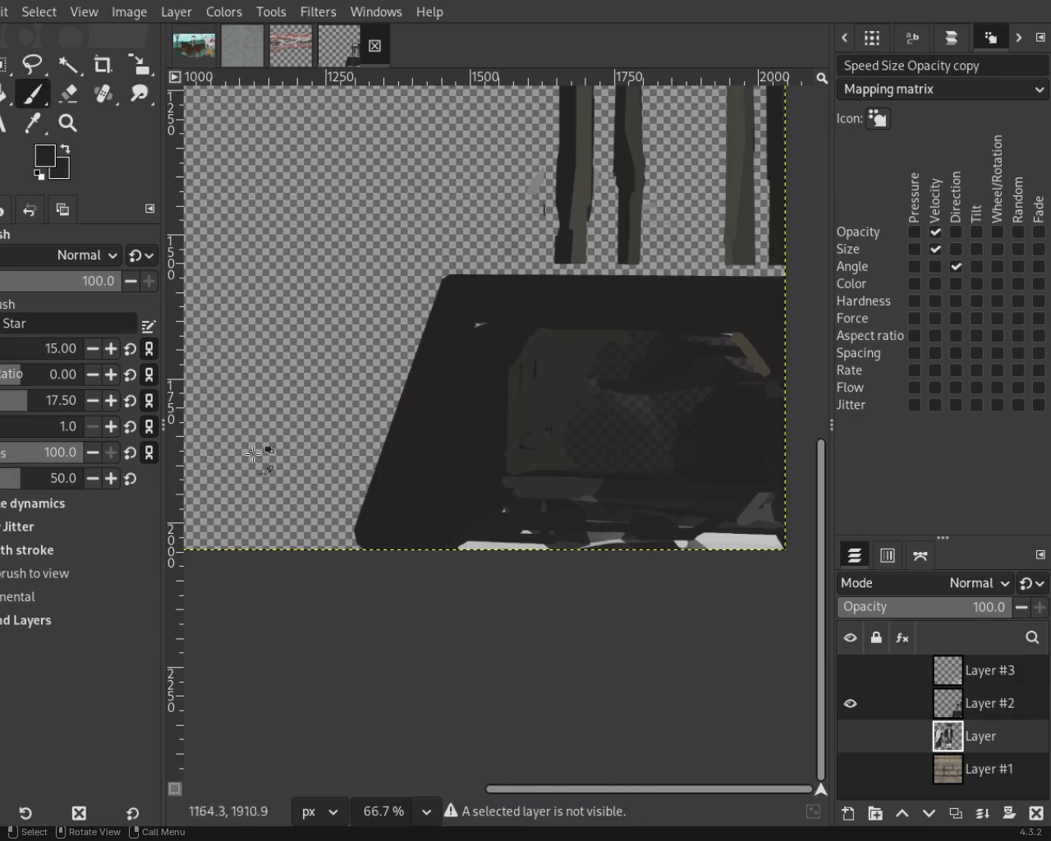
{"action": "left_click", "coordinate": [940, 713]}
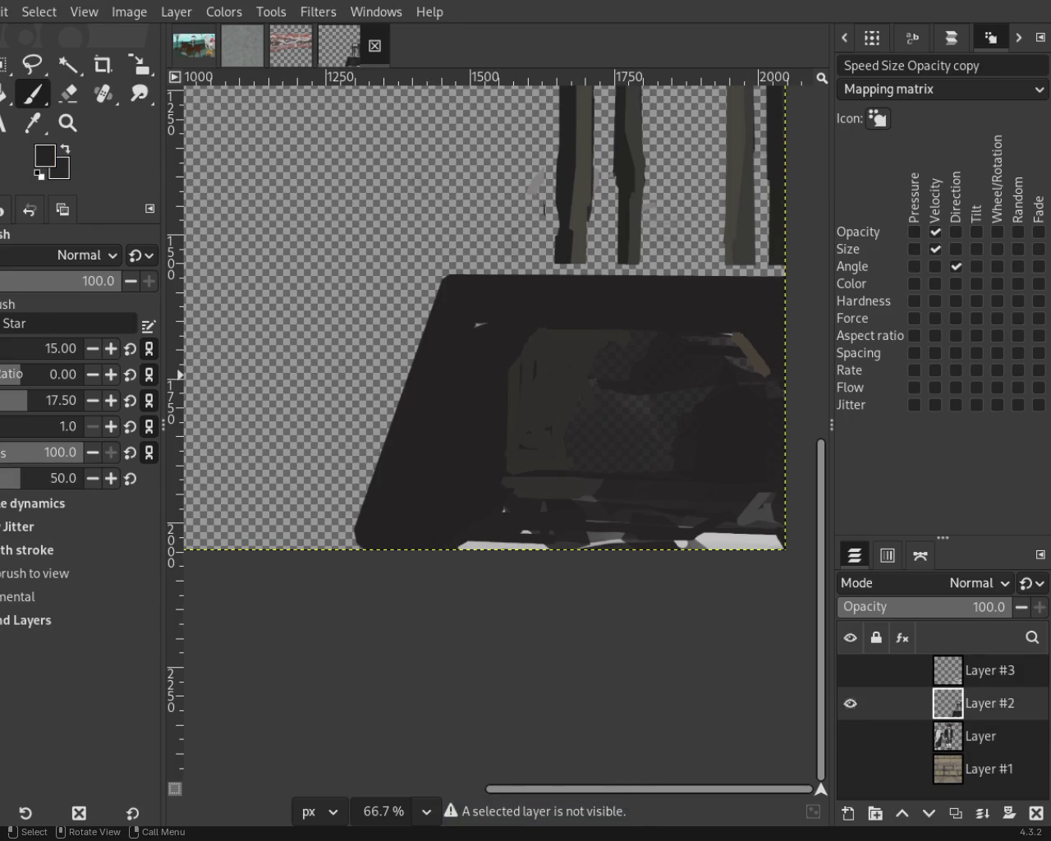
{"action": "left_click_drag", "start_coordinate": [460, 549], "coordinate": [780, 547]}
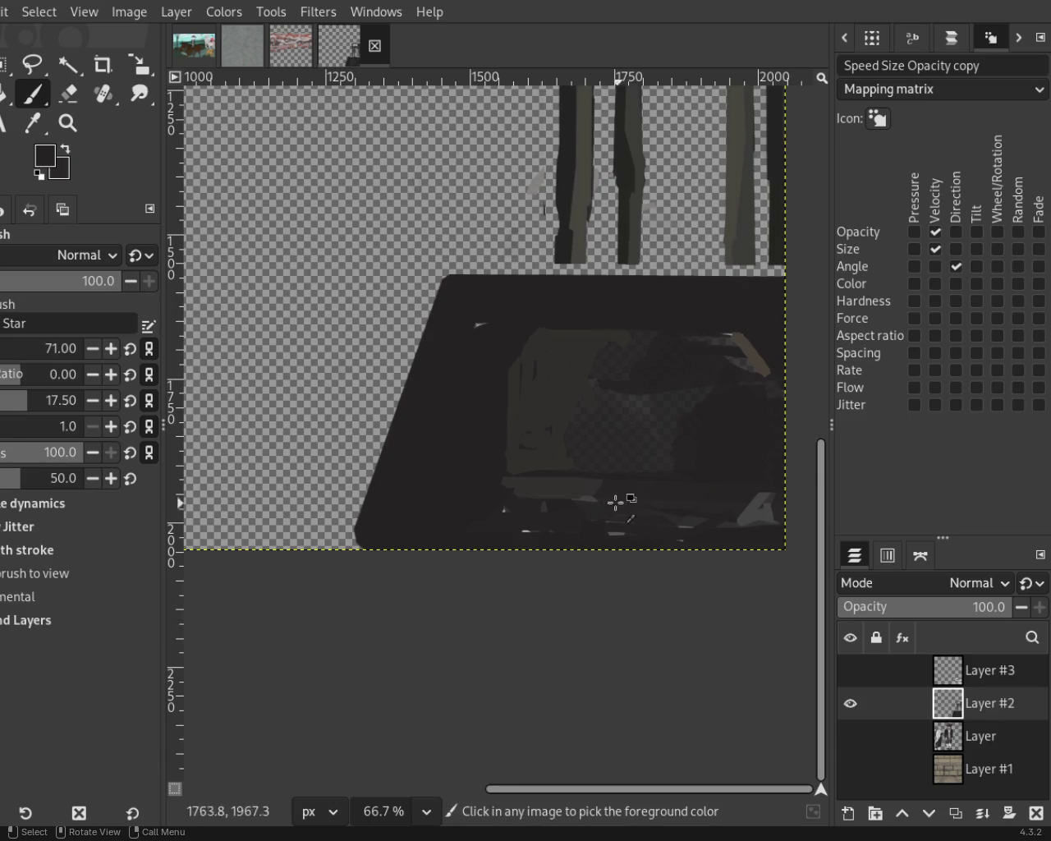
Check the table edge against Layer #3, then show Layer #3 and the figures layer again.
{"action": "left_click", "coordinate": [850, 671]}
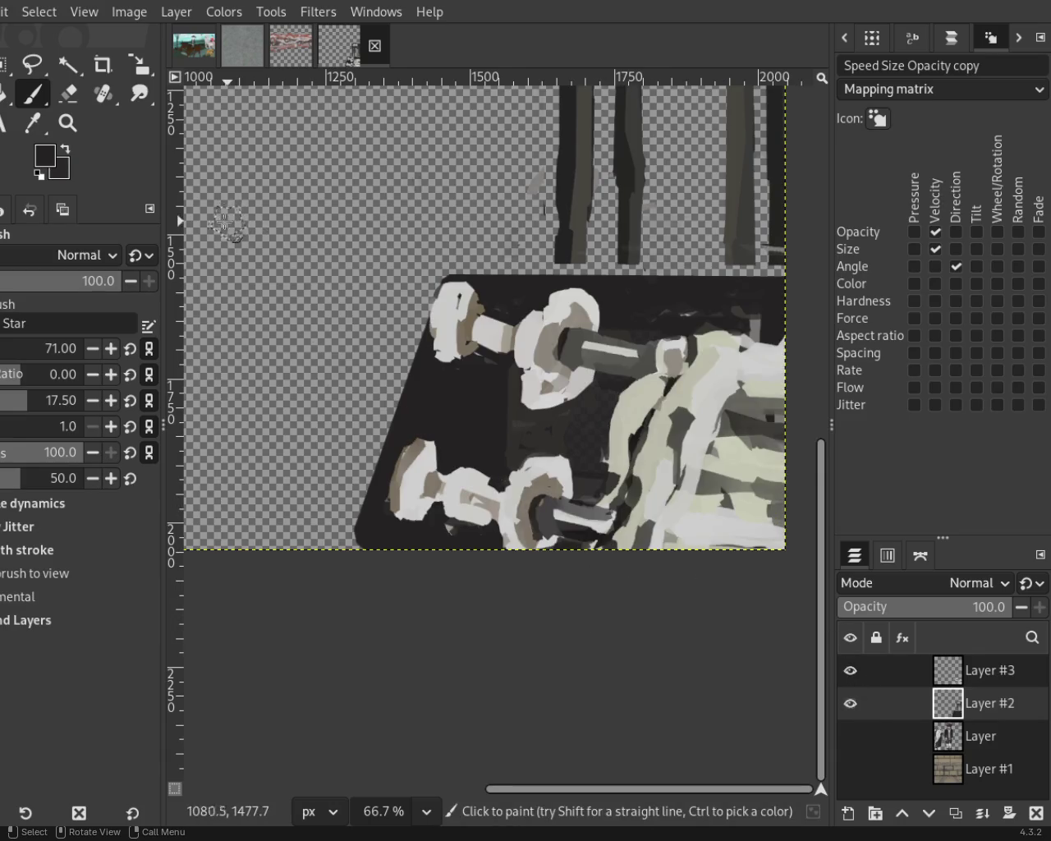
{"action": "left_click", "coordinate": [850, 670]}
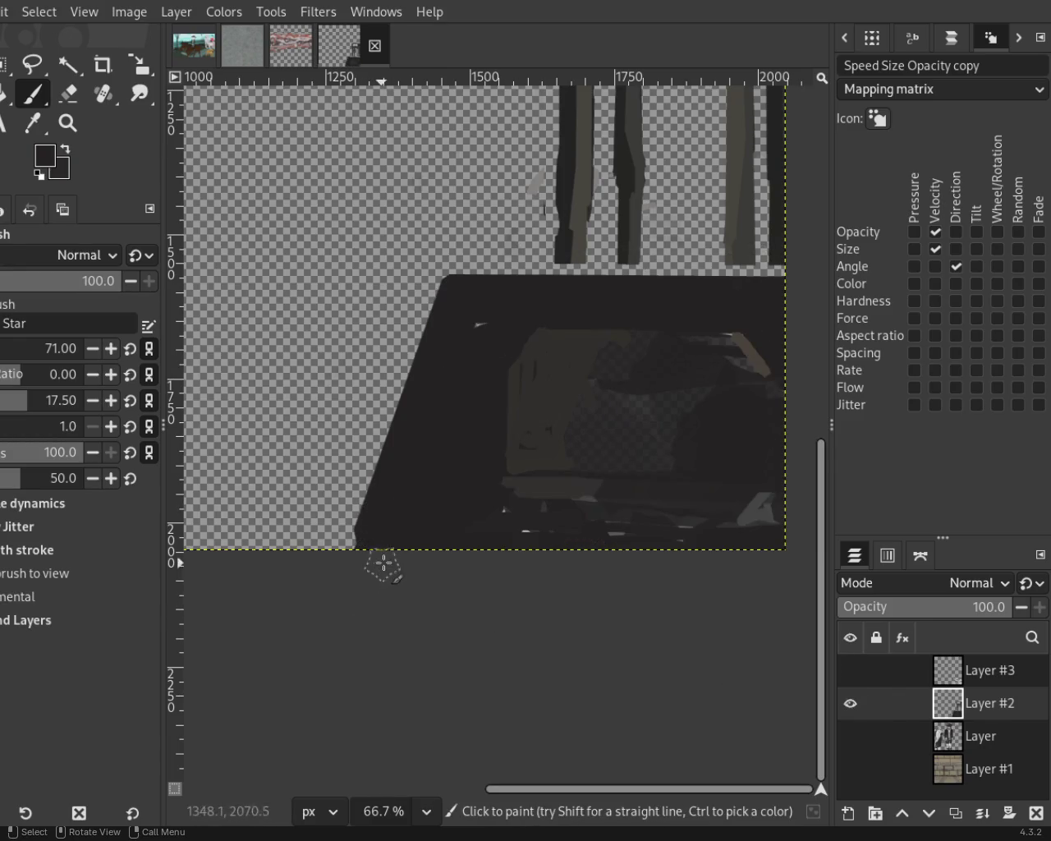
{"action": "left_click", "coordinate": [850, 670]}
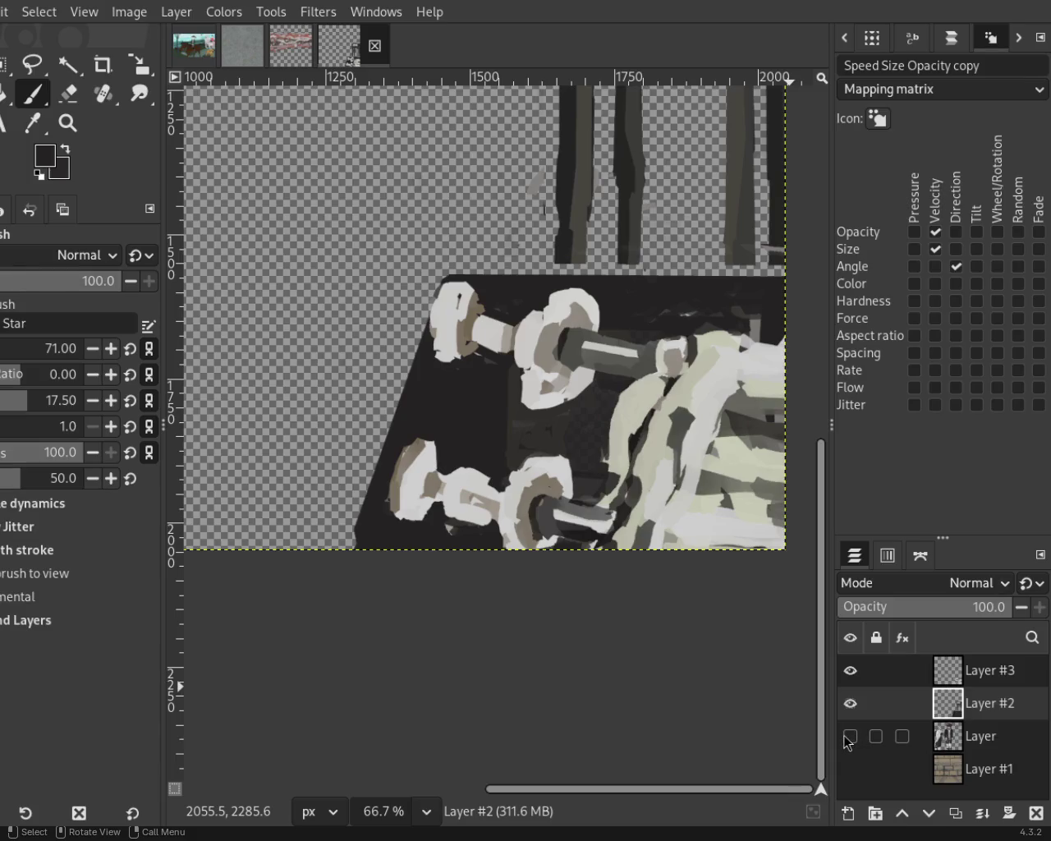
{"action": "left_click", "coordinate": [851, 736]}
{"action": "left_click", "coordinate": [68, 123]}
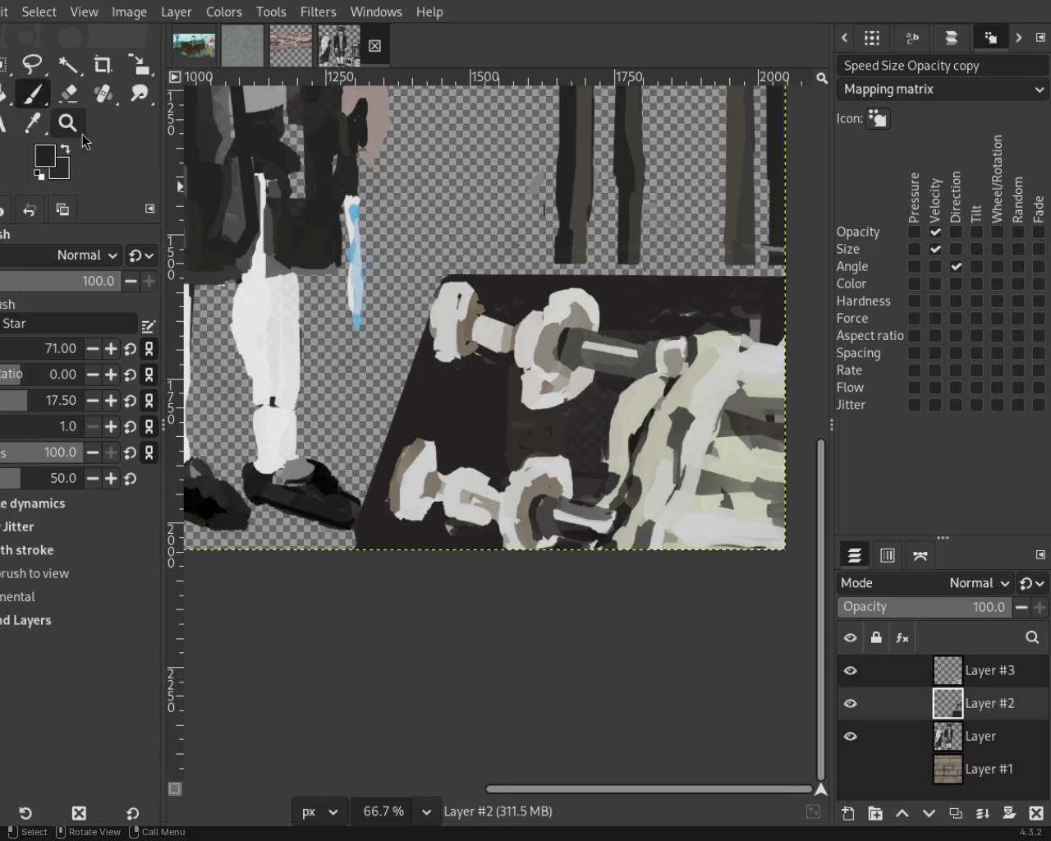
Zoom out and toggle Layer #3 and Layer #2 off and on to compare.
{"action": "left_click", "coordinate": [565, 453], "text": "ctrl"}
{"action": "scroll", "coordinate": [565, 453], "scroll_direction": "down", "scroll_amount": 2}
{"action": "scroll", "coordinate": [559, 427], "scroll_direction": "down", "scroll_amount": 2}
{"action": "scroll", "coordinate": [550, 394], "scroll_direction": "up", "scroll_amount": 2}
{"action": "scroll", "coordinate": [548, 375], "scroll_direction": "down", "scroll_amount": 1}
{"action": "scroll", "coordinate": [548, 376], "scroll_direction": "up", "scroll_amount": 2}
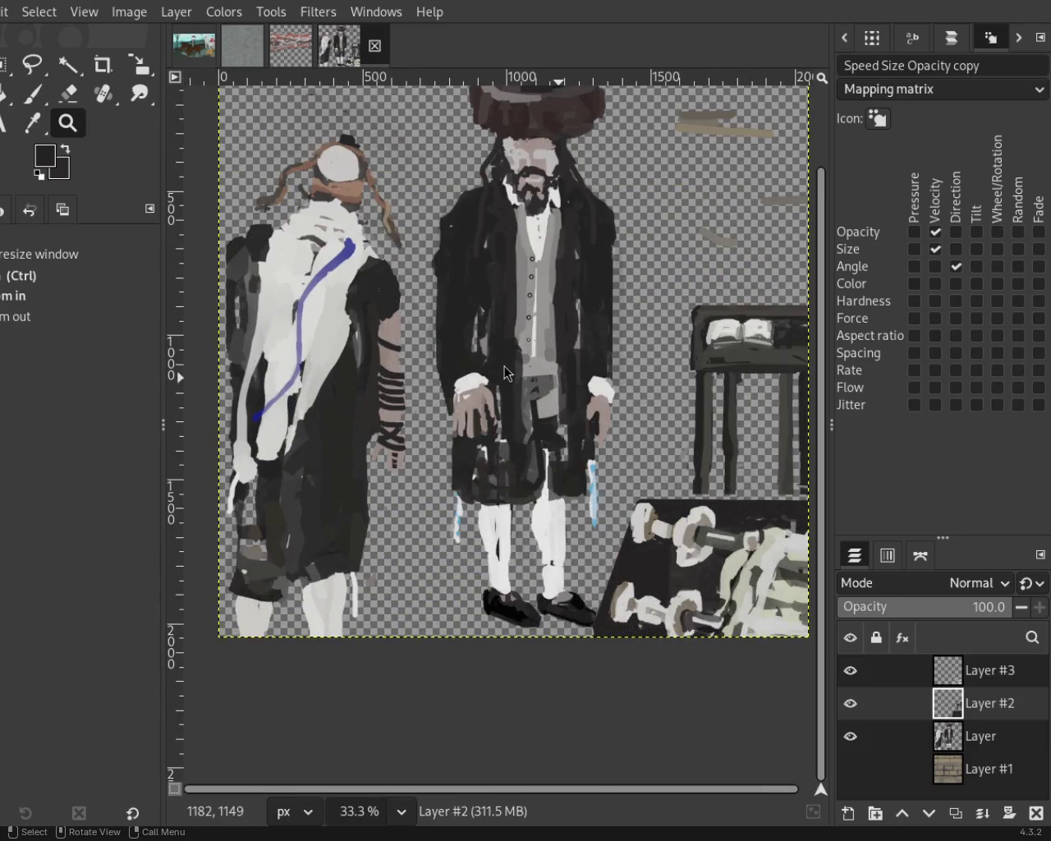
{"action": "left_click", "coordinate": [850, 670]}
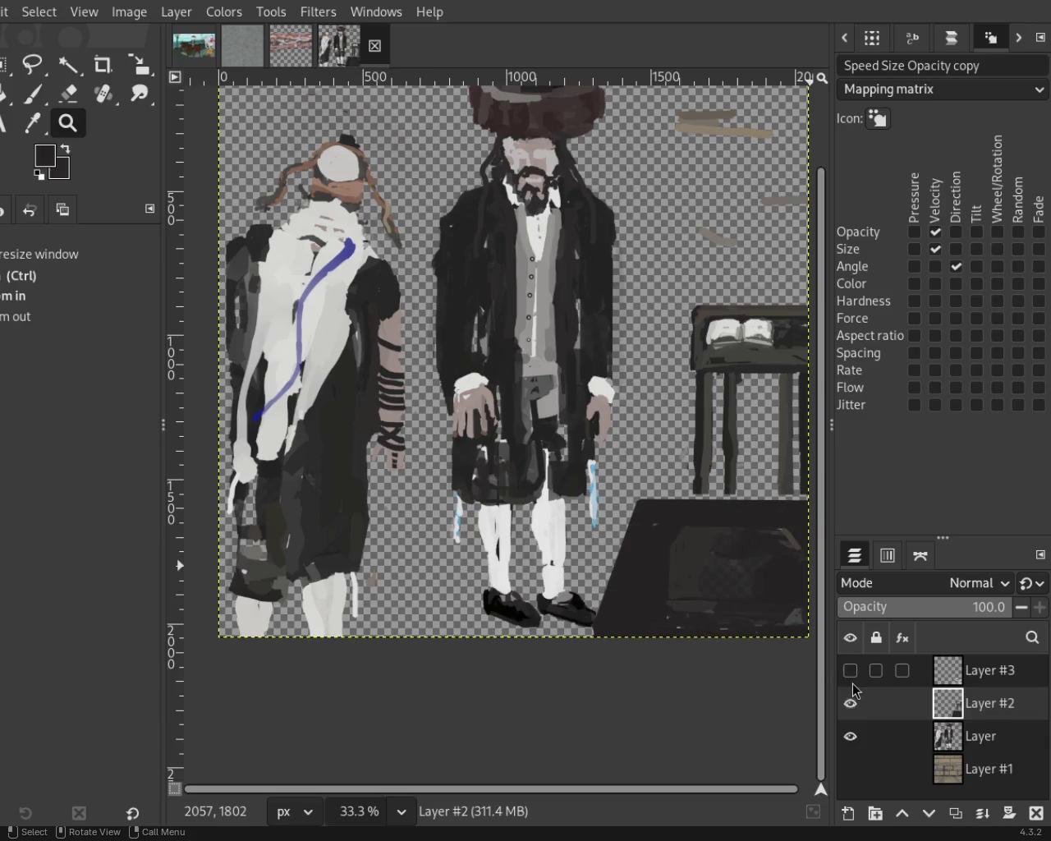
{"action": "left_click", "coordinate": [851, 671]}
{"action": "left_click", "coordinate": [851, 704]}
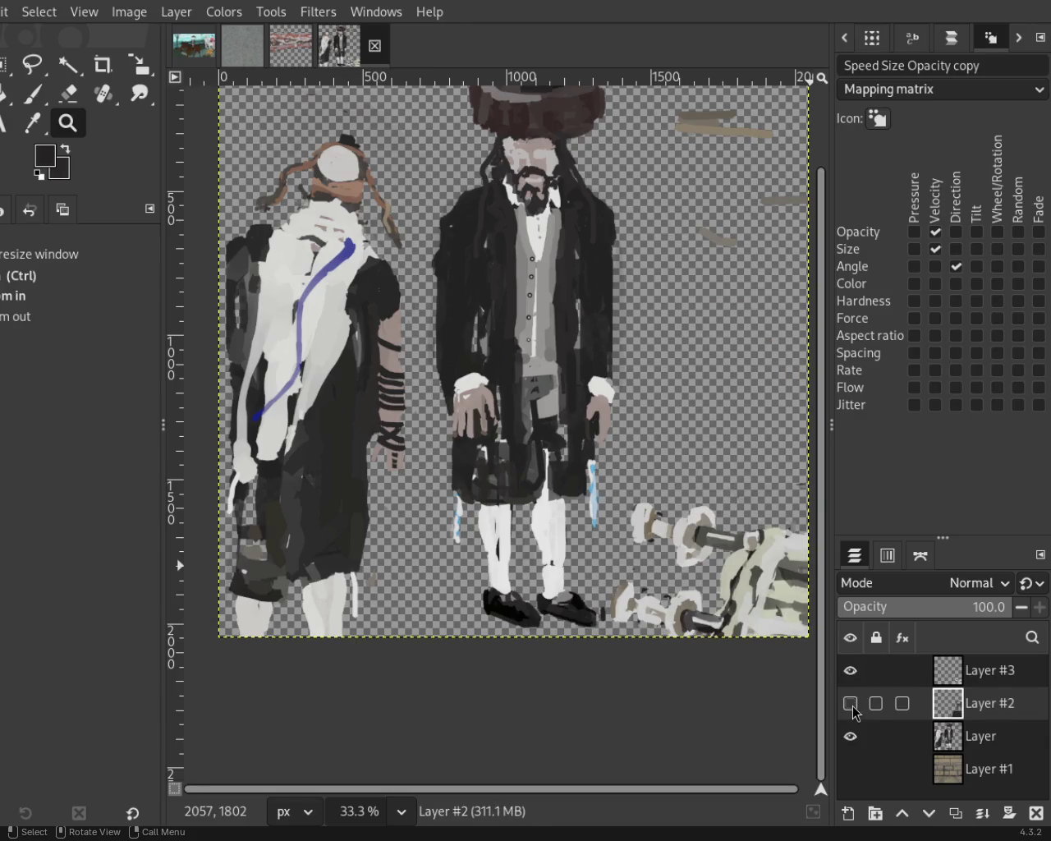
{"action": "left_click", "coordinate": [851, 704]}
Hide all layers, then show only the figures layer, briefly checking the background.
{"action": "left_click", "coordinate": [851, 670]}
{"action": "left_click", "coordinate": [851, 704]}
{"action": "left_click", "coordinate": [851, 736]}
{"action": "left_click", "coordinate": [856, 681]}
{"action": "left_click", "coordinate": [856, 681]}
{"action": "left_click", "coordinate": [855, 710]}
{"action": "left_click", "coordinate": [854, 708]}
{"action": "left_click", "coordinate": [852, 735]}
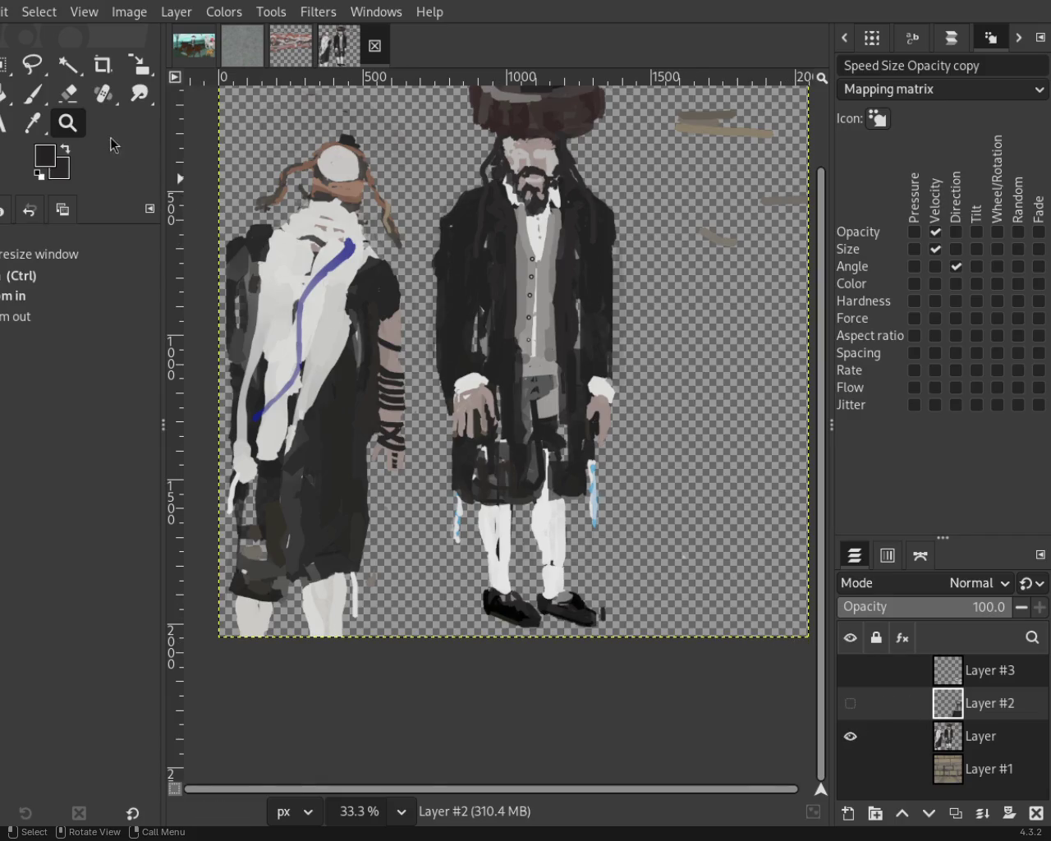
{"action": "scroll", "coordinate": [565, 412], "scroll_direction": "down", "scroll_amount": 1}
{"action": "scroll", "coordinate": [648, 265], "scroll_direction": "up", "scroll_amount": 2}
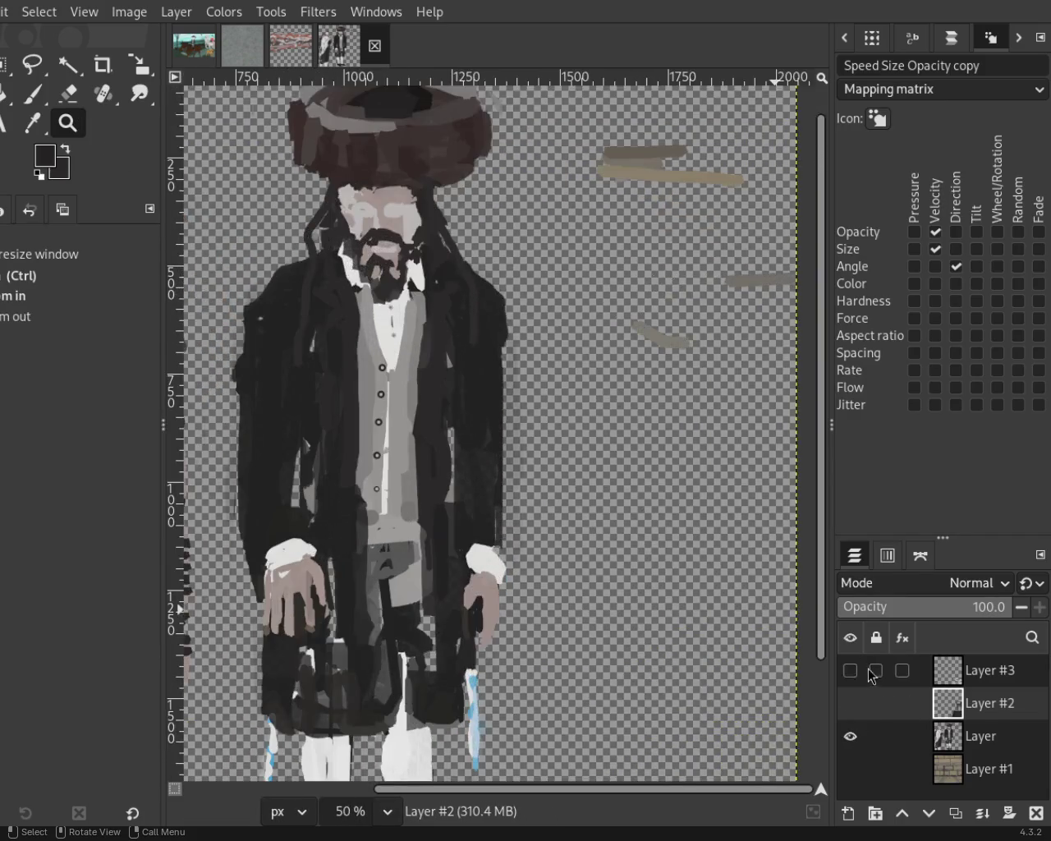
{"action": "left_click", "coordinate": [851, 769]}
{"action": "left_click", "coordinate": [851, 769]}
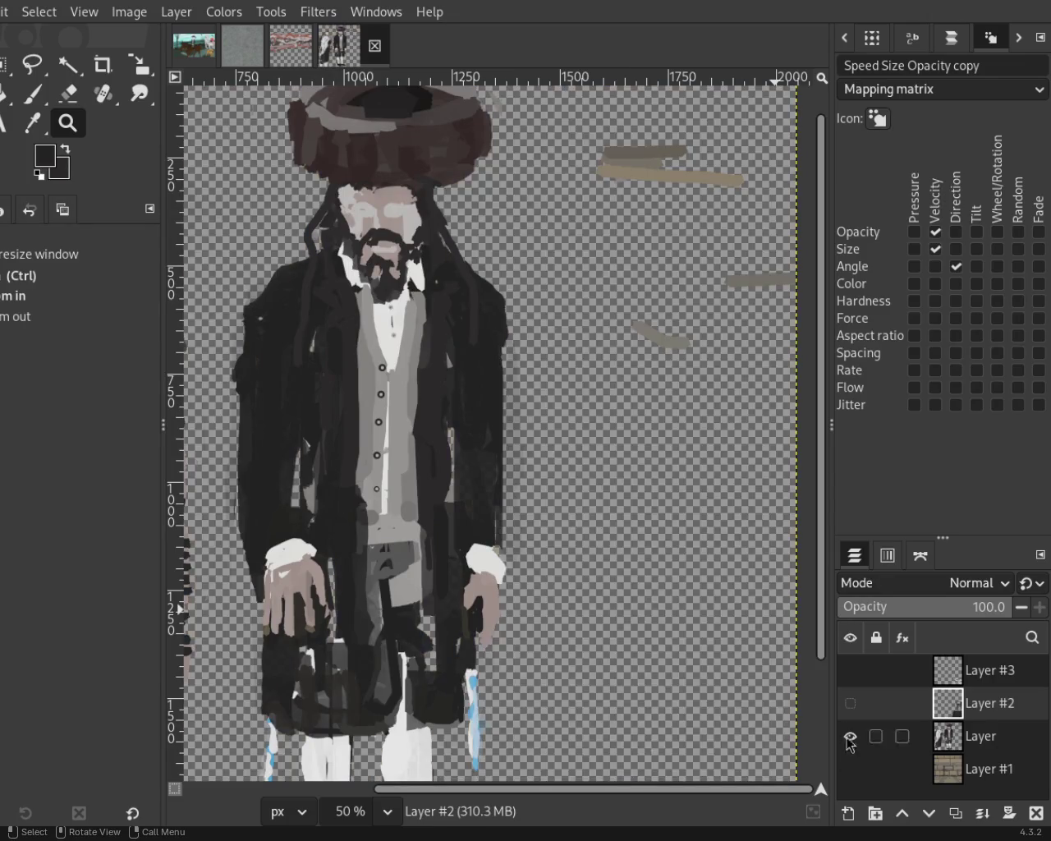
Erase the stray tan strokes at upper right on the figures layer, leaving only the brick wall visible.
{"action": "left_click", "coordinate": [70, 95]}
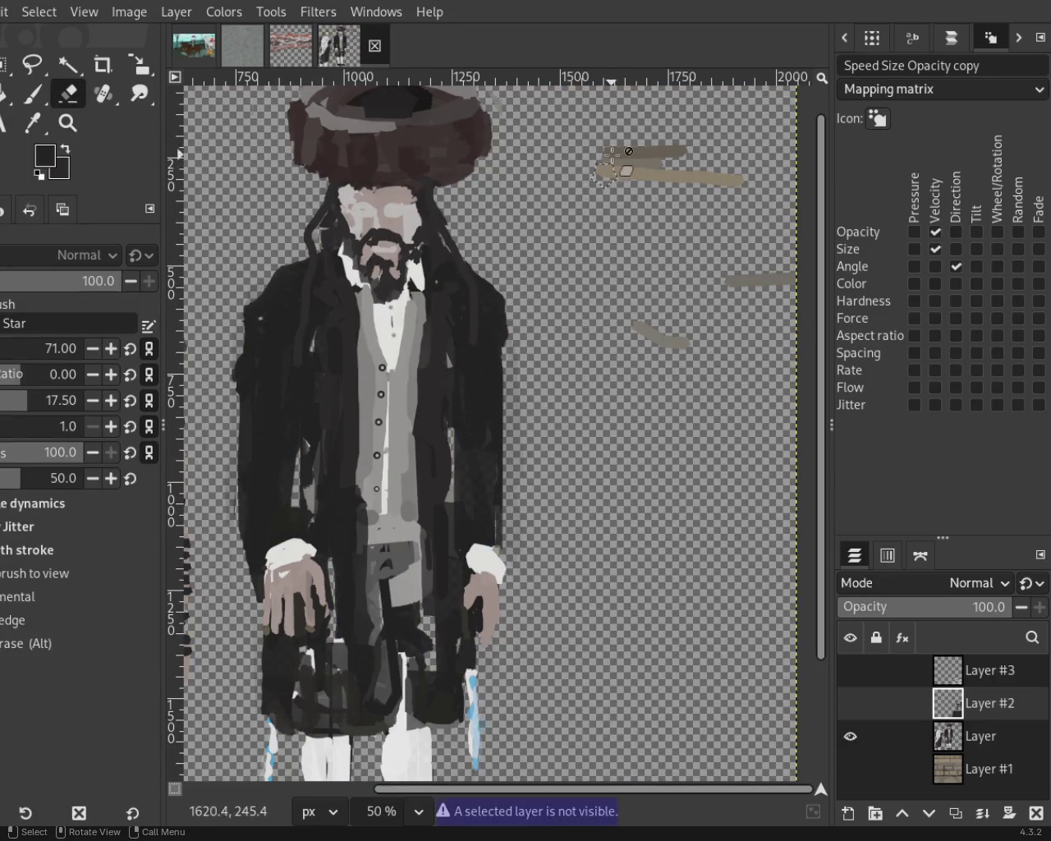
{"action": "left_click", "coordinate": [958, 740]}
{"action": "mouse_move", "coordinate": [634, 170]}
{"action": "left_mouse_down"}
{"action": "mouse_move", "coordinate": [690, 157]}
{"action": "mouse_move", "coordinate": [641, 150]}
{"action": "mouse_move", "coordinate": [794, 170]}
{"action": "mouse_move", "coordinate": [670, 176]}
{"action": "mouse_move", "coordinate": [789, 277]}
{"action": "mouse_move", "coordinate": [666, 329]}
{"action": "left_mouse_up"}
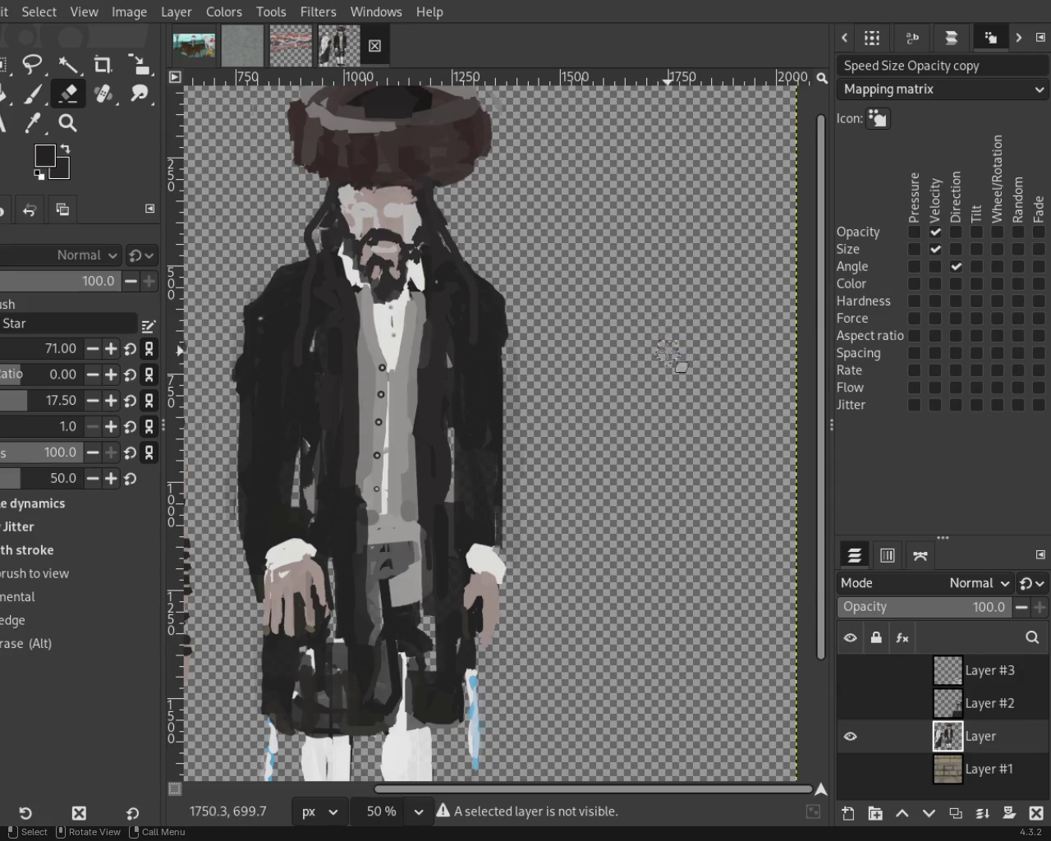
{"action": "left_click", "coordinate": [851, 736]}
{"action": "left_click", "coordinate": [850, 769]}
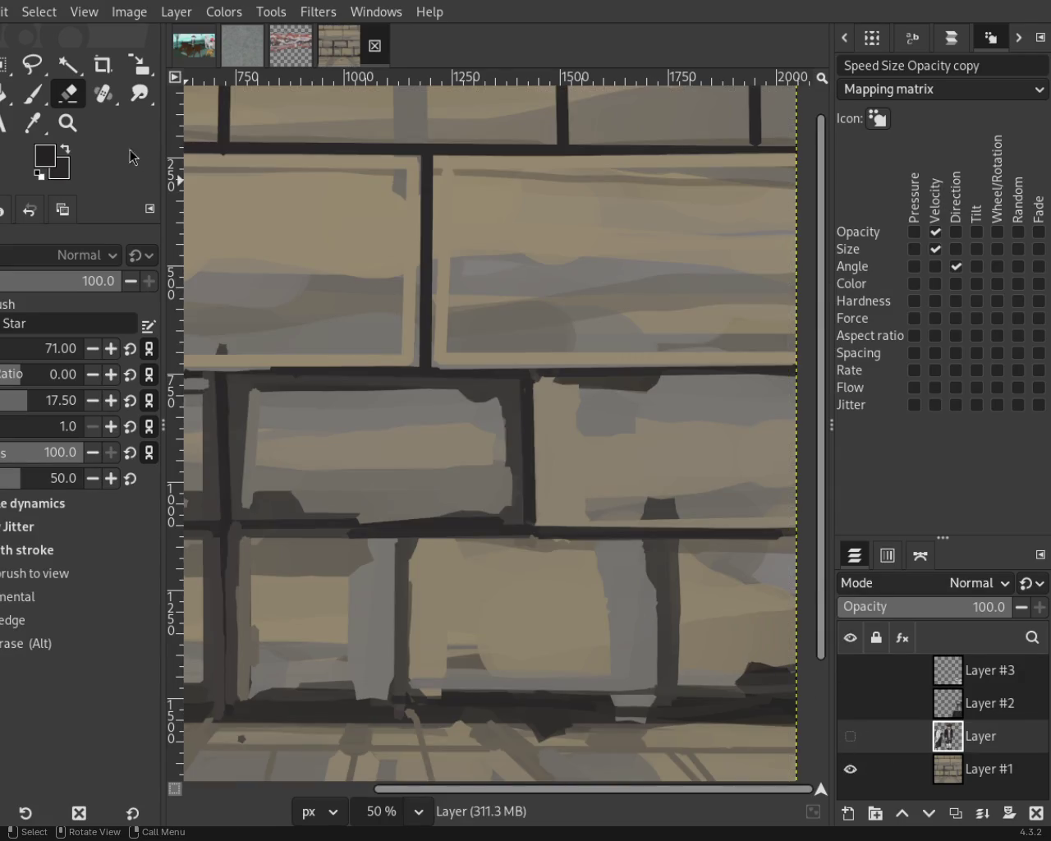
Make the dumbbells (Layer #3), table (Layer #2) and figures layers visible for the full composite.
{"action": "left_click", "coordinate": [68, 123]}
{"action": "scroll", "coordinate": [526, 383], "scroll_direction": "down", "scroll_amount": 5}
{"action": "scroll", "coordinate": [525, 383], "scroll_direction": "up", "scroll_amount": 2}
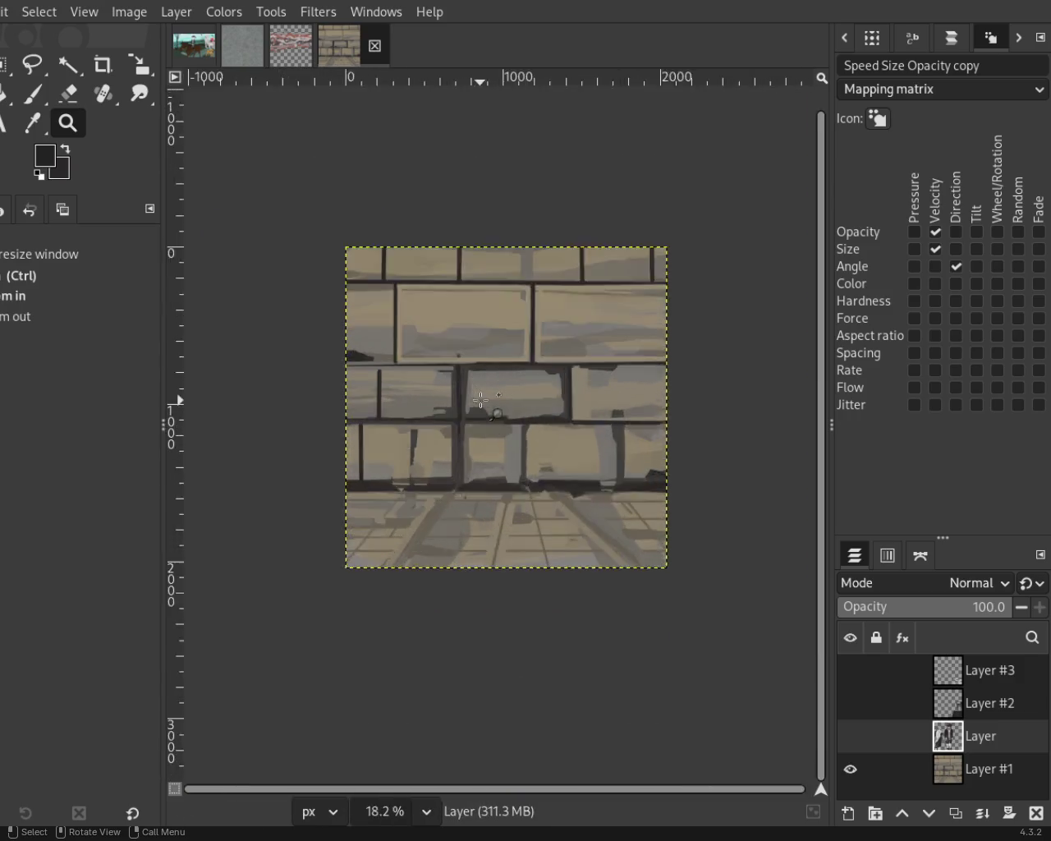
{"action": "scroll", "coordinate": [526, 383], "scroll_direction": "up", "scroll_amount": 1}
{"action": "left_click", "coordinate": [850, 671]}
{"action": "left_click", "coordinate": [850, 703]}
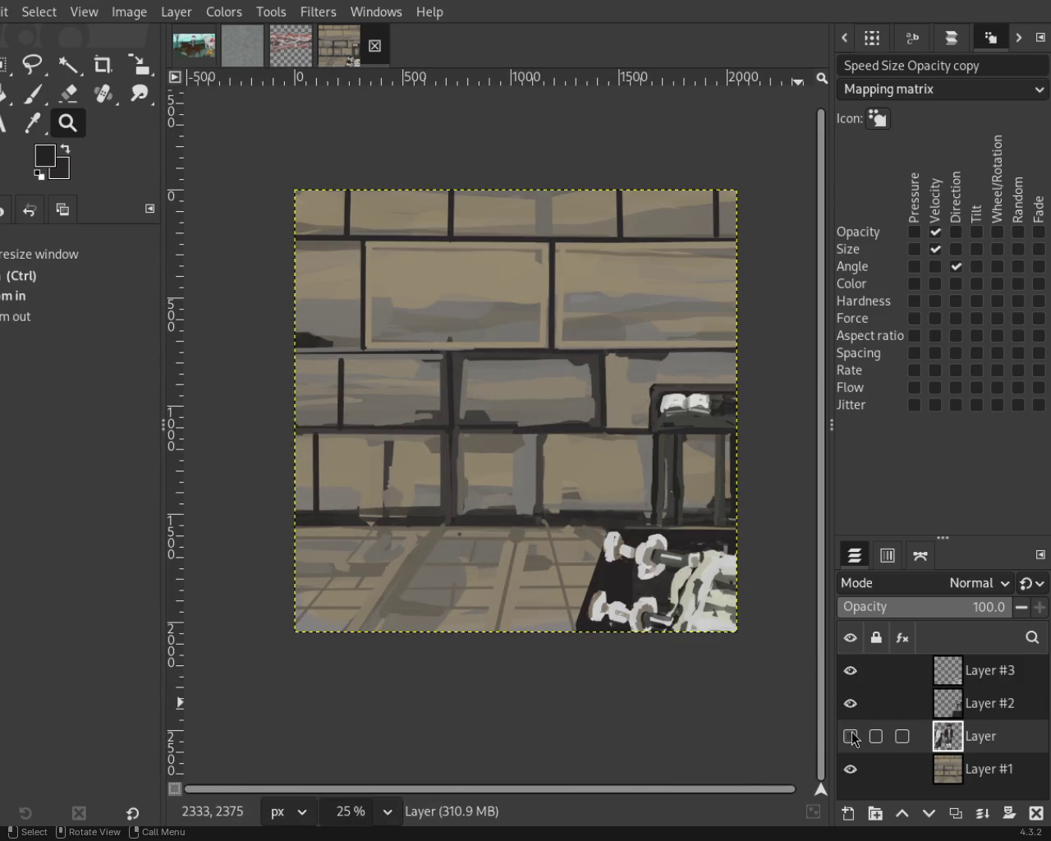
{"action": "left_click", "coordinate": [850, 736]}
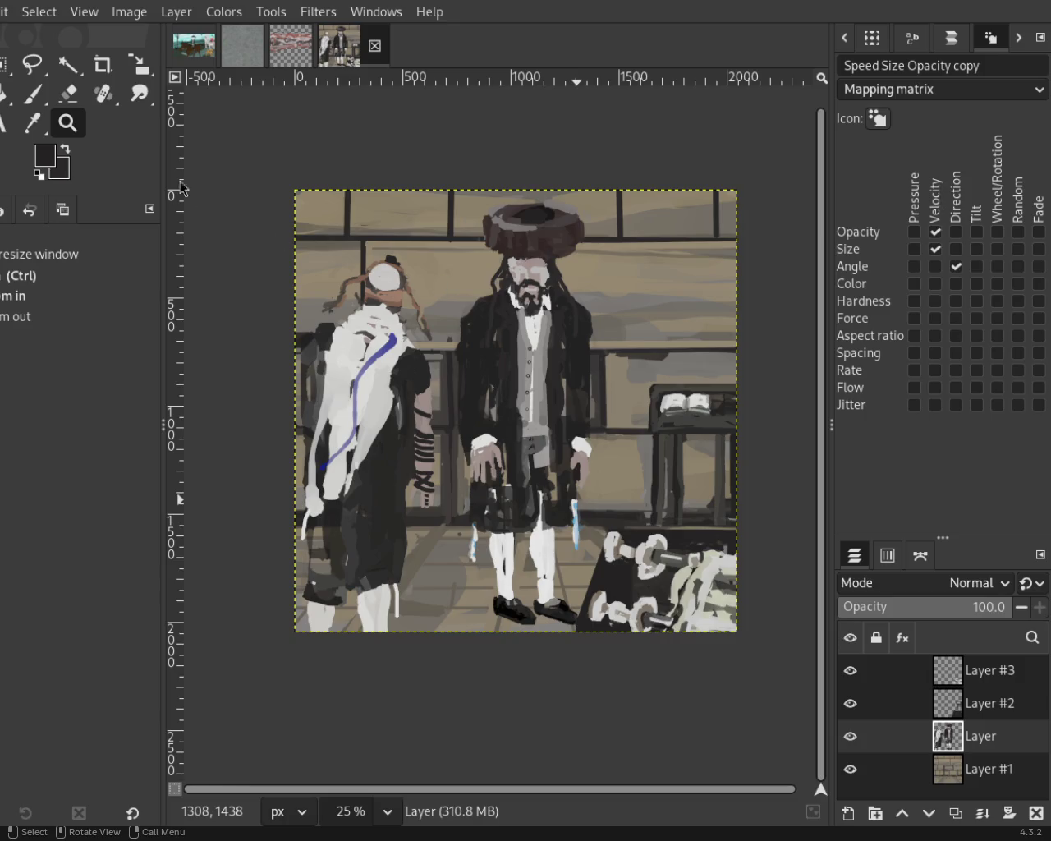
Zoom in and out around the composite painting to inspect it.
{"action": "mouse_move", "coordinate": [495, 439]}
{"action": "left_mouse_down"}
{"action": "mouse_move", "coordinate": [504, 421]}
{"action": "mouse_move", "coordinate": [538, 443]}
{"action": "left_mouse_up"}
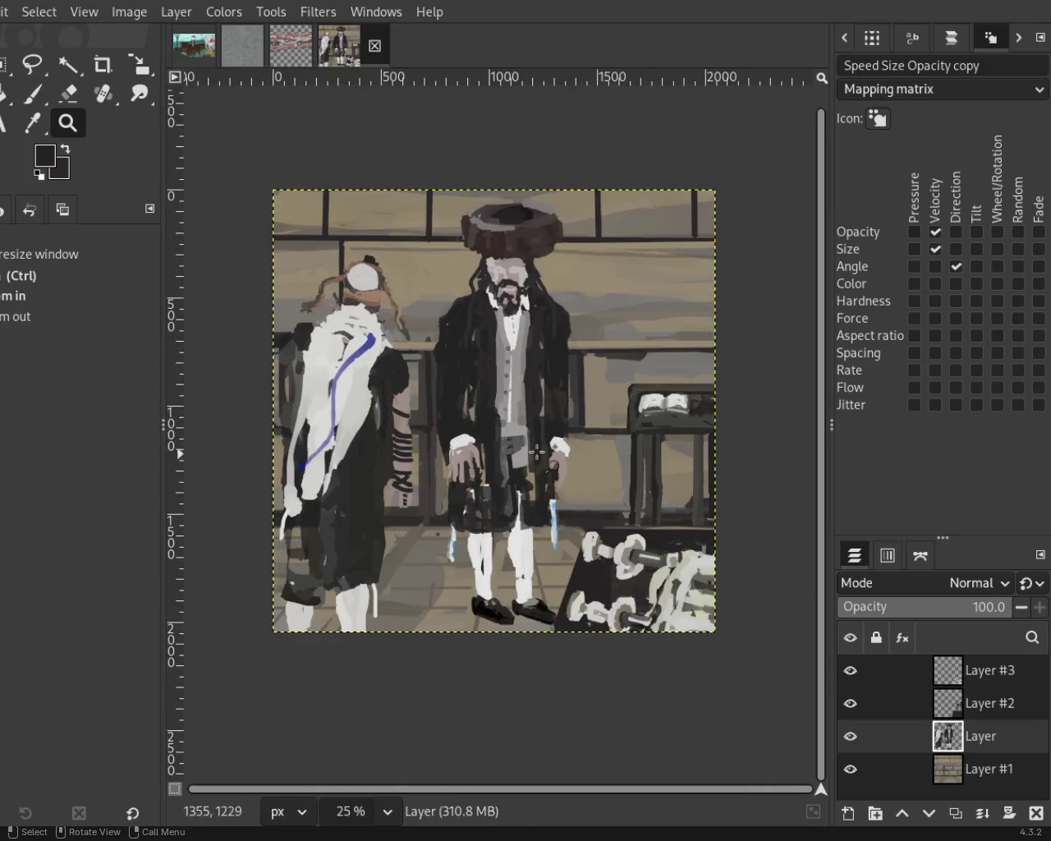
{"action": "left_click", "coordinate": [545, 444]}
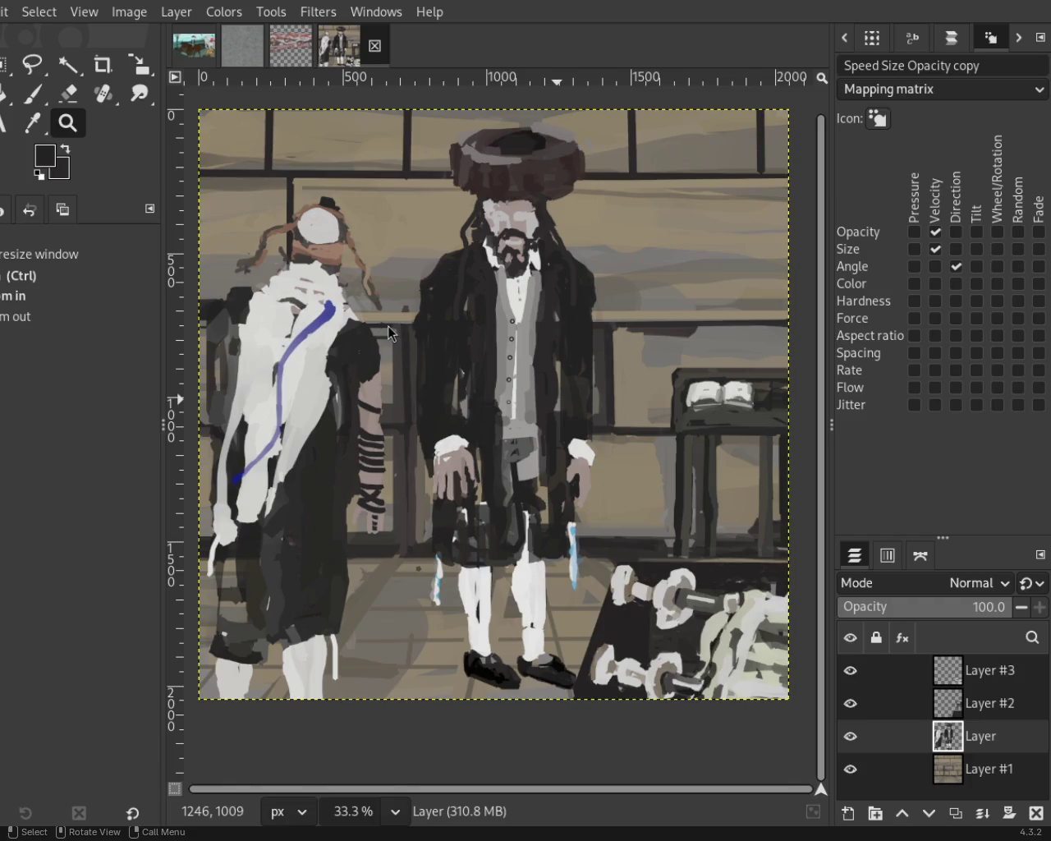
{"action": "left_click", "coordinate": [433, 438], "text": "ctrl"}
{"action": "left_click", "coordinate": [467, 369]}
{"action": "left_click", "coordinate": [454, 422], "text": "ctrl"}
{"action": "left_click", "coordinate": [454, 422]}
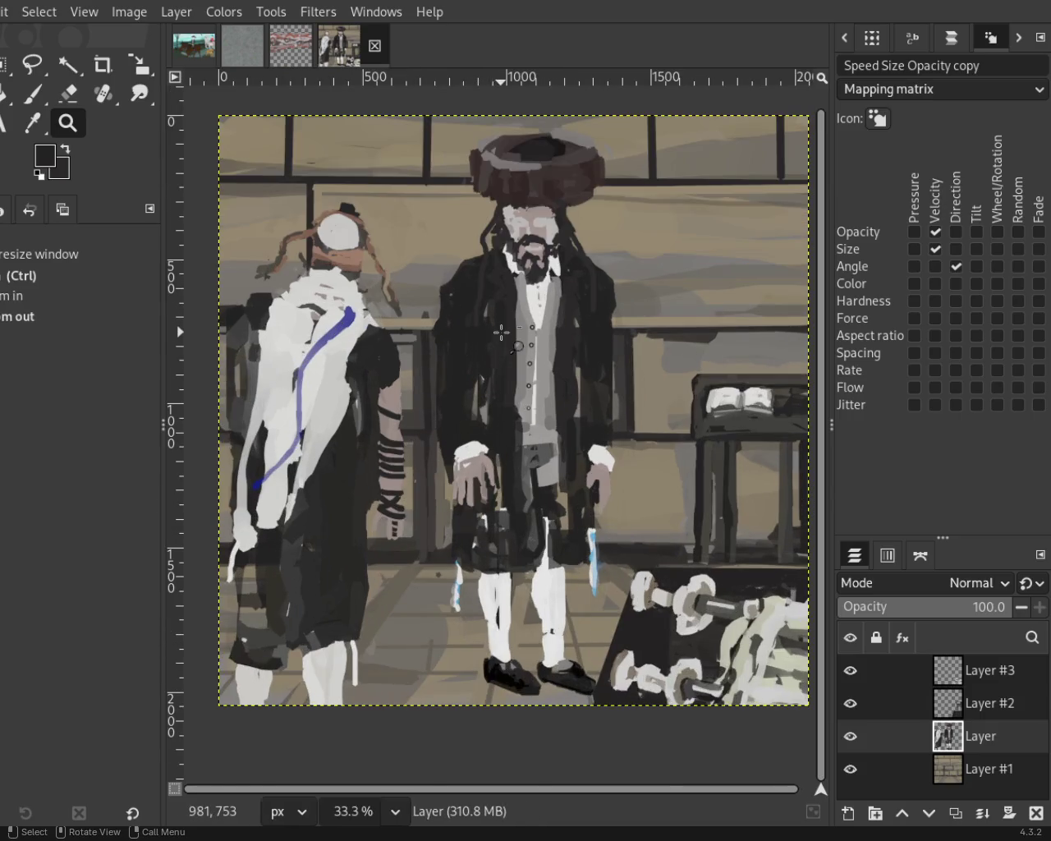
{"action": "left_click", "coordinate": [500, 331], "text": "ctrl"}
{"action": "left_click", "coordinate": [401, 267]}
{"action": "left_click", "coordinate": [394, 274], "text": "ctrl"}
{"action": "double_click", "coordinate": [573, 573]}
{"action": "left_click", "coordinate": [544, 521], "text": "ctrl"}
{"action": "left_click", "coordinate": [544, 521], "text": "ctrl"}
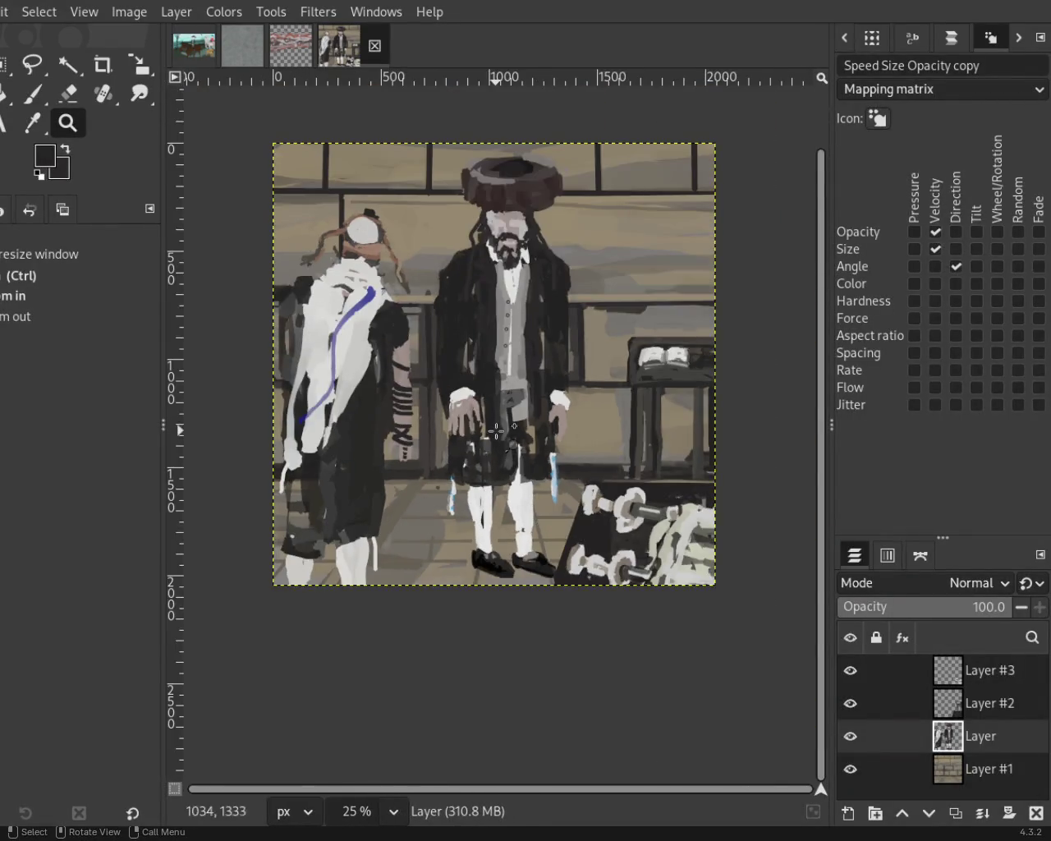
{"action": "left_click", "coordinate": [497, 431]}
{"action": "left_click", "coordinate": [549, 402], "text": "ctrl"}
{"action": "left_click", "coordinate": [551, 400]}
{"action": "left_click", "coordinate": [550, 400], "text": "ctrl"}
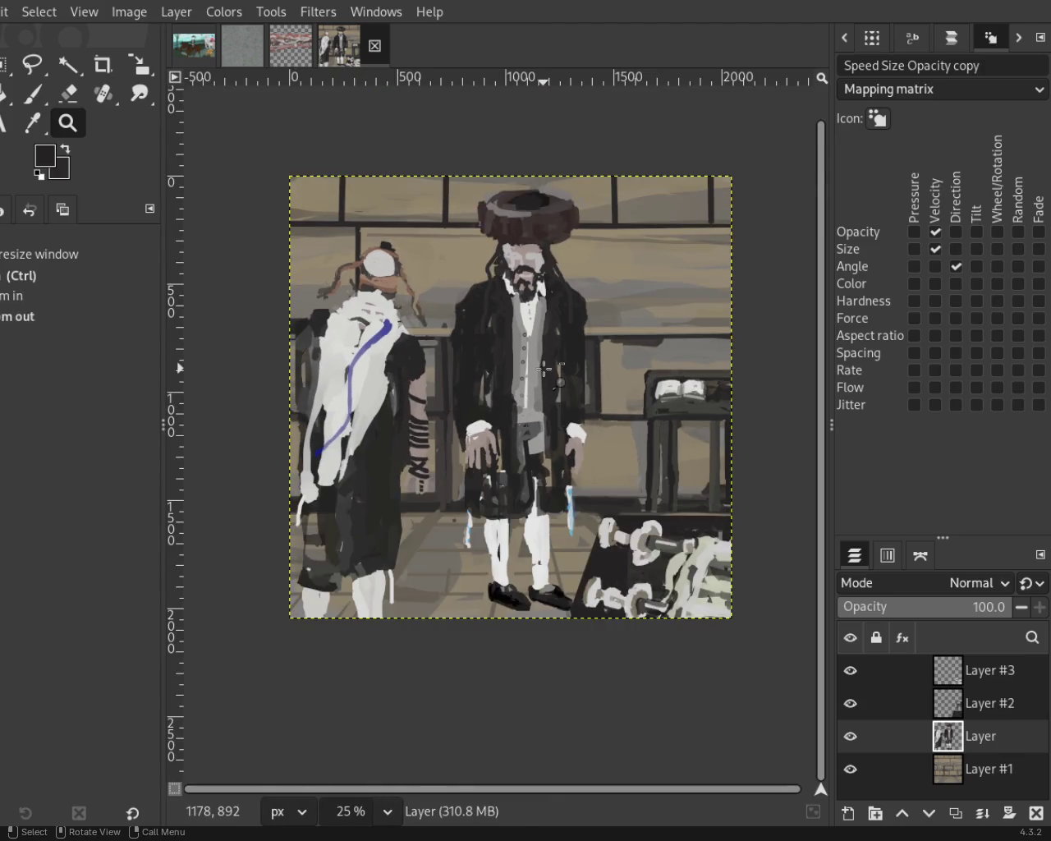
{"action": "left_click", "coordinate": [531, 360]}
{"action": "left_click", "coordinate": [532, 363], "text": "ctrl"}
{"action": "left_click", "coordinate": [535, 374]}
{"action": "left_click", "coordinate": [540, 378], "text": "ctrl"}
{"action": "left_click", "coordinate": [544, 429]}
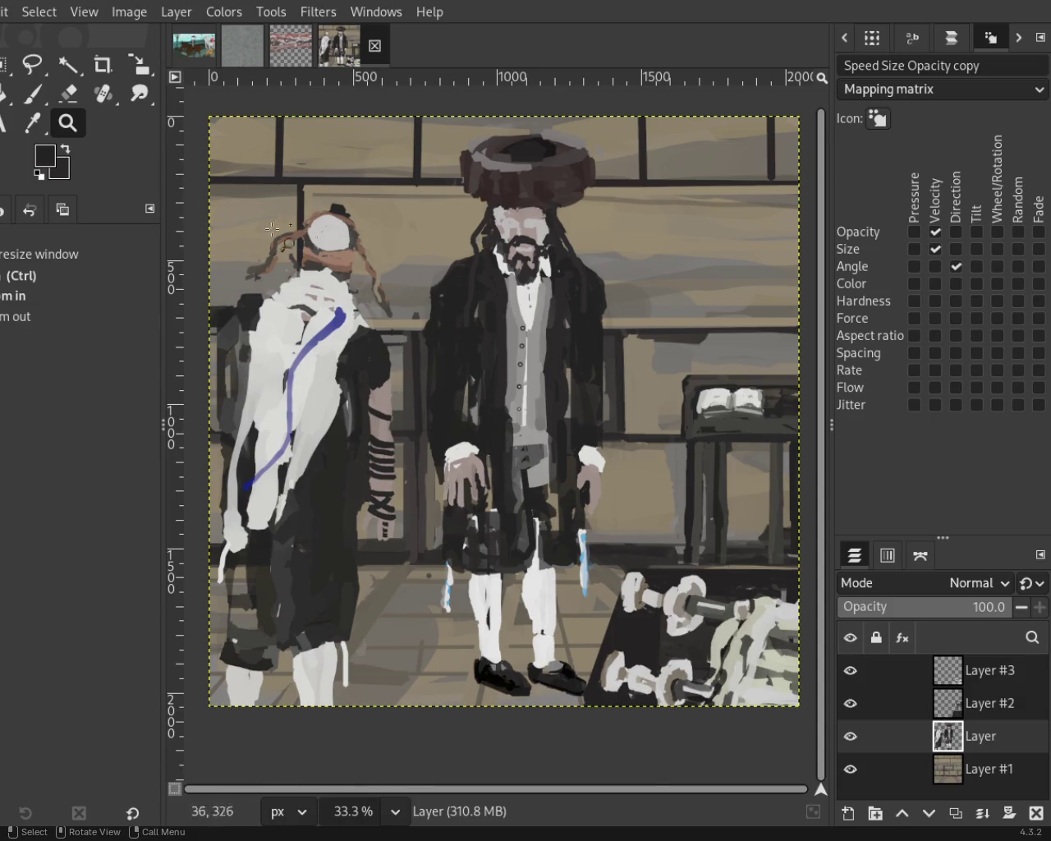
{"action": "left_click", "coordinate": [430, 257], "text": "ctrl"}
{"action": "mouse_move", "coordinate": [857, 735]}
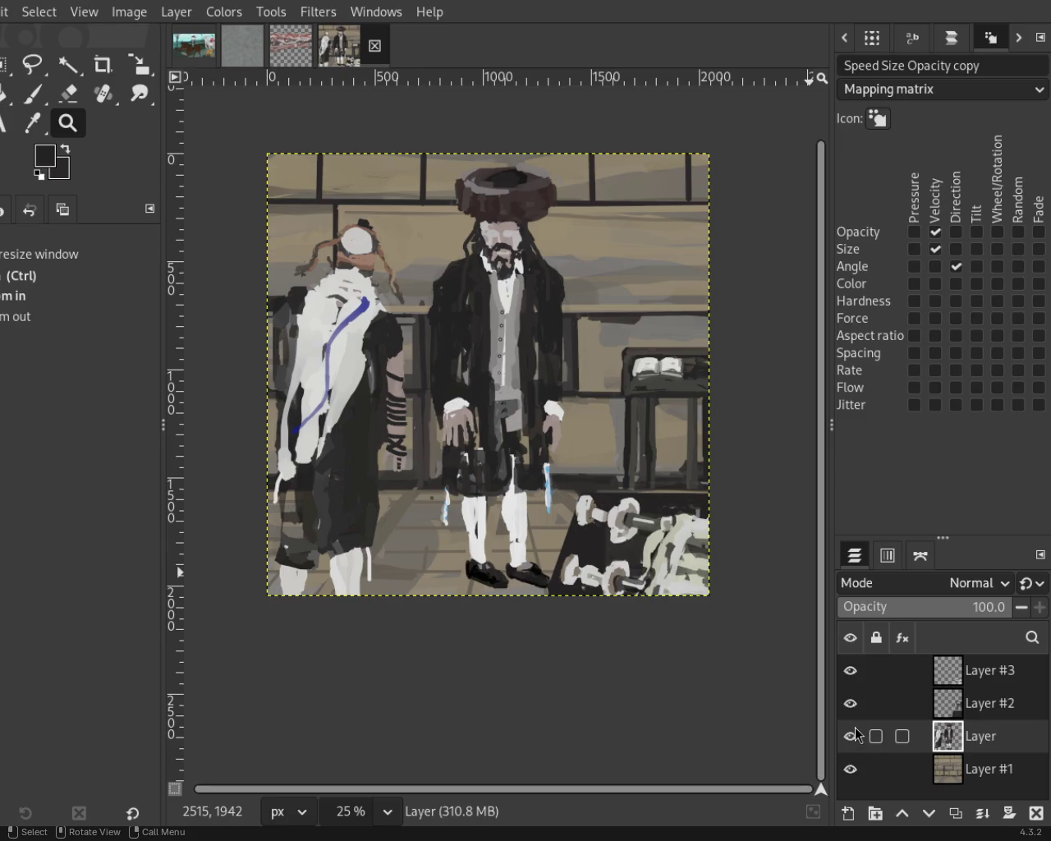
Hide the figures, table and dumbbell layers so only Layer #1's brick wall and floor show.
{"action": "left_click", "coordinate": [851, 704]}
{"action": "left_click", "coordinate": [851, 670]}
{"action": "left_click", "coordinate": [851, 736]}
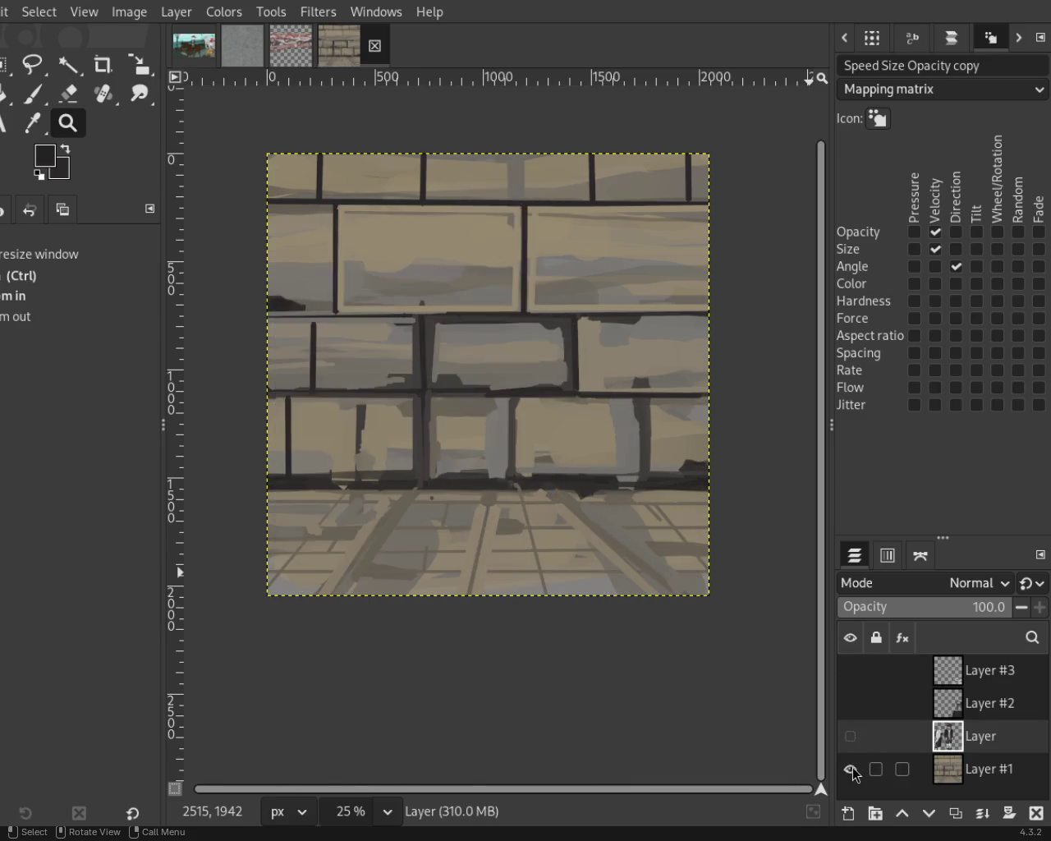
{"action": "left_click", "coordinate": [851, 768]}
{"action": "left_click", "coordinate": [851, 736]}
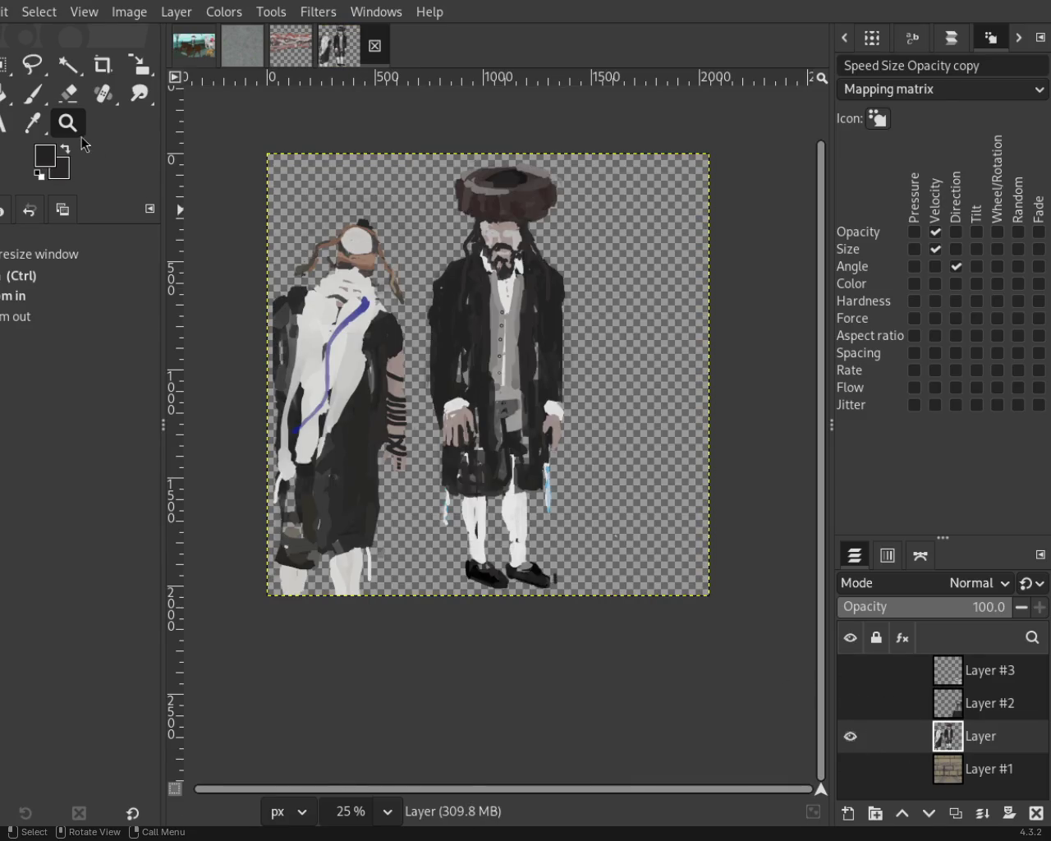
Set the brush size to 25 and paint a sampled skin tone across the left figure's neck.
{"action": "scroll", "coordinate": [324, 261], "scroll_direction": "down", "scroll_amount": 1}
{"action": "scroll", "coordinate": [328, 263], "scroll_direction": "up", "scroll_amount": 2}
{"action": "scroll", "coordinate": [339, 264], "scroll_direction": "up", "scroll_amount": 3}
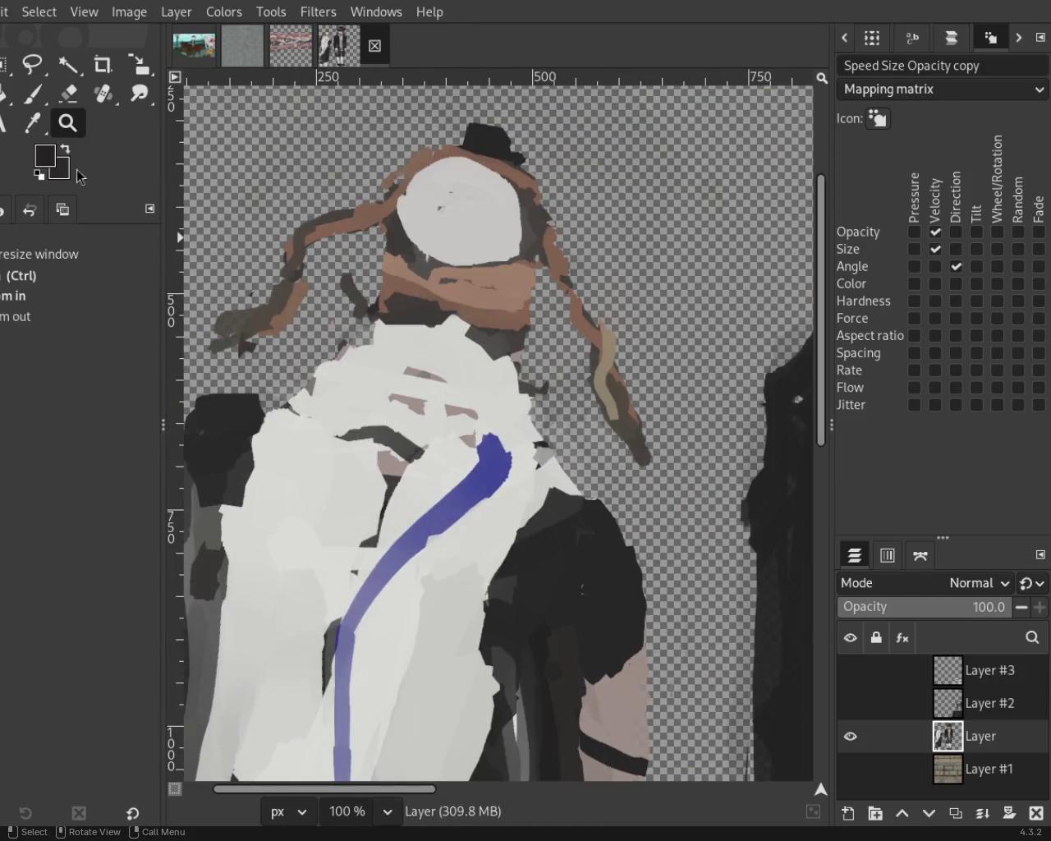
{"action": "left_click", "coordinate": [68, 93]}
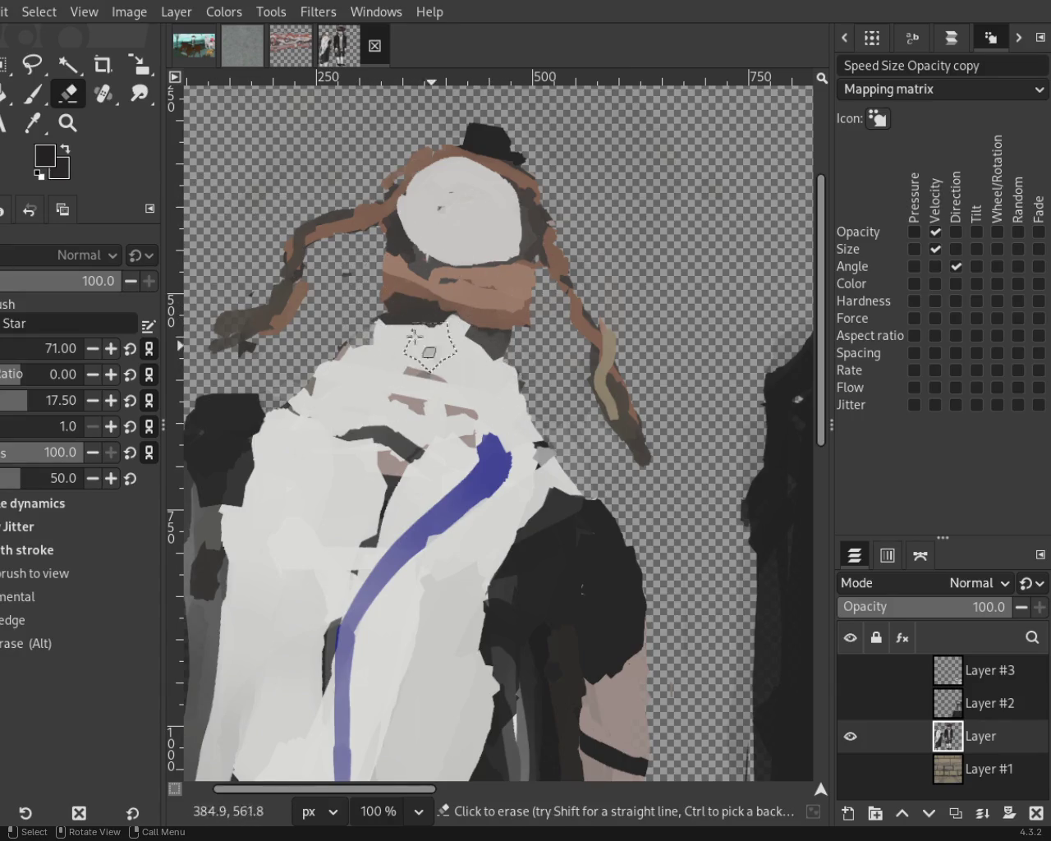
{"action": "type", "text": "p25"}
{"action": "key", "text": "Return"}
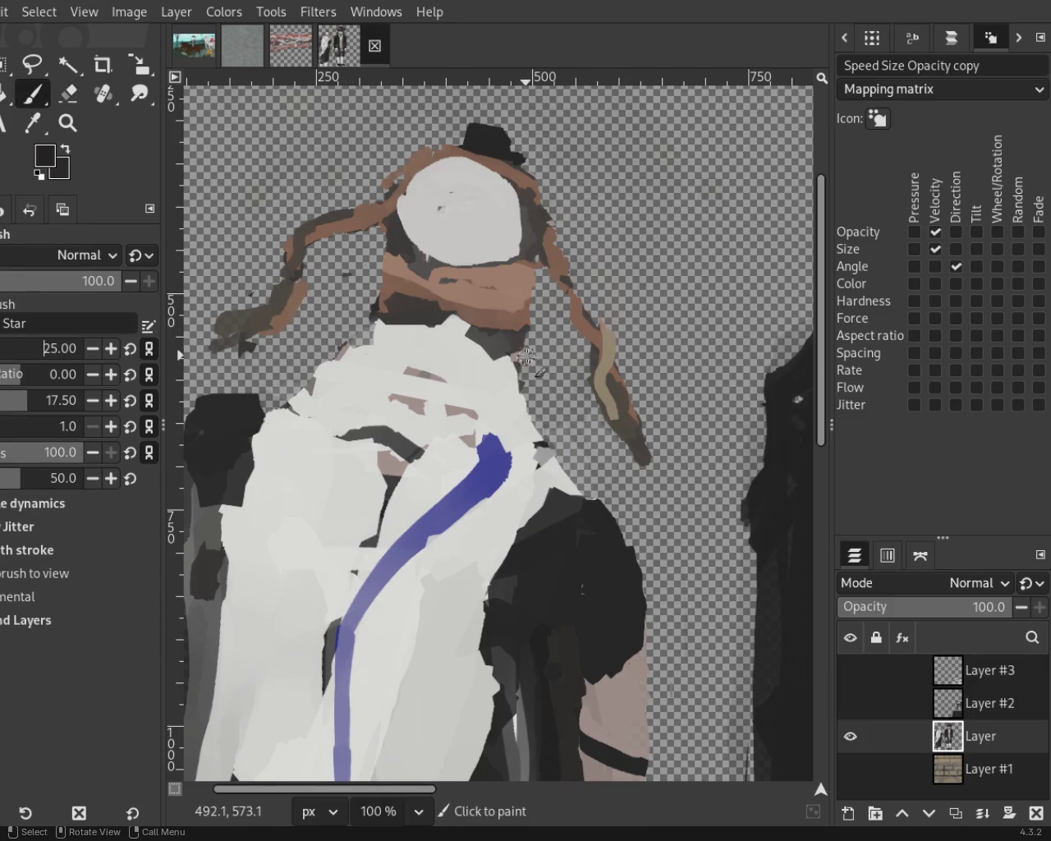
{"action": "left_click", "coordinate": [518, 359], "text": "ctrl"}
{"action": "mouse_move", "coordinate": [394, 317]}
{"action": "left_mouse_down"}
{"action": "mouse_move", "coordinate": [511, 335]}
{"action": "mouse_move", "coordinate": [408, 308]}
{"action": "mouse_move", "coordinate": [521, 317]}
{"action": "mouse_move", "coordinate": [377, 290]}
{"action": "mouse_move", "coordinate": [382, 328]}
{"action": "mouse_move", "coordinate": [397, 314]}
{"action": "mouse_move", "coordinate": [482, 346]}
{"action": "mouse_move", "coordinate": [416, 340]}
{"action": "left_mouse_up"}
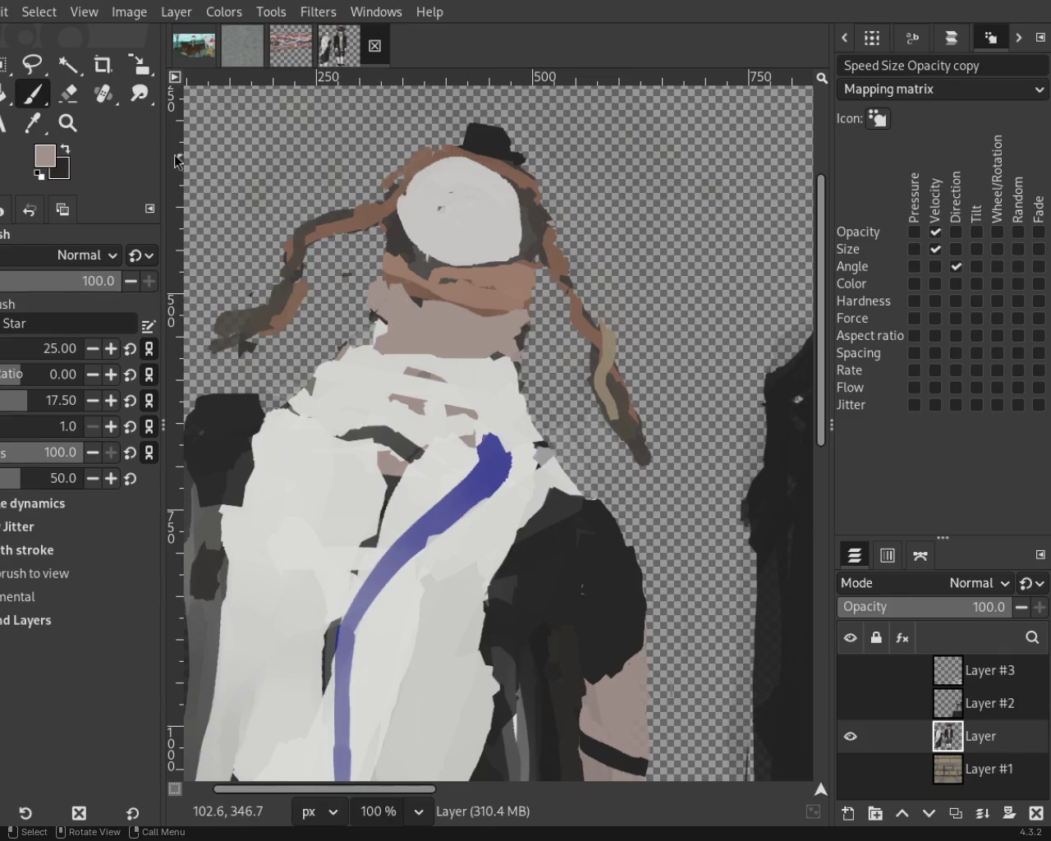
Rework the face shading with sampled beige and brown tones, lightening its side.
{"action": "left_click", "coordinate": [68, 92]}
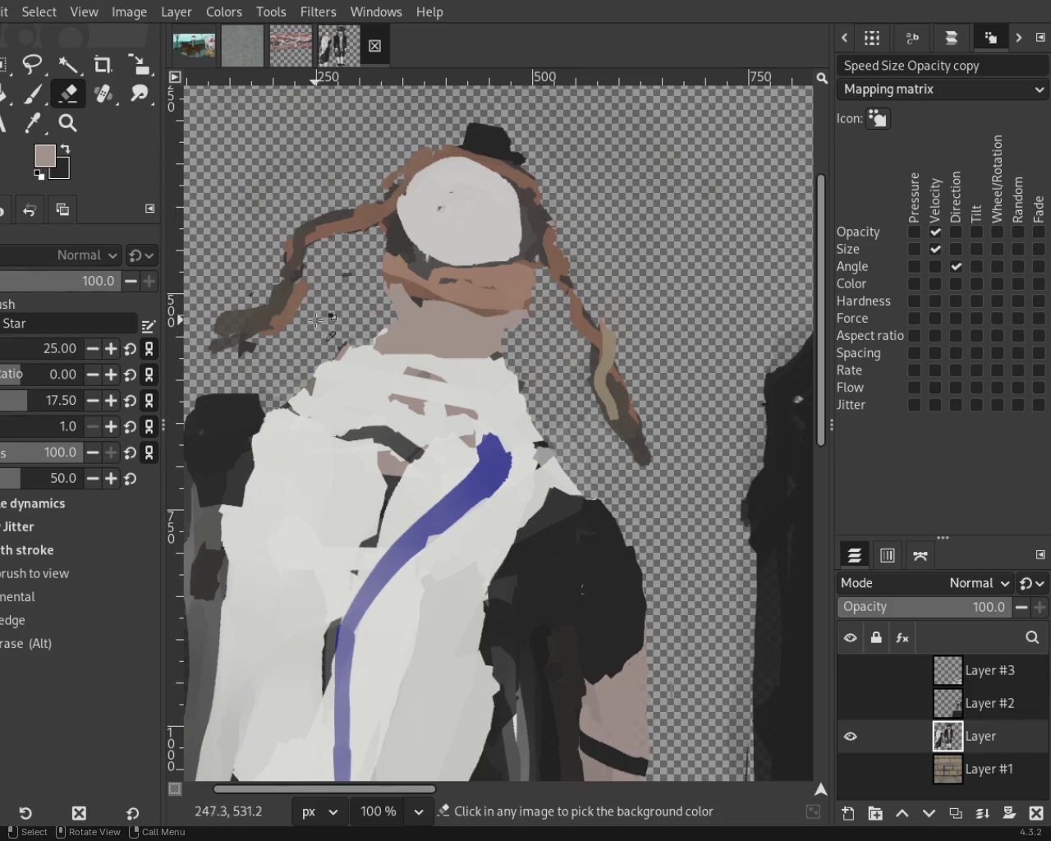
{"action": "left_click", "coordinate": [33, 92]}
{"action": "left_click", "coordinate": [403, 354], "text": "ctrl"}
{"action": "left_click", "coordinate": [384, 358]}
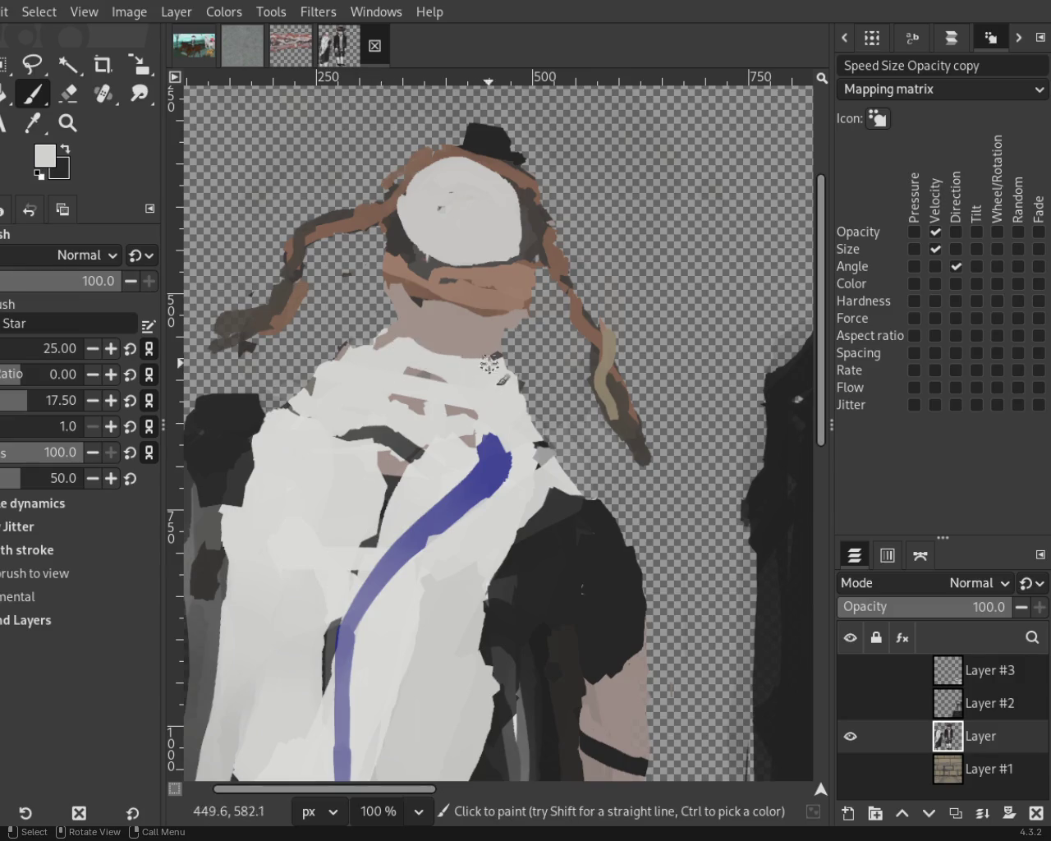
{"action": "left_click", "coordinate": [397, 299], "text": "ctrl"}
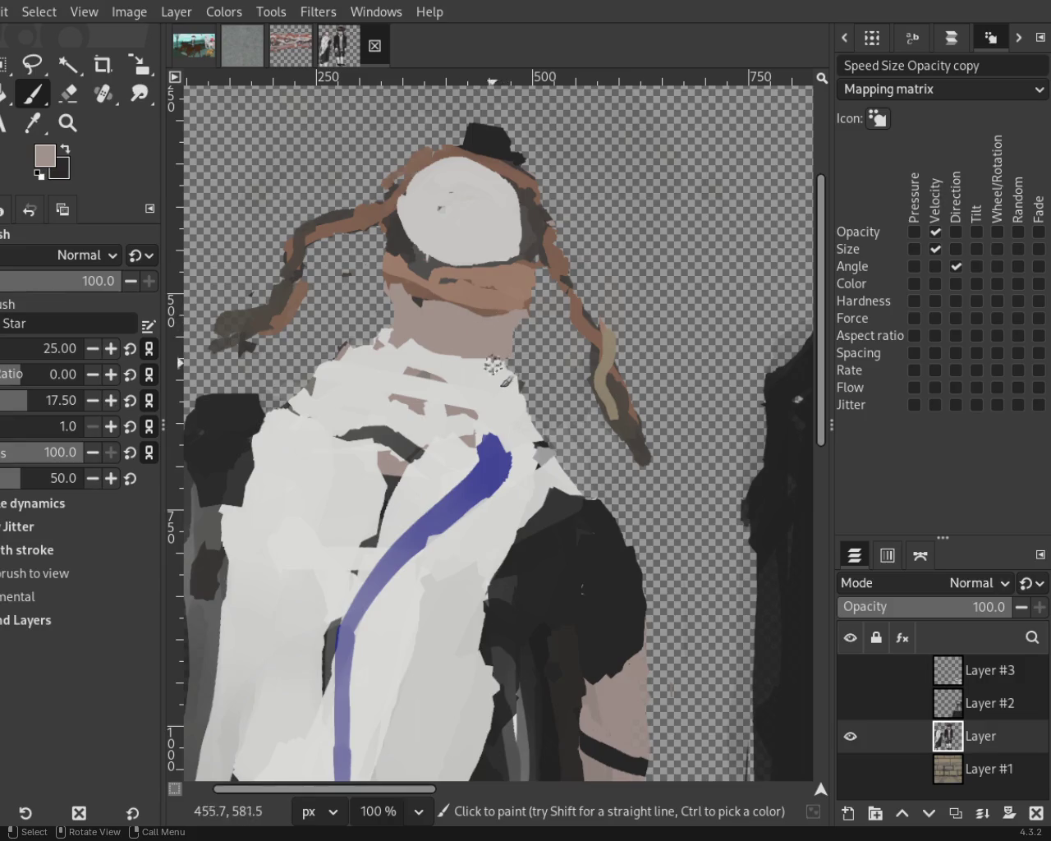
{"action": "left_click", "coordinate": [509, 309], "text": "ctrl"}
{"action": "left_click", "coordinate": [522, 314], "text": "ctrl"}
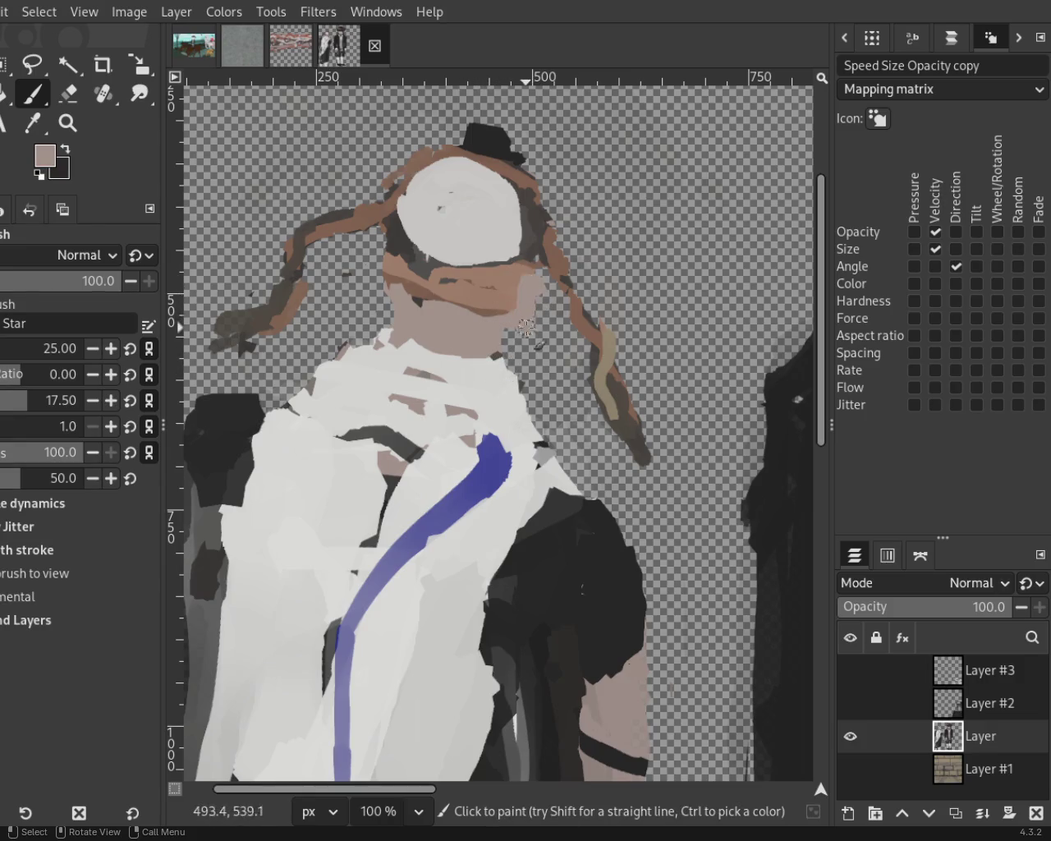
{"action": "key", "text": "ctrl"}
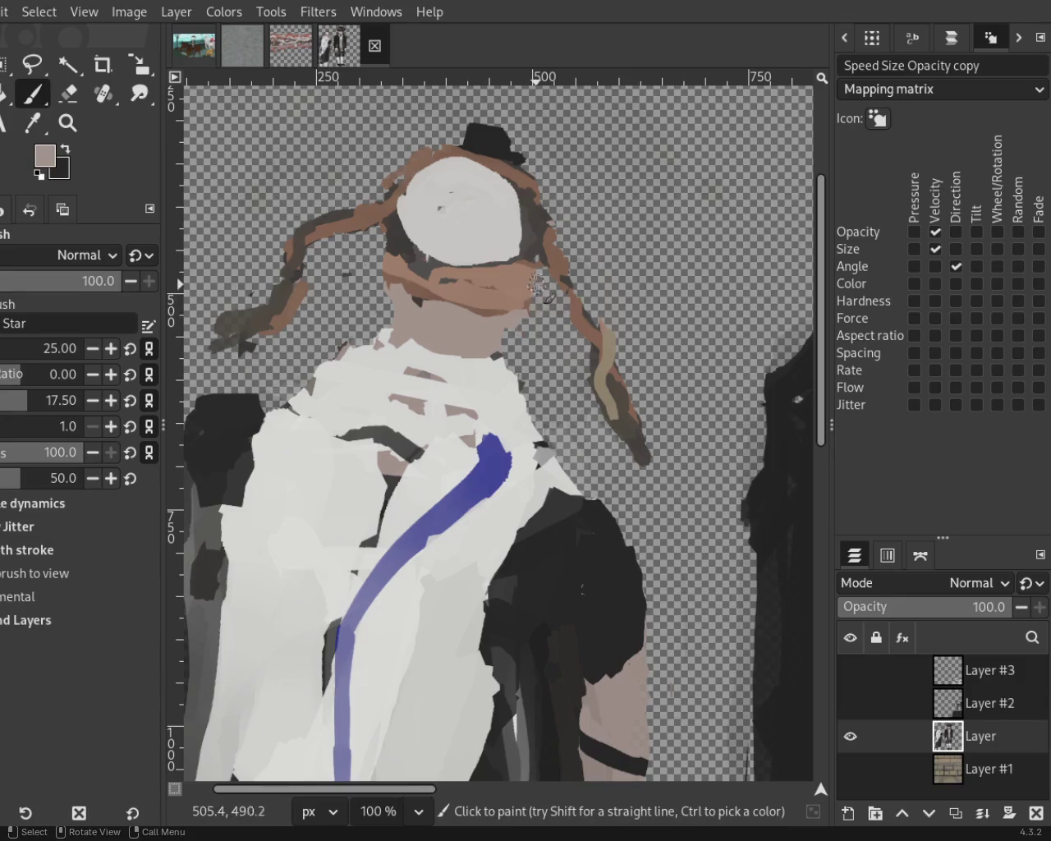
{"action": "left_click", "coordinate": [524, 297], "text": "ctrl"}
{"action": "left_click", "coordinate": [528, 290], "text": "ctrl"}
{"action": "left_click_drag", "start_coordinate": [529, 305], "coordinate": [523, 267]}
{"action": "key", "text": "ctrl"}
{"action": "left_click", "coordinate": [503, 306], "text": "ctrl"}
{"action": "key", "text": "ctrl"}
{"action": "left_click", "coordinate": [519, 327], "text": "ctrl"}
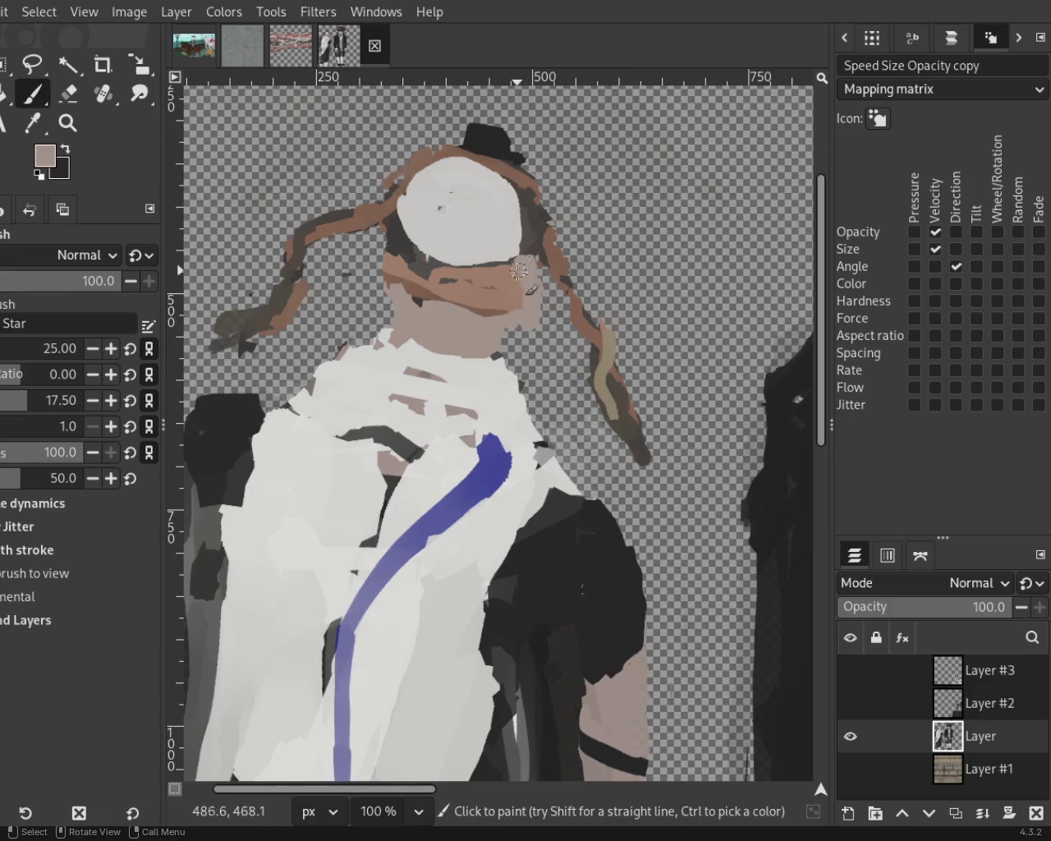
Paint a dark grey band across the left figure's forehead below the cap.
{"action": "left_click", "coordinate": [484, 289], "text": "ctrl"}
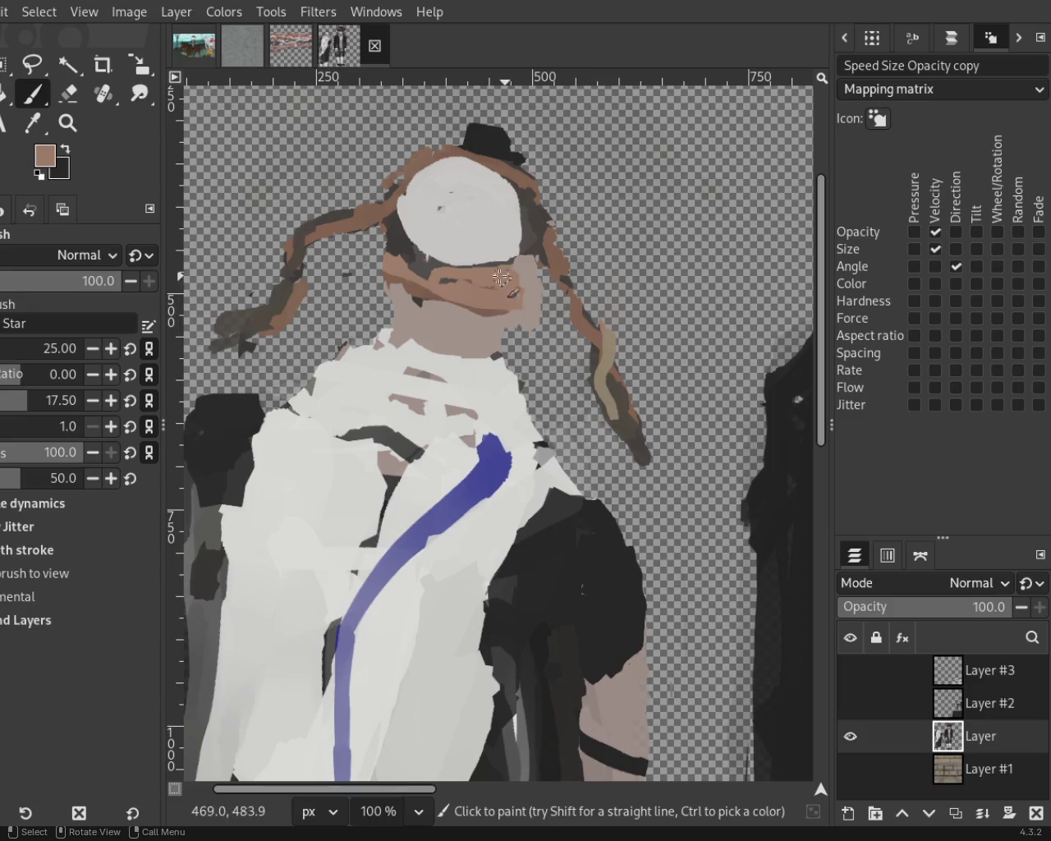
{"action": "left_click", "coordinate": [425, 271], "text": "ctrl"}
{"action": "key", "text": "ctrl"}
{"action": "mouse_move", "coordinate": [427, 273]}
{"action": "left_mouse_down"}
{"action": "mouse_move", "coordinate": [523, 263]}
{"action": "mouse_move", "coordinate": [452, 281]}
{"action": "mouse_move", "coordinate": [515, 280]}
{"action": "left_mouse_up"}
{"action": "key", "text": "ctrl"}
{"action": "left_click", "coordinate": [477, 281], "text": "ctrl"}
{"action": "left_click", "coordinate": [534, 247], "text": "ctrl"}
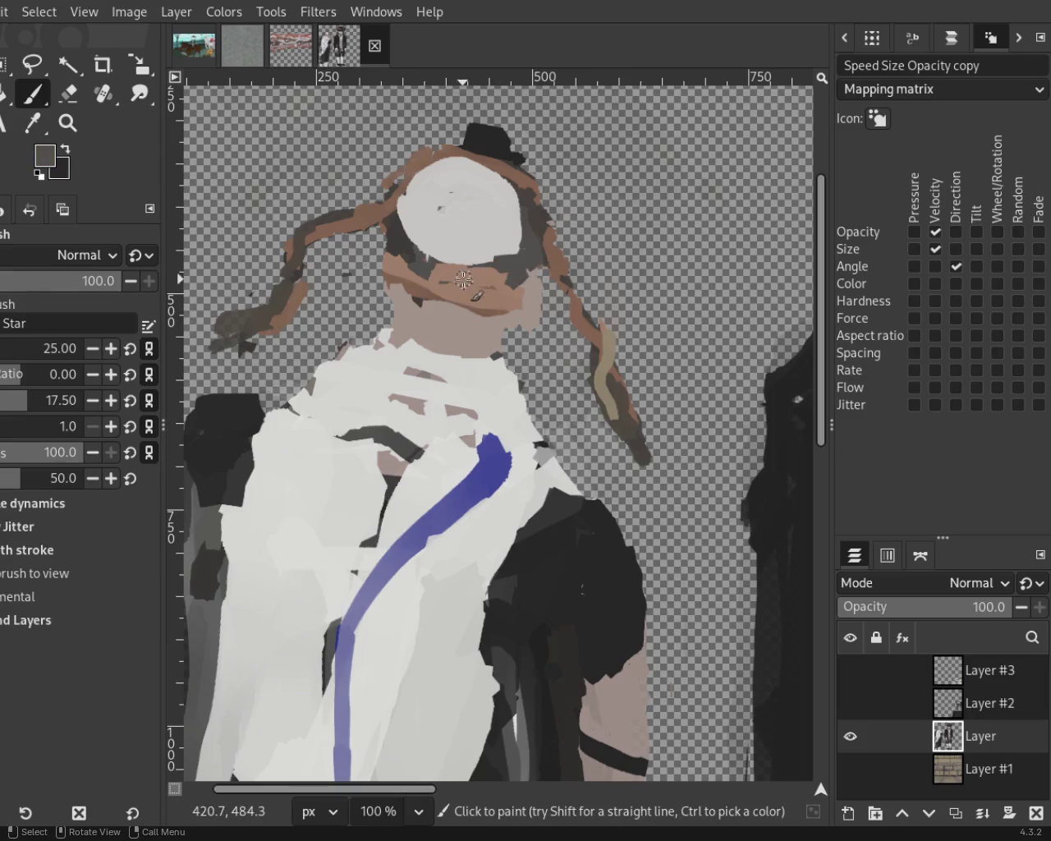
{"action": "left_click", "coordinate": [415, 261], "text": "ctrl"}
{"action": "left_click_drag", "start_coordinate": [520, 270], "coordinate": [430, 265]}
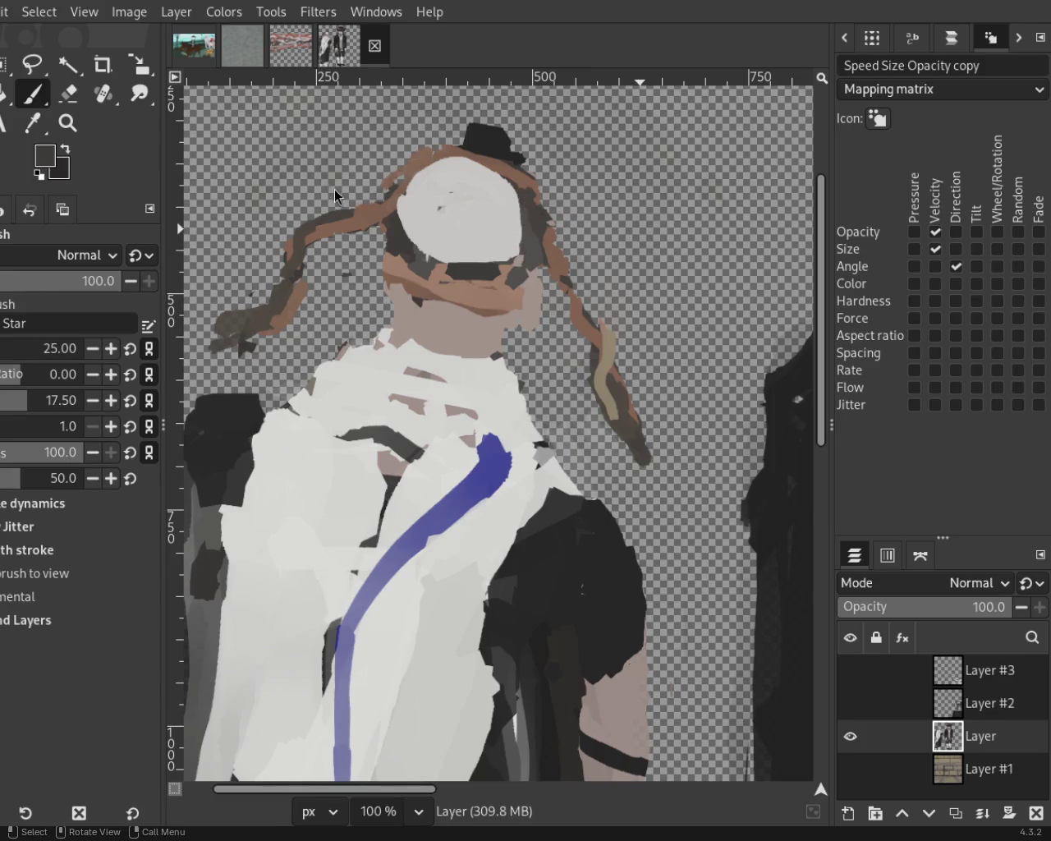
Zoom in and out around the head to review the reworked face.
{"action": "scroll", "coordinate": [270, 261], "scroll_direction": "down", "scroll_amount": 3}
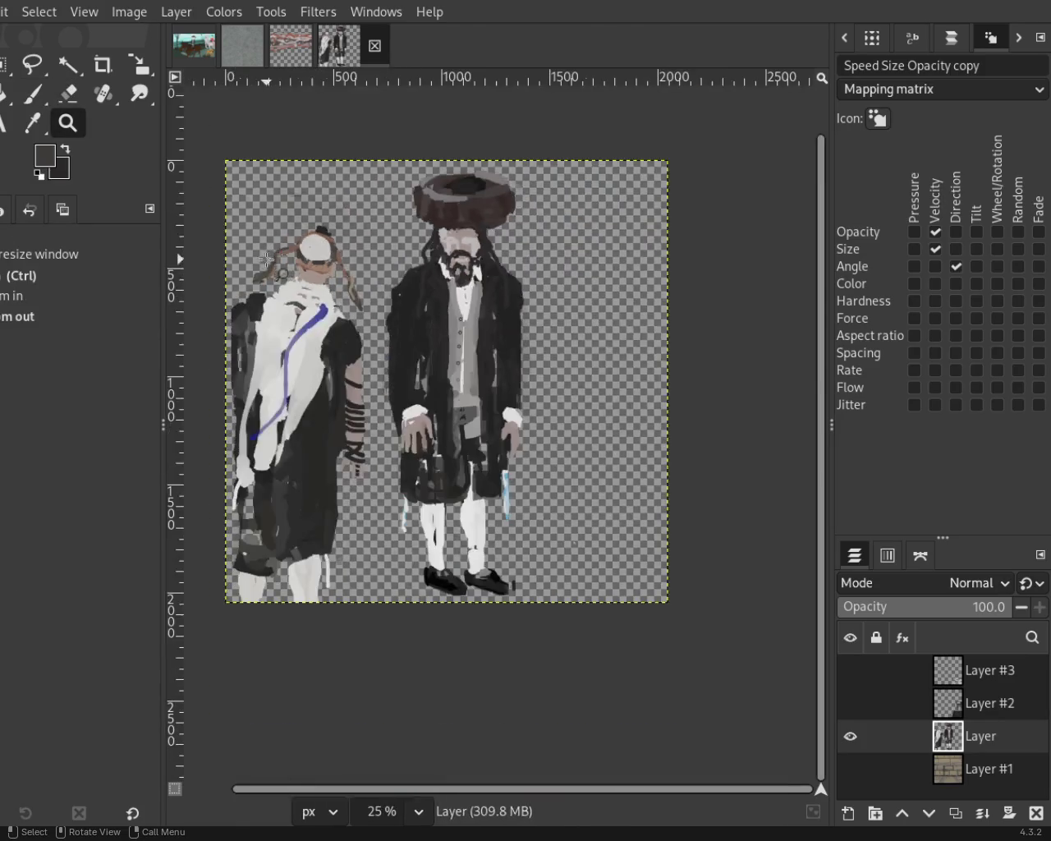
{"action": "scroll", "coordinate": [270, 261], "scroll_direction": "down", "scroll_amount": 1}
{"action": "scroll", "coordinate": [266, 267], "scroll_direction": "up", "scroll_amount": 2}
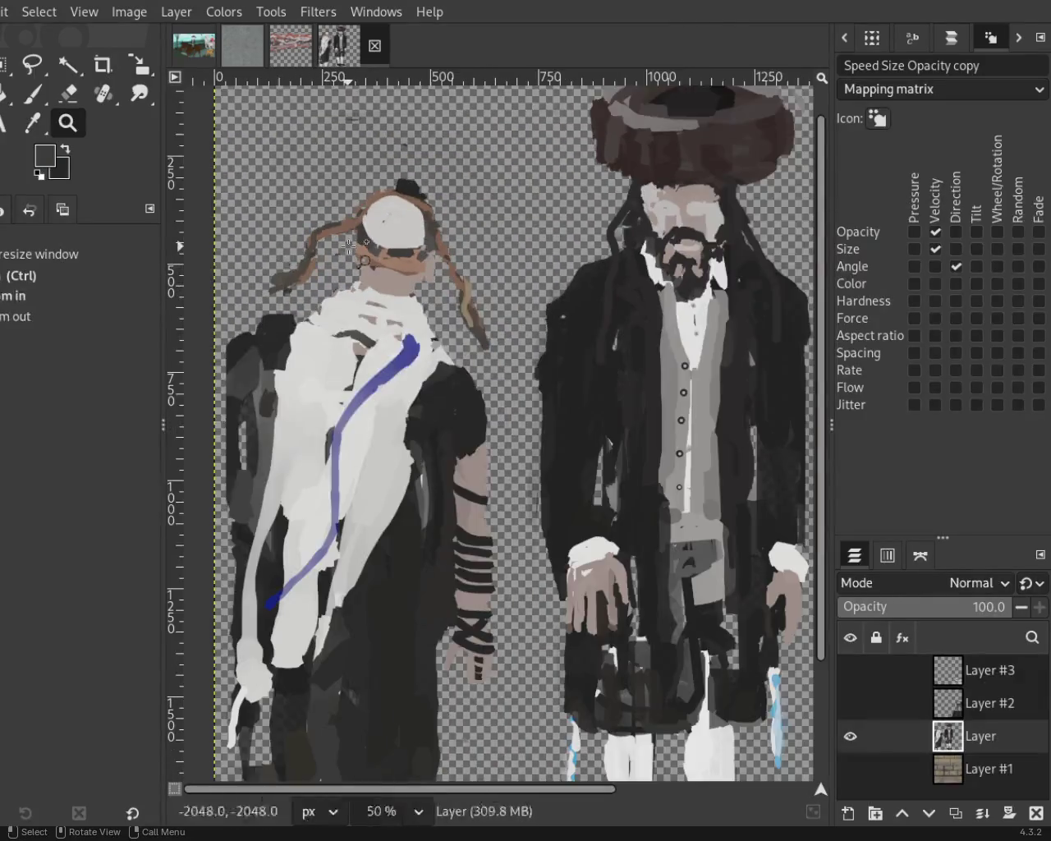
{"action": "scroll", "coordinate": [345, 271], "scroll_direction": "up", "scroll_amount": 3}
{"action": "scroll", "coordinate": [427, 273], "scroll_direction": "down", "scroll_amount": 1}
{"action": "scroll", "coordinate": [436, 274], "scroll_direction": "up", "scroll_amount": 1}
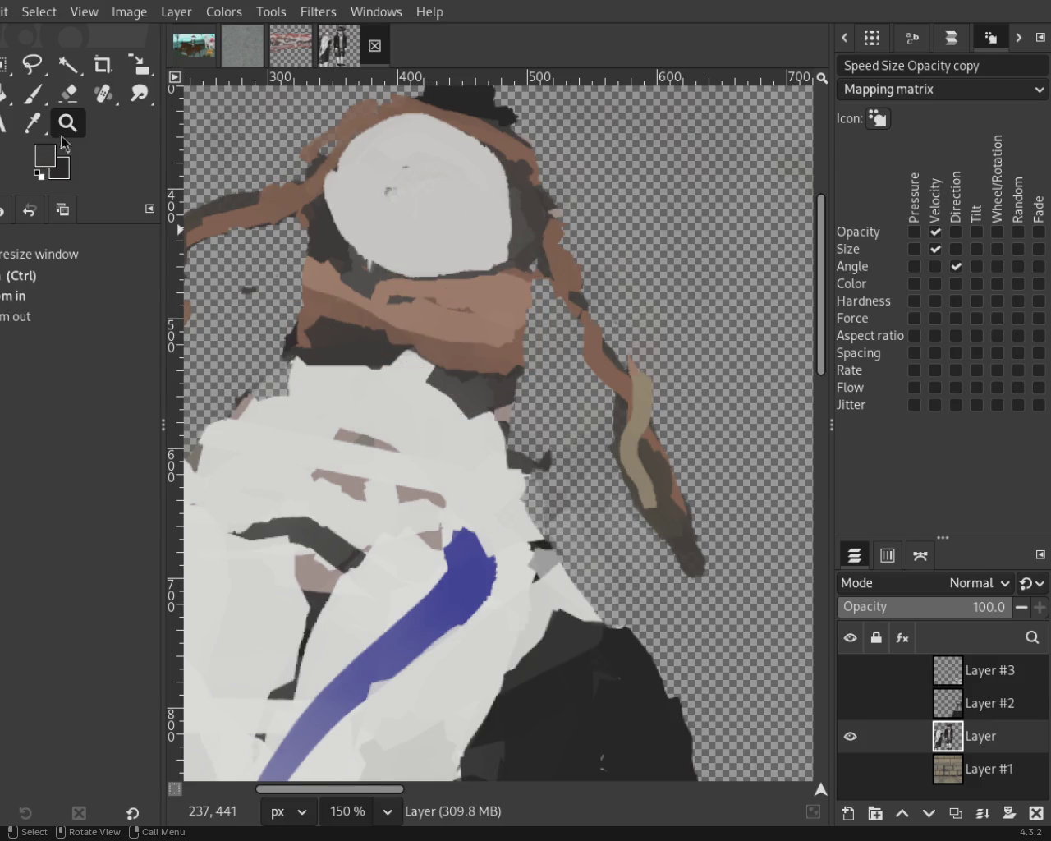
{"action": "scroll", "coordinate": [434, 345], "scroll_direction": "down", "scroll_amount": 4}
{"action": "scroll", "coordinate": [427, 341], "scroll_direction": "down", "scroll_amount": 1}
{"action": "scroll", "coordinate": [409, 337], "scroll_direction": "up", "scroll_amount": 4}
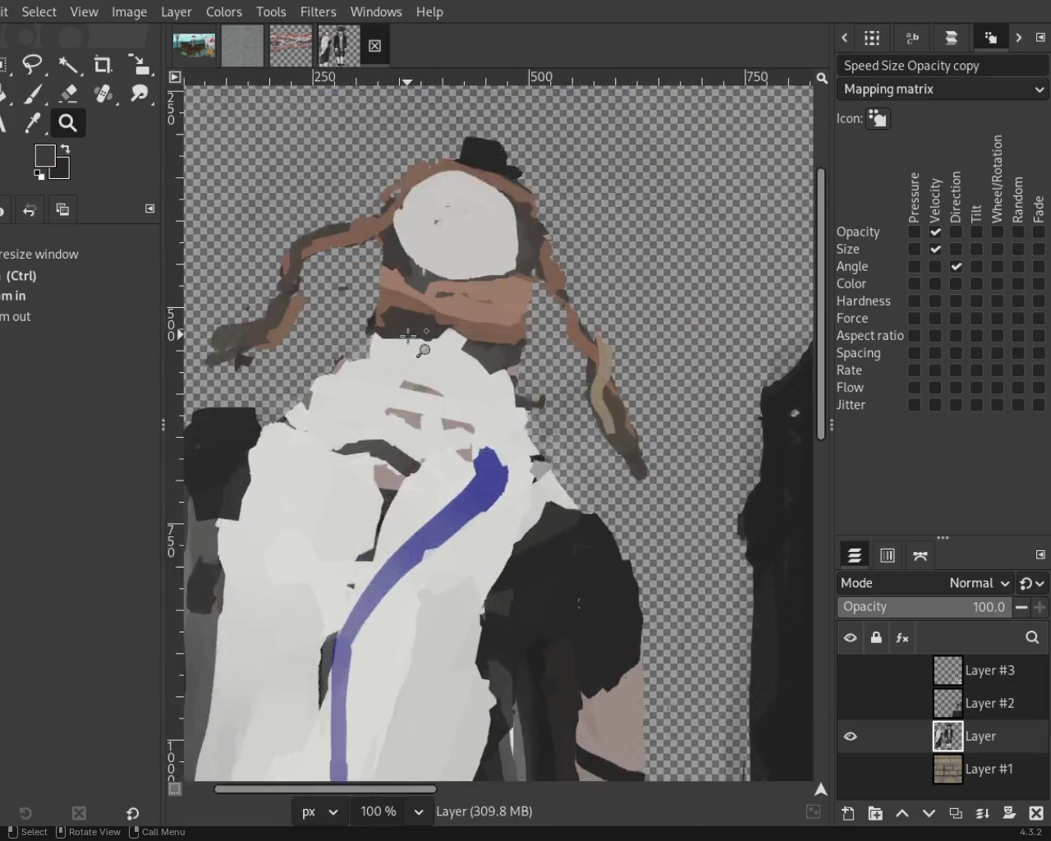
{"action": "scroll", "coordinate": [408, 337], "scroll_direction": "up", "scroll_amount": 1}
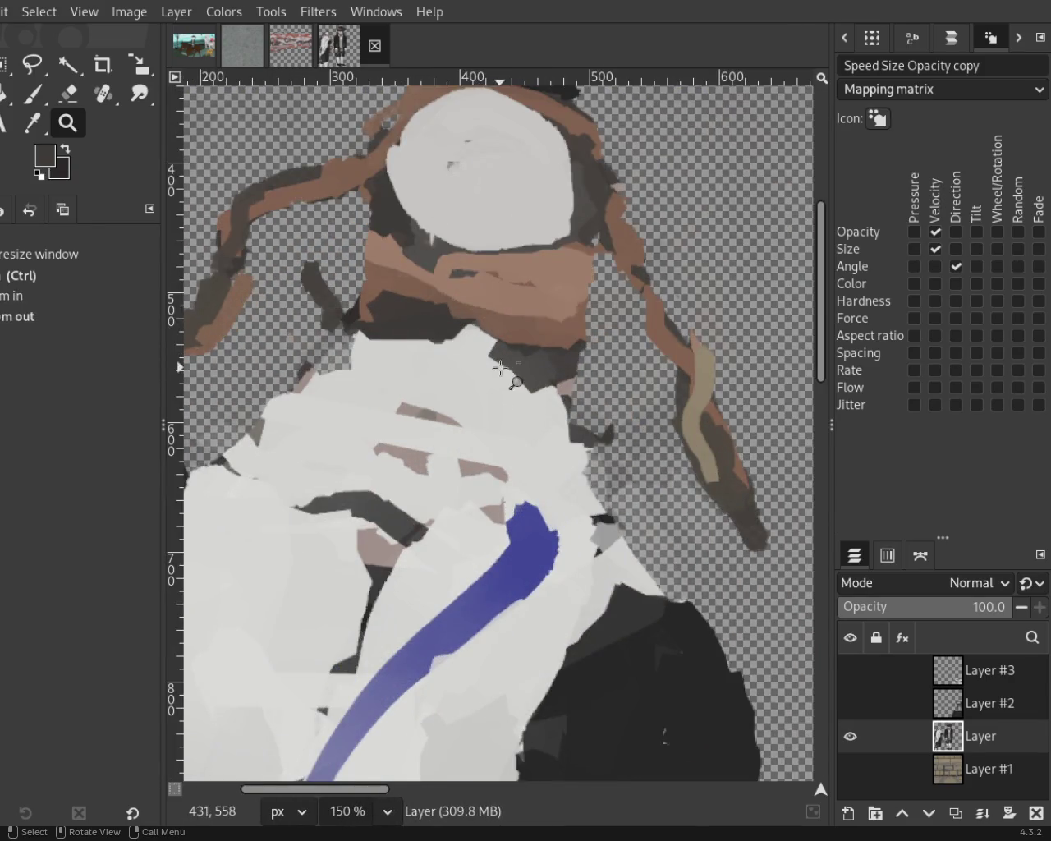
{"action": "left_click", "coordinate": [563, 388], "text": "ctrl"}
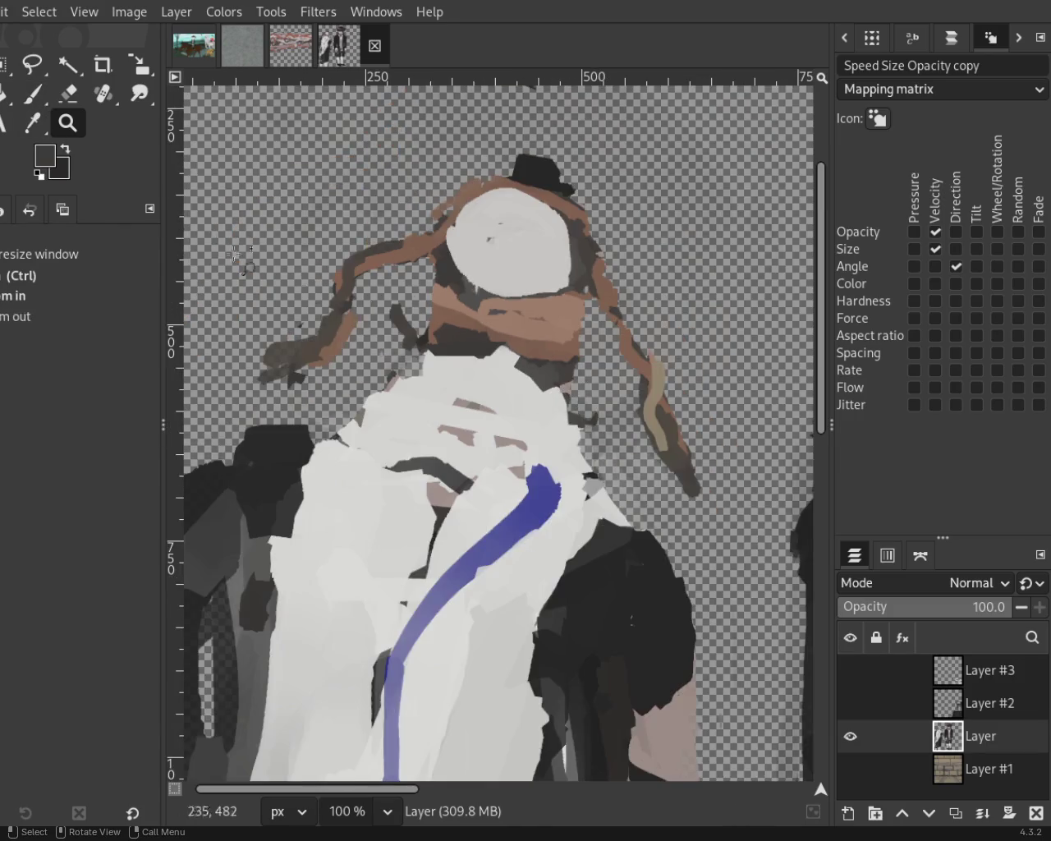
Erase the dark streaks below the left figure's head near the neck.
{"action": "left_click", "coordinate": [69, 92]}
{"action": "left_click_drag", "start_coordinate": [430, 346], "coordinate": [396, 310]}
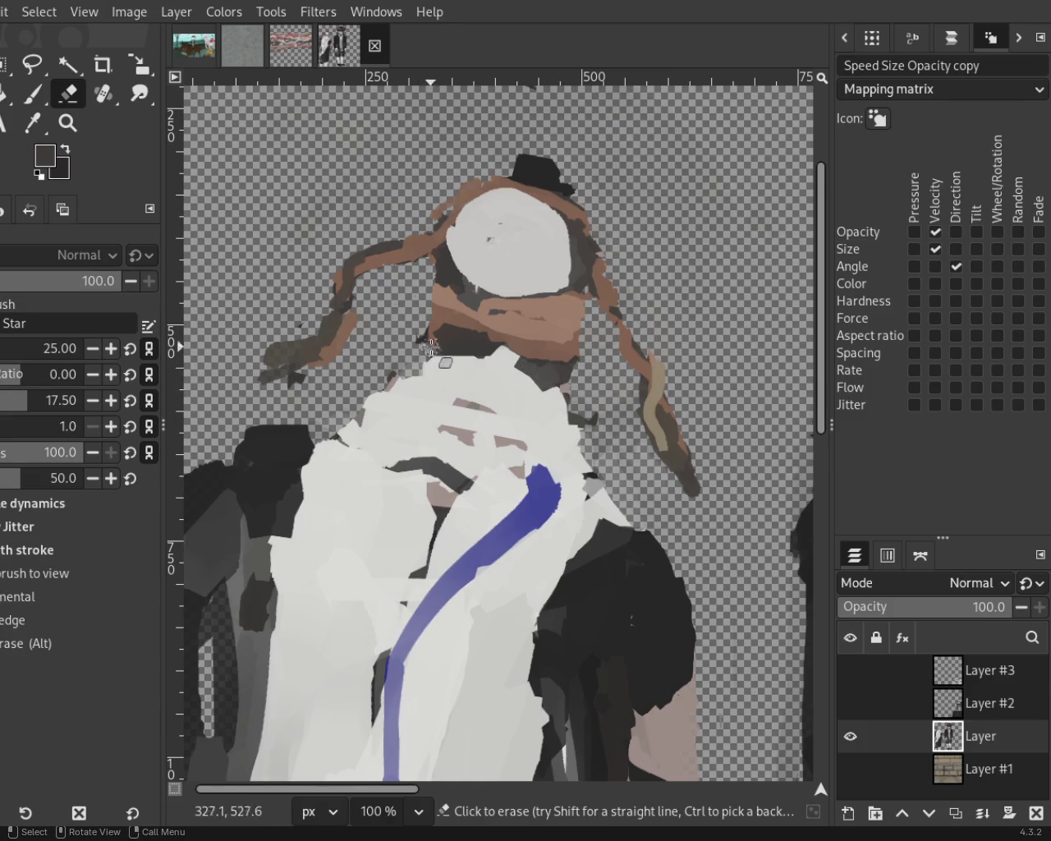
{"action": "key", "text": "ctrl"}
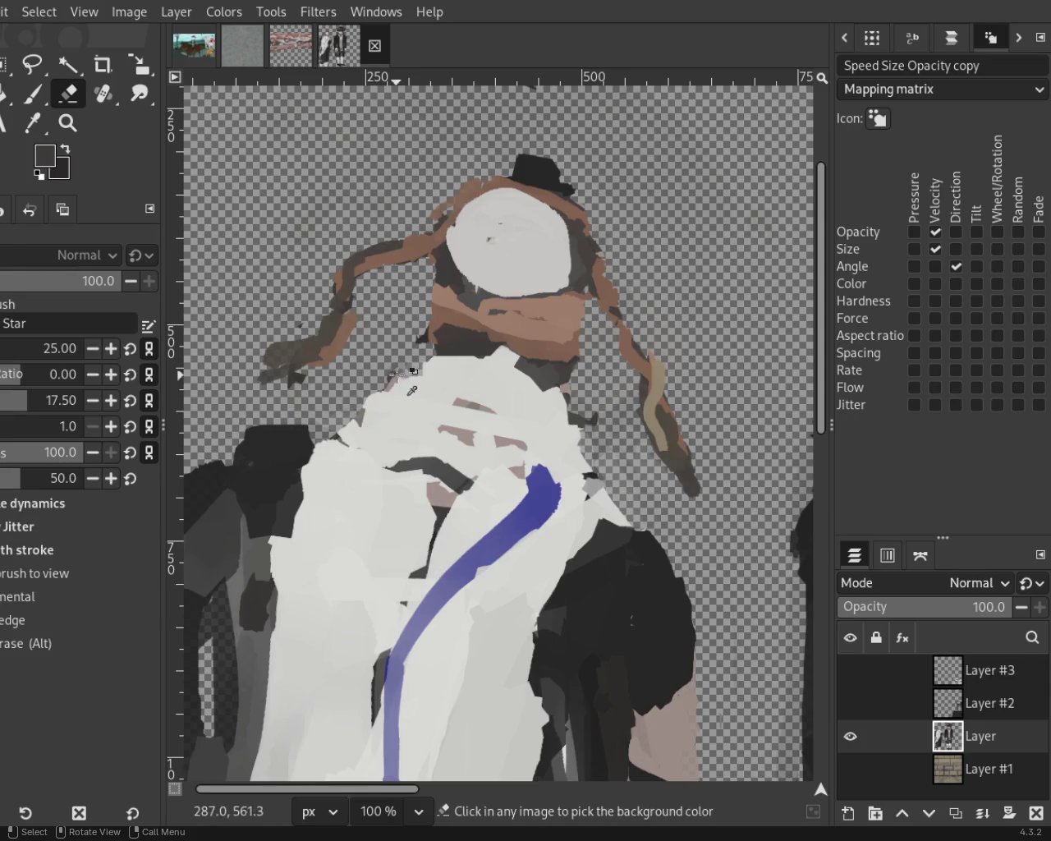
{"action": "left_click_drag", "start_coordinate": [415, 330], "coordinate": [402, 306]}
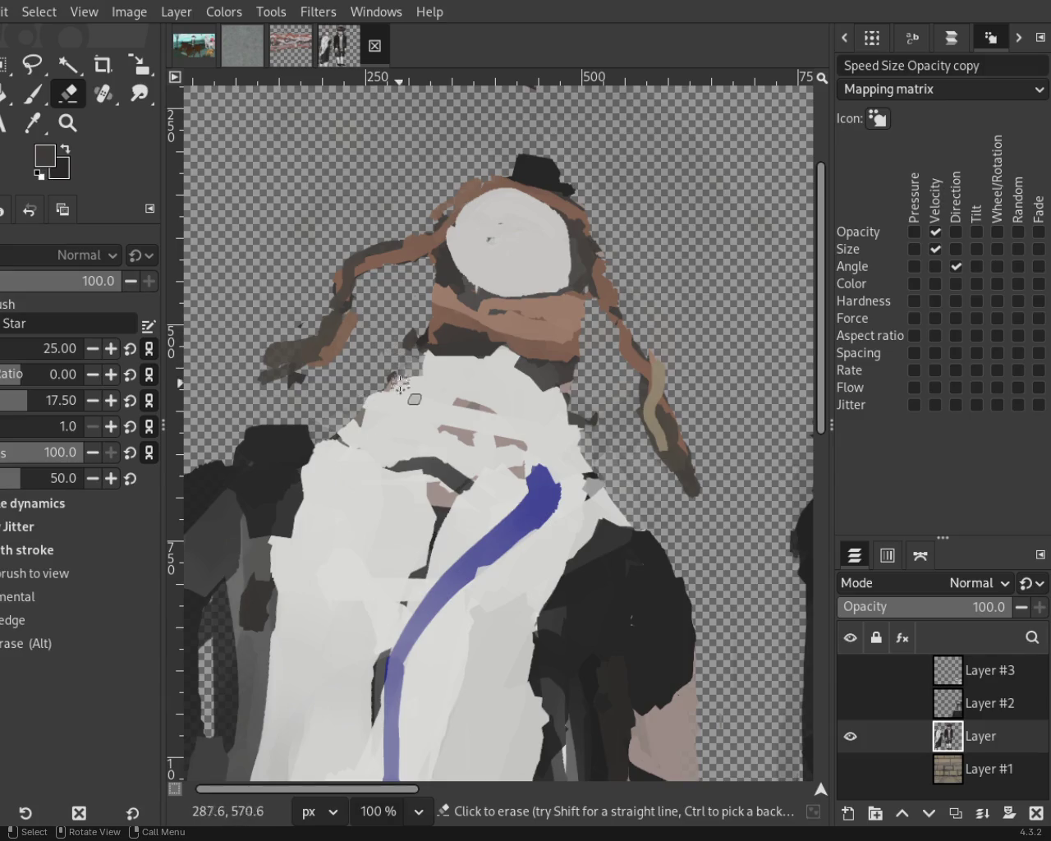
View the head at 100% and paint the neck light grey, replacing an undone pinkish stroke.
{"action": "left_click", "coordinate": [67, 123]}
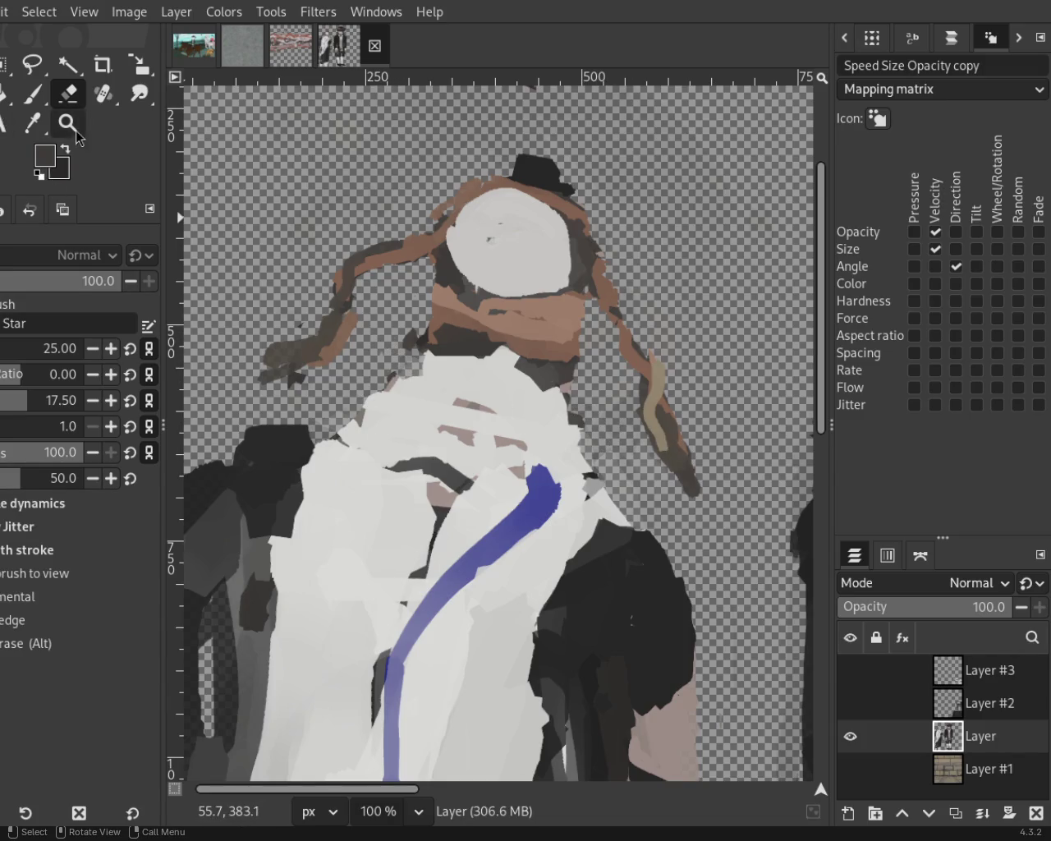
{"action": "left_click", "coordinate": [355, 391], "text": "ctrl"}
{"action": "left_click", "coordinate": [400, 392]}
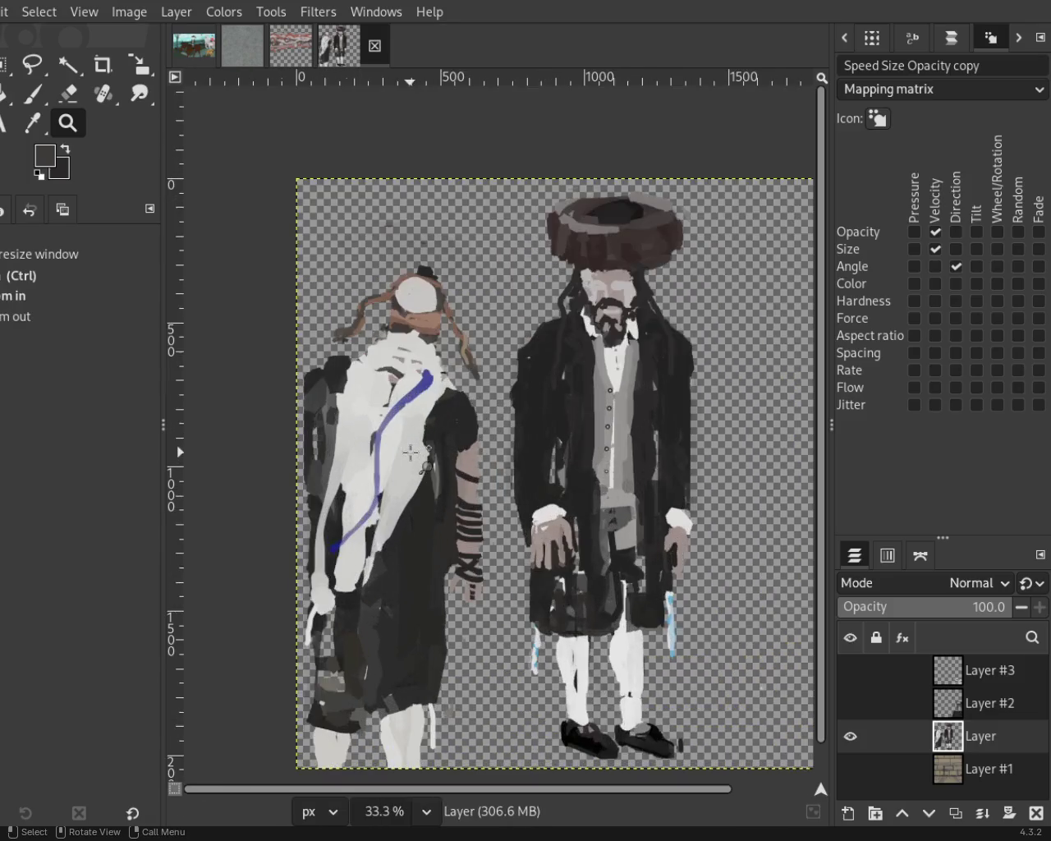
{"action": "key", "text": "1"}
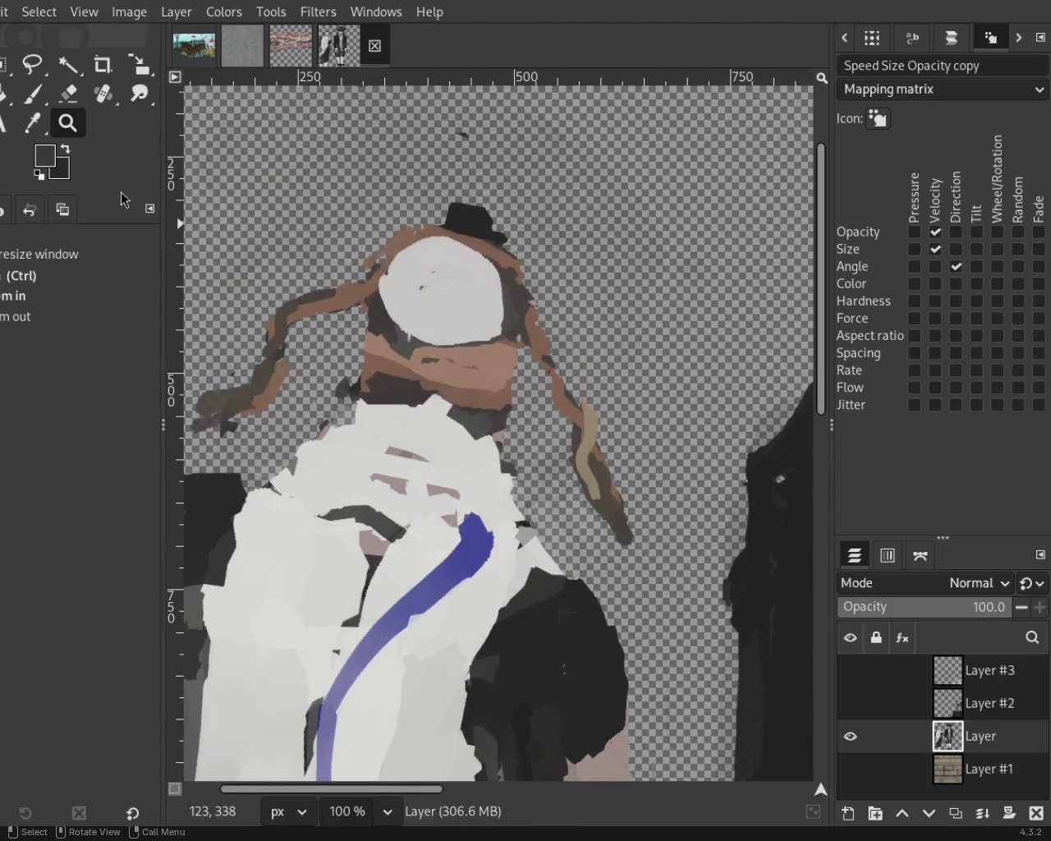
{"action": "left_click", "coordinate": [42, 97]}
{"action": "left_click", "coordinate": [493, 440], "text": "ctrl"}
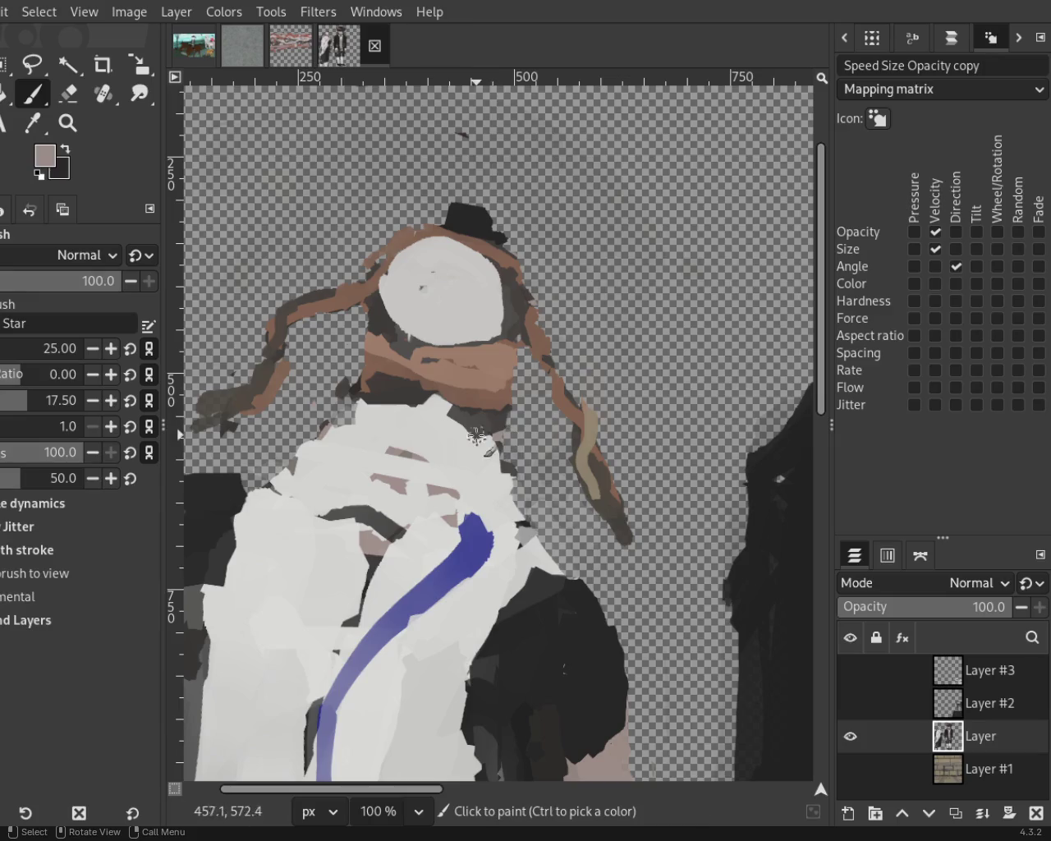
{"action": "left_click_drag", "start_coordinate": [479, 433], "coordinate": [368, 402]}
{"action": "key", "text": "ctrl+z"}
{"action": "left_click", "coordinate": [444, 440], "text": "ctrl"}
{"action": "mouse_move", "coordinate": [444, 440]}
{"action": "left_mouse_down"}
{"action": "mouse_move", "coordinate": [383, 410]}
{"action": "mouse_move", "coordinate": [401, 391]}
{"action": "mouse_move", "coordinate": [375, 403]}
{"action": "left_mouse_up"}
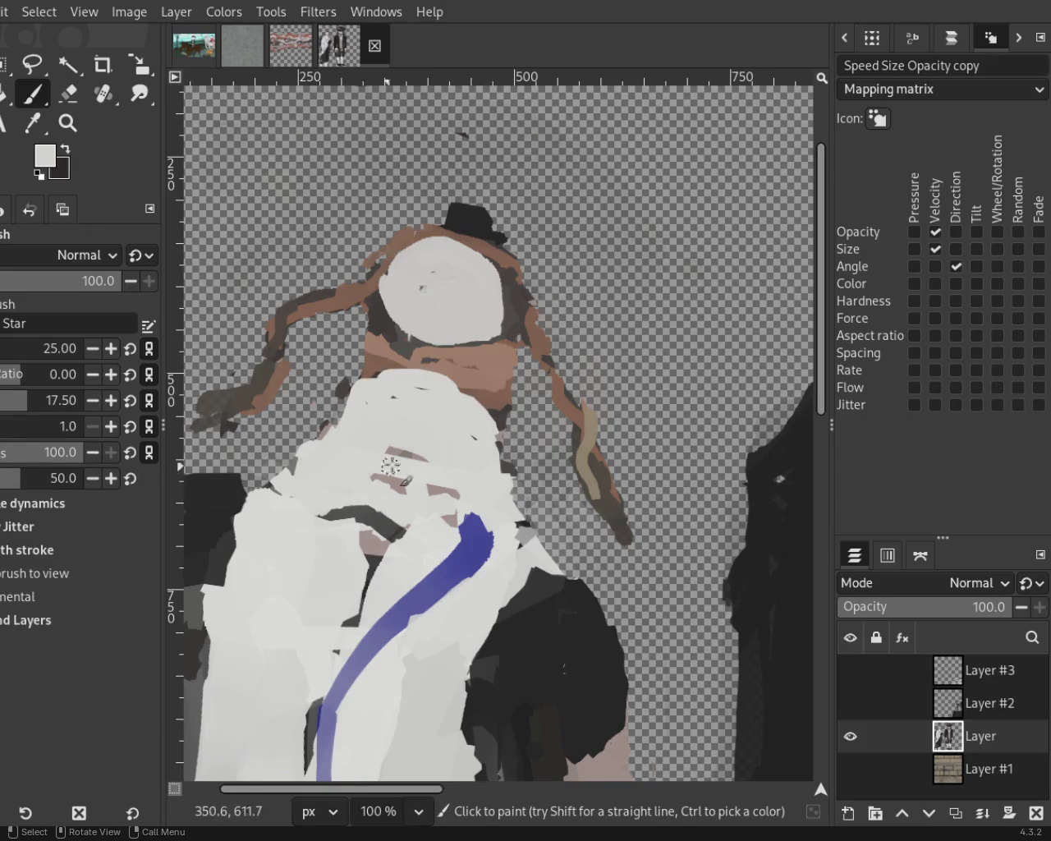
{"action": "left_click", "coordinate": [67, 123]}
{"action": "scroll", "coordinate": [284, 310], "scroll_direction": "down", "scroll_amount": 1}
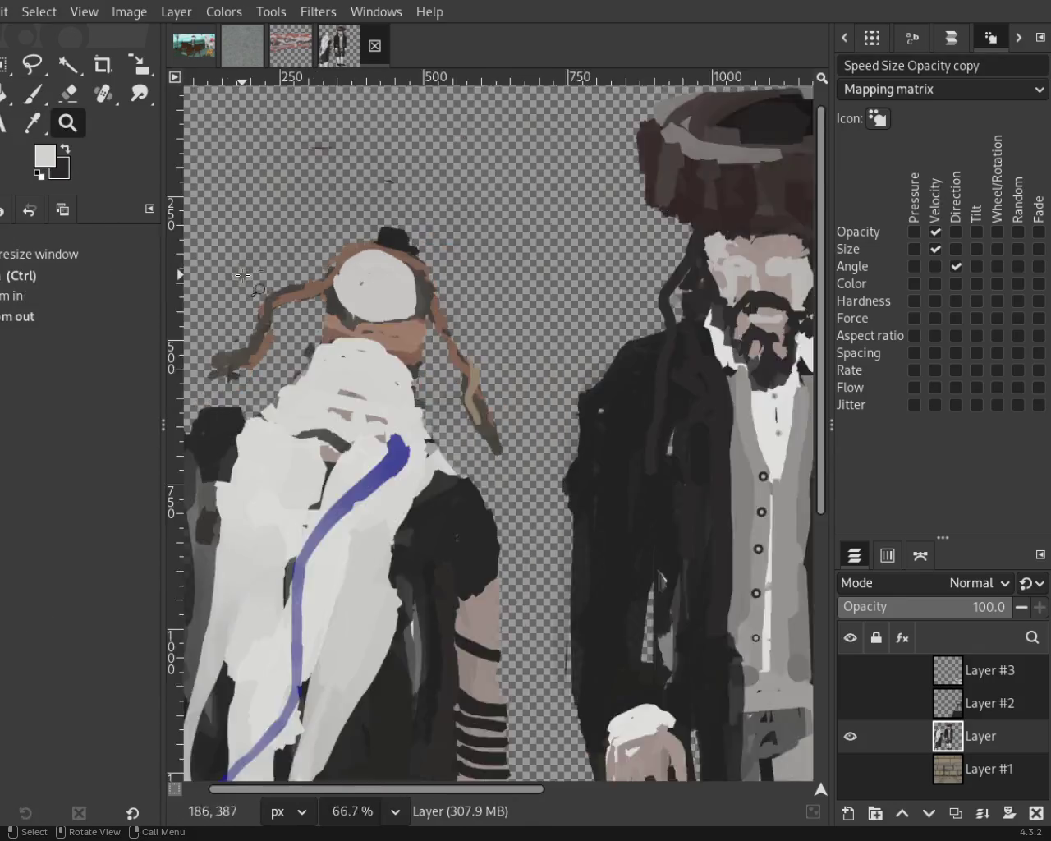
Pick the stripe blue, enlarge the brush to 44, and paint a long vertical stripe down the shawl.
{"action": "scroll", "coordinate": [284, 311], "scroll_direction": "down", "scroll_amount": 3}
{"action": "scroll", "coordinate": [283, 310], "scroll_direction": "down", "scroll_amount": 1}
{"action": "scroll", "coordinate": [283, 311], "scroll_direction": "up", "scroll_amount": 2}
{"action": "scroll", "coordinate": [304, 308], "scroll_direction": "up", "scroll_amount": 1}
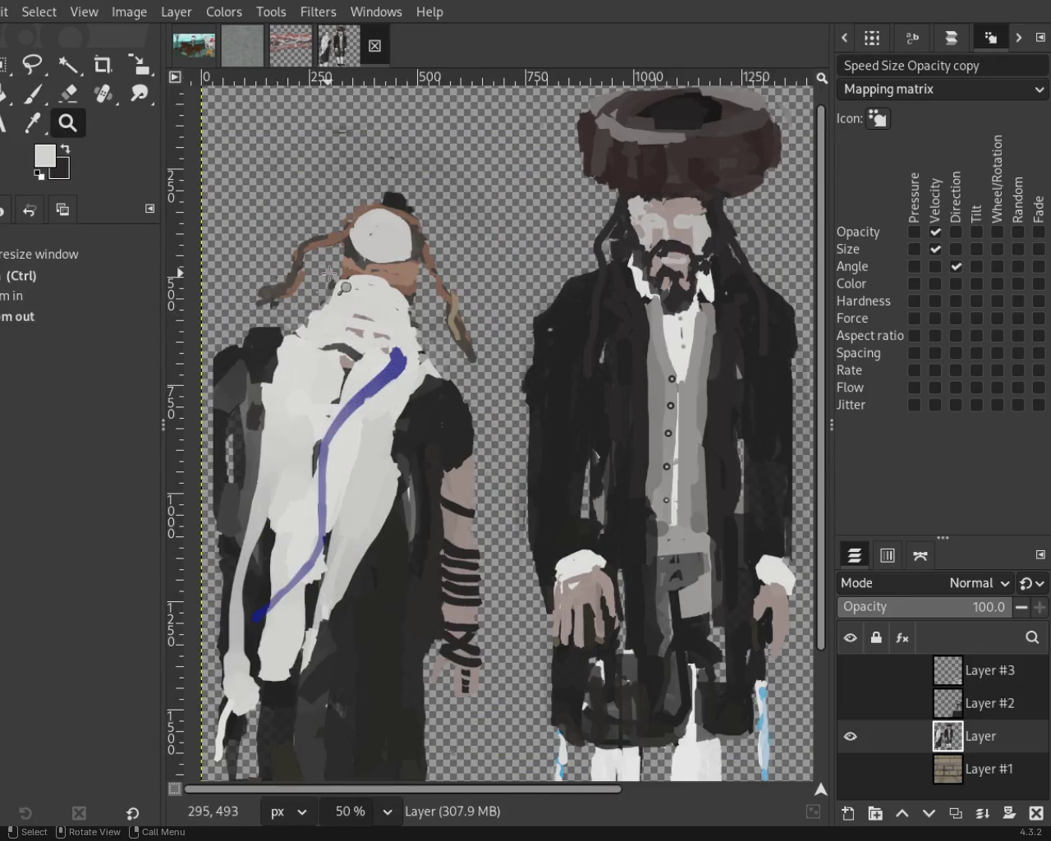
{"action": "scroll", "coordinate": [323, 306], "scroll_direction": "down", "scroll_amount": 1}
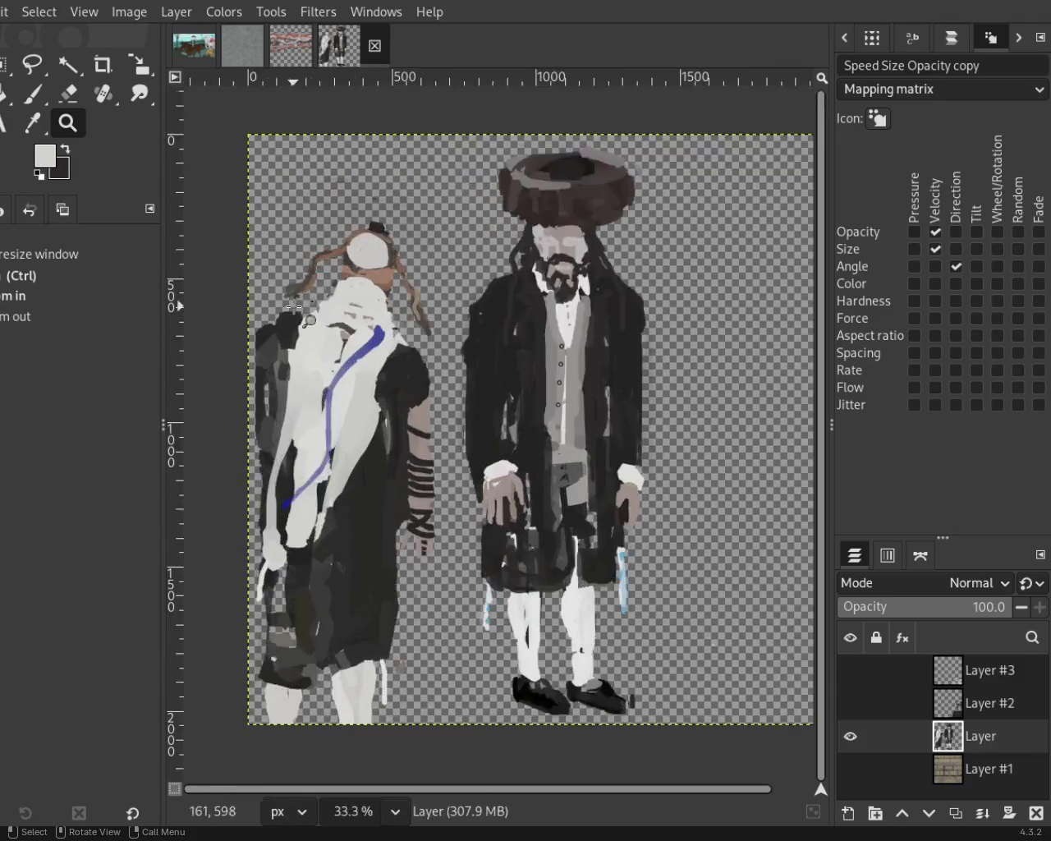
{"action": "scroll", "coordinate": [290, 292], "scroll_direction": "up", "scroll_amount": 3}
{"action": "left_click", "coordinate": [33, 93]}
{"action": "left_click", "coordinate": [531, 386], "text": "ctrl"}
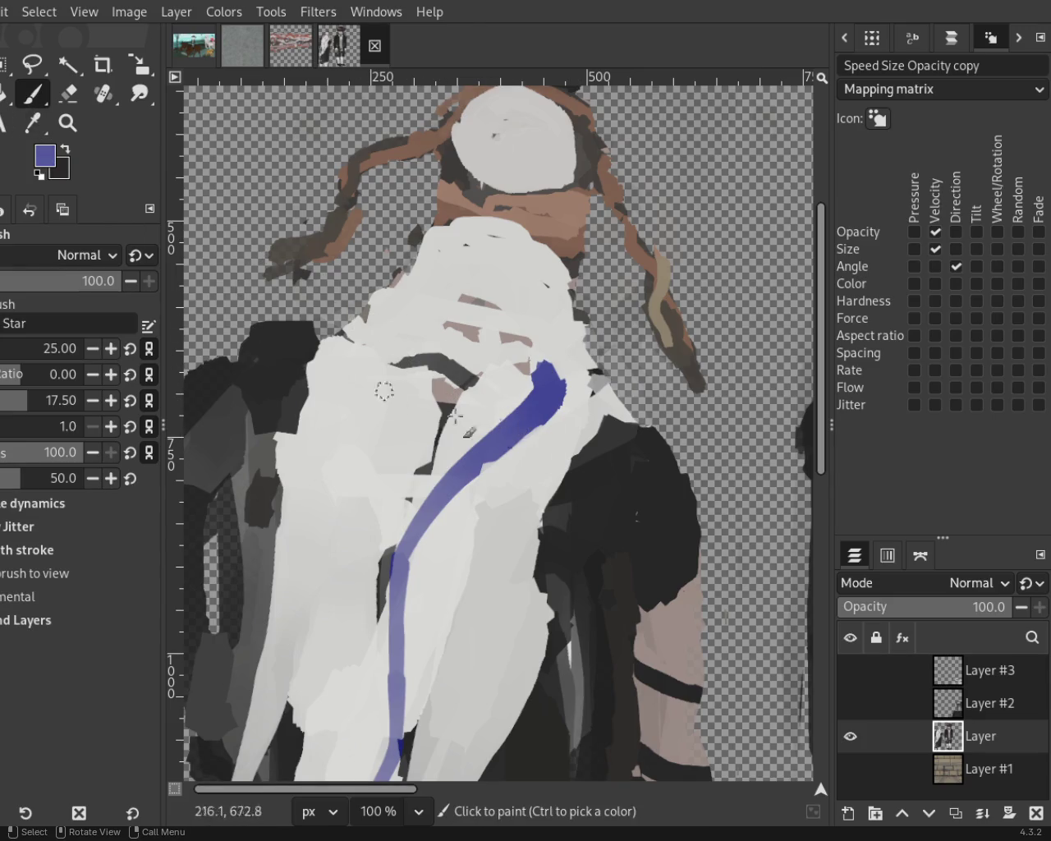
{"action": "mouse_move", "coordinate": [203, 313]}
{"action": "left_mouse_down"}
{"action": "mouse_move", "coordinate": [337, 313]}
{"action": "mouse_move", "coordinate": [332, 657]}
{"action": "left_mouse_up"}
{"action": "key", "text": "ctrl+z"}
{"action": "left_click_drag", "start_coordinate": [337, 318], "coordinate": [310, 733]}
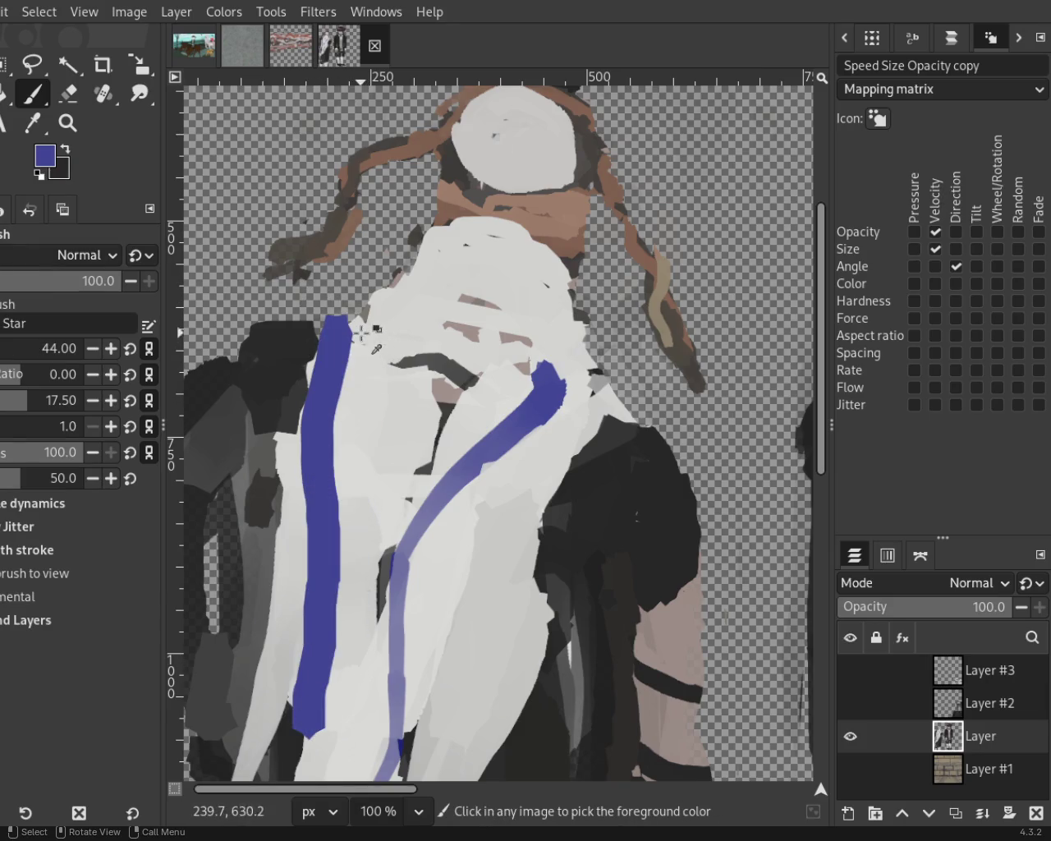
Add a central vertical stripe and a lower-right diagonal blue stripe, then zoom out to the whole image.
{"action": "left_click_drag", "start_coordinate": [526, 404], "coordinate": [423, 722]}
{"action": "key", "text": "ctrl+z"}
{"action": "left_click_drag", "start_coordinate": [355, 344], "coordinate": [386, 592]}
{"action": "key", "text": "ctrl+z"}
{"action": "left_click_drag", "start_coordinate": [392, 283], "coordinate": [416, 560]}
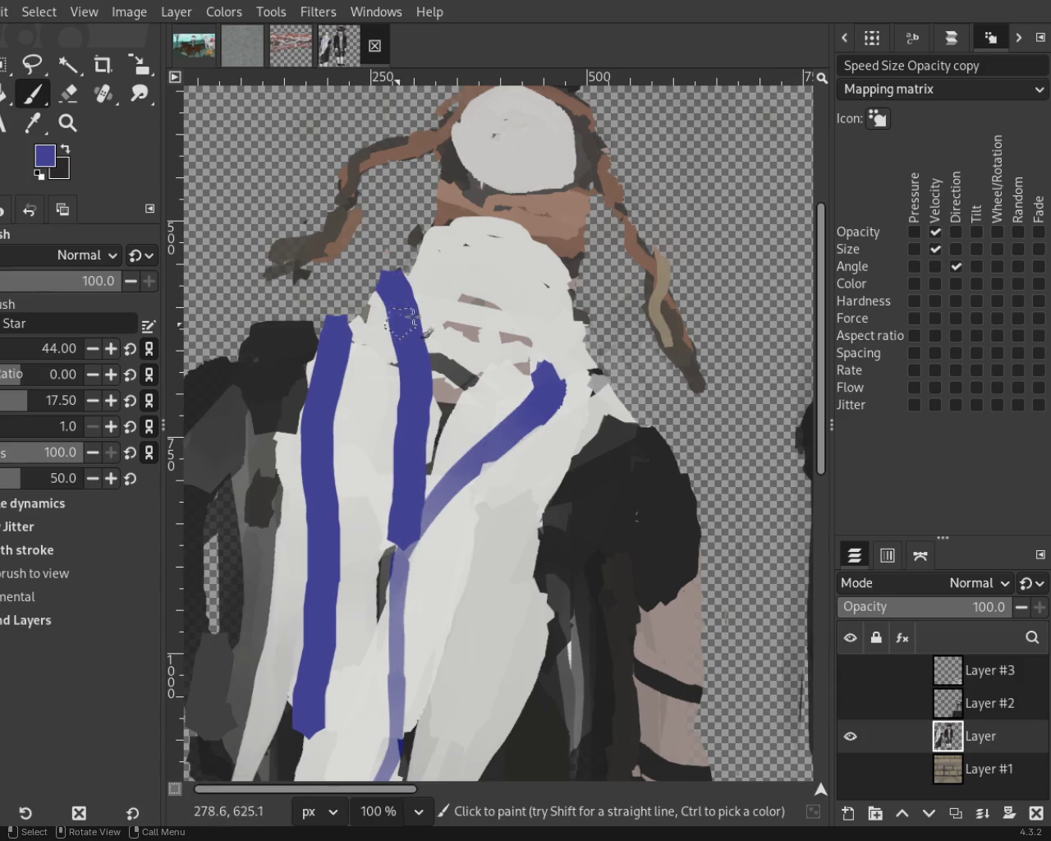
{"action": "left_click_drag", "start_coordinate": [547, 515], "coordinate": [441, 721]}
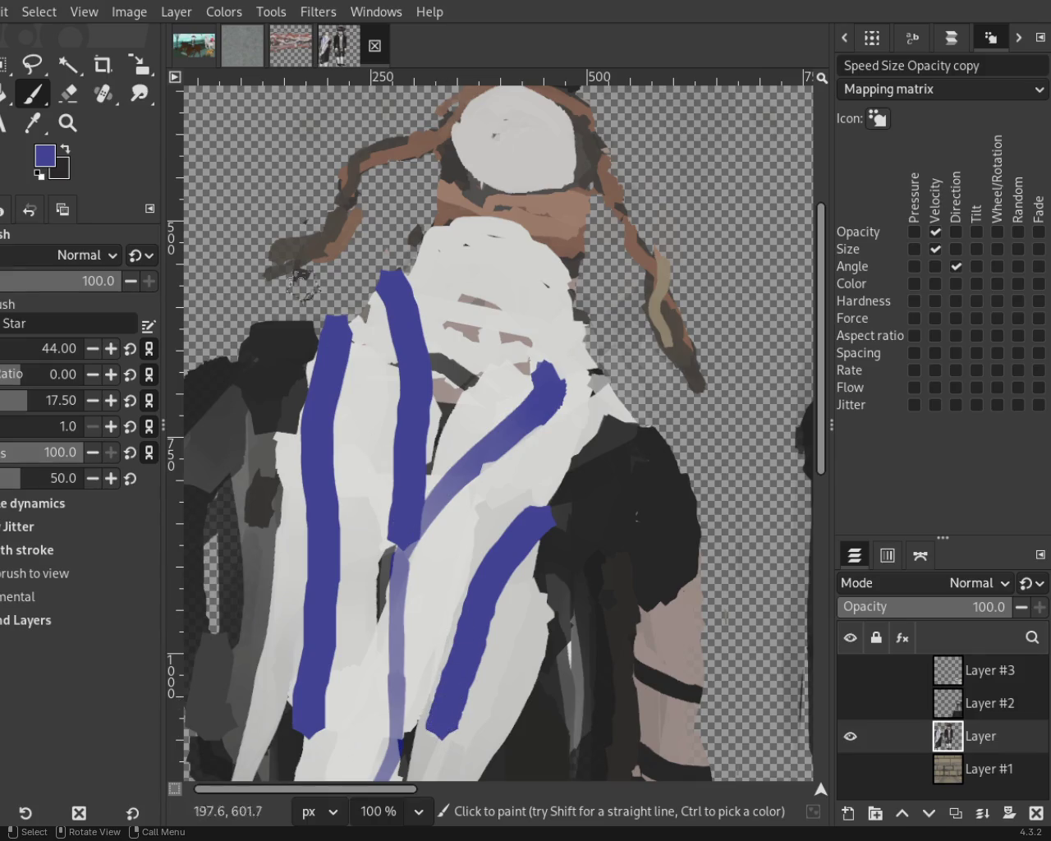
{"action": "key", "text": "z"}
{"action": "left_click", "coordinate": [460, 466], "text": "ctrl"}
{"action": "left_click", "coordinate": [461, 466], "text": "ctrl"}
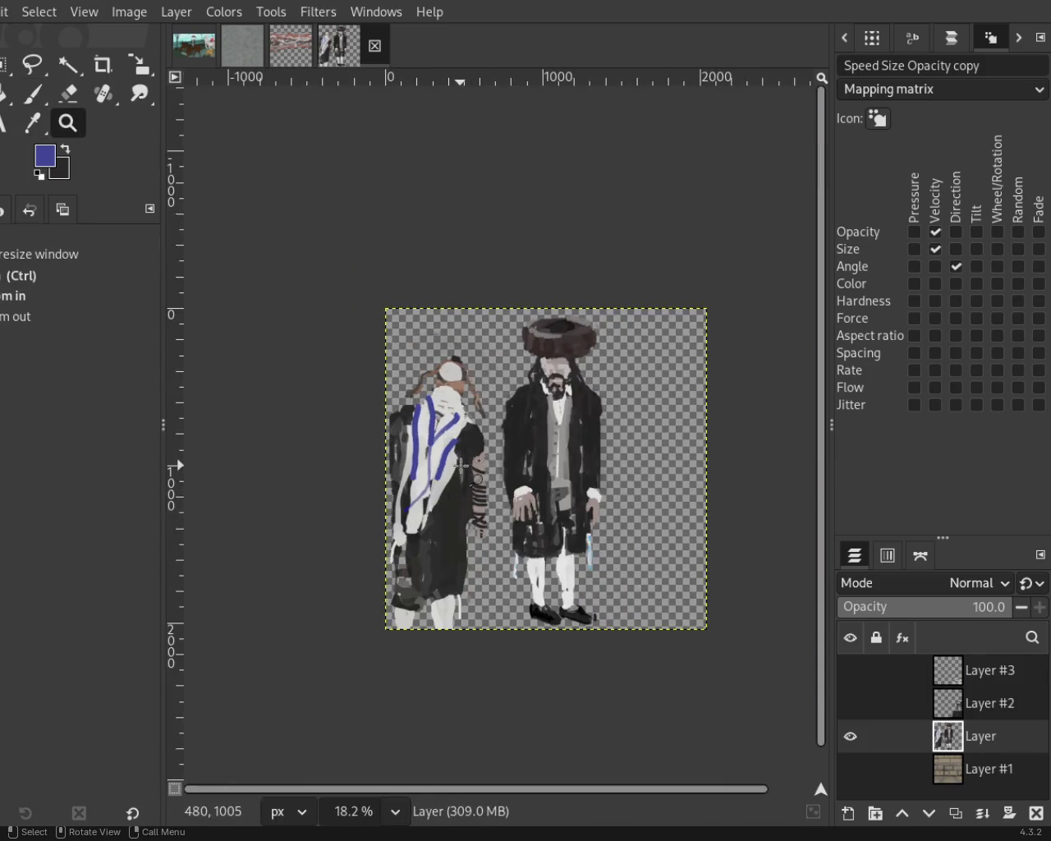
{"action": "left_click", "coordinate": [460, 466]}
{"action": "left_click", "coordinate": [461, 466]}
{"action": "left_click", "coordinate": [461, 466], "text": "ctrl"}
{"action": "left_click", "coordinate": [404, 481]}
{"action": "left_click", "coordinate": [403, 482]}
{"action": "left_click", "coordinate": [403, 481]}
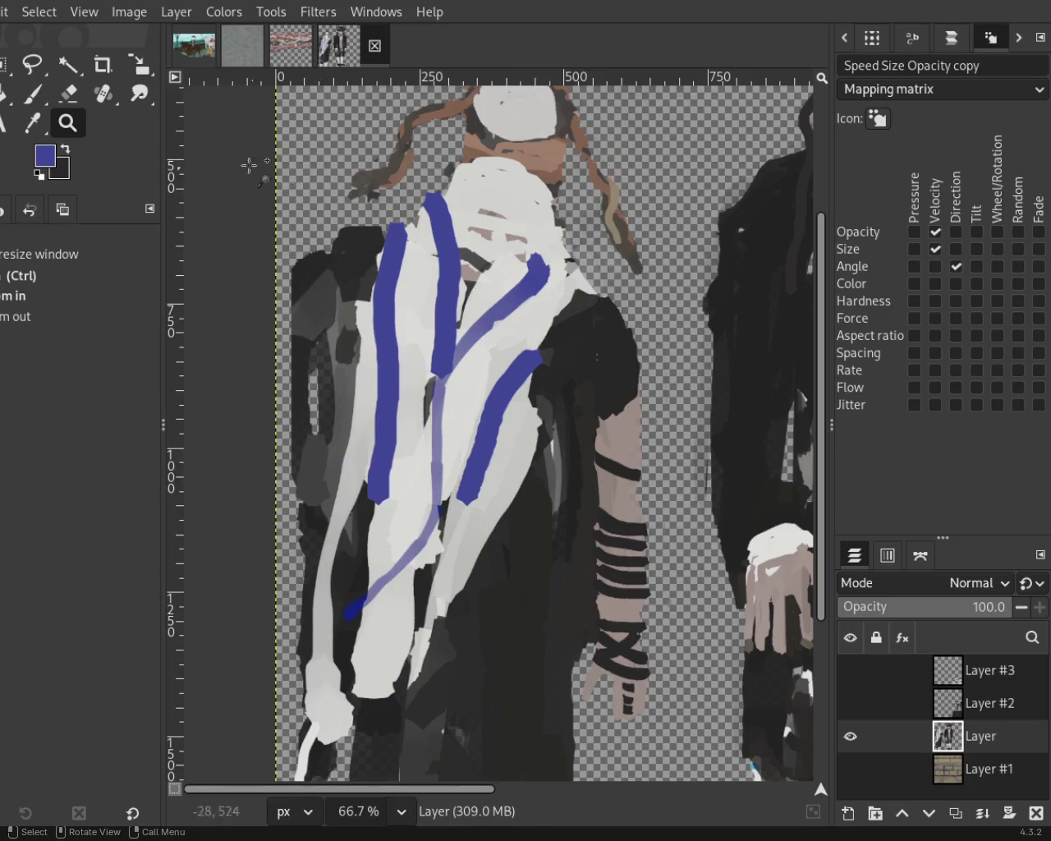
{"action": "left_click", "coordinate": [16, 97]}
{"action": "left_click", "coordinate": [31, 94]}
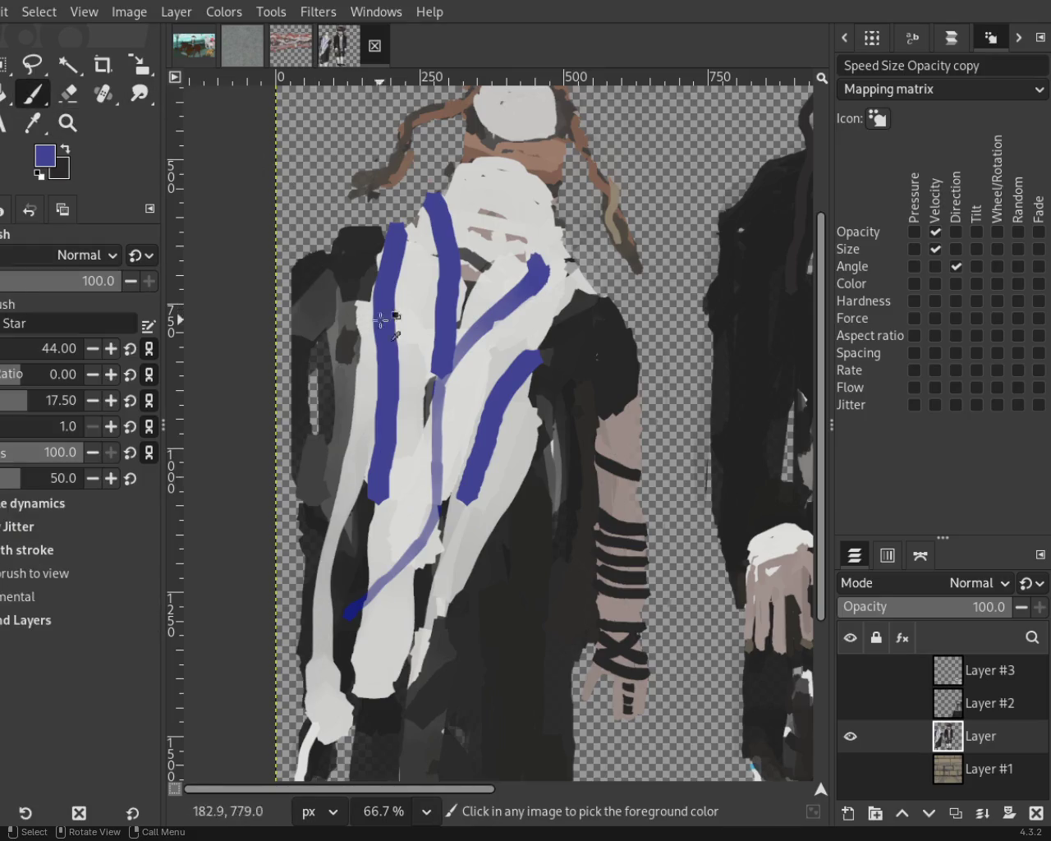
{"action": "left_click_drag", "start_coordinate": [434, 352], "coordinate": [415, 497]}
{"action": "key", "text": "ctrl+z"}
{"action": "left_click", "coordinate": [465, 345], "text": "ctrl"}
{"action": "left_click_drag", "start_coordinate": [465, 345], "coordinate": [437, 542]}
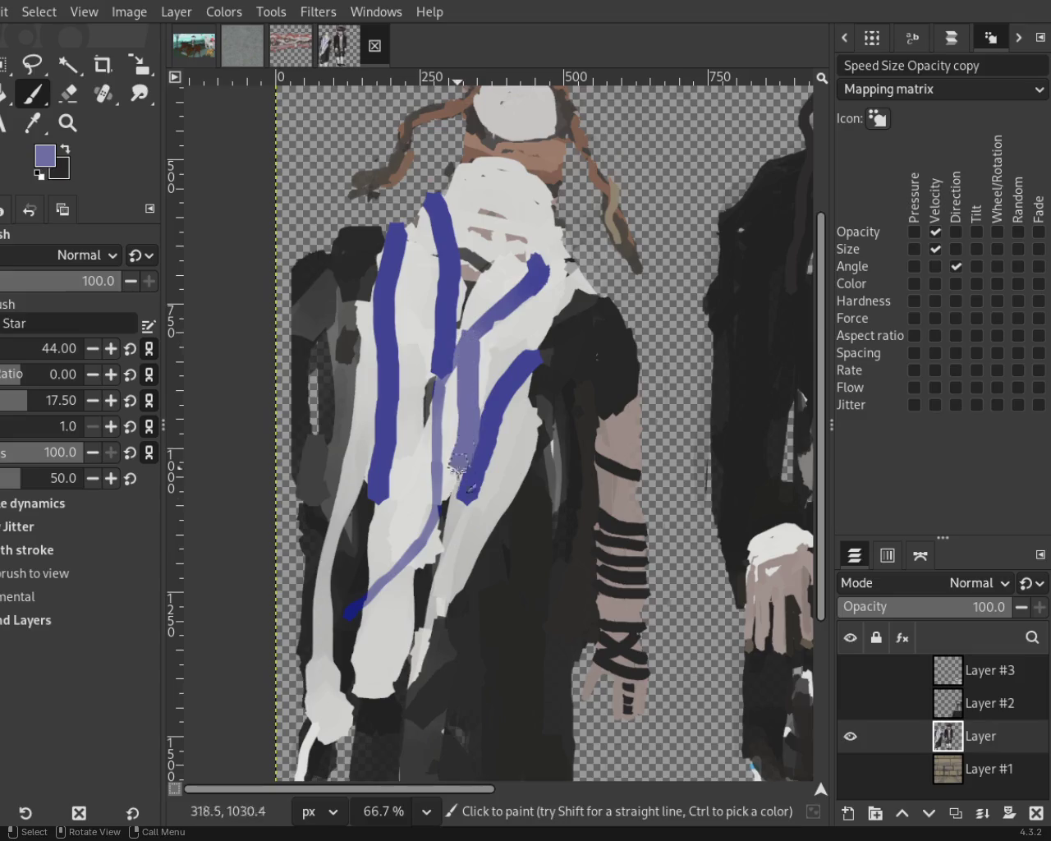
{"action": "key", "text": "ctrl+z"}
{"action": "left_click", "coordinate": [399, 443], "text": "ctrl"}
{"action": "left_click_drag", "start_coordinate": [427, 397], "coordinate": [429, 460]}
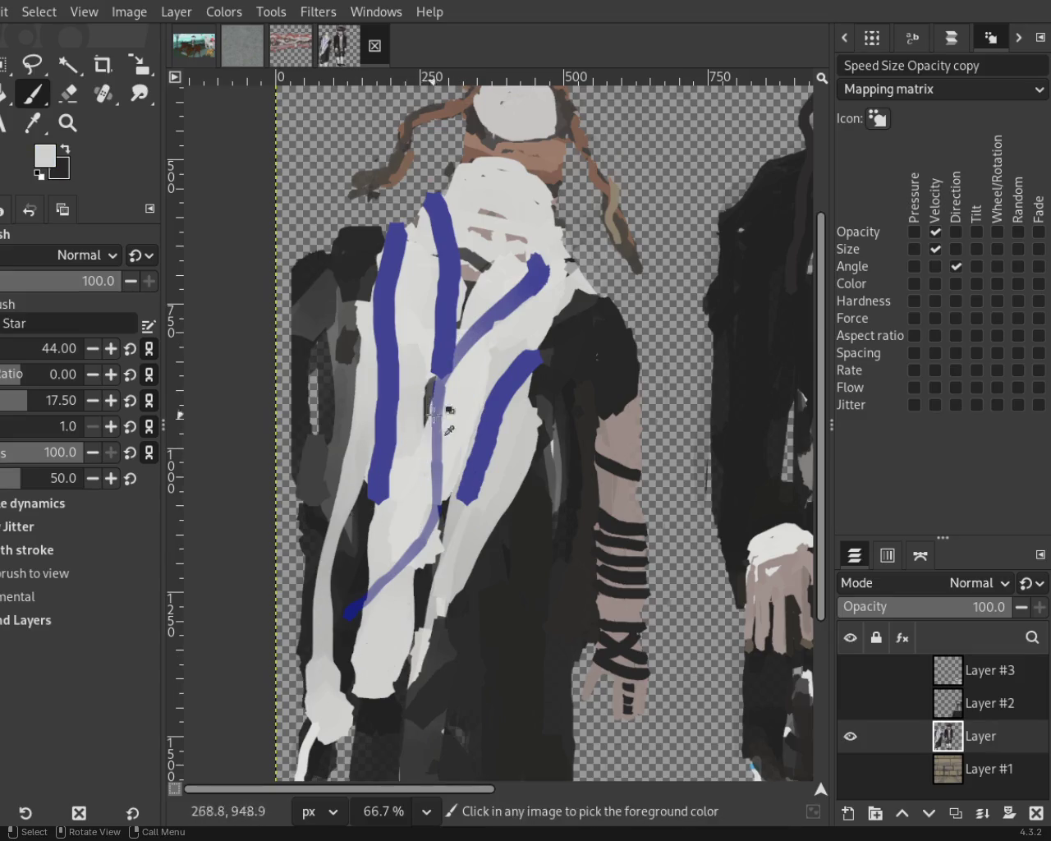
{"action": "key", "text": "ctrl+z"}
{"action": "left_click", "coordinate": [477, 335], "text": "ctrl"}
{"action": "left_click_drag", "start_coordinate": [477, 335], "coordinate": [414, 567]}
{"action": "key", "text": "ctrl+z"}
{"action": "left_click_drag", "start_coordinate": [454, 361], "coordinate": [444, 444]}
{"action": "key", "text": "ctrl+z"}
{"action": "mouse_move", "coordinate": [476, 336]}
{"action": "left_mouse_down"}
{"action": "mouse_move", "coordinate": [463, 402]}
{"action": "mouse_move", "coordinate": [466, 511]}
{"action": "left_mouse_up"}
{"action": "key", "text": "ctrl+z"}
{"action": "key", "text": "ctrl+z"}
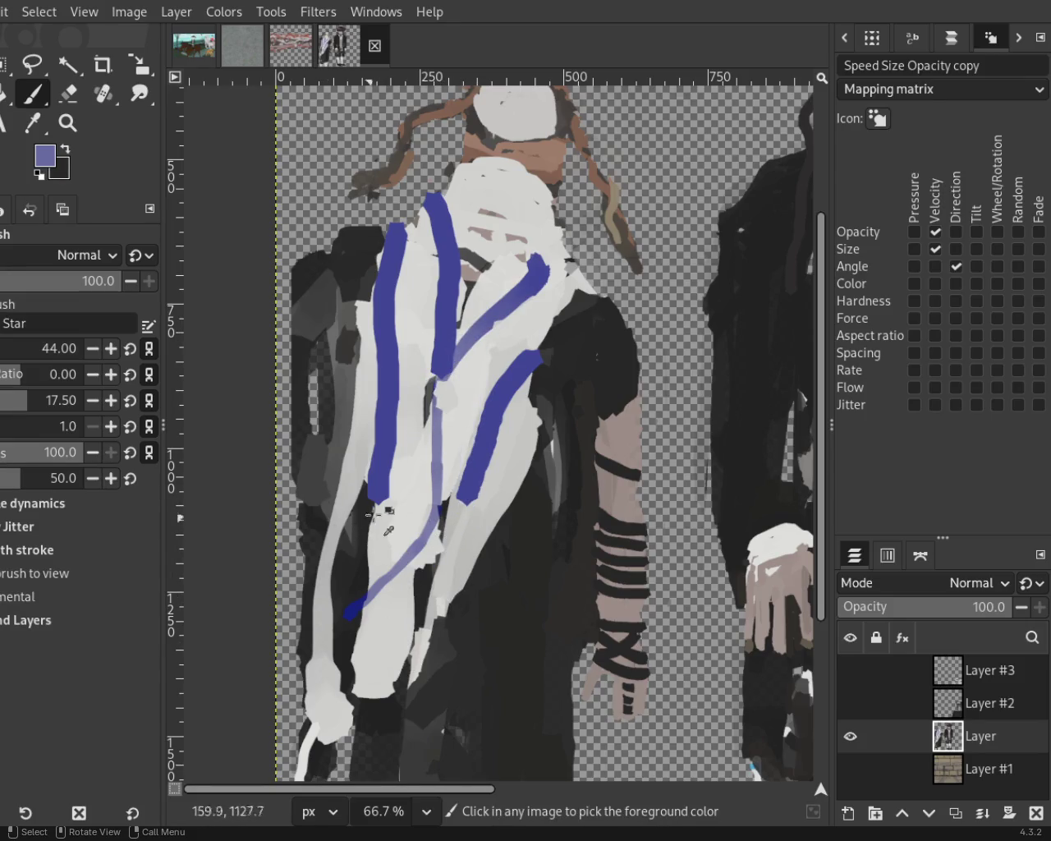
{"action": "left_click", "coordinate": [389, 426], "text": "ctrl"}
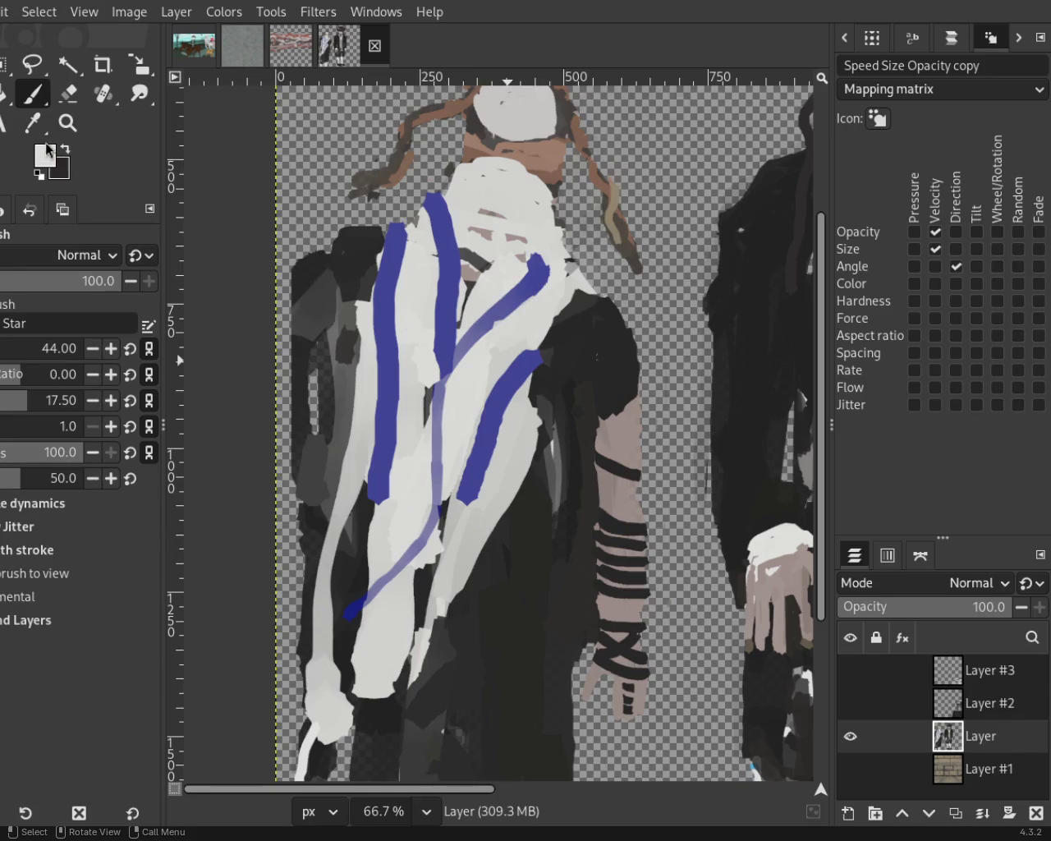
{"action": "left_click", "coordinate": [67, 122]}
{"action": "scroll", "coordinate": [386, 445], "scroll_direction": "down", "scroll_amount": 1}
{"action": "scroll", "coordinate": [386, 444], "scroll_direction": "down", "scroll_amount": 3}
{"action": "scroll", "coordinate": [386, 444], "scroll_direction": "up", "scroll_amount": 3}
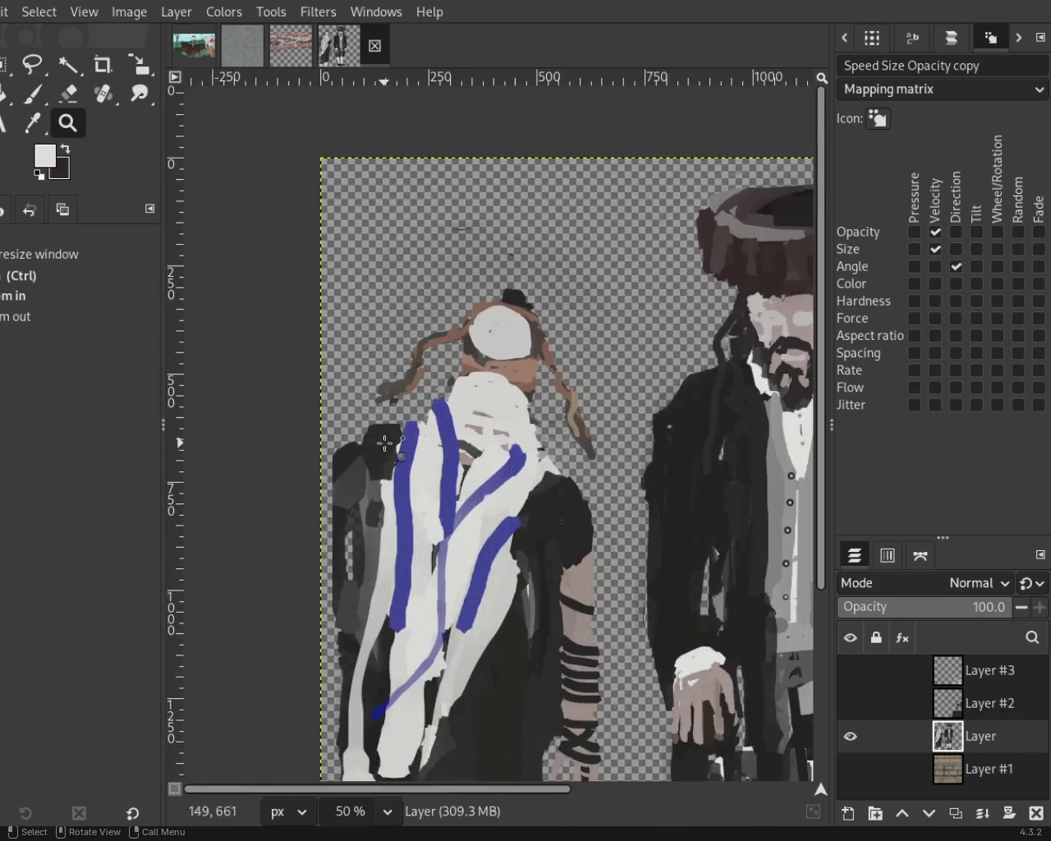
Zoom to 200% and erase the top of the right blue shawl stripe.
{"action": "key", "text": "1"}
{"action": "key", "text": "2"}
{"action": "left_click", "coordinate": [68, 93]}
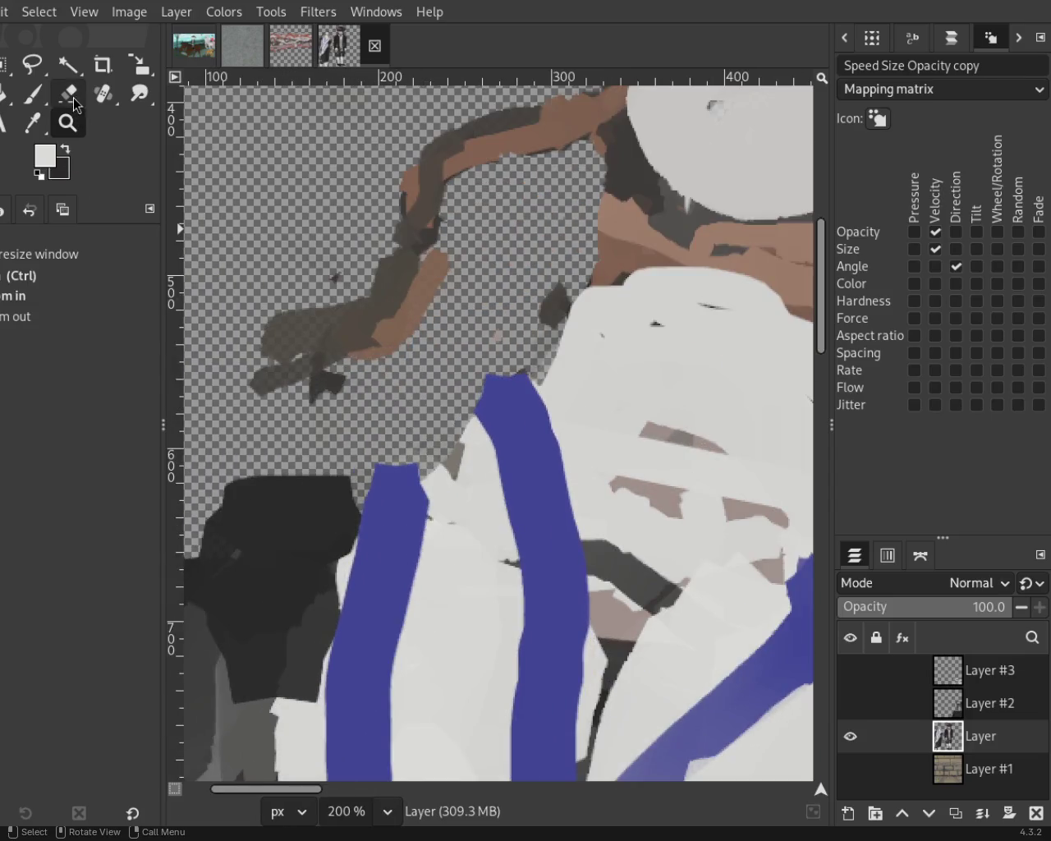
{"action": "left_click", "coordinate": [493, 368]}
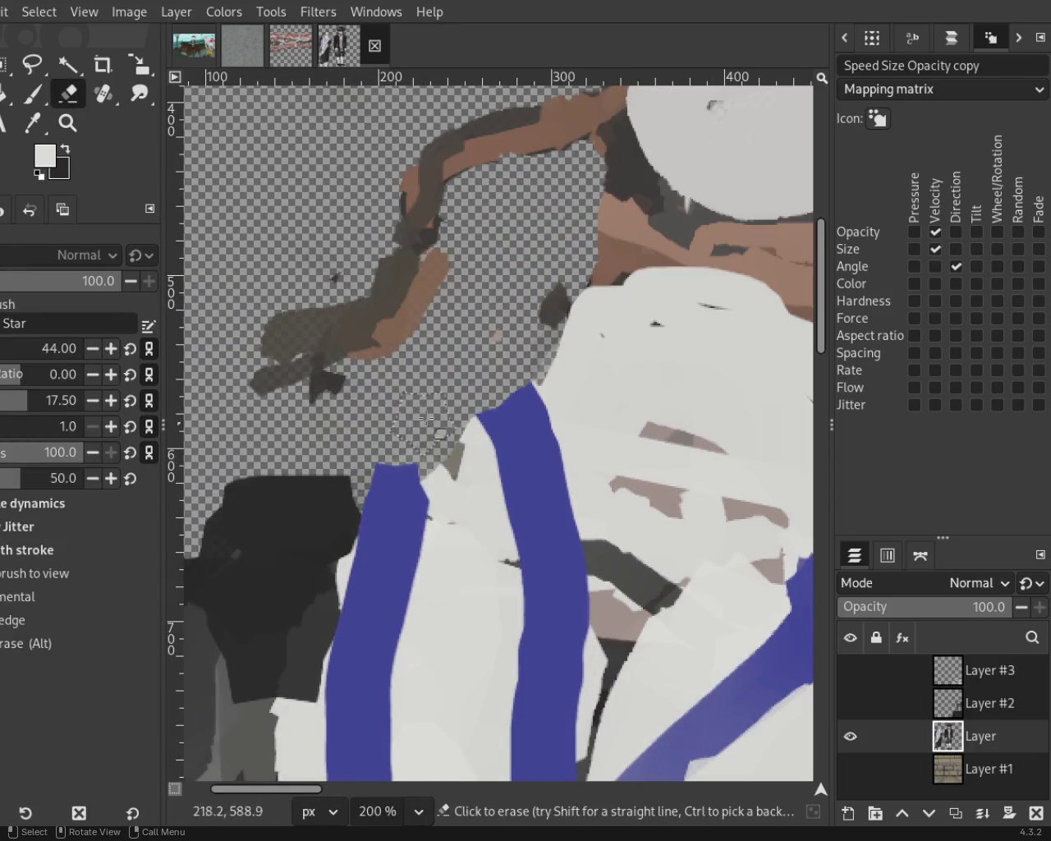
Cover the stray dark-blue blob with dark grey sampled from the canvas.
{"action": "left_click", "coordinate": [67, 123]}
{"action": "scroll", "coordinate": [392, 406], "scroll_direction": "down", "scroll_amount": 10}
{"action": "scroll", "coordinate": [405, 407], "scroll_direction": "up", "scroll_amount": 3}
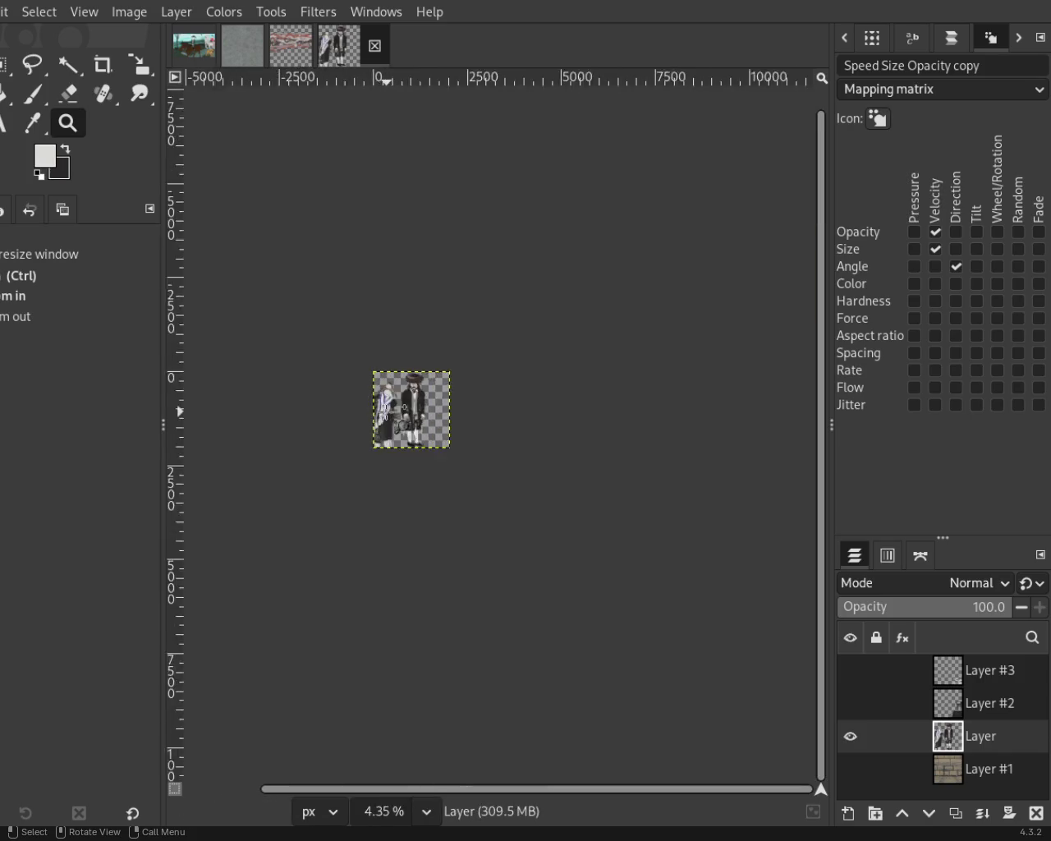
{"action": "scroll", "coordinate": [404, 407], "scroll_direction": "up", "scroll_amount": 4}
{"action": "scroll", "coordinate": [394, 409], "scroll_direction": "up", "scroll_amount": 2}
{"action": "scroll", "coordinate": [387, 409], "scroll_direction": "down", "scroll_amount": 1}
{"action": "scroll", "coordinate": [376, 410], "scroll_direction": "up", "scroll_amount": 2}
{"action": "scroll", "coordinate": [376, 411], "scroll_direction": "down", "scroll_amount": 1}
{"action": "scroll", "coordinate": [369, 415], "scroll_direction": "up", "scroll_amount": 3}
{"action": "scroll", "coordinate": [246, 460], "scroll_direction": "down", "scroll_amount": 1}
{"action": "scroll", "coordinate": [200, 507], "scroll_direction": "up", "scroll_amount": 2}
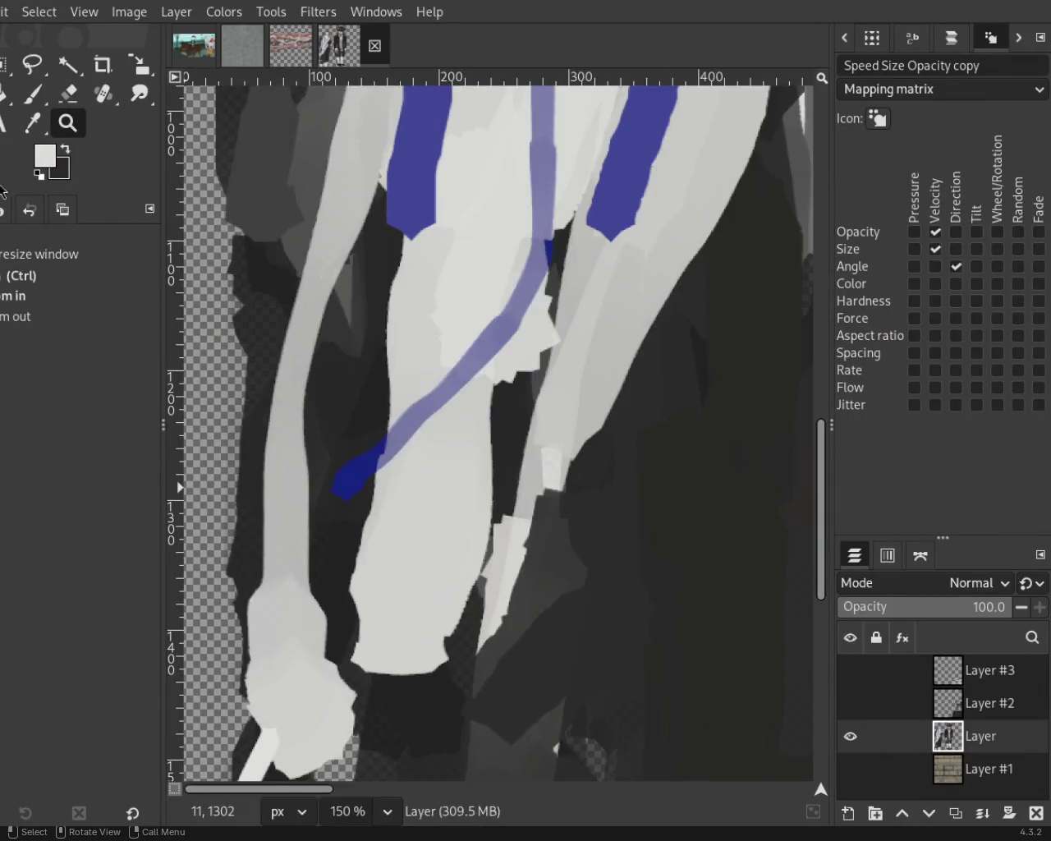
{"action": "key", "text": "p"}
{"action": "left_click", "coordinate": [318, 472], "text": "ctrl"}
{"action": "left_click_drag", "start_coordinate": [358, 469], "coordinate": [333, 534]}
Paint light grey over the right stripe's lower tip and fill the arm gap with dark grey.
{"action": "left_click", "coordinate": [567, 236], "text": "ctrl"}
{"action": "left_click_drag", "start_coordinate": [596, 249], "coordinate": [617, 239]}
{"action": "left_click", "coordinate": [542, 349], "text": "ctrl"}
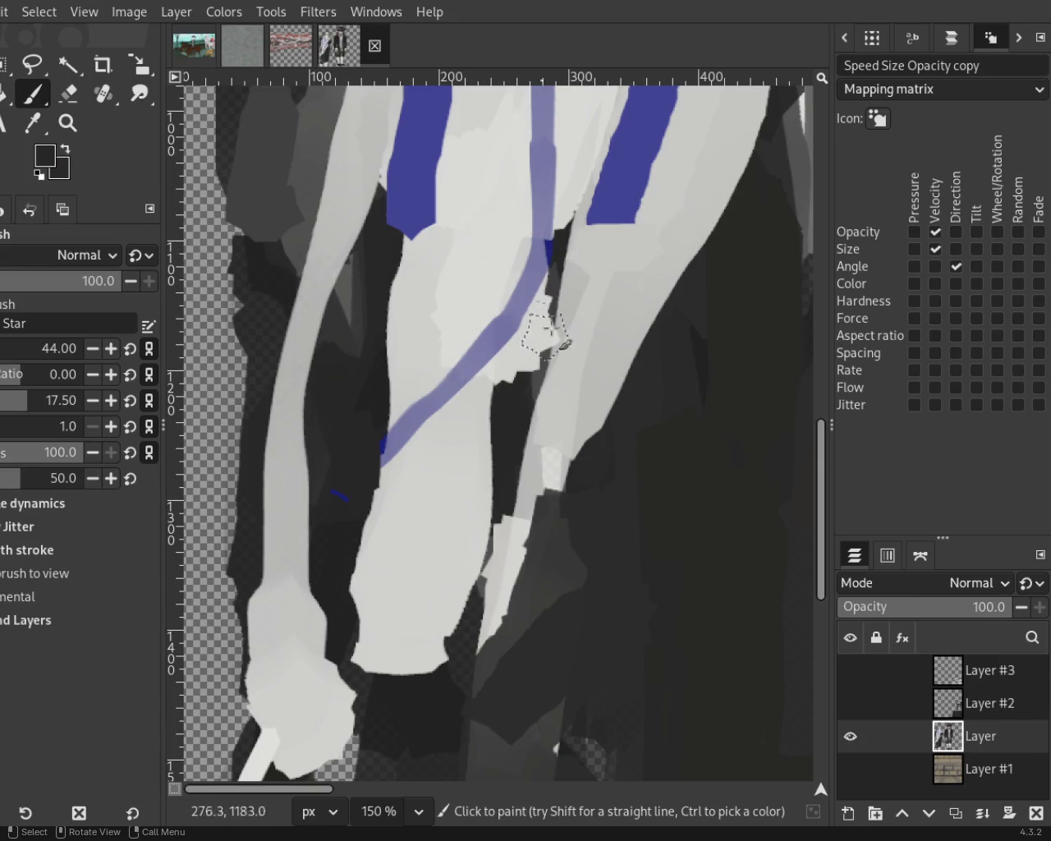
{"action": "left_click_drag", "start_coordinate": [542, 341], "coordinate": [499, 435]}
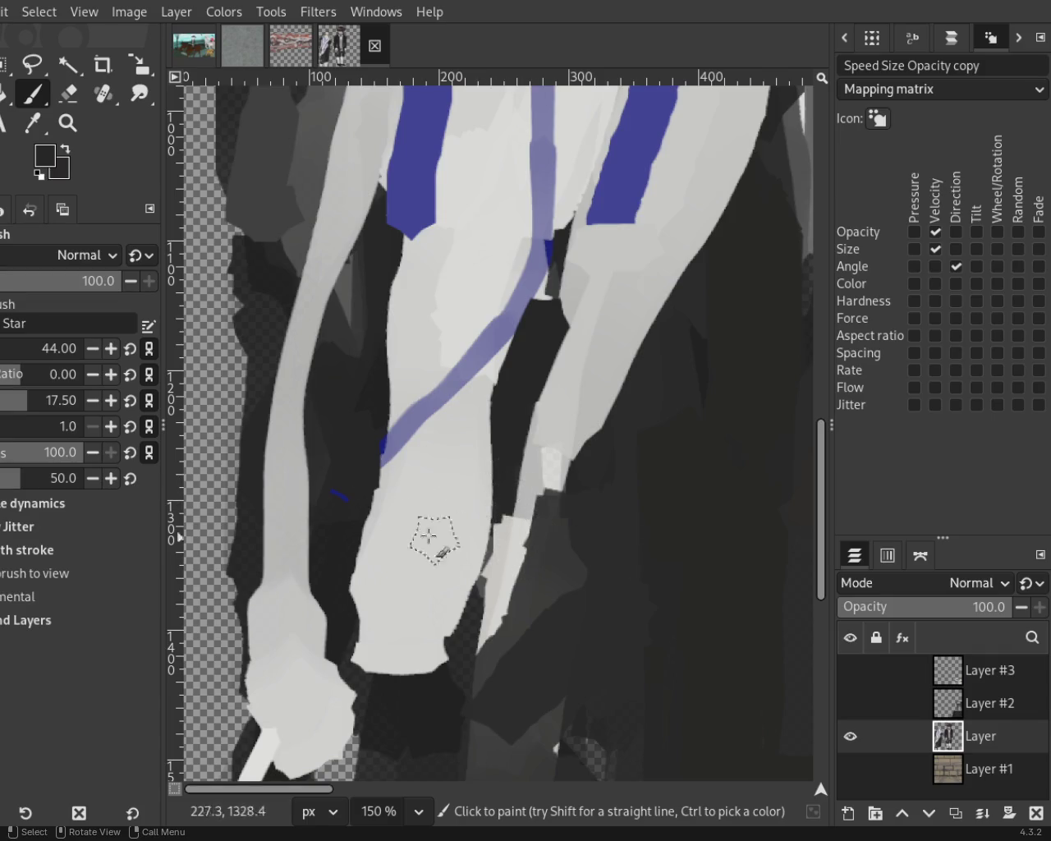
Save the painting as 54.xcf and zoom in on the left figure's chest.
{"action": "key", "text": "z"}
{"action": "left_click", "coordinate": [331, 470], "text": "ctrl"}
{"action": "left_click", "coordinate": [362, 355], "text": "ctrl"}
{"action": "key", "text": "ctrl+s"}
{"action": "left_click", "coordinate": [362, 355], "text": "ctrl"}
{"action": "double_click", "coordinate": [395, 312]}
{"action": "double_click", "coordinate": [409, 347]}
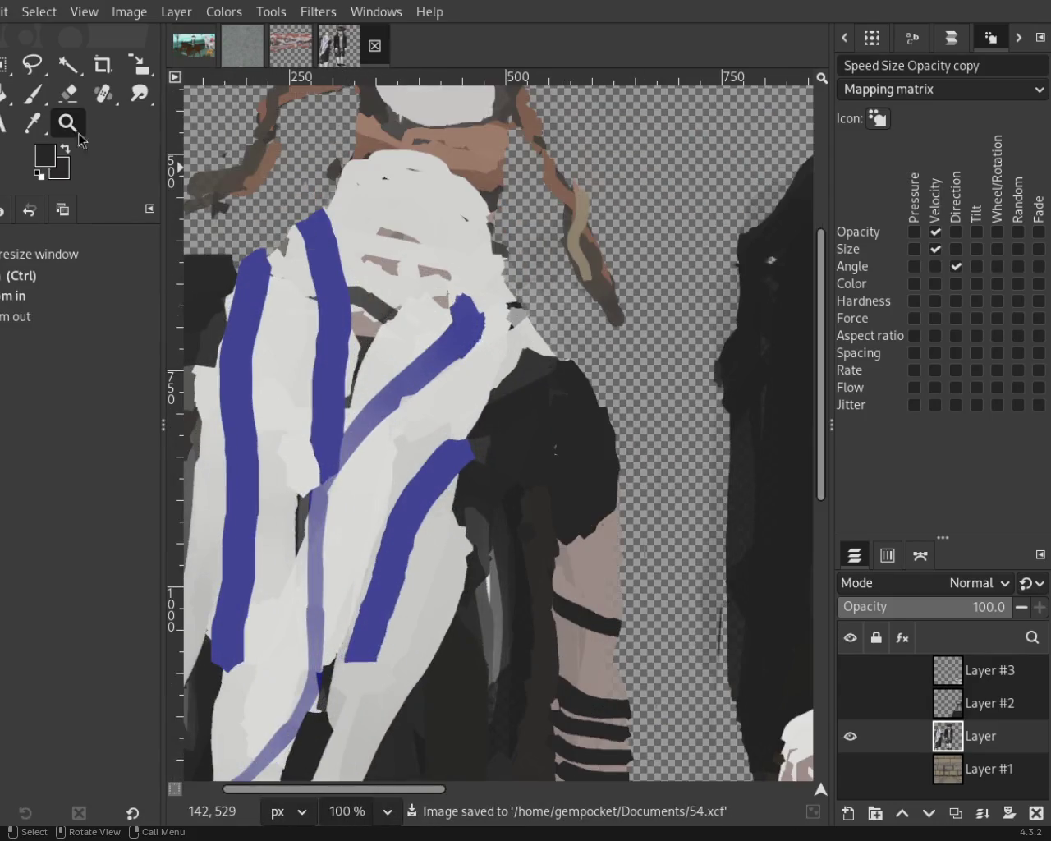
Pick light grey, then zoom between 25% and 66.7% to review both figures.
{"action": "left_click", "coordinate": [33, 94]}
{"action": "left_click", "coordinate": [479, 296], "text": "ctrl"}
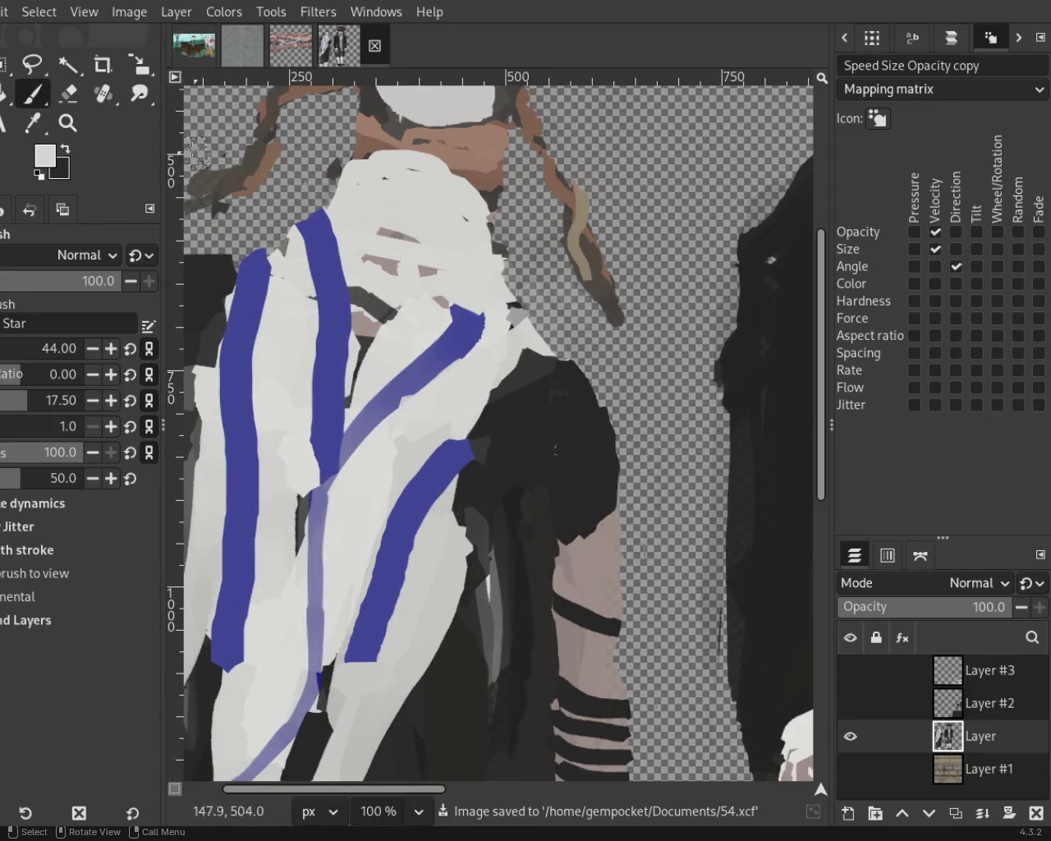
{"action": "left_click", "coordinate": [67, 123]}
{"action": "left_click", "coordinate": [395, 474], "text": "ctrl"}
{"action": "double_click", "coordinate": [395, 474]}
{"action": "left_click", "coordinate": [395, 474]}
{"action": "left_click", "coordinate": [395, 474], "text": "ctrl"}
{"action": "left_click", "coordinate": [378, 549]}
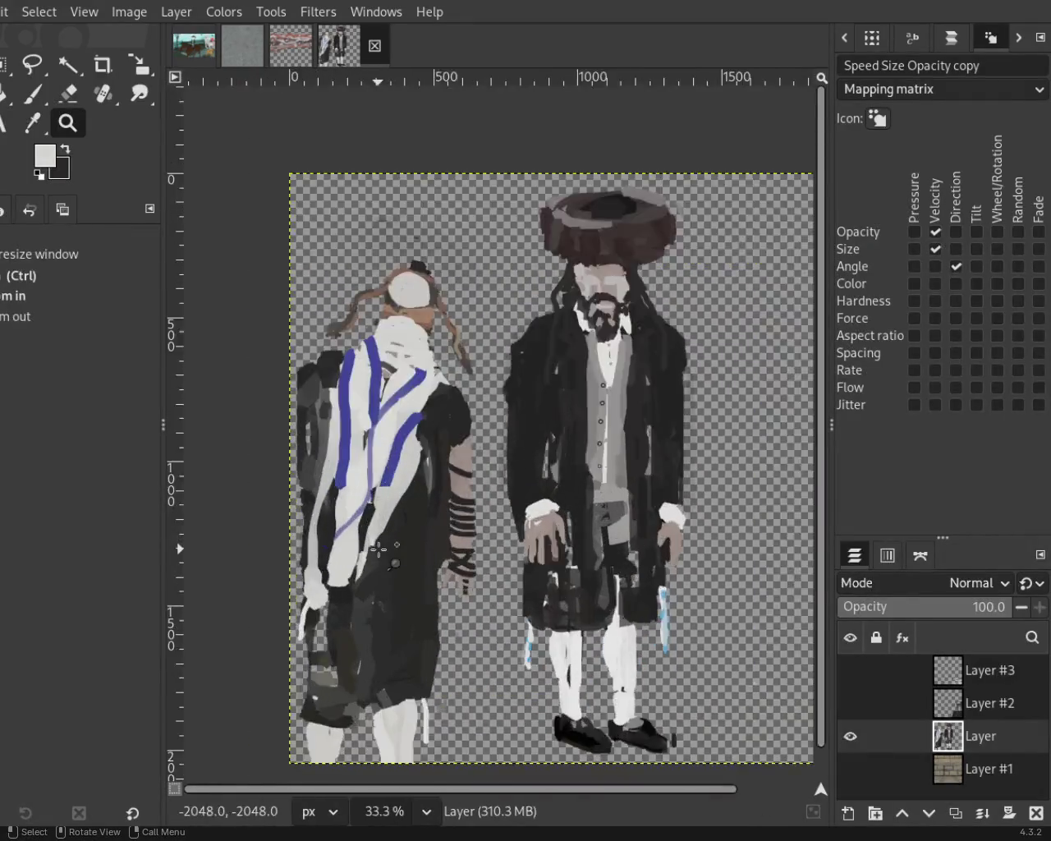
{"action": "left_click", "coordinate": [378, 548]}
{"action": "left_click", "coordinate": [379, 549], "text": "ctrl"}
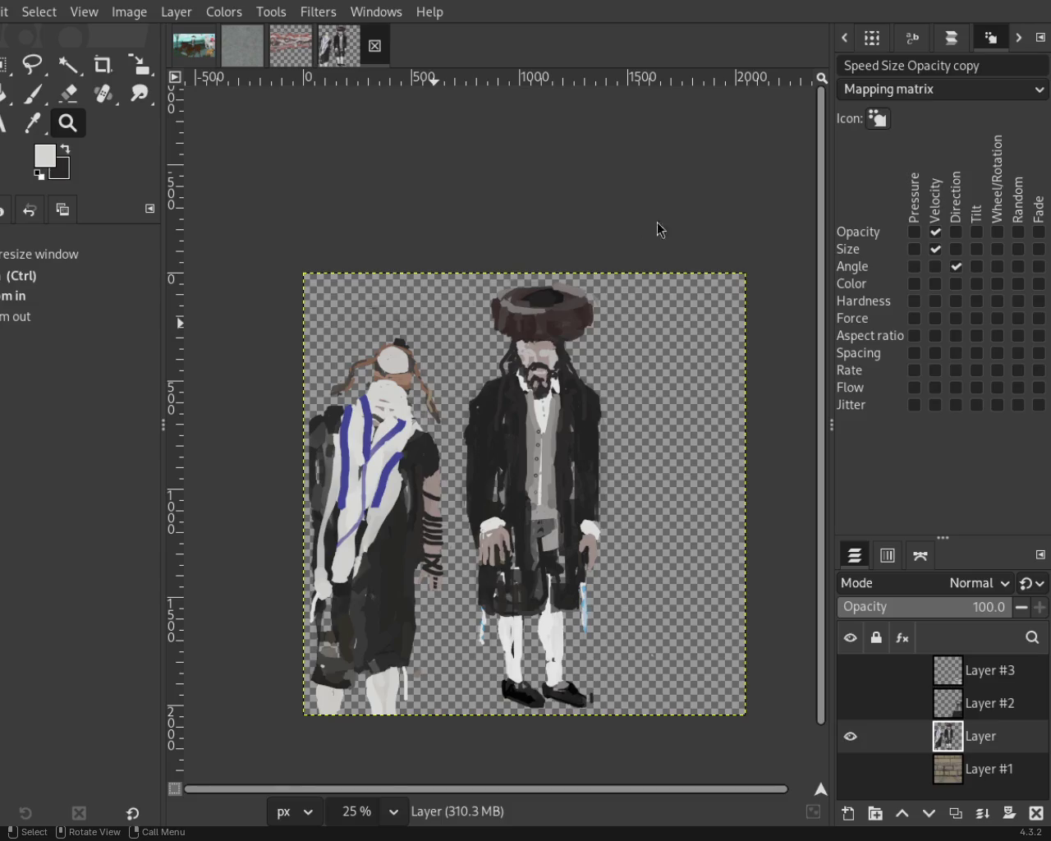
Try a brown stroke along the face's left edge, then undo it.
{"action": "scroll", "coordinate": [386, 345], "scroll_direction": "down", "scroll_amount": 1}
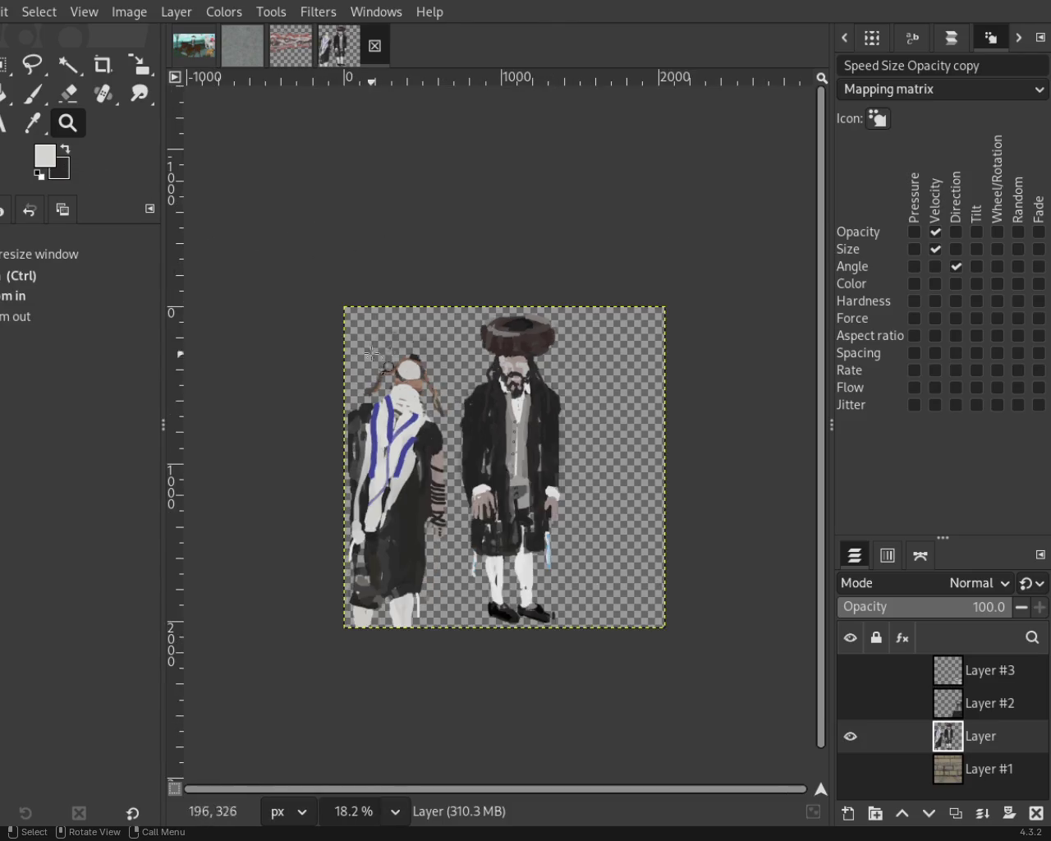
{"action": "scroll", "coordinate": [392, 343], "scroll_direction": "up", "scroll_amount": 1}
{"action": "scroll", "coordinate": [391, 343], "scroll_direction": "up", "scroll_amount": 3}
{"action": "scroll", "coordinate": [392, 343], "scroll_direction": "up", "scroll_amount": 3}
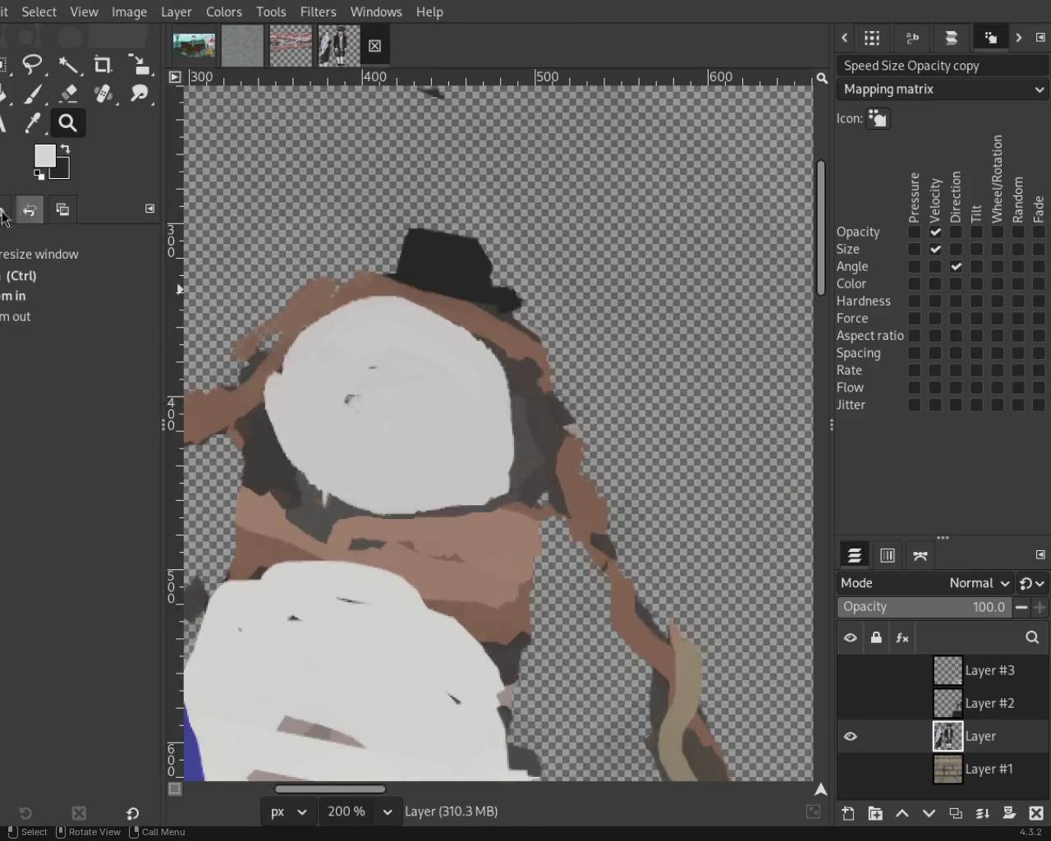
{"action": "left_click", "coordinate": [33, 94]}
{"action": "left_click", "coordinate": [492, 500], "text": "ctrl"}
{"action": "left_click", "coordinate": [533, 445], "text": "ctrl"}
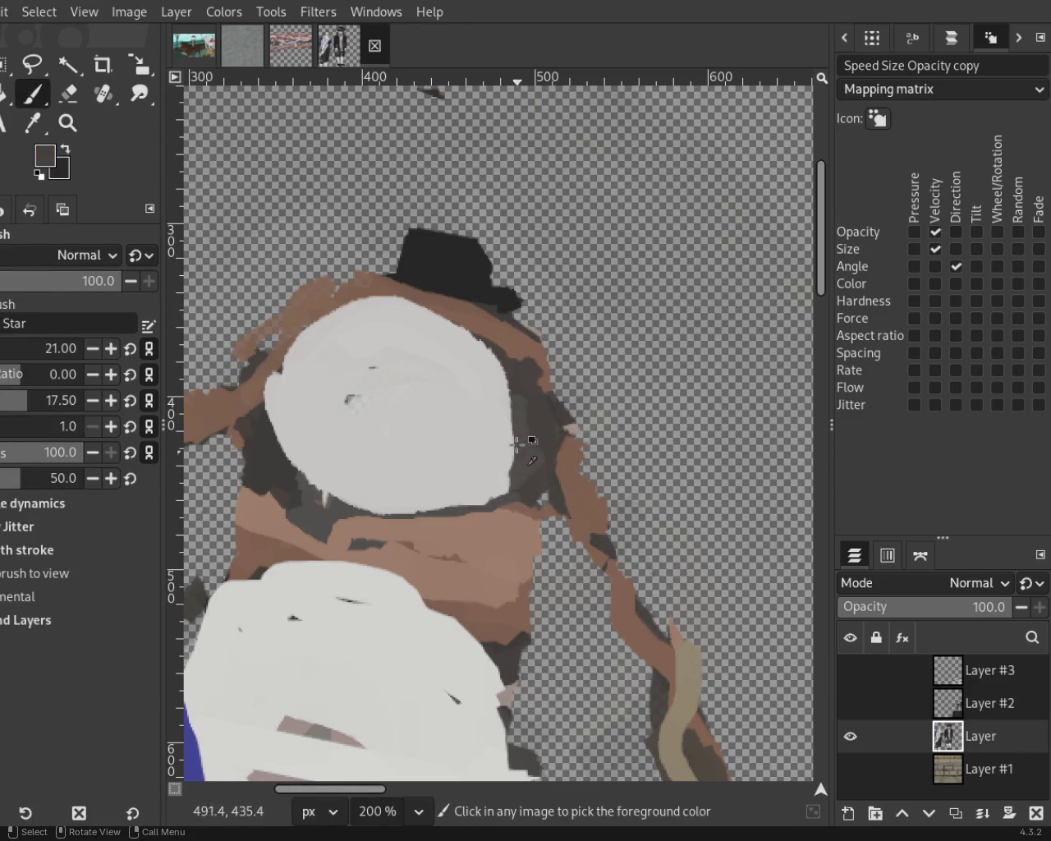
{"action": "left_click", "coordinate": [314, 324], "text": "ctrl"}
{"action": "mouse_move", "coordinate": [309, 314]}
{"action": "left_mouse_down"}
{"action": "mouse_move", "coordinate": [266, 377]}
{"action": "mouse_move", "coordinate": [275, 440]}
{"action": "left_mouse_up"}
{"action": "key", "text": "ctrl+z"}
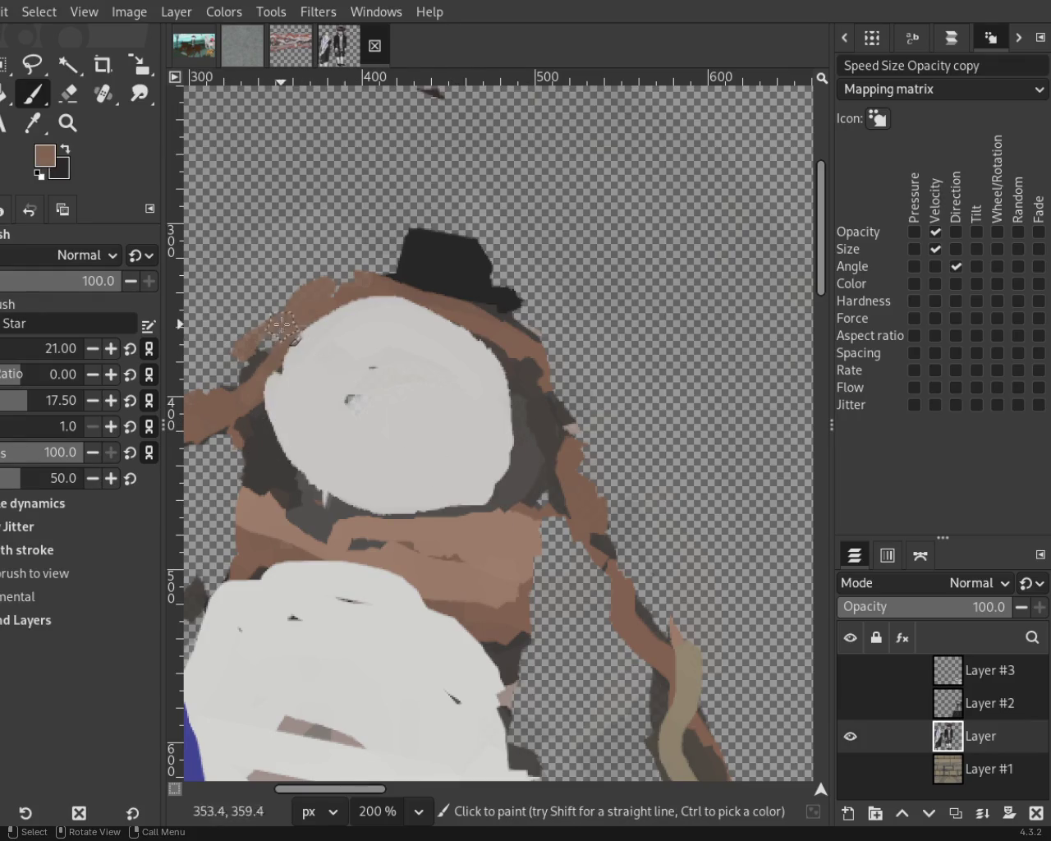
Zoom out to fit the whole image and make Layer #3 with the Torah scrolls visible.
{"action": "left_click", "coordinate": [69, 124]}
{"action": "key", "text": "minus"}
{"action": "key", "text": "minus"}
{"action": "key", "text": "minus"}
{"action": "key", "text": "minus"}
{"action": "key", "text": "minus"}
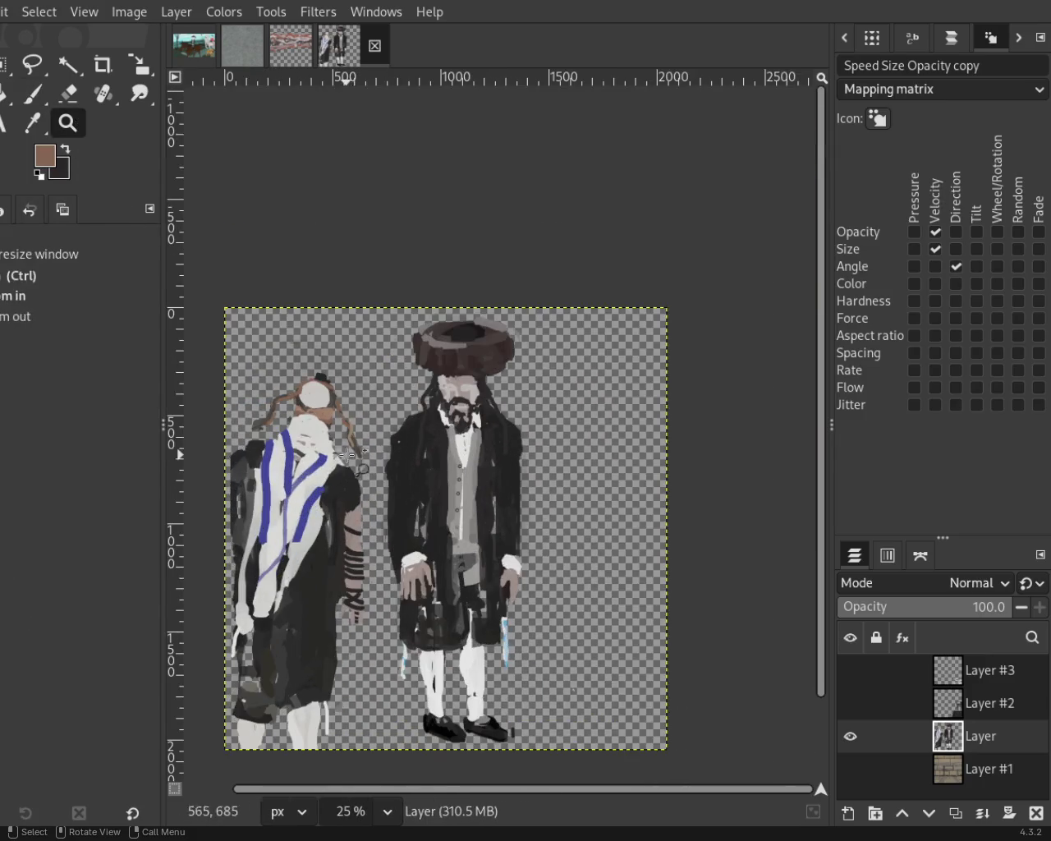
{"action": "key", "text": "minus"}
{"action": "key", "text": "plus"}
{"action": "left_click", "coordinate": [850, 671]}
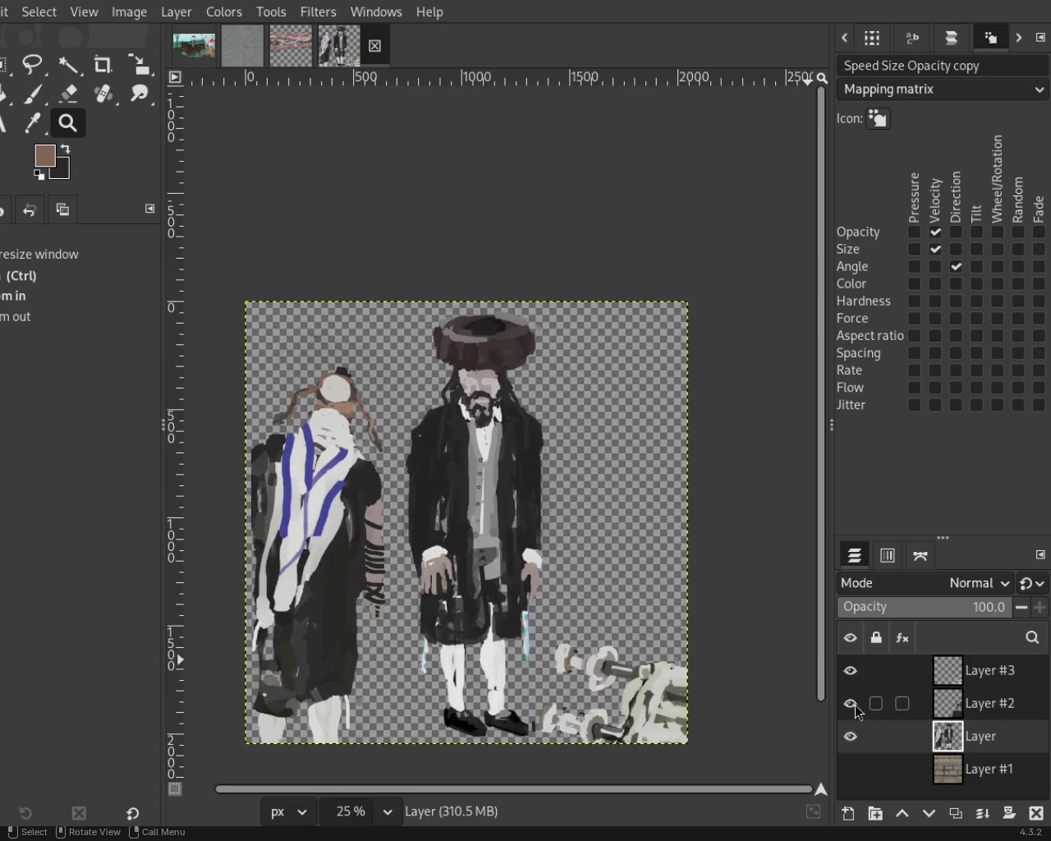
Make Layer #2 with the lectern table visible and zoom in on the left man's head.
{"action": "left_click", "coordinate": [850, 703]}
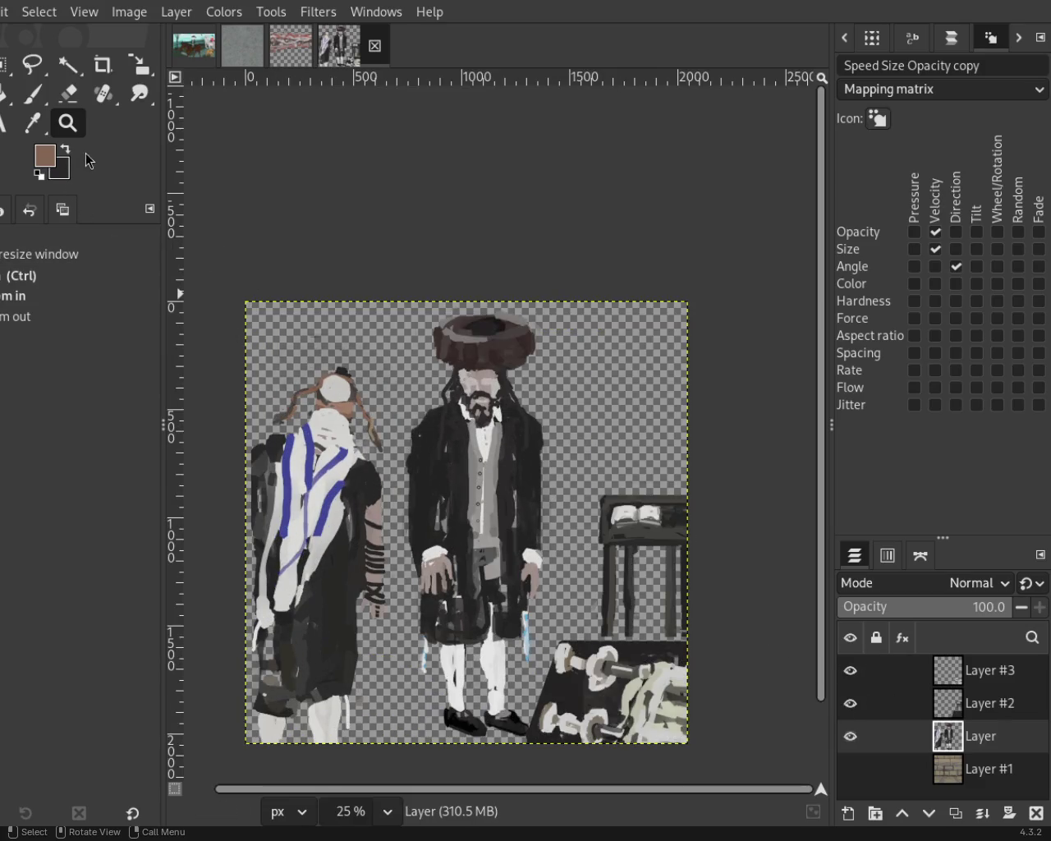
{"action": "left_click", "coordinate": [402, 309]}
{"action": "scroll", "coordinate": [402, 309], "scroll_direction": "down", "scroll_amount": 3}
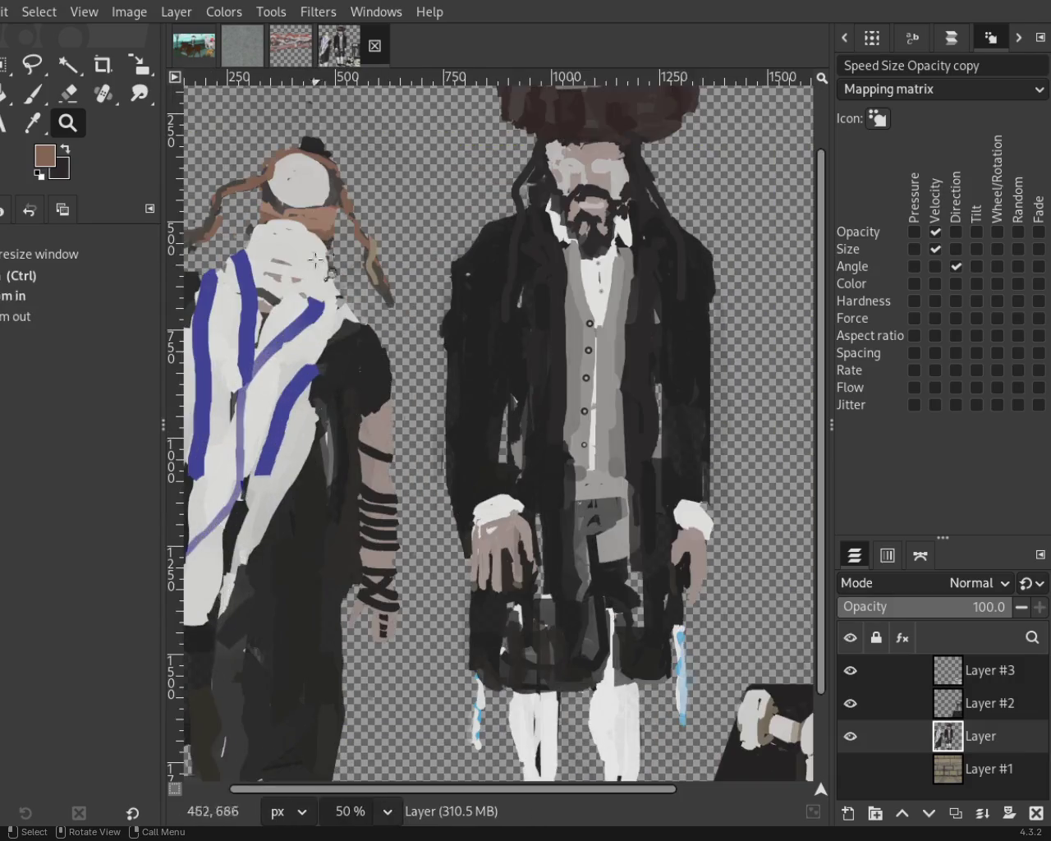
{"action": "scroll", "coordinate": [275, 176], "scroll_direction": "down", "scroll_amount": 1}
{"action": "scroll", "coordinate": [275, 177], "scroll_direction": "up", "scroll_amount": 3}
{"action": "key", "text": "plus"}
Paint two sampled dark-grey strokes along the band under the white circle.
{"action": "left_click", "coordinate": [33, 93]}
{"action": "left_click", "coordinate": [485, 347], "text": "ctrl"}
{"action": "mouse_move", "coordinate": [314, 334]}
{"action": "left_mouse_down"}
{"action": "mouse_move", "coordinate": [427, 361]}
{"action": "mouse_move", "coordinate": [487, 366]}
{"action": "mouse_move", "coordinate": [503, 351]}
{"action": "mouse_move", "coordinate": [431, 402]}
{"action": "left_mouse_up"}
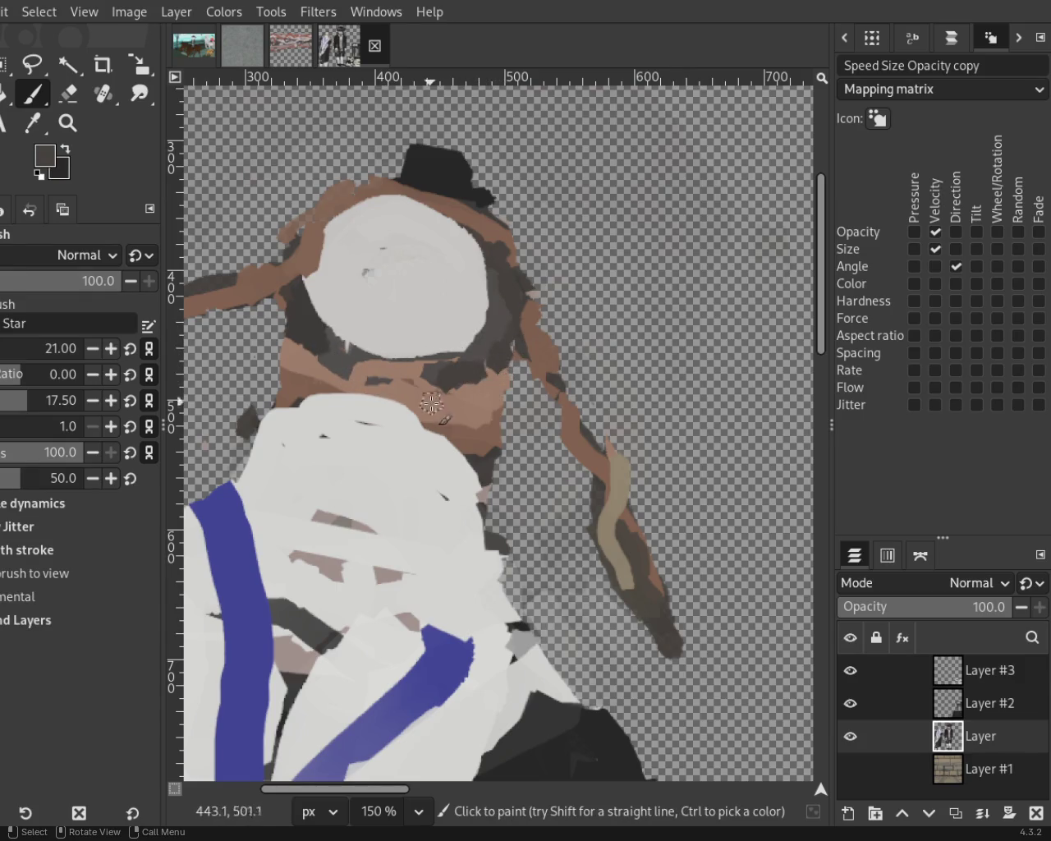
{"action": "left_click_drag", "start_coordinate": [355, 355], "coordinate": [414, 375]}
Erase the stray paint near the left man's neck.
{"action": "left_click", "coordinate": [500, 229], "text": "ctrl"}
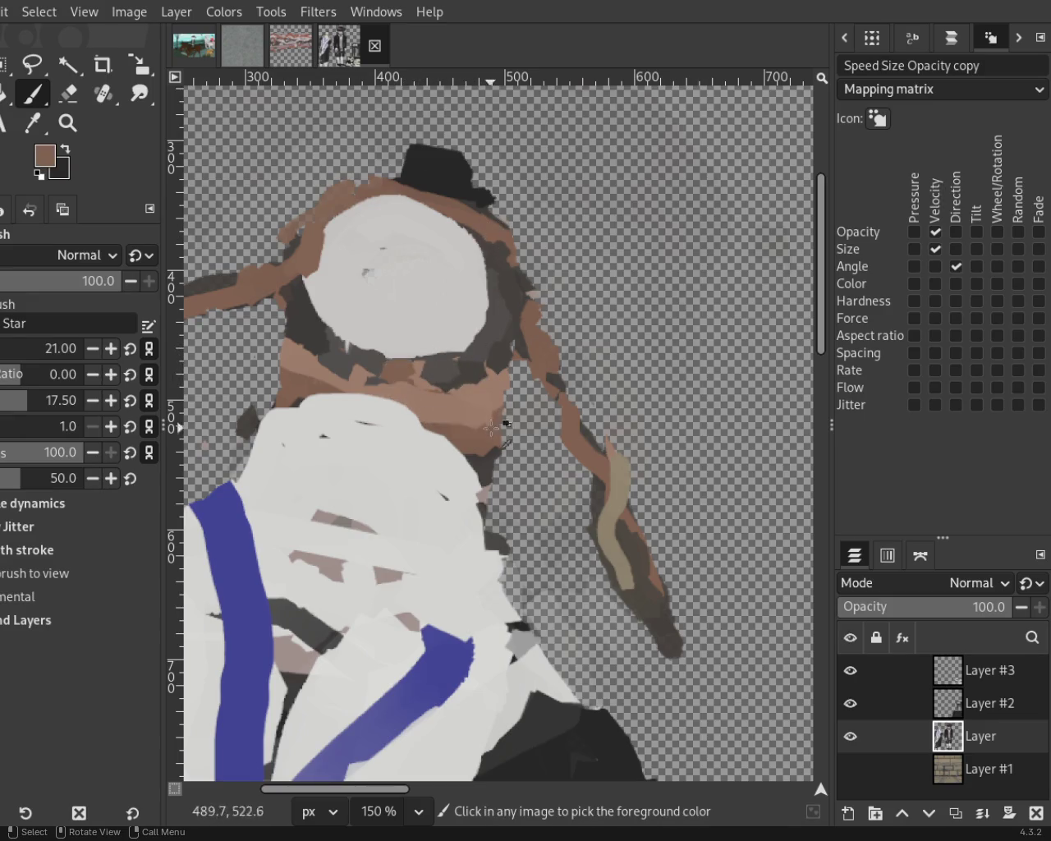
{"action": "key", "text": "z"}
{"action": "key", "text": "shift+e"}
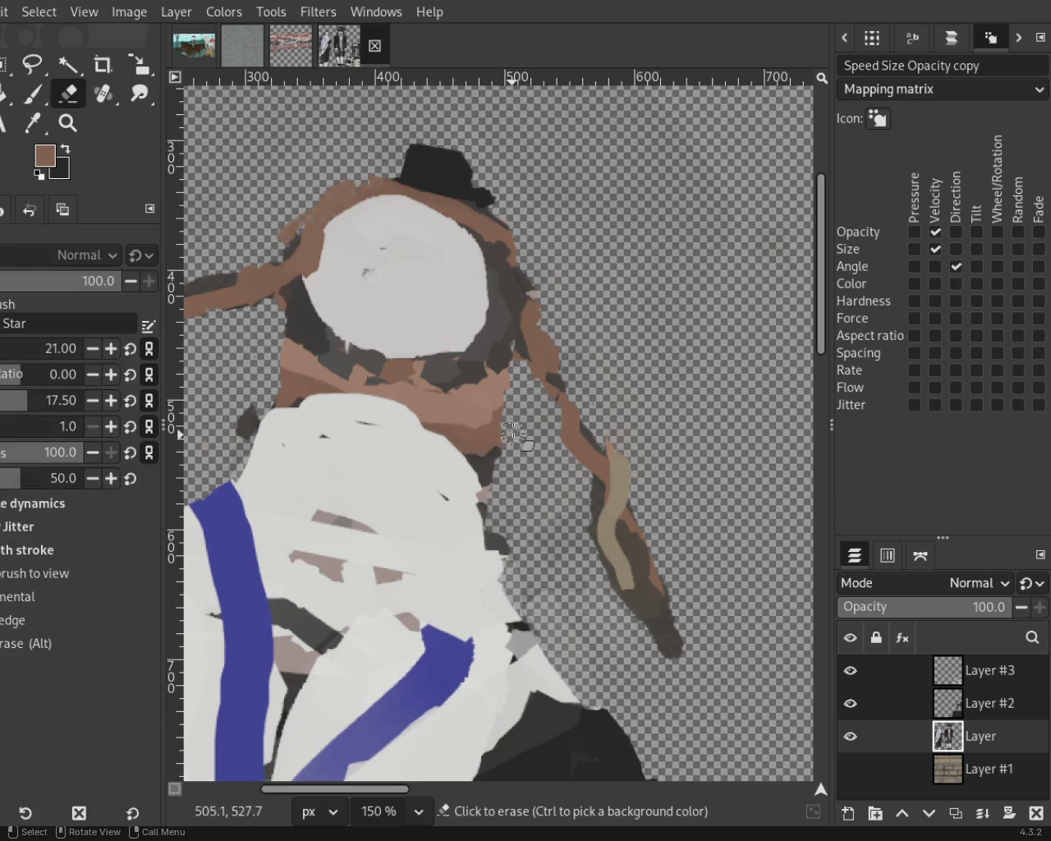
{"action": "left_click", "coordinate": [502, 447]}
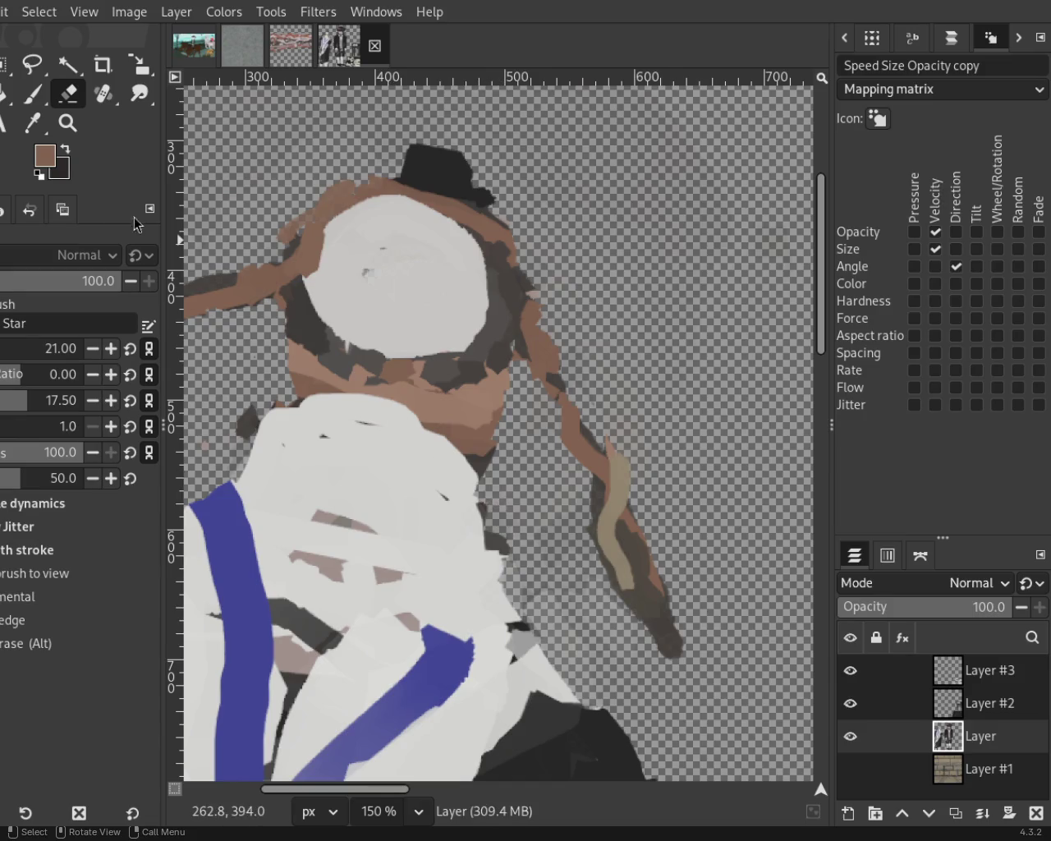
Zoom out between 25% and 33.3% to view the whole painting.
{"action": "left_click", "coordinate": [67, 123]}
{"action": "left_click", "coordinate": [504, 428], "text": "ctrl"}
{"action": "left_click", "coordinate": [504, 428], "text": "ctrl"}
{"action": "left_click", "coordinate": [505, 428], "text": "ctrl"}
{"action": "left_click", "coordinate": [504, 428], "text": "ctrl"}
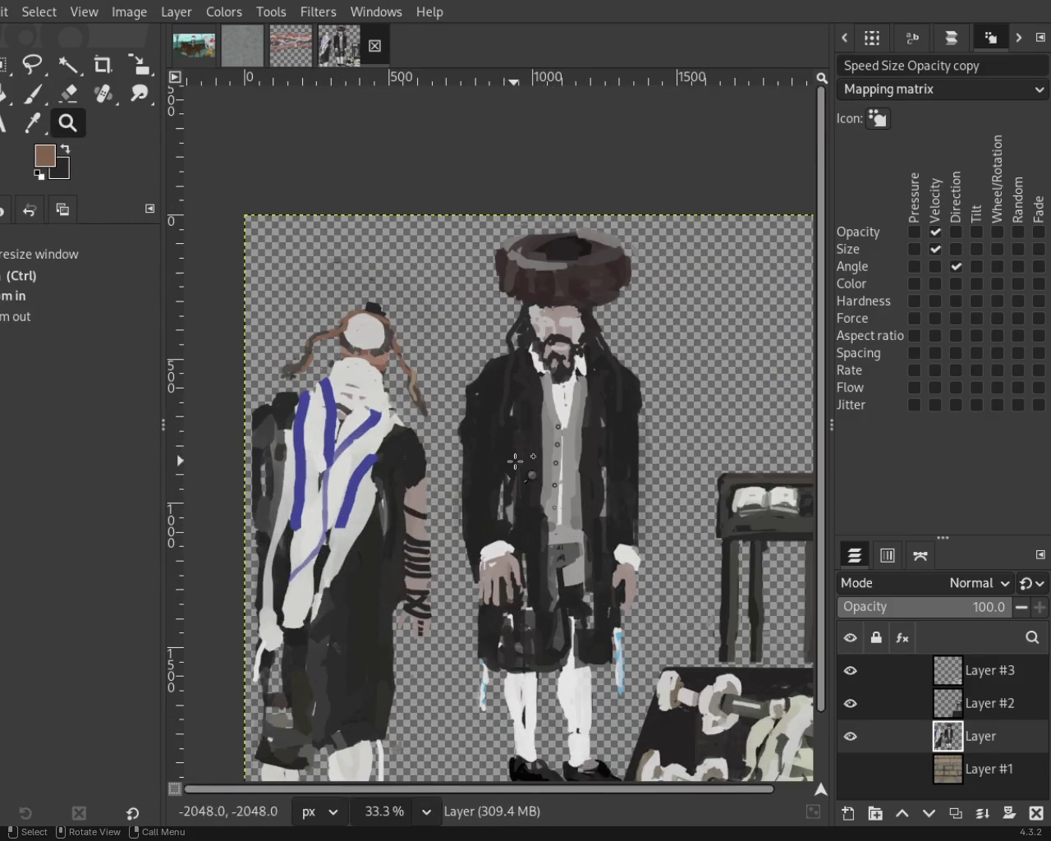
{"action": "left_click", "coordinate": [513, 417], "text": "ctrl"}
{"action": "left_click", "coordinate": [435, 486]}
{"action": "left_click", "coordinate": [393, 322], "text": "ctrl"}
{"action": "left_click", "coordinate": [393, 322]}
{"action": "left_click_drag", "start_coordinate": [433, 430], "coordinate": [409, 477]}
{"action": "scroll", "coordinate": [415, 502], "scroll_direction": "up", "scroll_amount": 2}
{"action": "scroll", "coordinate": [428, 506], "scroll_direction": "up", "scroll_amount": 2}
{"action": "scroll", "coordinate": [440, 511], "scroll_direction": "up", "scroll_amount": 2}
{"action": "scroll", "coordinate": [452, 516], "scroll_direction": "up", "scroll_amount": 2}
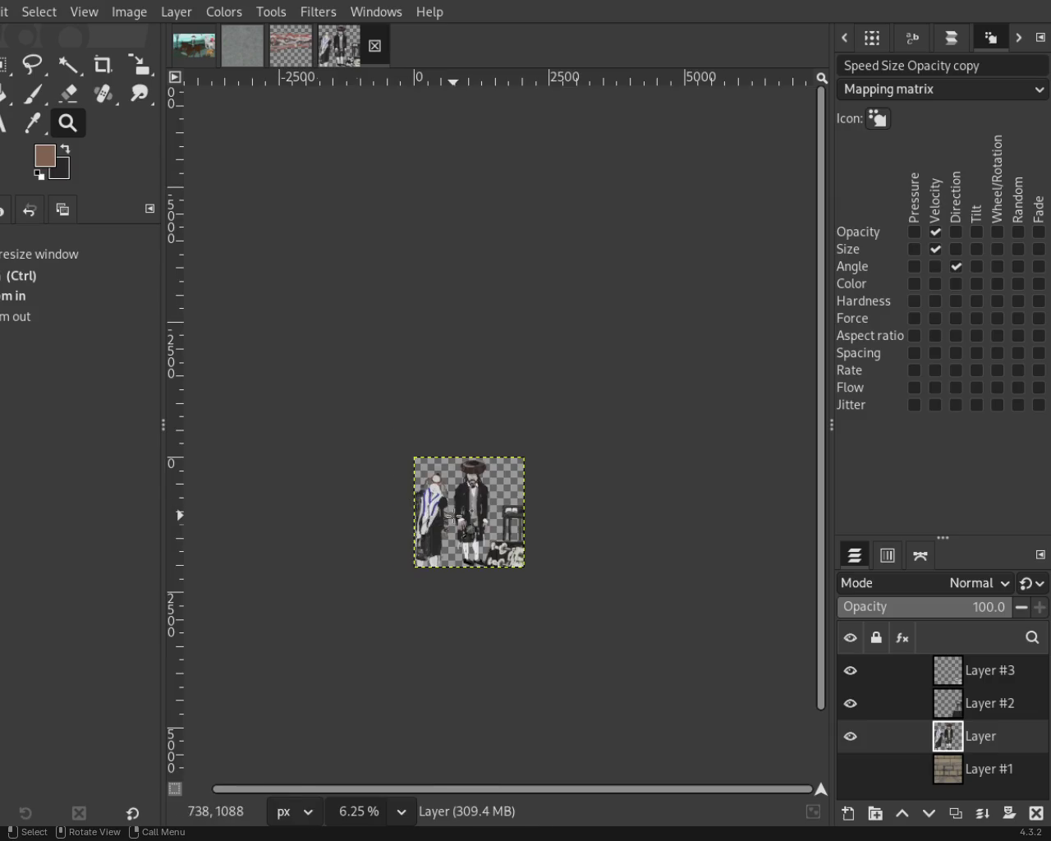
{"action": "scroll", "coordinate": [453, 516], "scroll_direction": "up", "scroll_amount": 3}
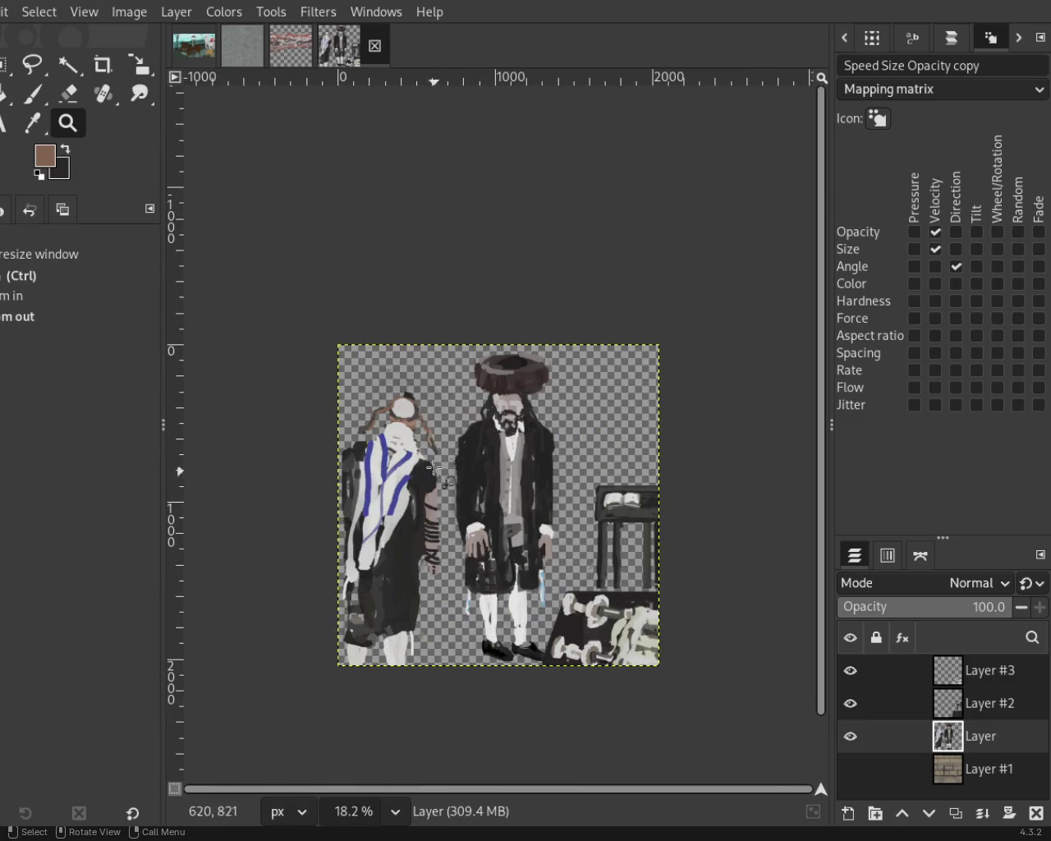
{"action": "scroll", "coordinate": [427, 468], "scroll_direction": "down", "scroll_amount": 1}
{"action": "scroll", "coordinate": [402, 509], "scroll_direction": "up", "scroll_amount": 3}
{"action": "scroll", "coordinate": [399, 509], "scroll_direction": "down", "scroll_amount": 1}
{"action": "scroll", "coordinate": [472, 449], "scroll_direction": "up", "scroll_amount": 1}
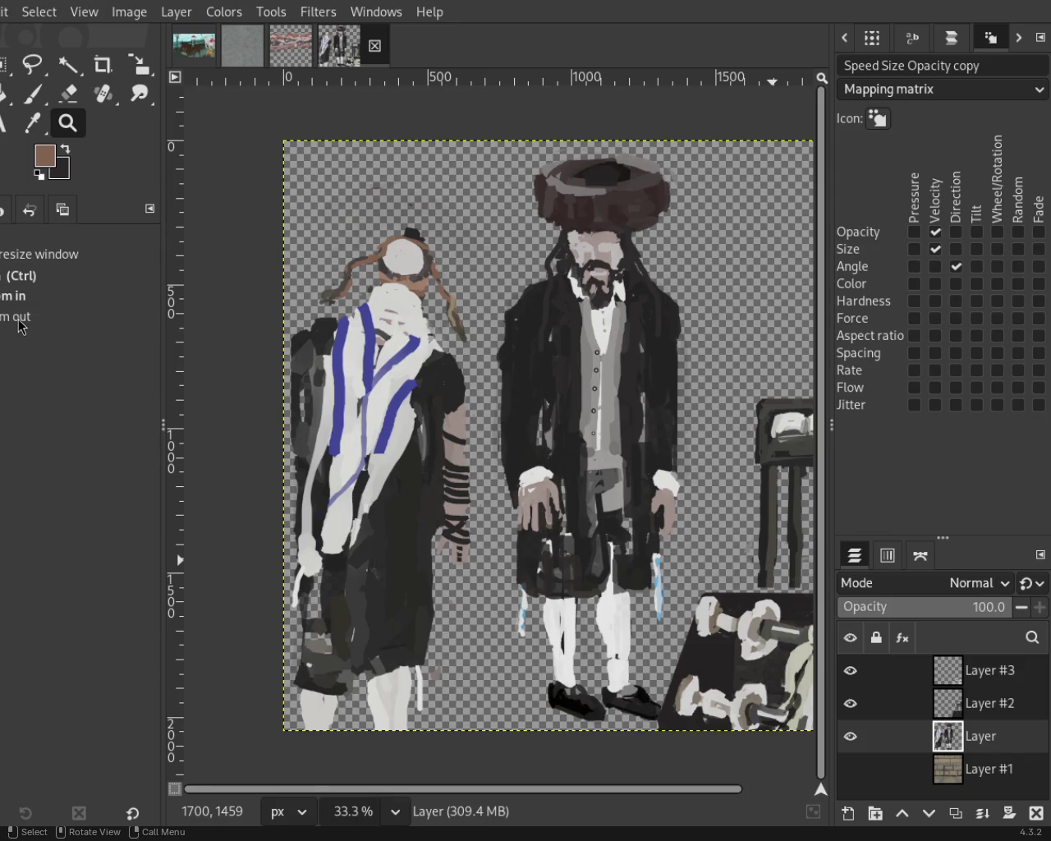
{"action": "scroll", "coordinate": [392, 345], "scroll_direction": "down", "scroll_amount": 3}
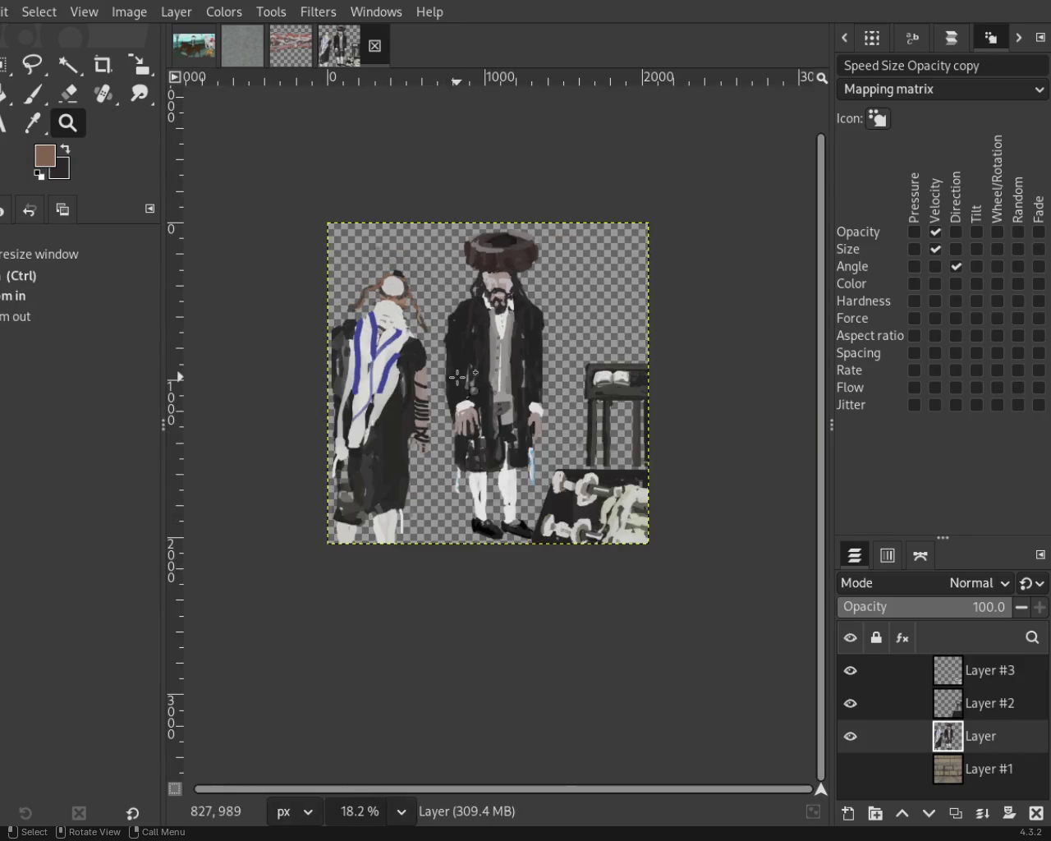
{"action": "left_click", "coordinate": [457, 376]}
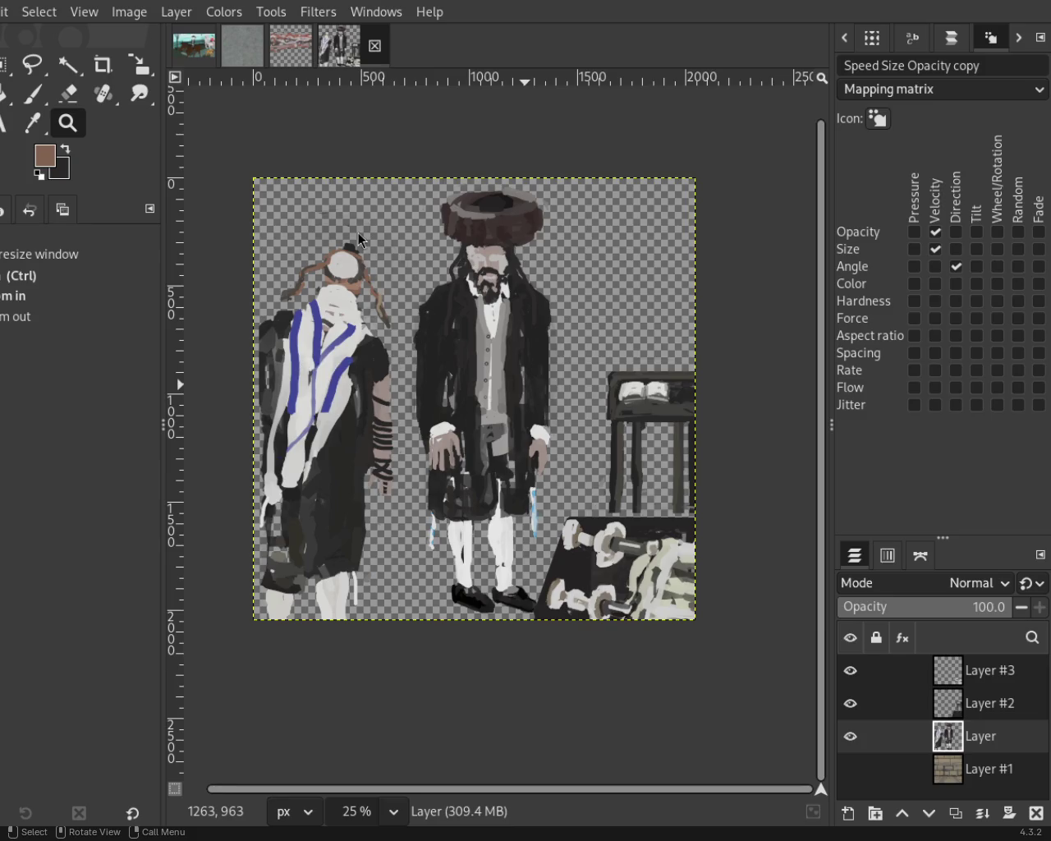
{"action": "left_click", "coordinate": [472, 322], "text": "ctrl"}
{"action": "scroll", "coordinate": [372, 486], "scroll_direction": "up", "scroll_amount": 3}
{"action": "scroll", "coordinate": [429, 657], "scroll_direction": "down", "scroll_amount": 1}
{"action": "scroll", "coordinate": [392, 596], "scroll_direction": "up", "scroll_amount": 1}
{"action": "scroll", "coordinate": [351, 567], "scroll_direction": "down", "scroll_amount": 2}
{"action": "scroll", "coordinate": [435, 376], "scroll_direction": "up", "scroll_amount": 1}
{"action": "scroll", "coordinate": [459, 344], "scroll_direction": "down", "scroll_amount": 1}
{"action": "scroll", "coordinate": [399, 391], "scroll_direction": "up", "scroll_amount": 1}
{"action": "scroll", "coordinate": [420, 391], "scroll_direction": "down", "scroll_amount": 1}
{"action": "scroll", "coordinate": [420, 392], "scroll_direction": "up", "scroll_amount": 1}
{"action": "scroll", "coordinate": [477, 407], "scroll_direction": "down", "scroll_amount": 1}
{"action": "scroll", "coordinate": [500, 416], "scroll_direction": "up", "scroll_amount": 1}
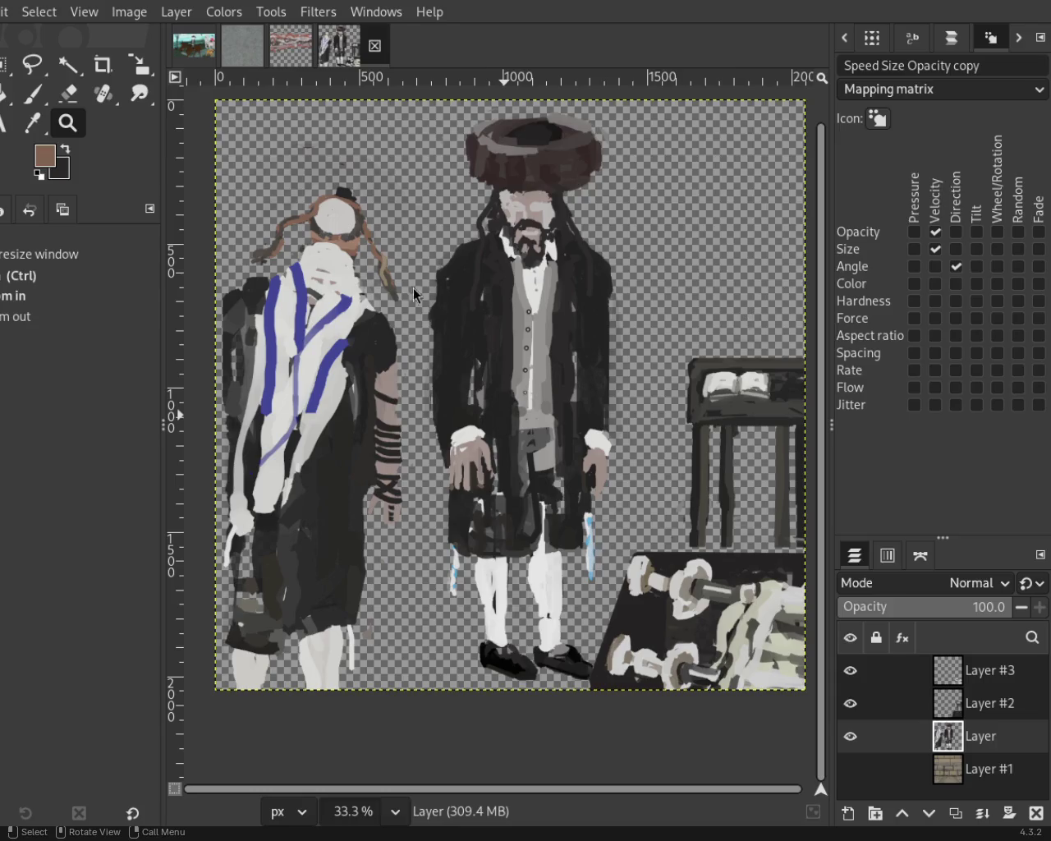
{"action": "left_click", "coordinate": [850, 670]}
{"action": "left_click", "coordinate": [850, 670]}
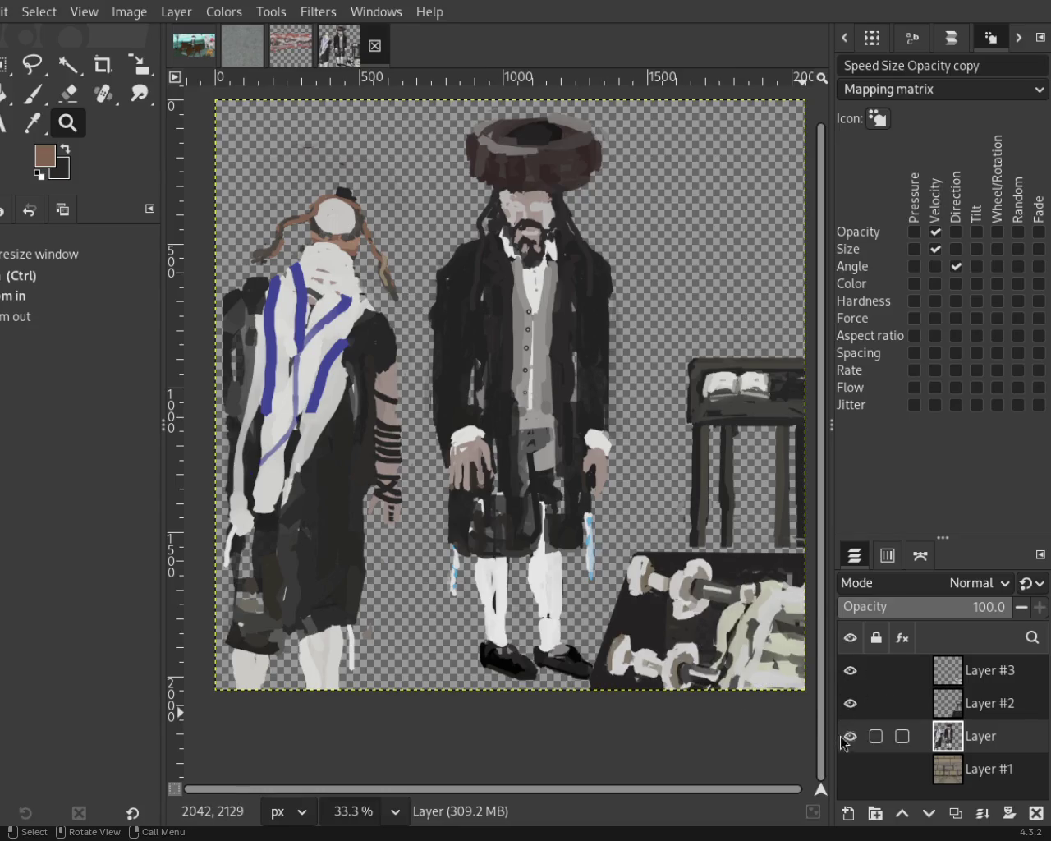
Make Layer #1 with the synagogue interior visible and zoom out to 25%.
{"action": "left_click", "coordinate": [850, 769]}
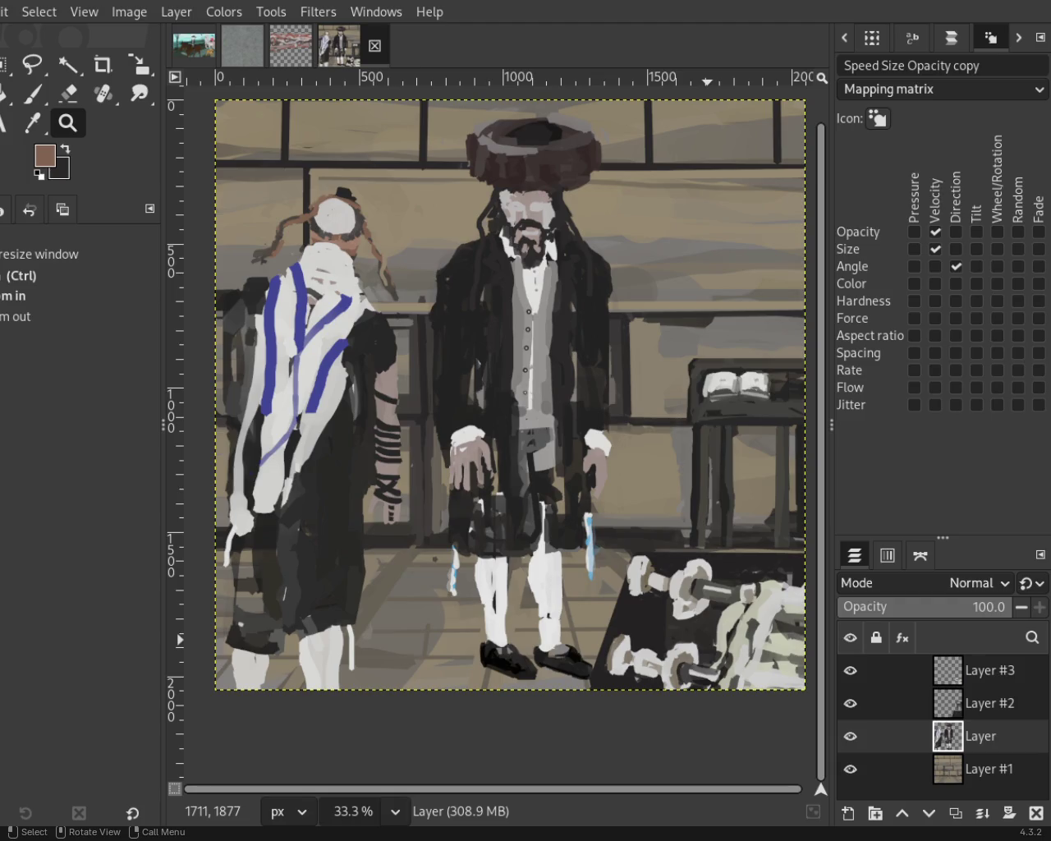
{"action": "left_click", "coordinate": [444, 283], "text": "ctrl"}
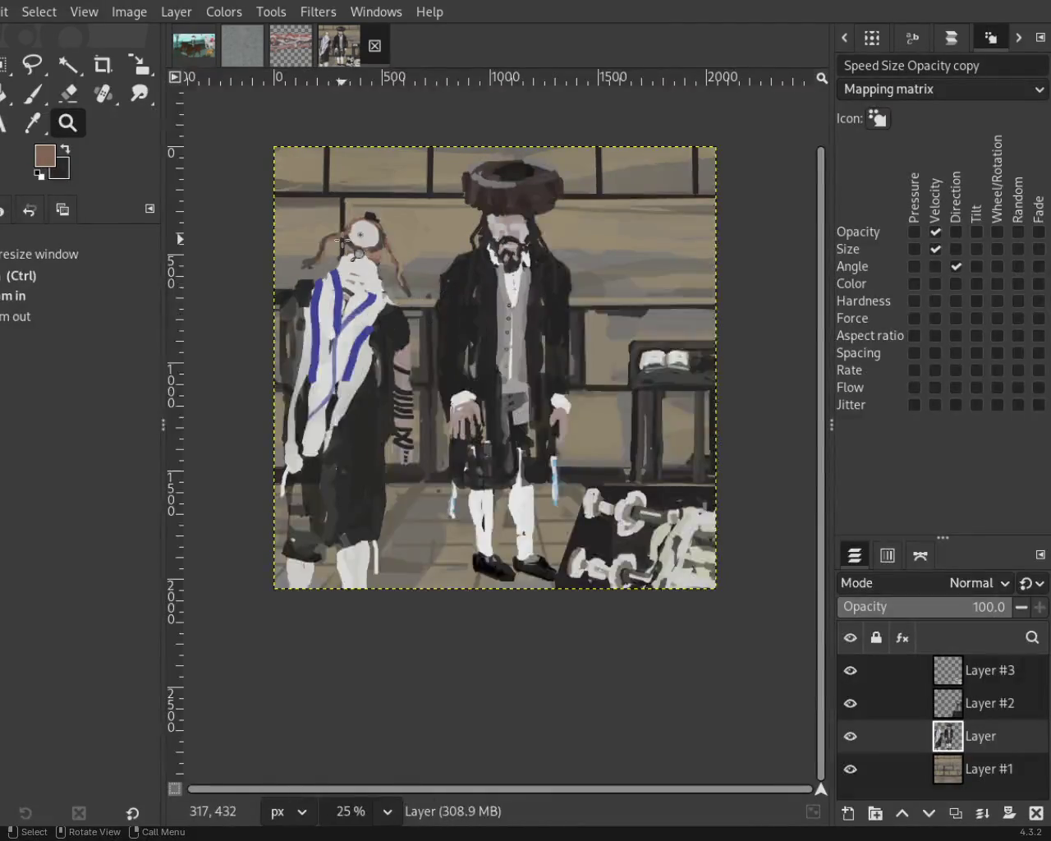
Zoom to 300% on the left man's head and select the Eraser.
{"action": "scroll", "coordinate": [344, 240], "scroll_direction": "up", "scroll_amount": 3}
{"action": "scroll", "coordinate": [369, 214], "scroll_direction": "down", "scroll_amount": 1}
{"action": "scroll", "coordinate": [414, 171], "scroll_direction": "up", "scroll_amount": 3}
{"action": "left_click", "coordinate": [415, 171]}
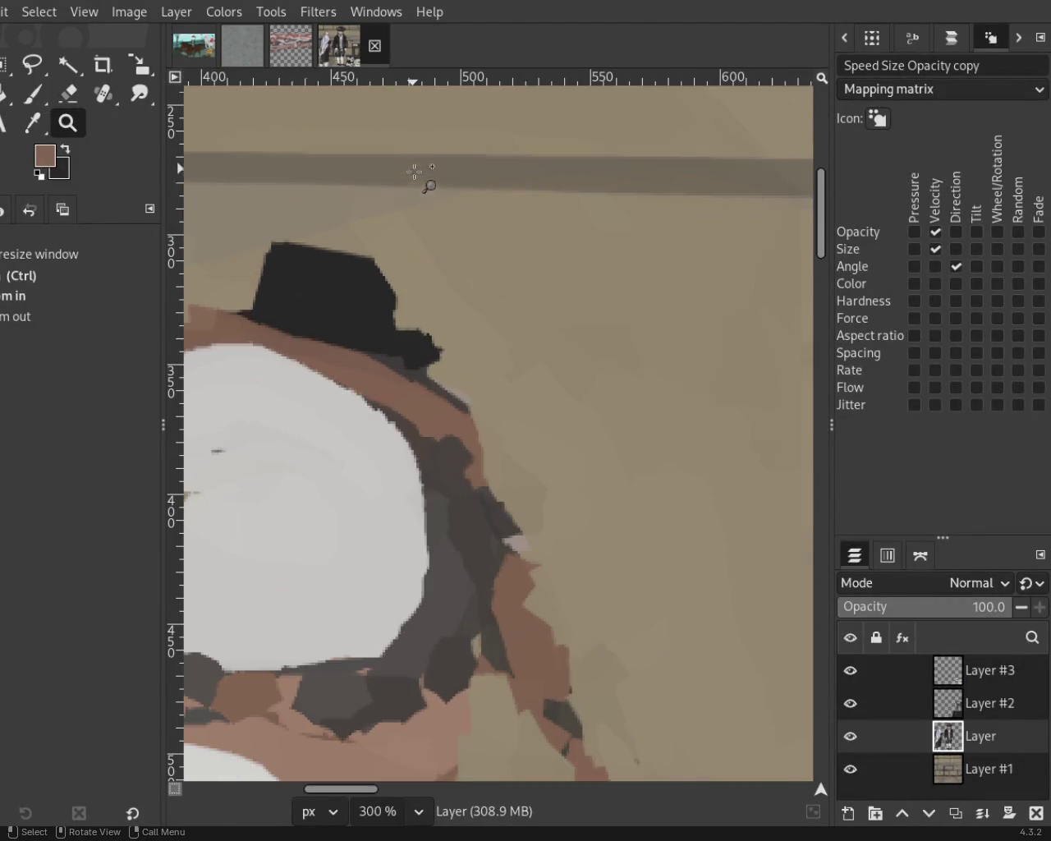
{"action": "key", "text": "shift+e"}
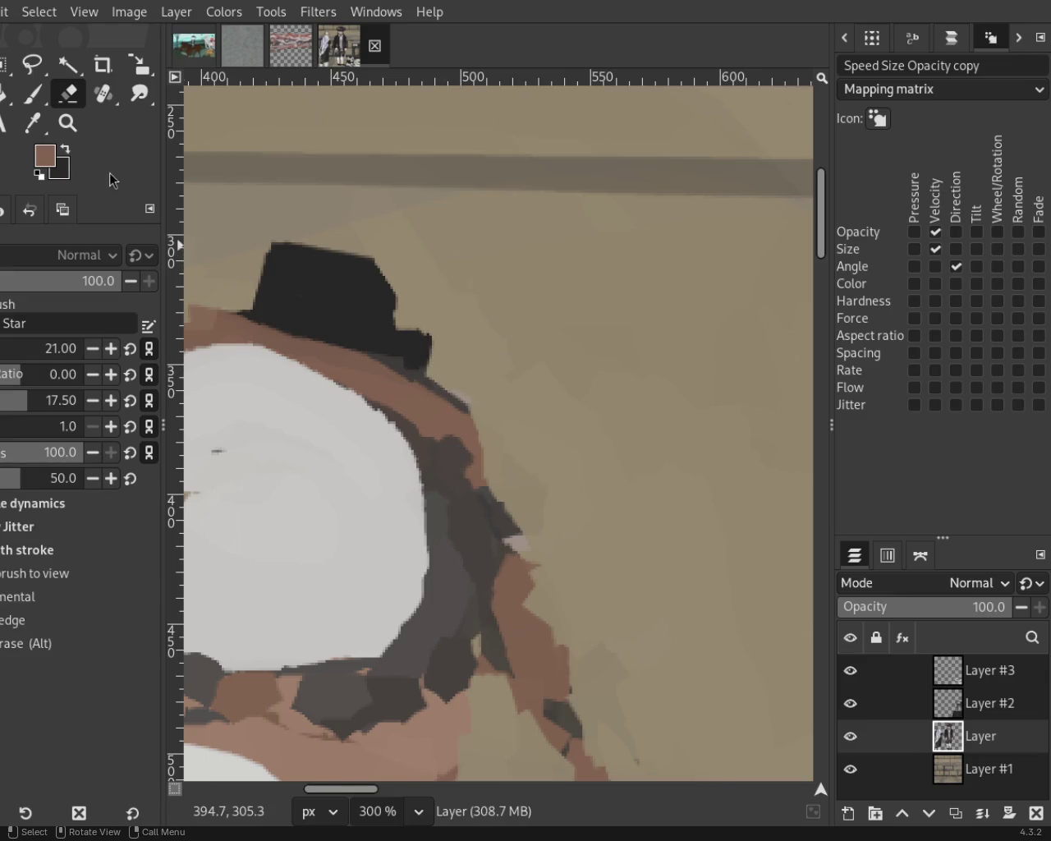
Zoom back out and switch to the horse-riders painting tab.
{"action": "left_click", "coordinate": [68, 122]}
{"action": "scroll", "coordinate": [401, 374], "scroll_direction": "down", "scroll_amount": 6}
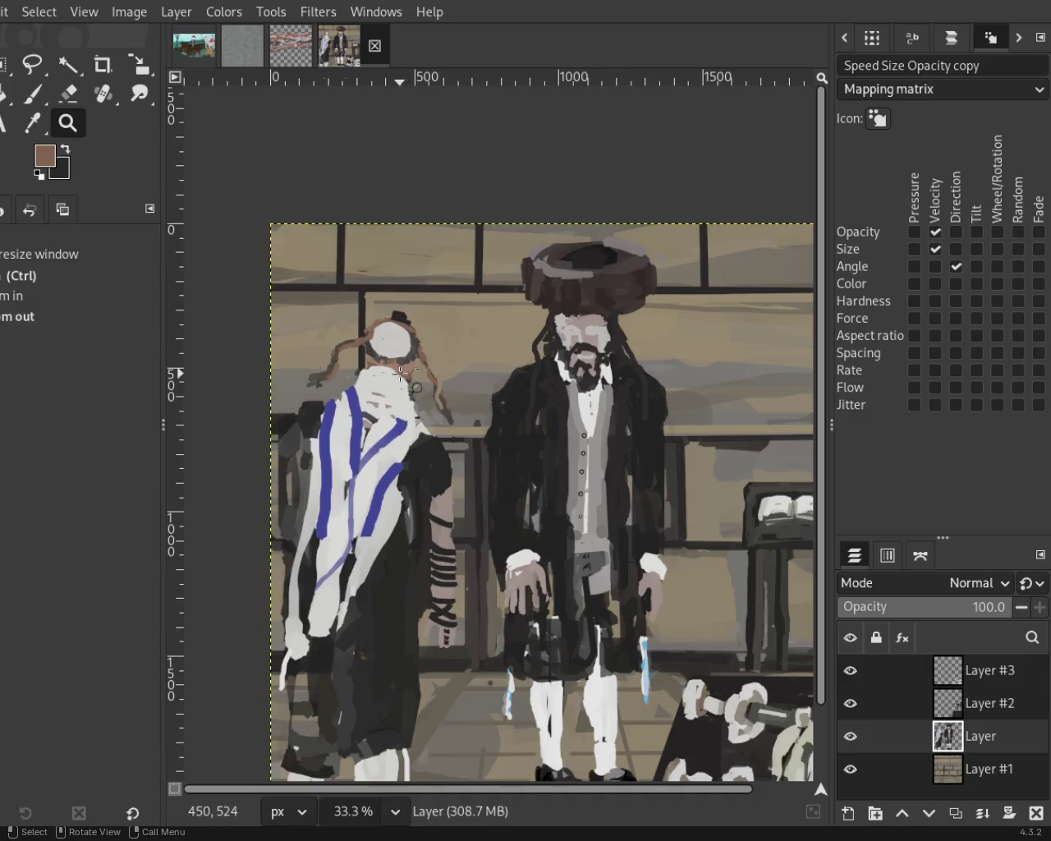
{"action": "scroll", "coordinate": [401, 374], "scroll_direction": "down", "scroll_amount": 1}
{"action": "scroll", "coordinate": [407, 354], "scroll_direction": "up", "scroll_amount": 2}
{"action": "scroll", "coordinate": [428, 301], "scroll_direction": "up", "scroll_amount": 1}
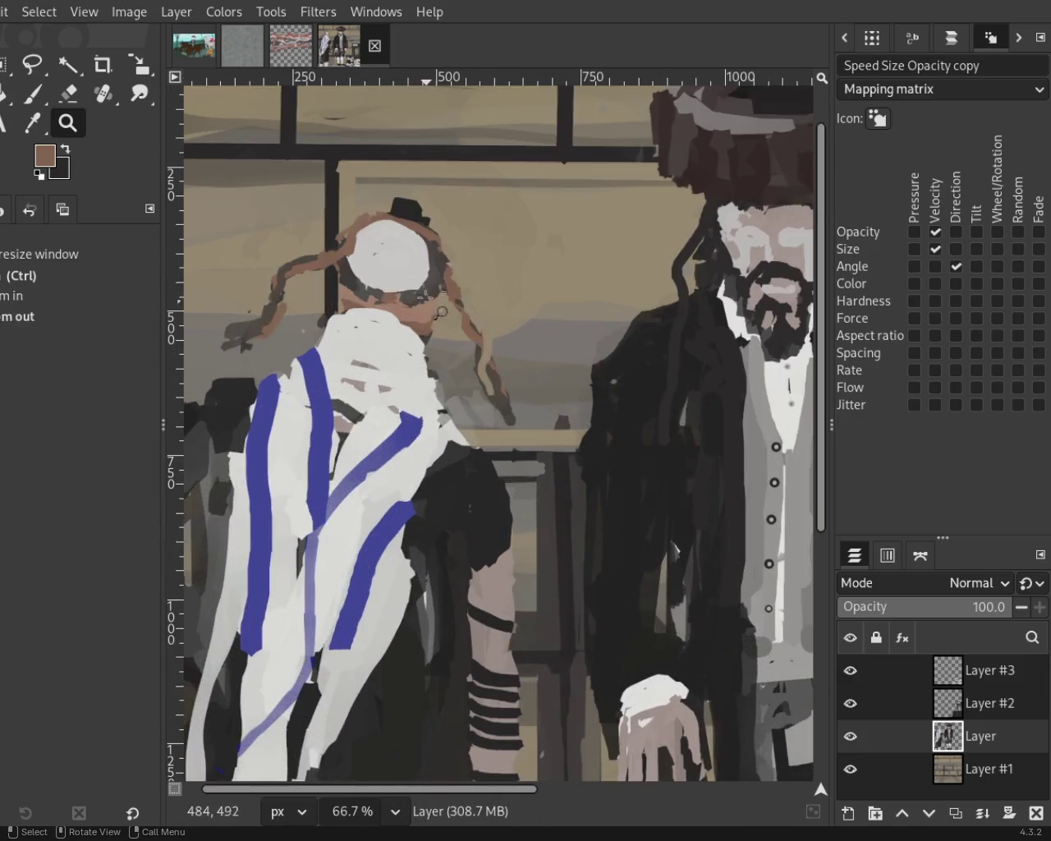
{"action": "scroll", "coordinate": [452, 482], "scroll_direction": "down", "scroll_amount": 1}
{"action": "scroll", "coordinate": [447, 605], "scroll_direction": "down", "scroll_amount": 2}
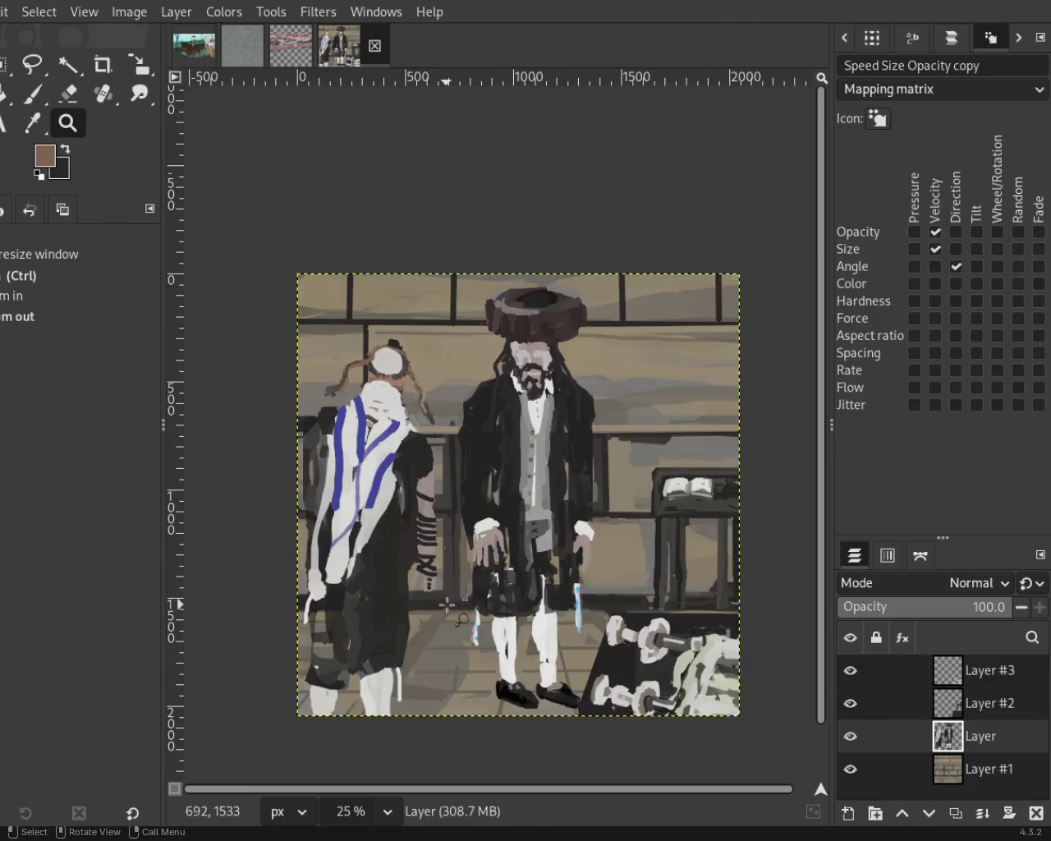
{"action": "scroll", "coordinate": [447, 605], "scroll_direction": "down", "scroll_amount": 1}
{"action": "scroll", "coordinate": [406, 624], "scroll_direction": "up", "scroll_amount": 2}
{"action": "scroll", "coordinate": [403, 616], "scroll_direction": "down", "scroll_amount": 1}
{"action": "scroll", "coordinate": [401, 612], "scroll_direction": "up", "scroll_amount": 1}
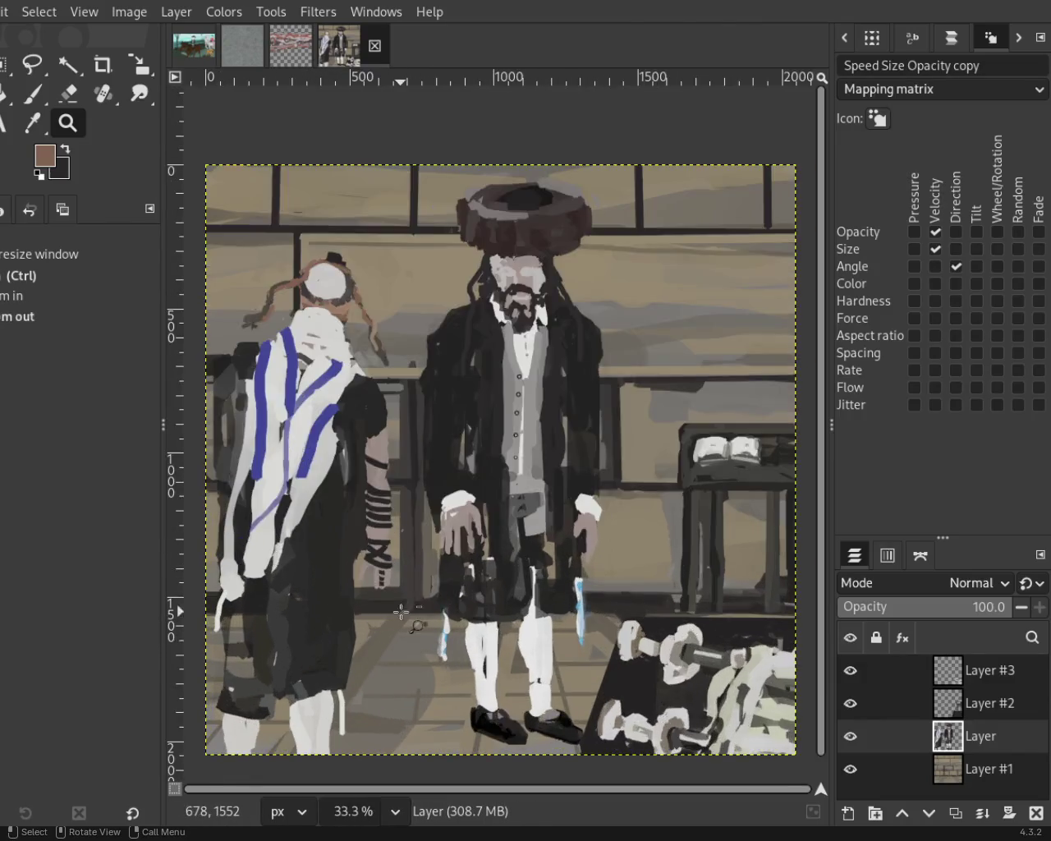
{"action": "scroll", "coordinate": [427, 592], "scroll_direction": "down", "scroll_amount": 1}
{"action": "scroll", "coordinate": [476, 559], "scroll_direction": "up", "scroll_amount": 1}
{"action": "scroll", "coordinate": [509, 529], "scroll_direction": "down", "scroll_amount": 1}
{"action": "scroll", "coordinate": [480, 522], "scroll_direction": "up", "scroll_amount": 1}
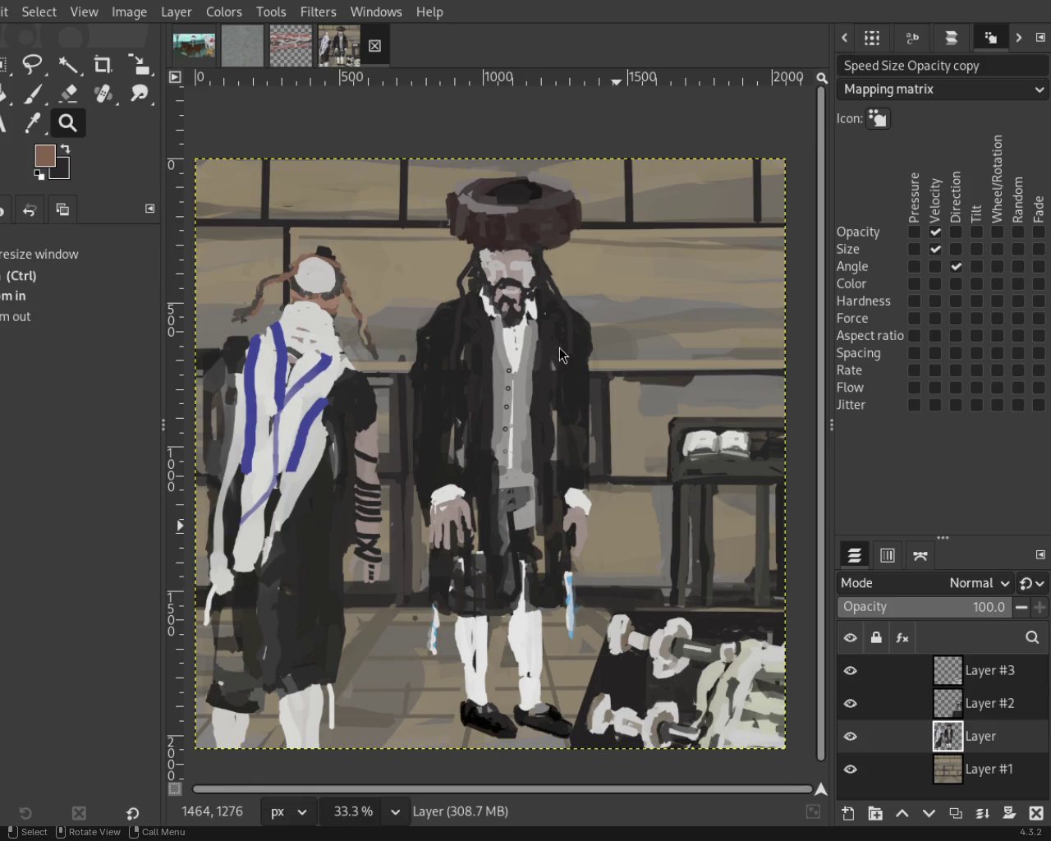
{"action": "left_click", "coordinate": [191, 56]}
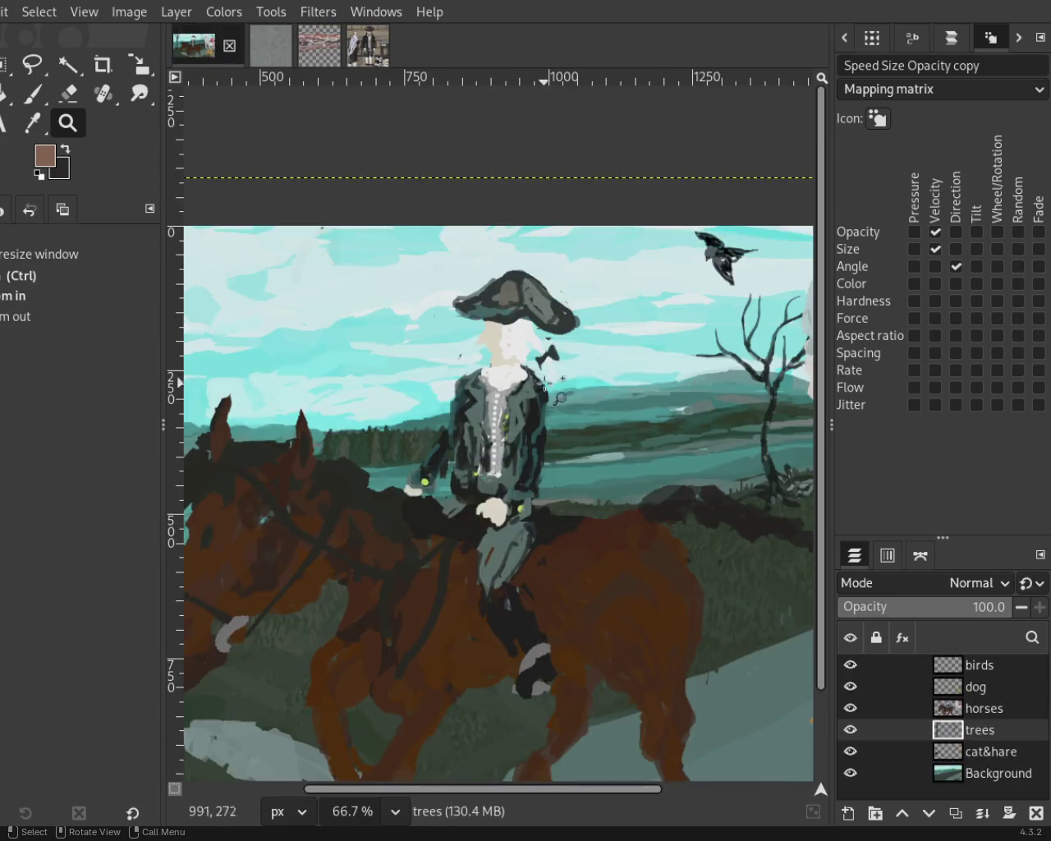
Zoom the horse-riders painting back and forth between 25% and 33.3%.
{"action": "key", "text": "minus"}
{"action": "key", "text": "minus"}
{"action": "key", "text": "minus"}
{"action": "left_click", "coordinate": [435, 365]}
{"action": "left_click", "coordinate": [476, 380], "text": "ctrl"}
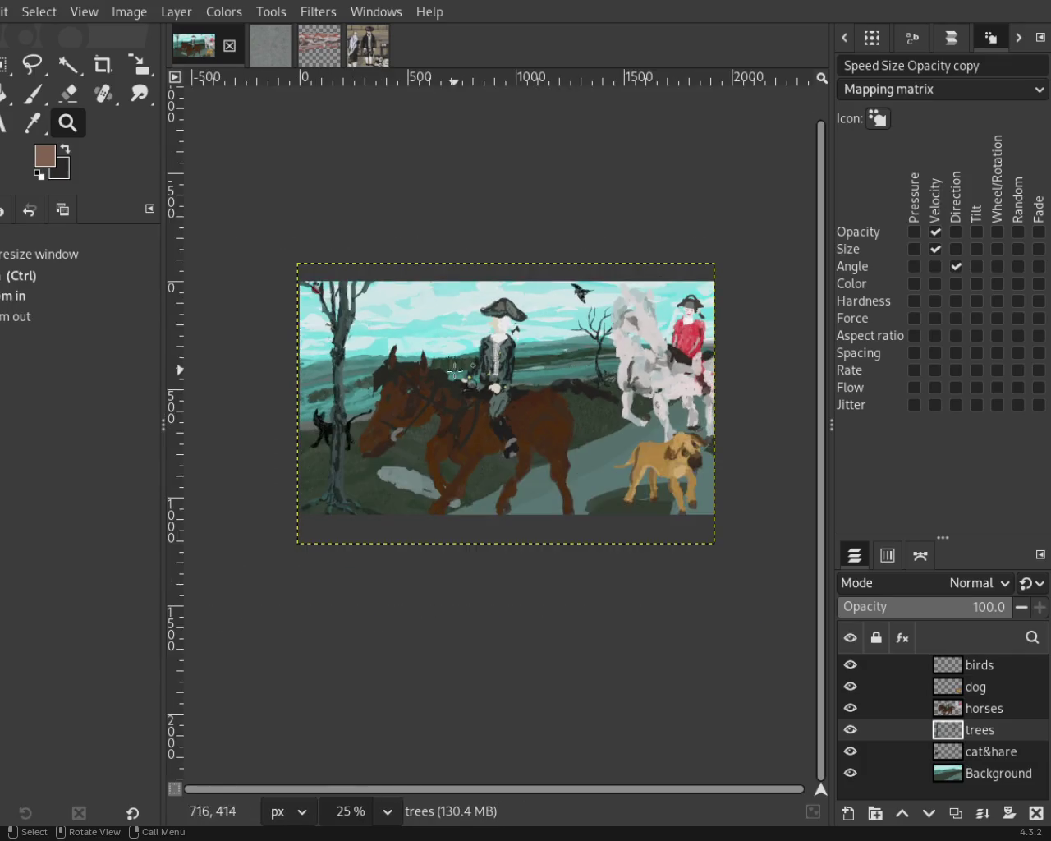
{"action": "left_click", "coordinate": [476, 380]}
{"action": "left_click", "coordinate": [509, 387], "text": "ctrl"}
{"action": "left_click", "coordinate": [509, 386]}
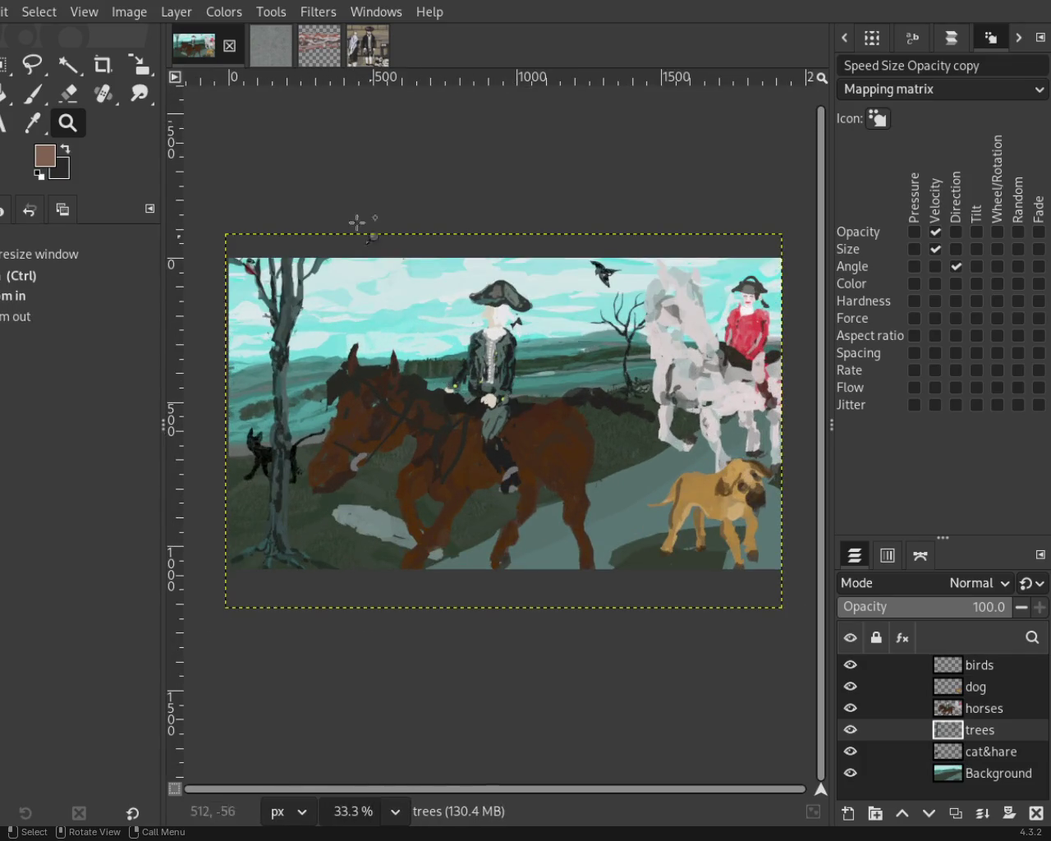
Glance at the grey texture image, then view the two men painting at 25%.
{"action": "left_click", "coordinate": [340, 58]}
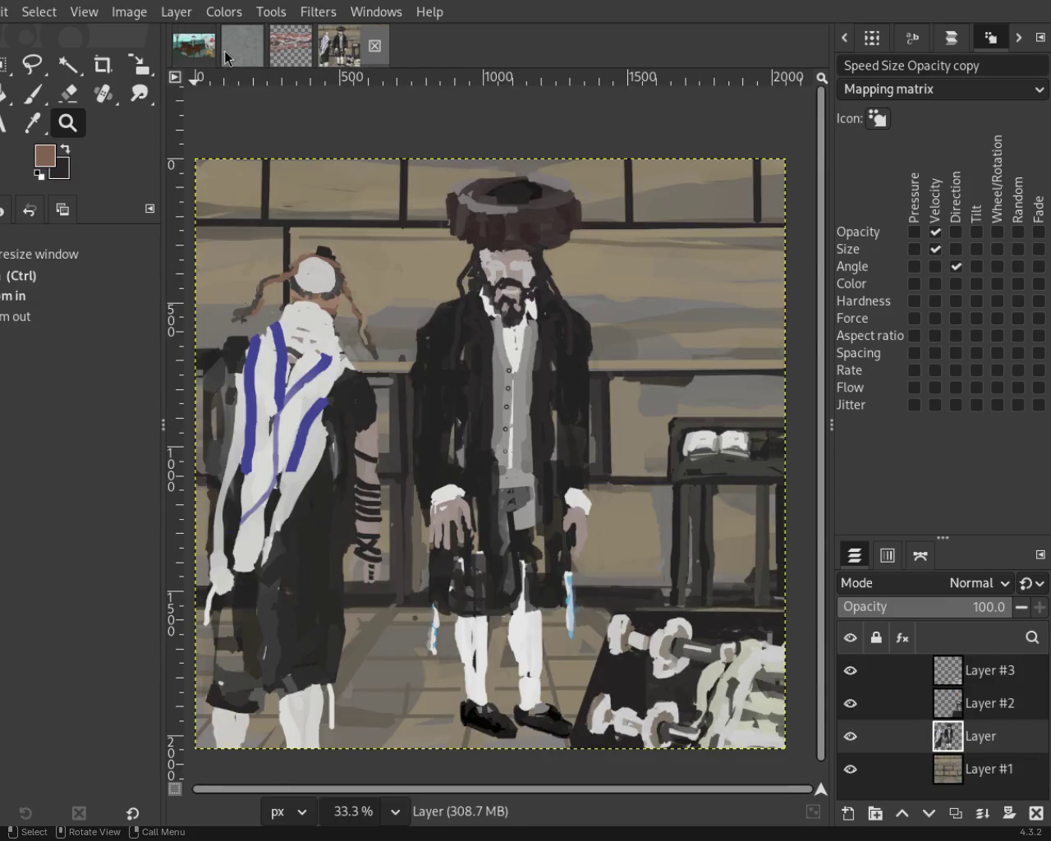
{"action": "left_click", "coordinate": [244, 54]}
{"action": "left_click", "coordinate": [358, 59]}
{"action": "left_click", "coordinate": [578, 335], "text": "ctrl"}
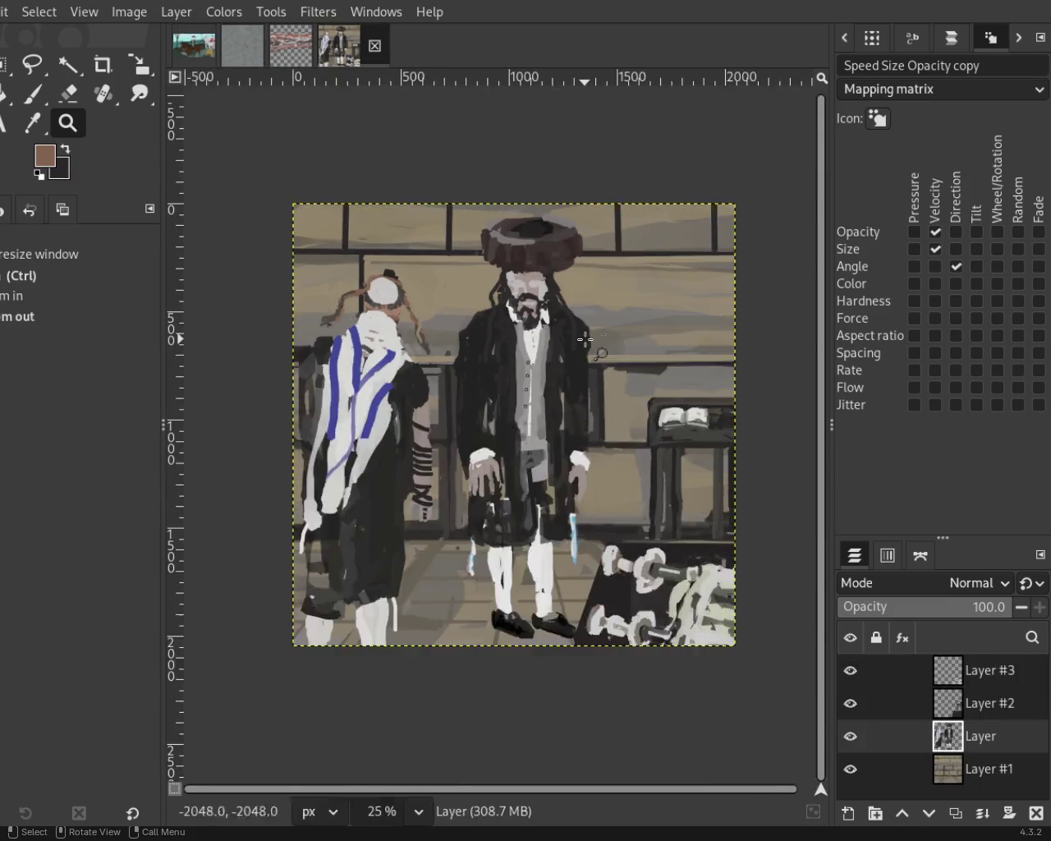
{"action": "left_click", "coordinate": [582, 338], "text": "ctrl"}
{"action": "left_click", "coordinate": [579, 374]}
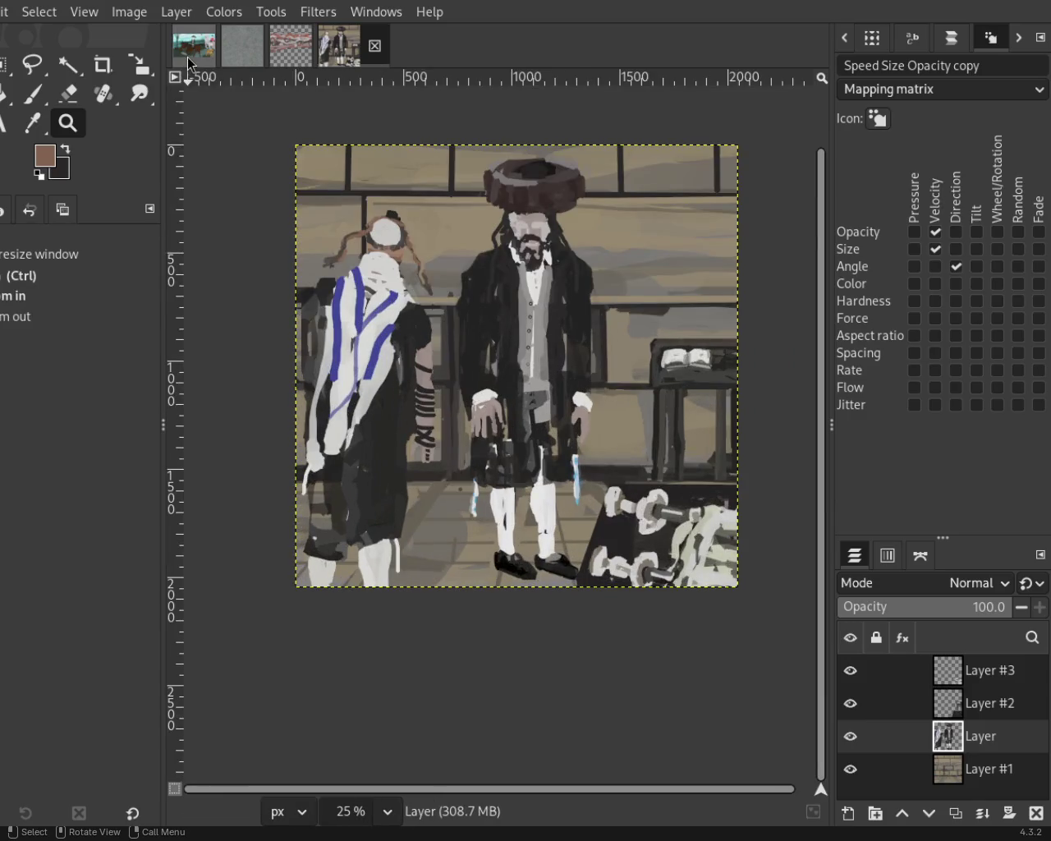
Compare the horse-riders painting with the two men painting, ending on the two men.
{"action": "left_click", "coordinate": [189, 58]}
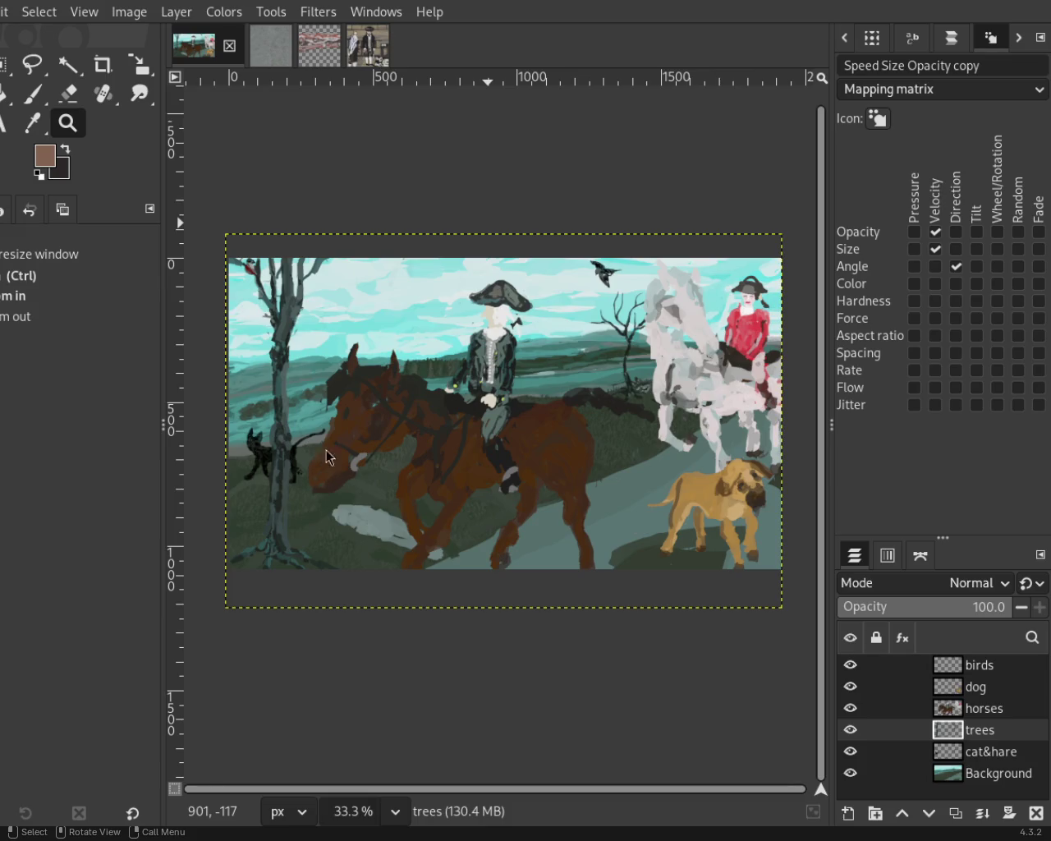
{"action": "left_click", "coordinate": [367, 64]}
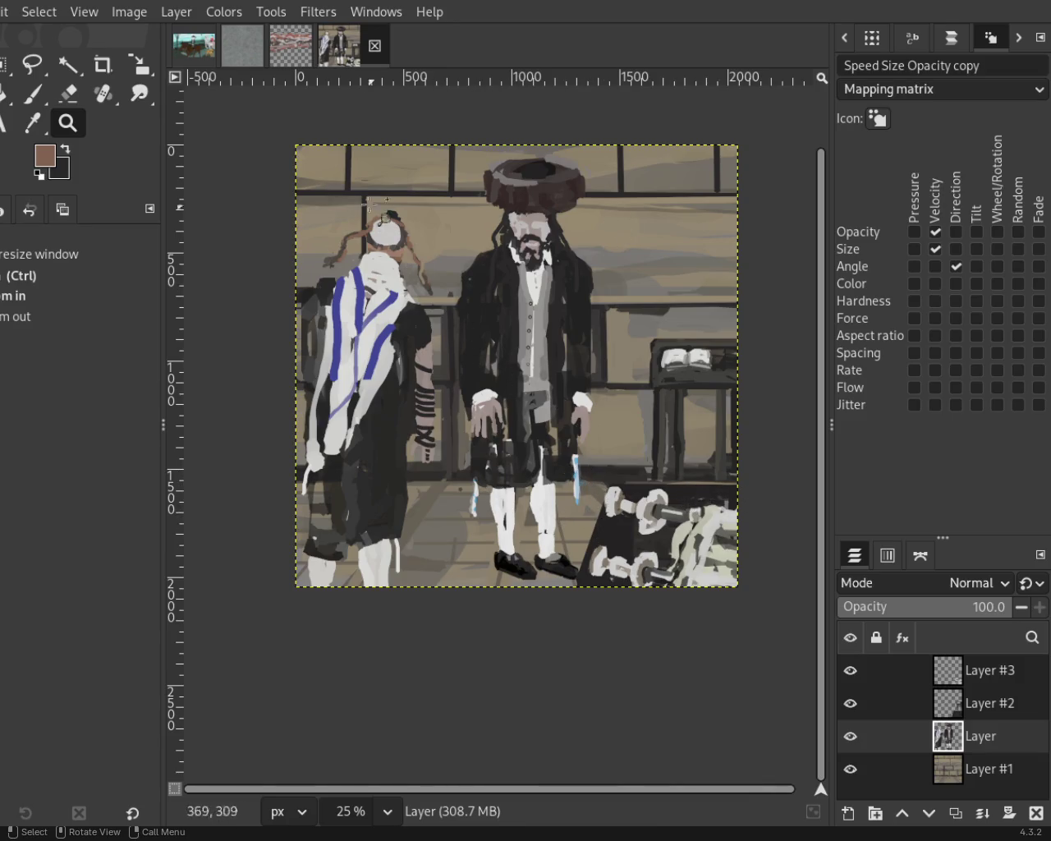
{"action": "left_click", "coordinate": [181, 61]}
{"action": "left_click", "coordinate": [339, 45]}
{"action": "left_click", "coordinate": [194, 54]}
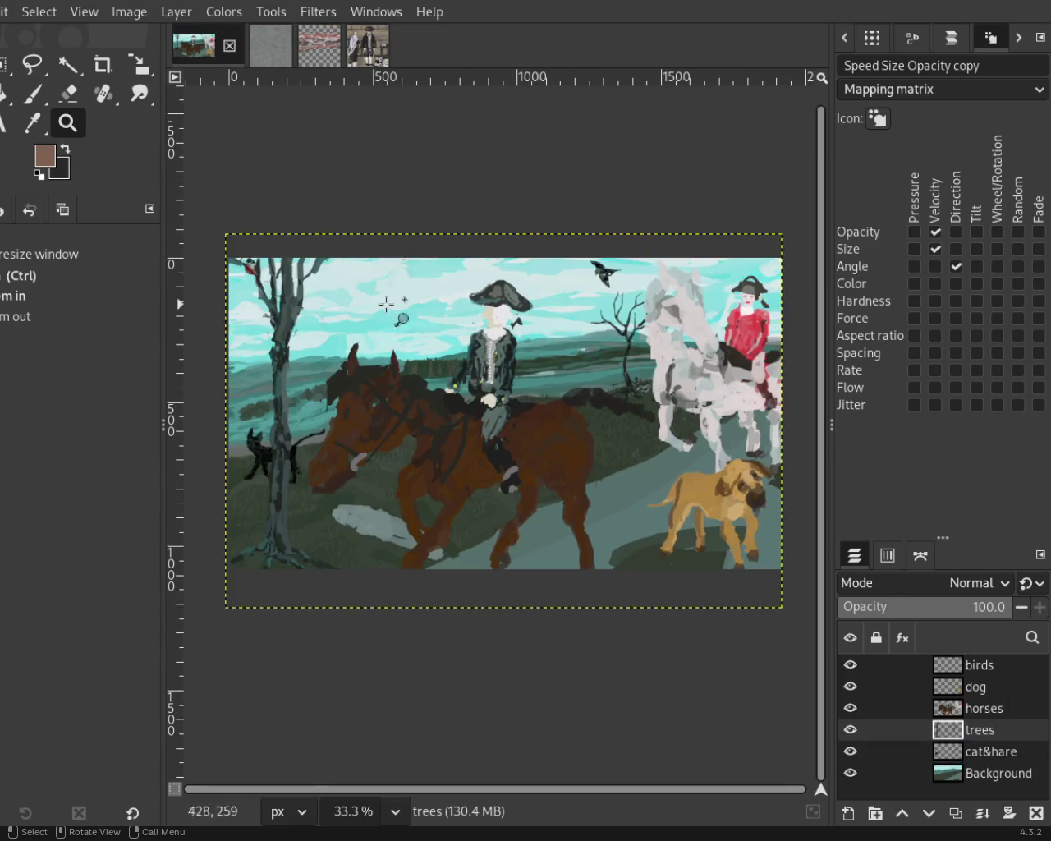
{"action": "left_click", "coordinate": [371, 53]}
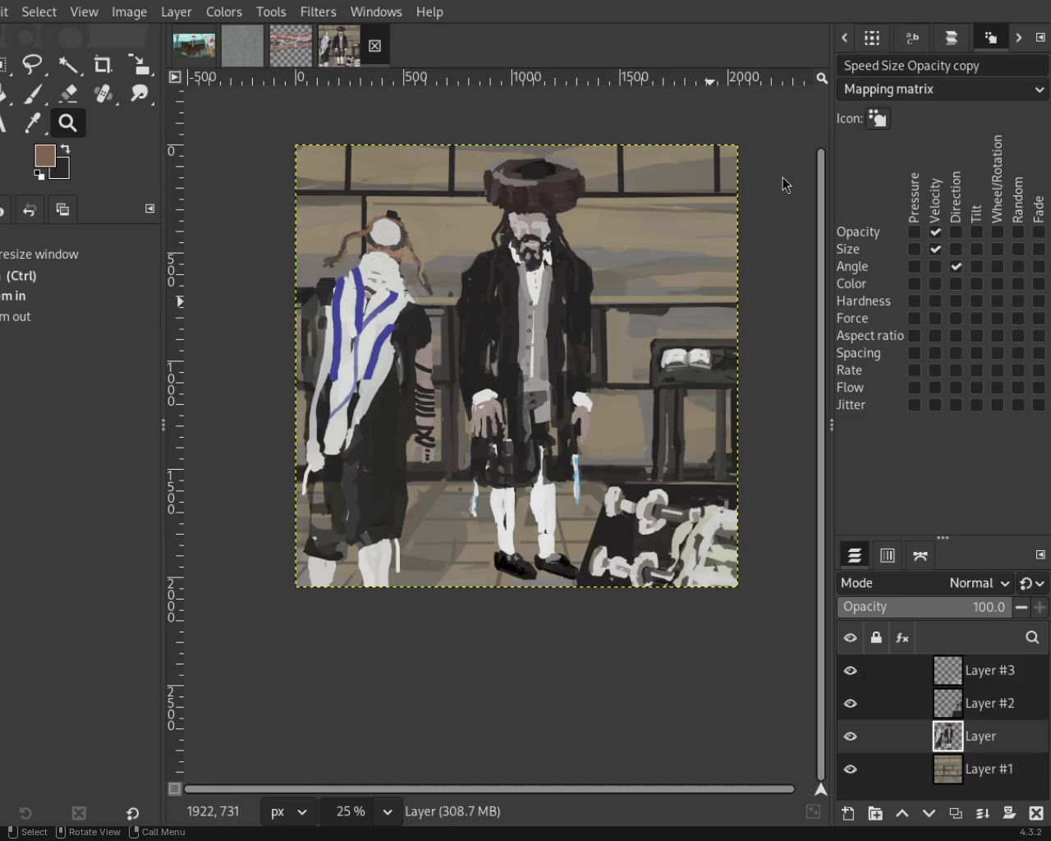